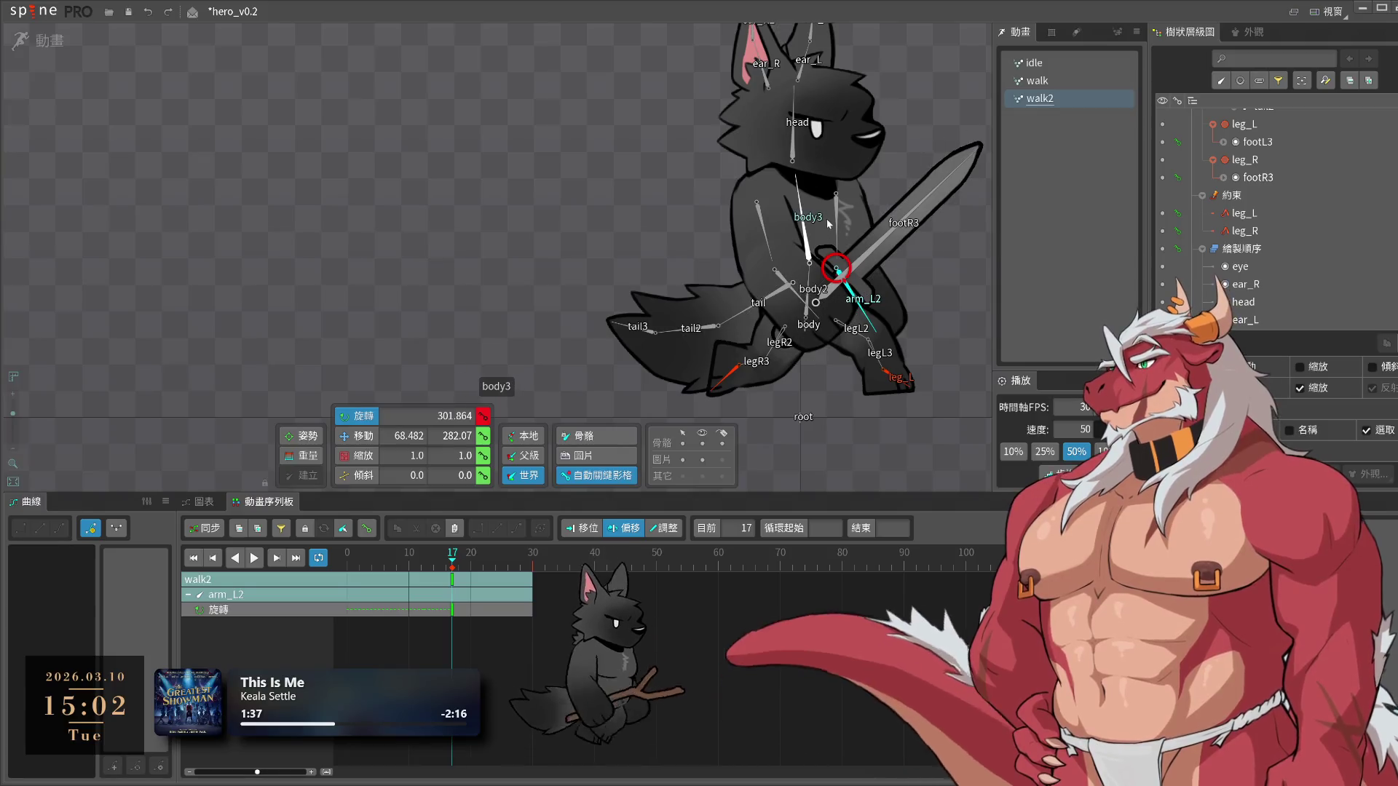
# Rotate arm_L1 slightly further at frame 17, then clear the selection
pyautogui.click(833, 220)
pyautogui.moveTo(916, 313)
pyautogui.mouseDown()
pyautogui.moveTo(936, 303)
pyautogui.moveTo(907, 277)
pyautogui.mouseUp()
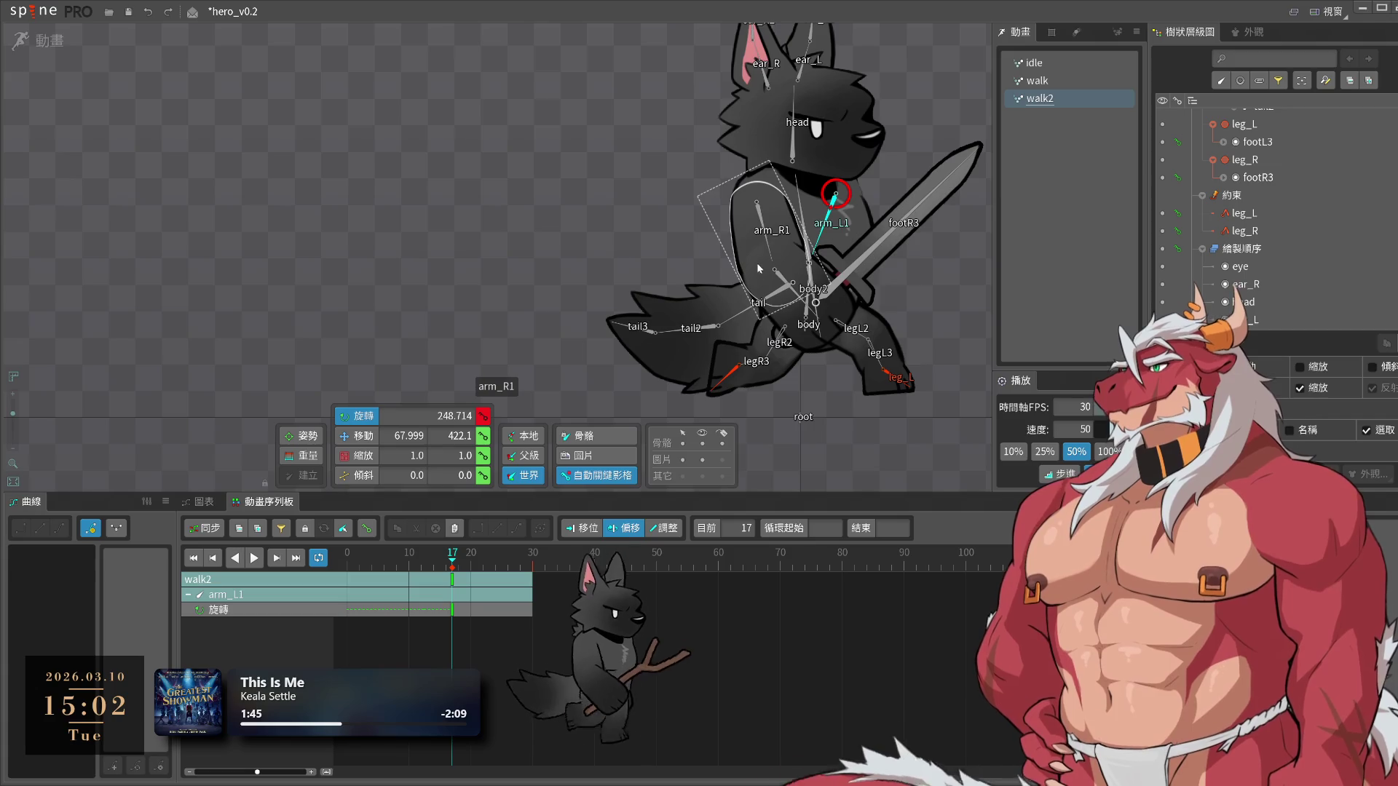
pyautogui.click(954, 291)
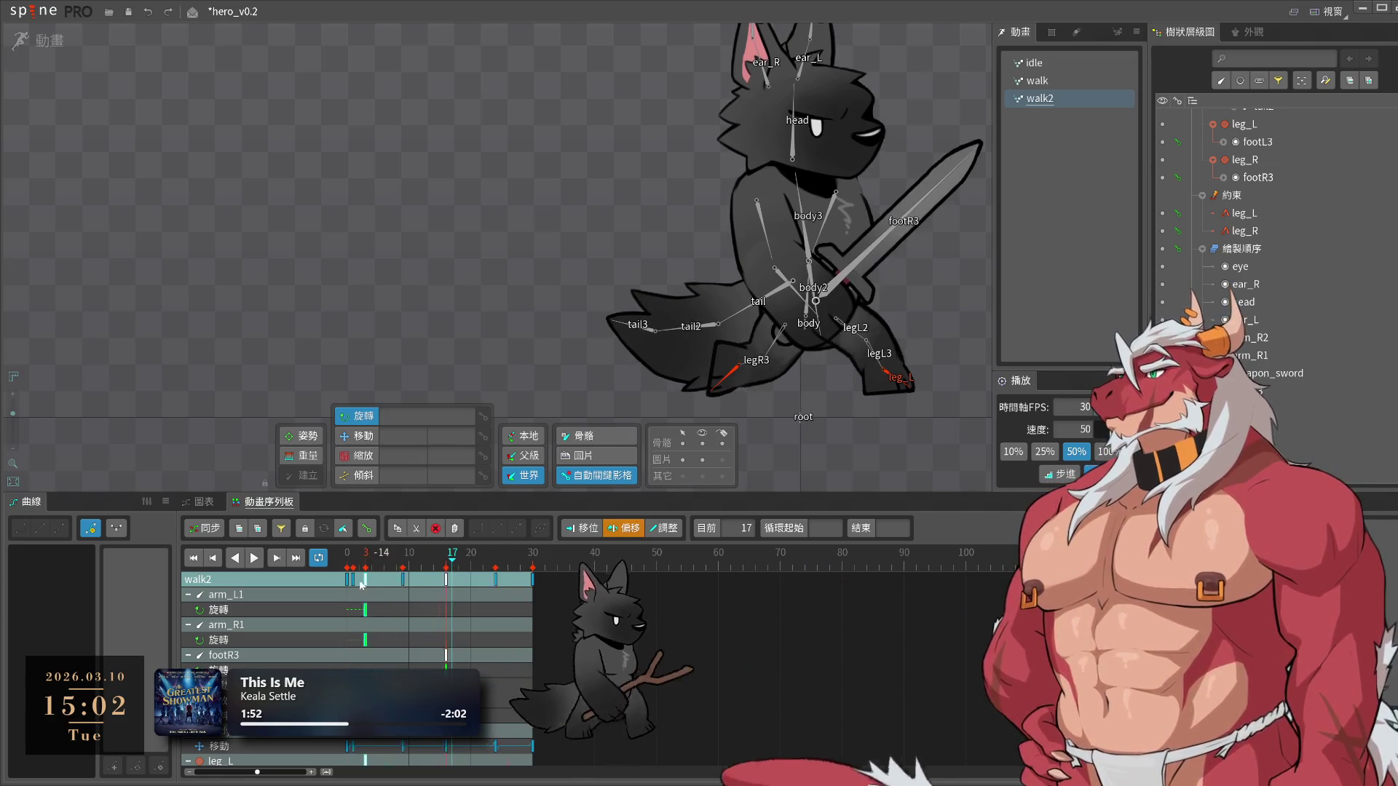
# Turn off key offsetting, preview walk2, and select both leg bones
pyautogui.click(588, 530)
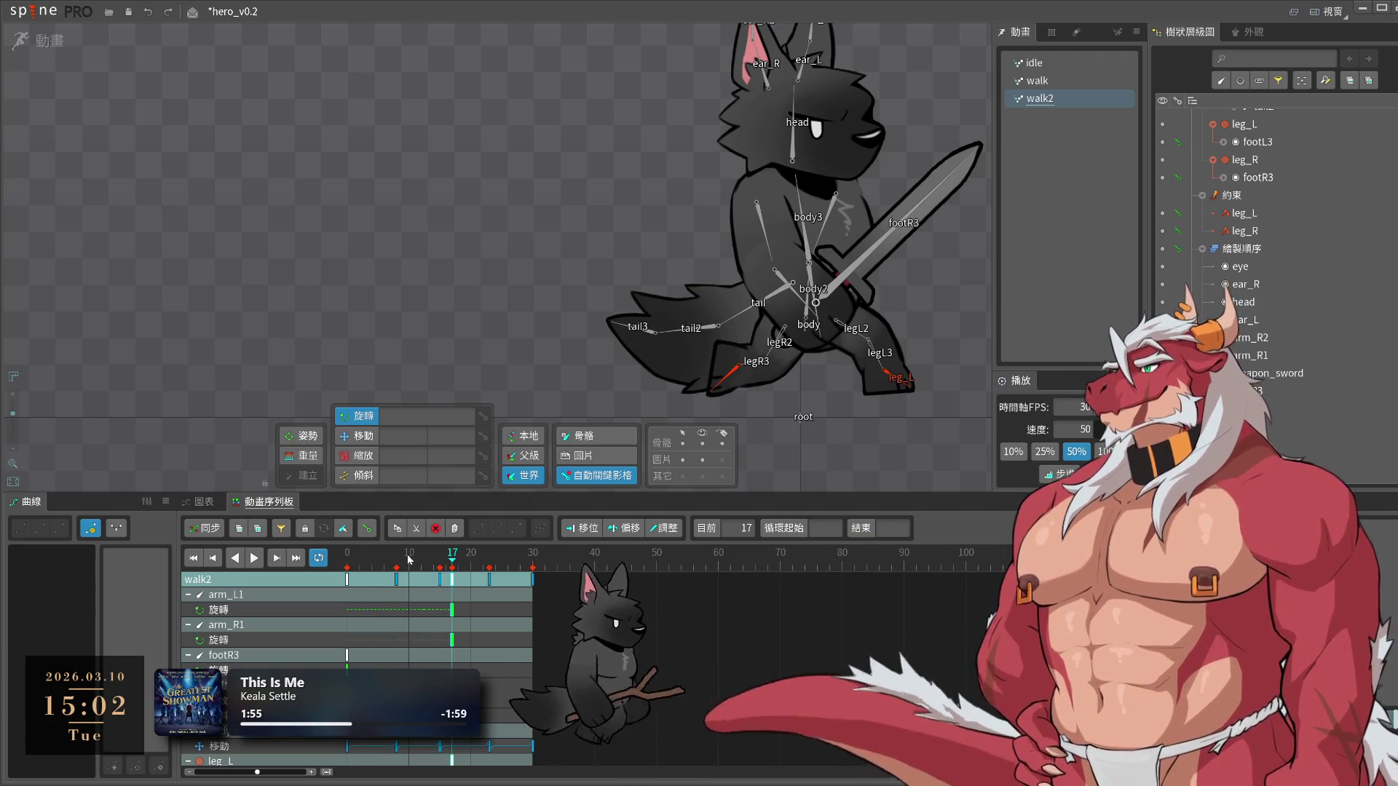
pyautogui.press('space')
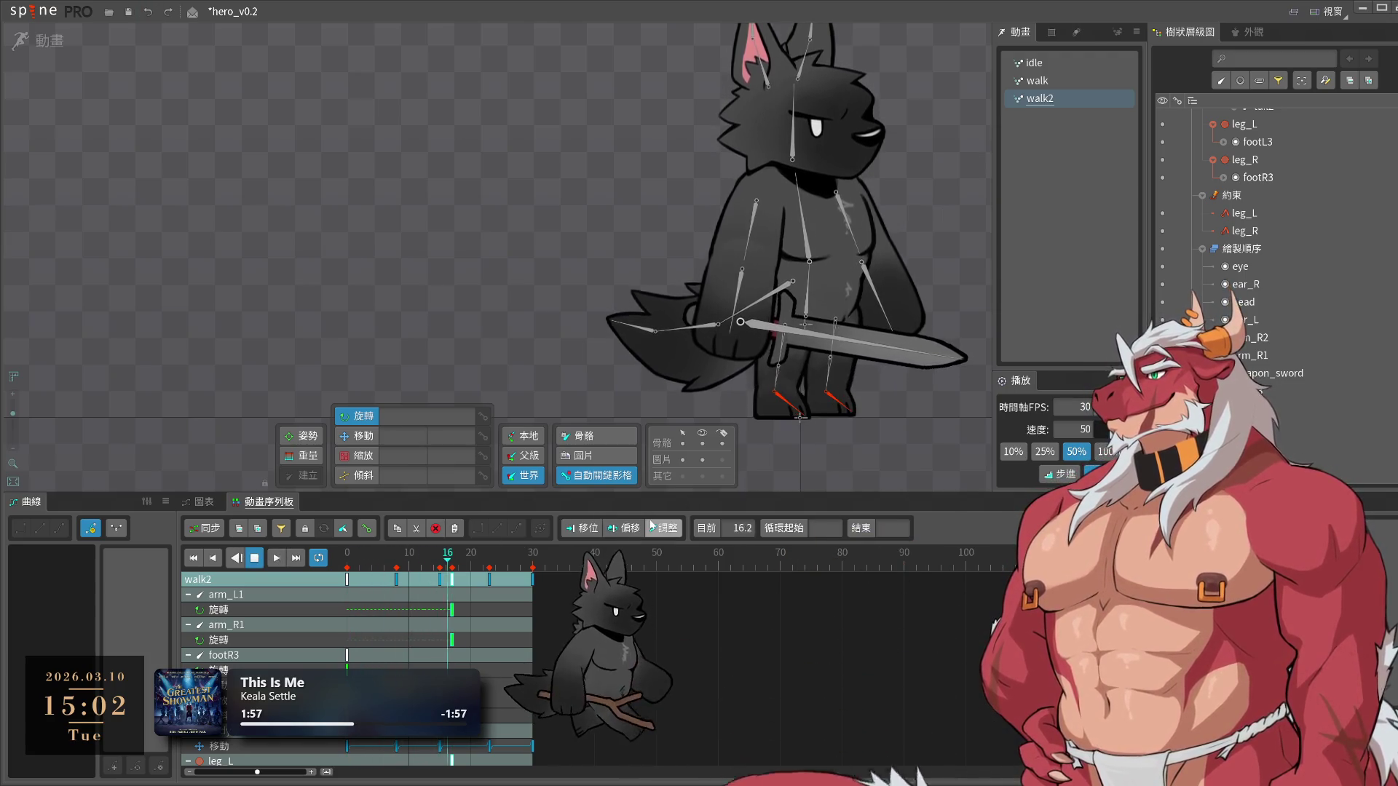
pyautogui.click(739, 366)
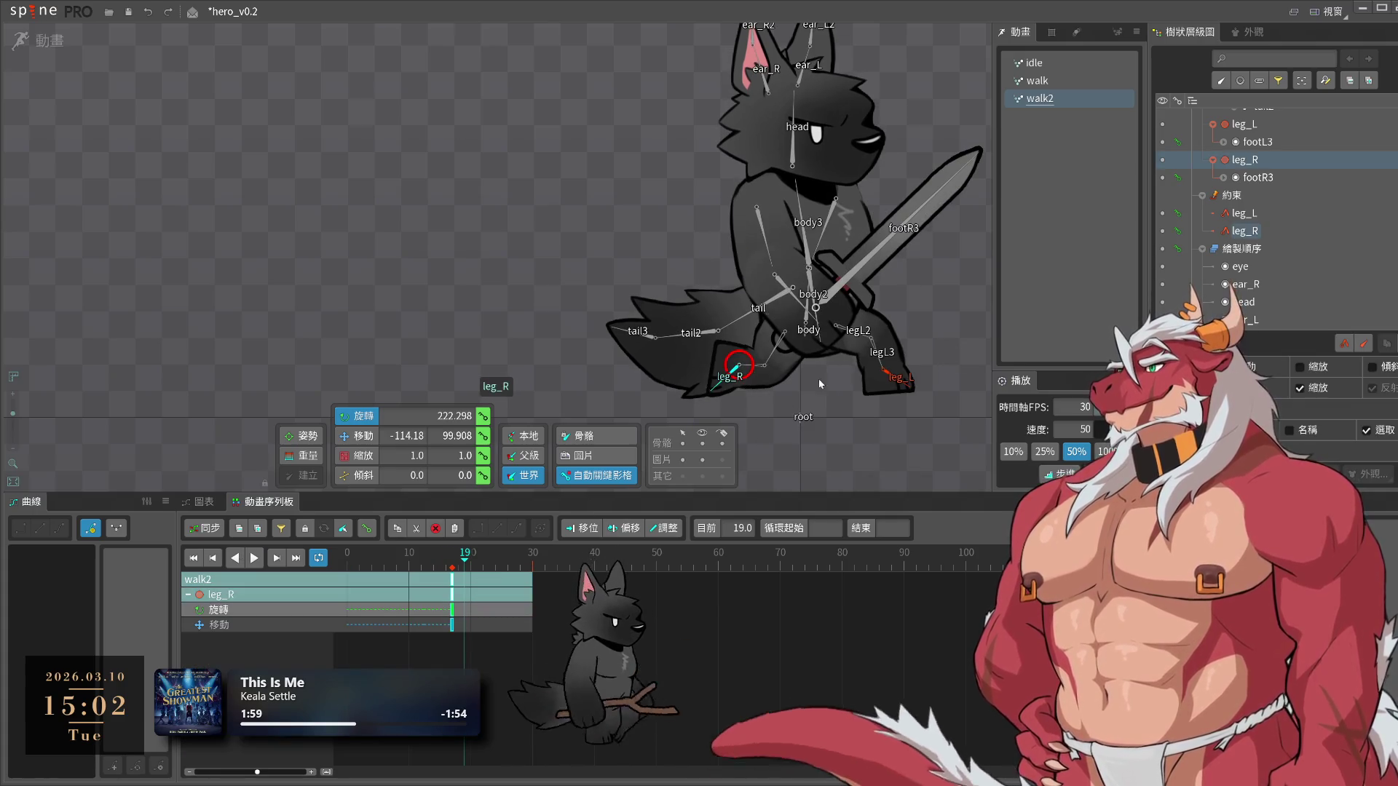
# Paste the frame-0 keys of leg_R, leg_L and the arm bones at frame 30
pyautogui.keyDown('ctrl'); pyautogui.click(890, 374); pyautogui.keyUp('ctrl')
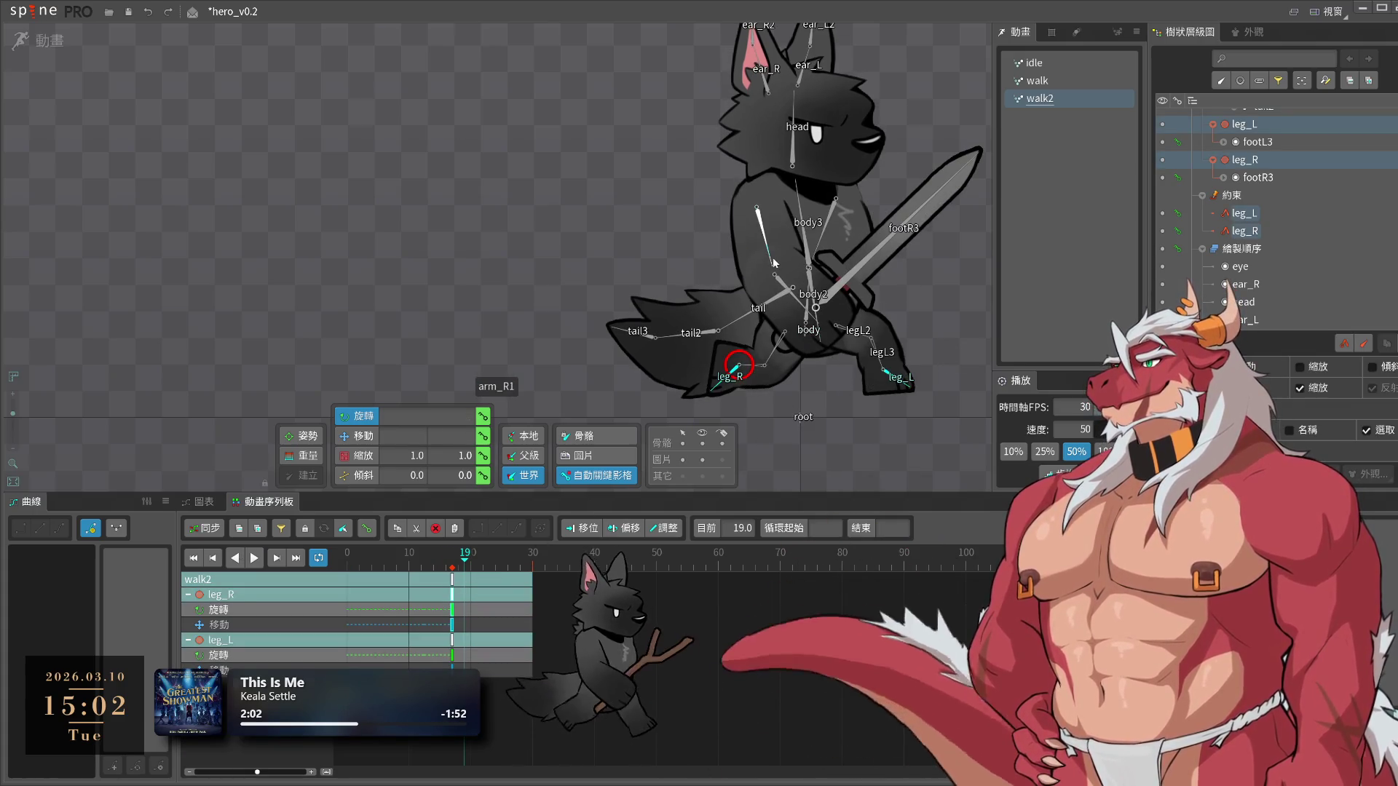
pyautogui.keyDown('ctrl'); pyautogui.click(836, 231); pyautogui.keyUp('ctrl')
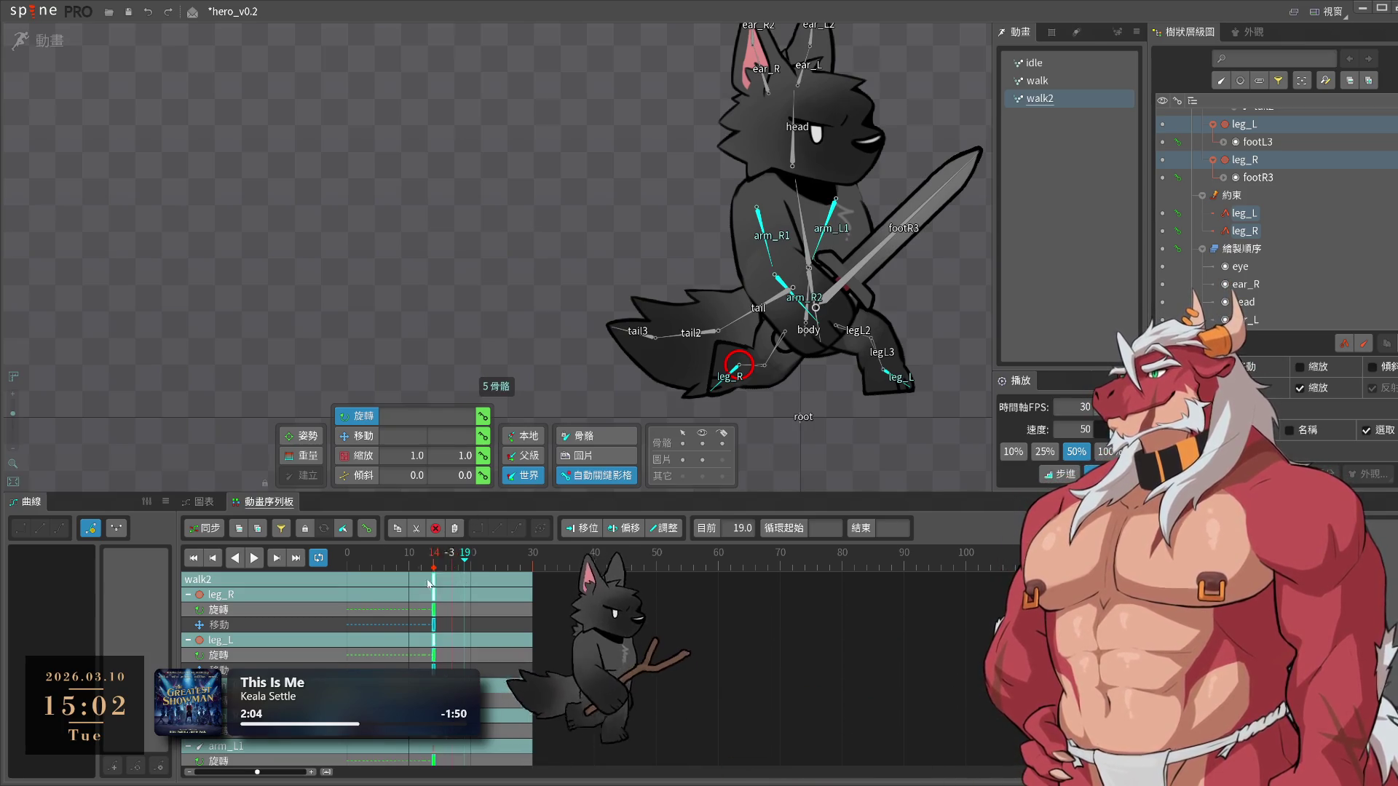
pyautogui.click(347, 588)
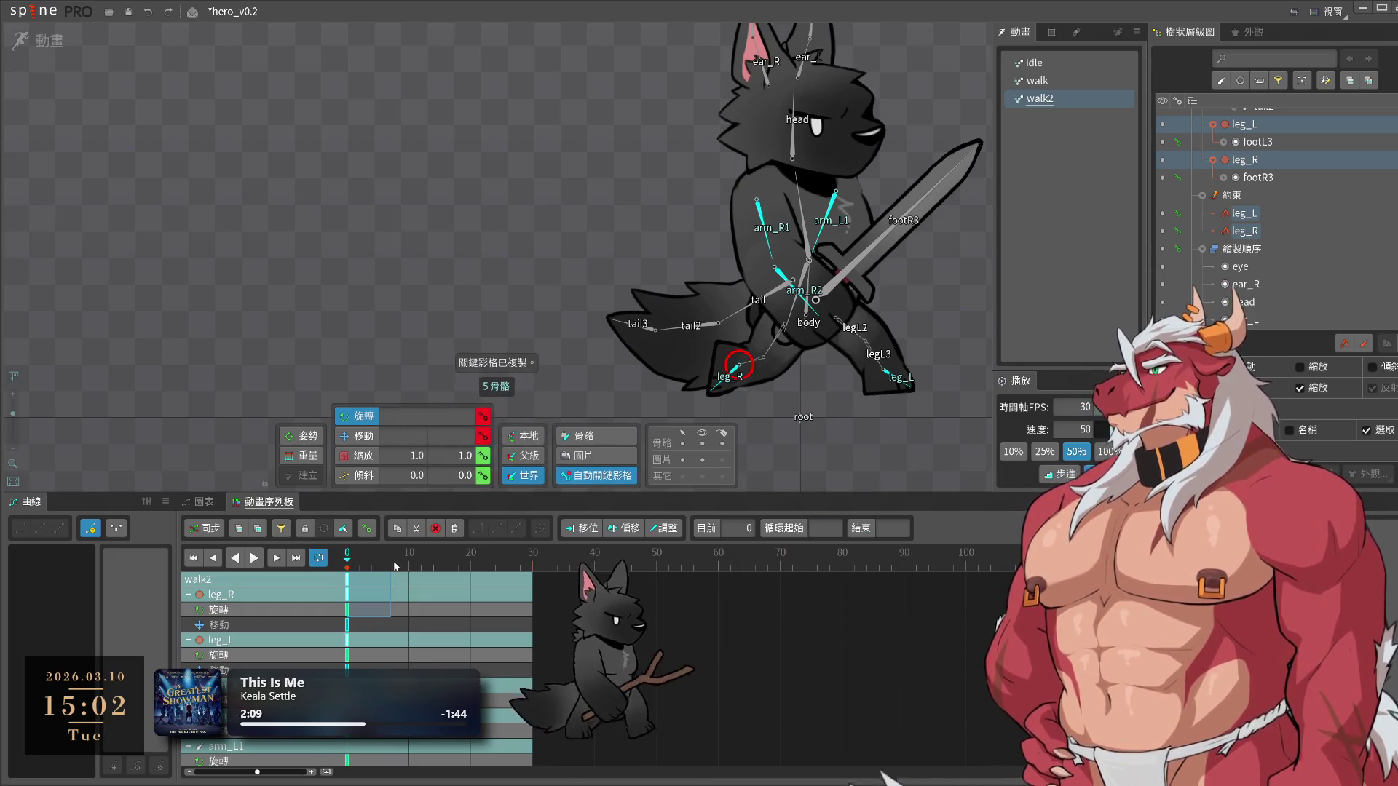
pyautogui.hotkey('ctrl', 'v')
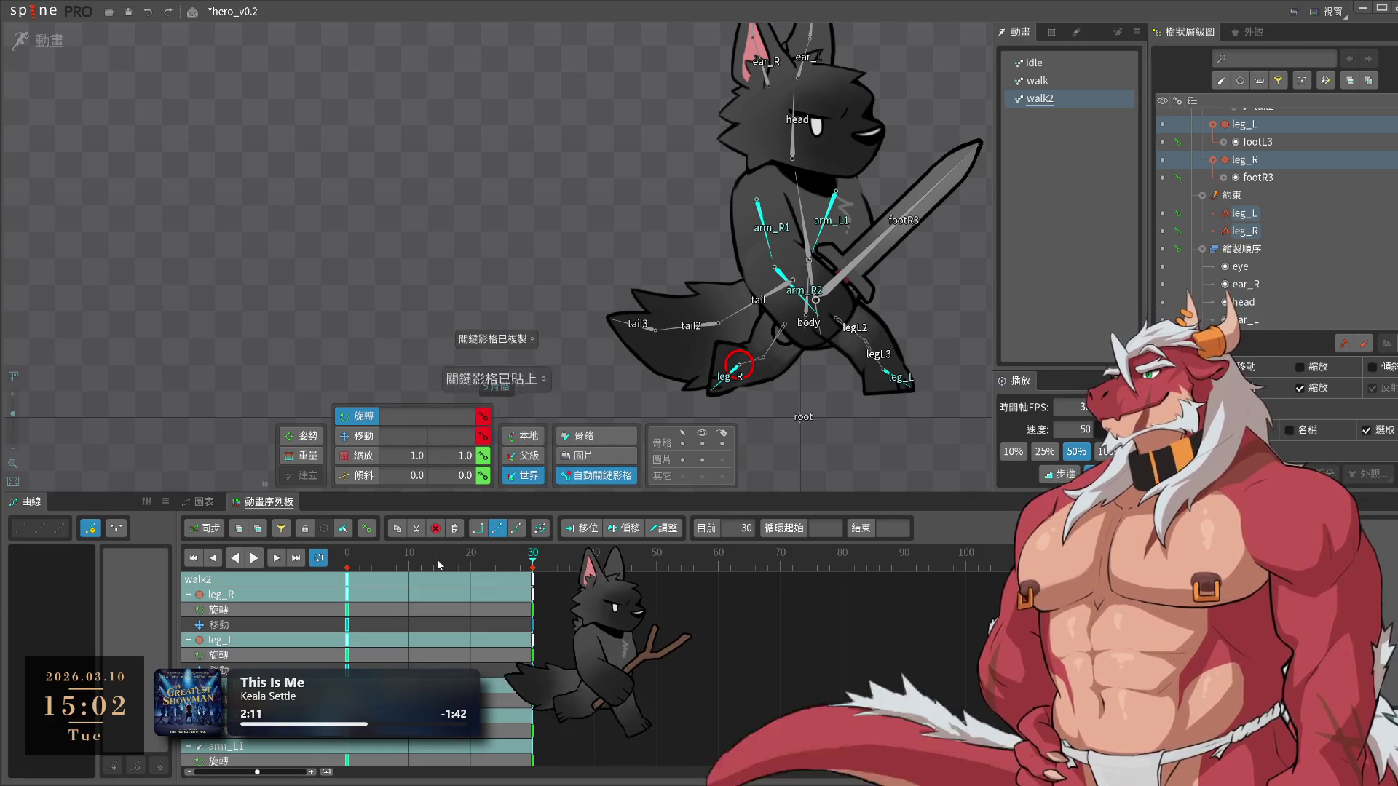
pyautogui.click(440, 565)
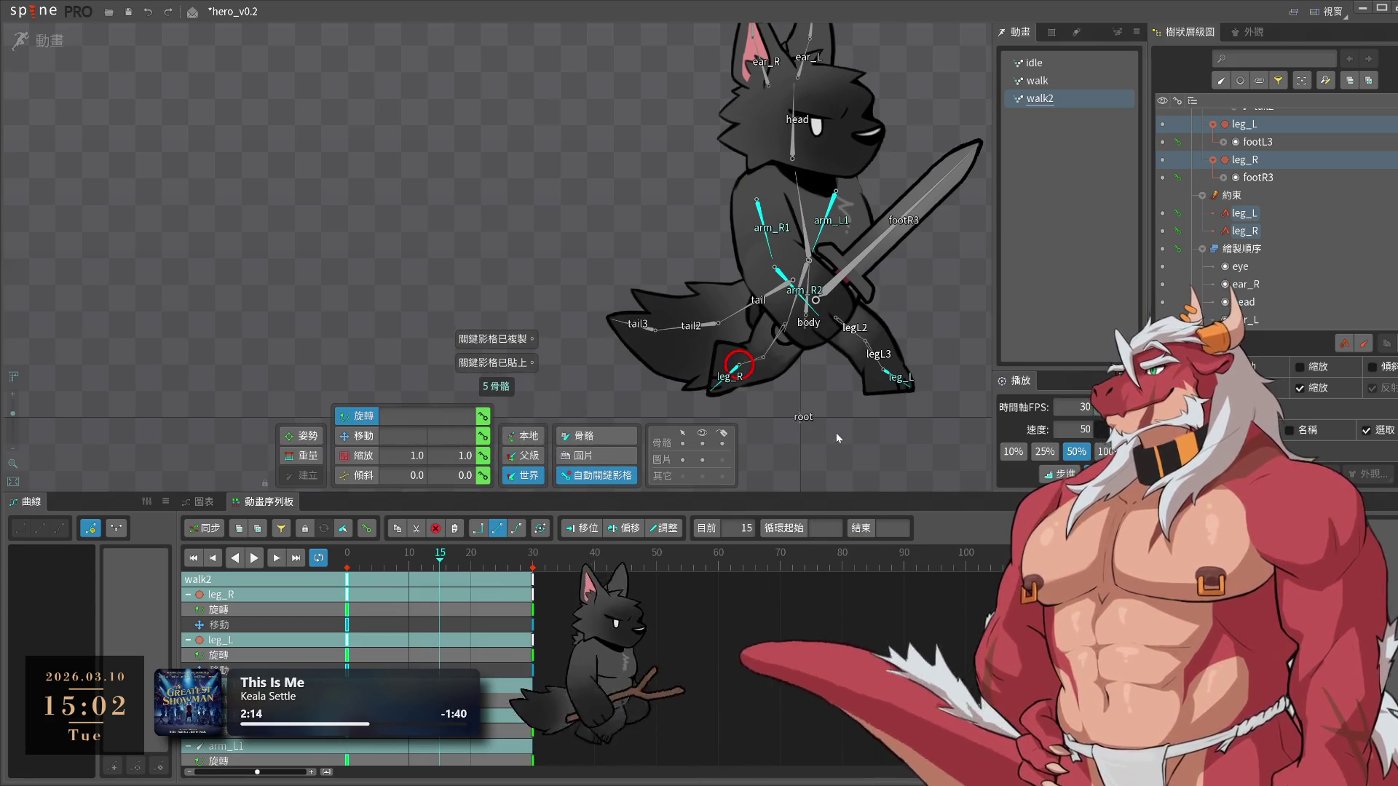
pyautogui.click(829, 218)
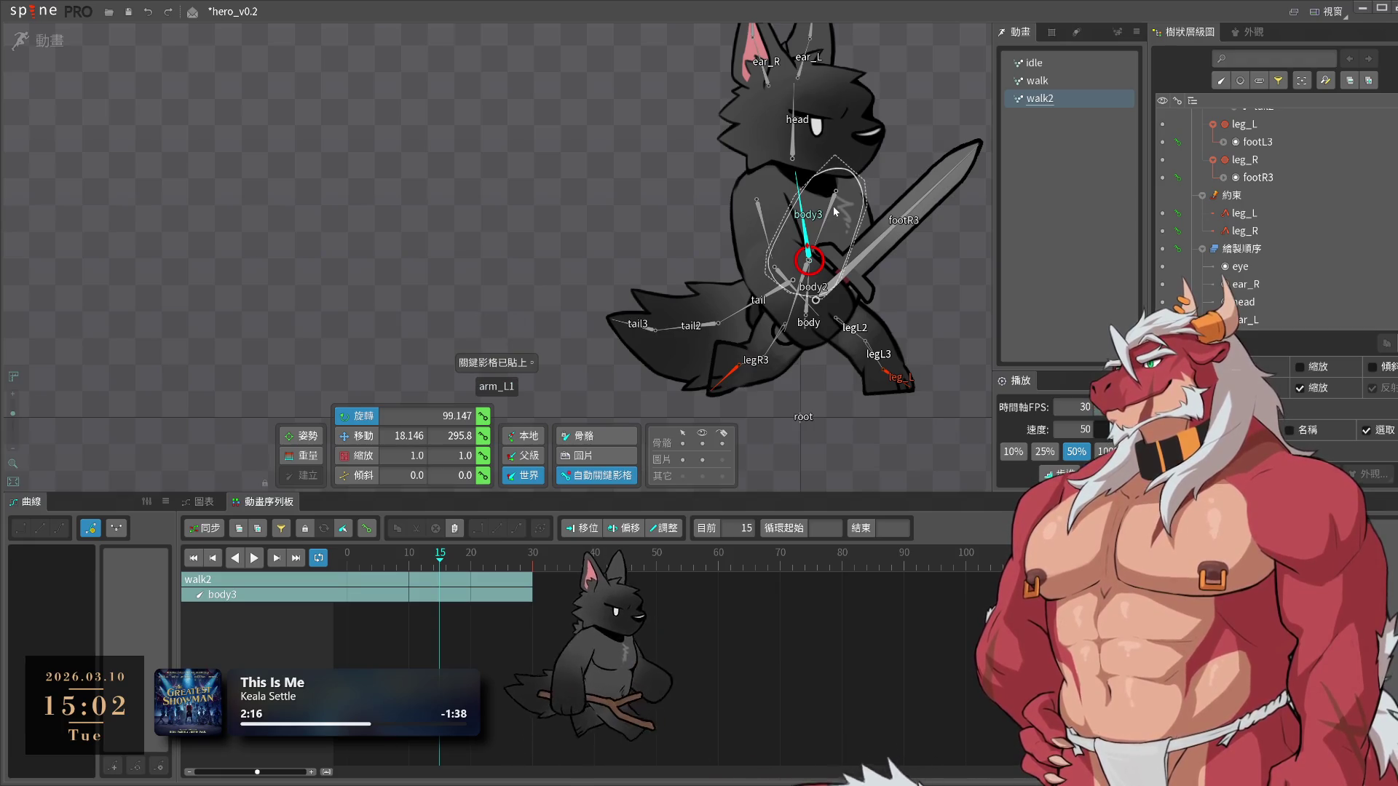
# At frame 15, swing the left arm up and the sword arm down low
pyautogui.click(834, 211)
pyautogui.moveTo(916, 328); pyautogui.dragTo(1028, 221)
pyautogui.moveTo(766, 237)
pyautogui.mouseDown()
pyautogui.moveTo(883, 404)
pyautogui.moveTo(709, 421)
pyautogui.moveTo(798, 386)
pyautogui.mouseUp()
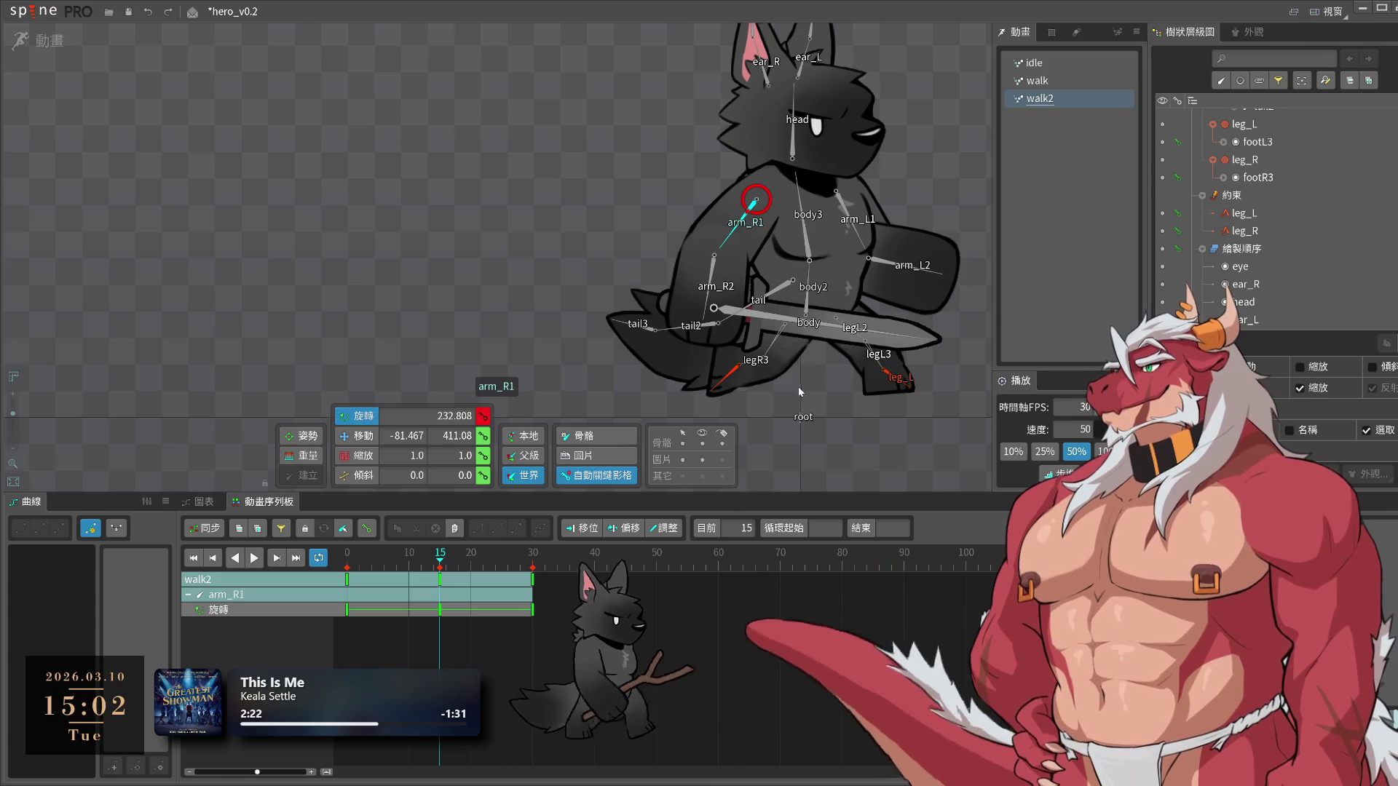
# Move leg_R and leg_L at frame 15 (leg_L to -9.2829, 104.69) and preview at full speed
pyautogui.click(732, 375)
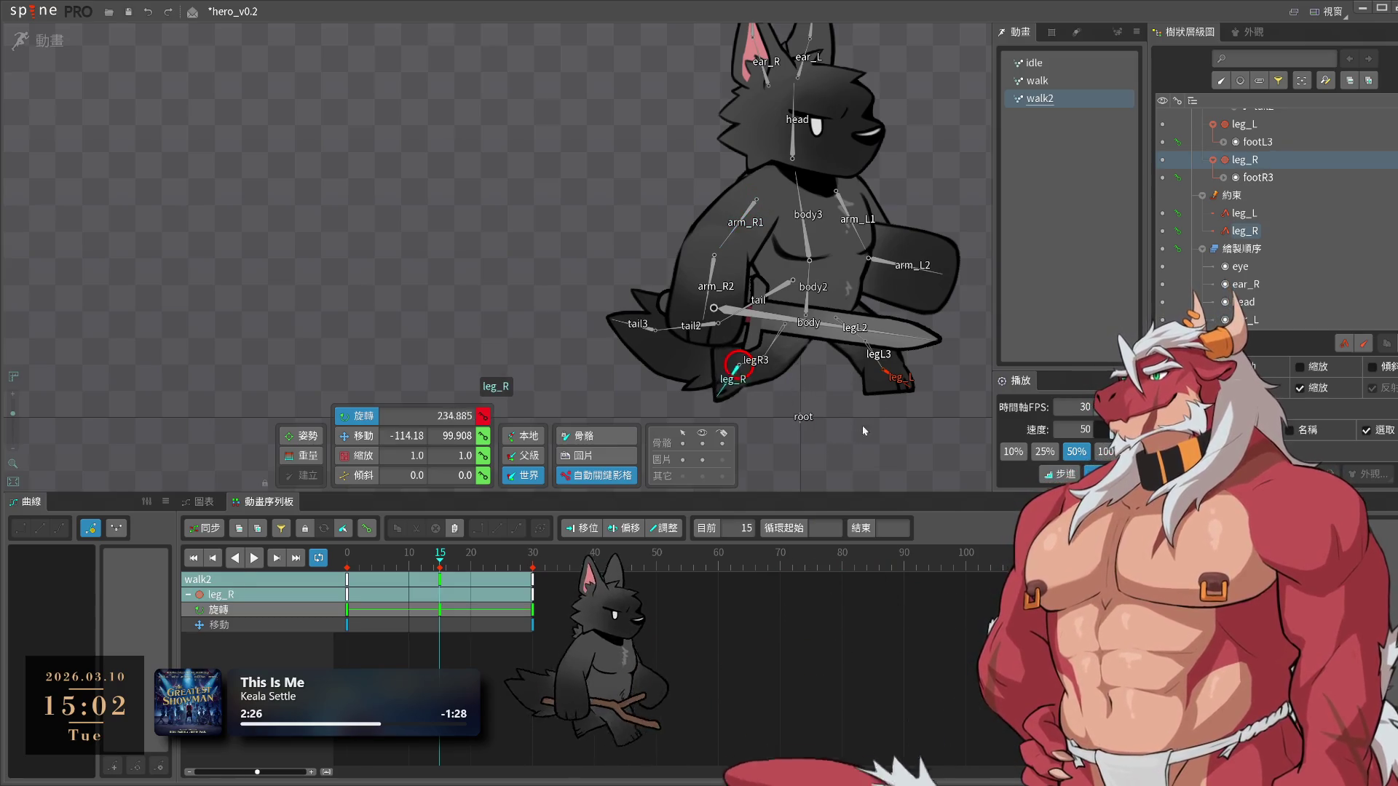
pyautogui.moveTo(887, 222); pyautogui.dragTo(792, 400)
pyautogui.press('v')
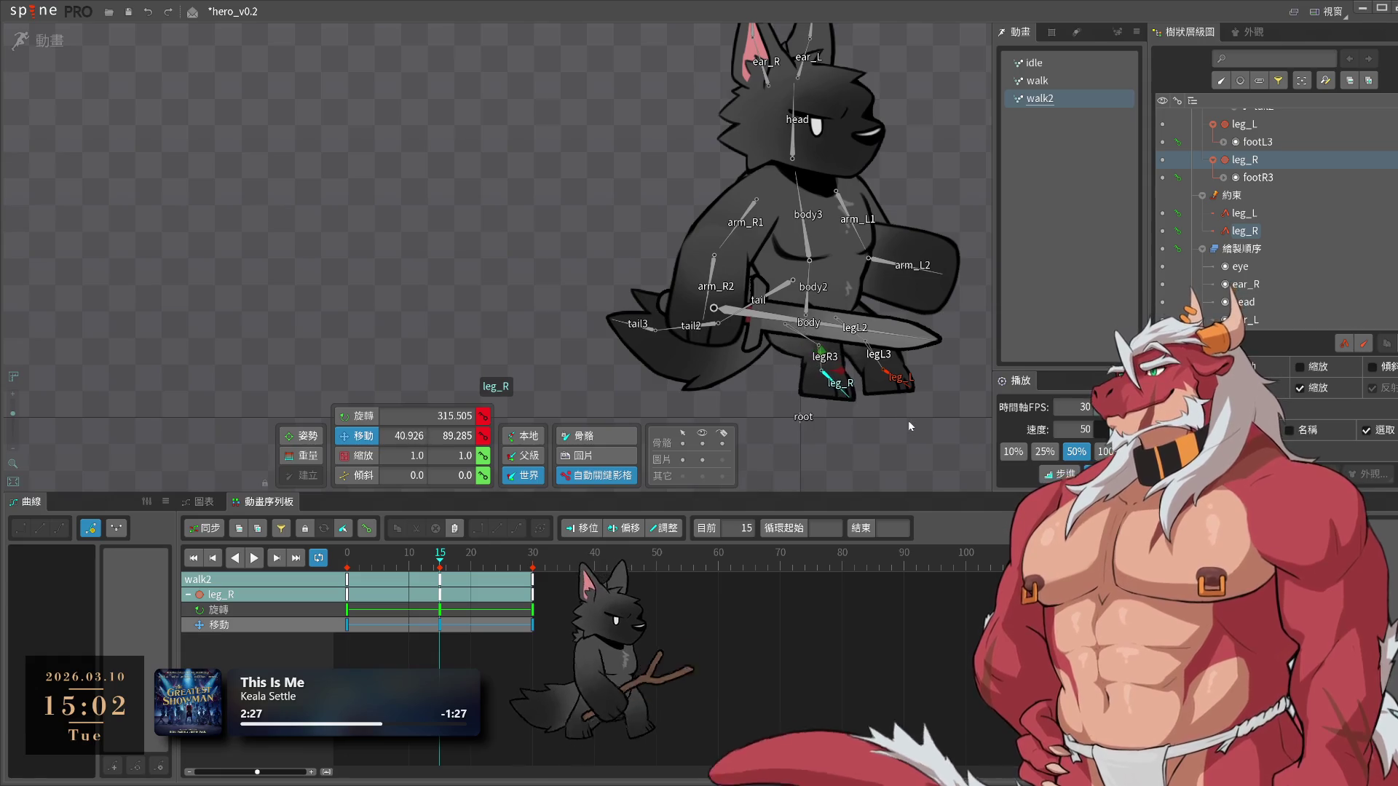
pyautogui.moveTo(907, 420); pyautogui.dragTo(910, 421)
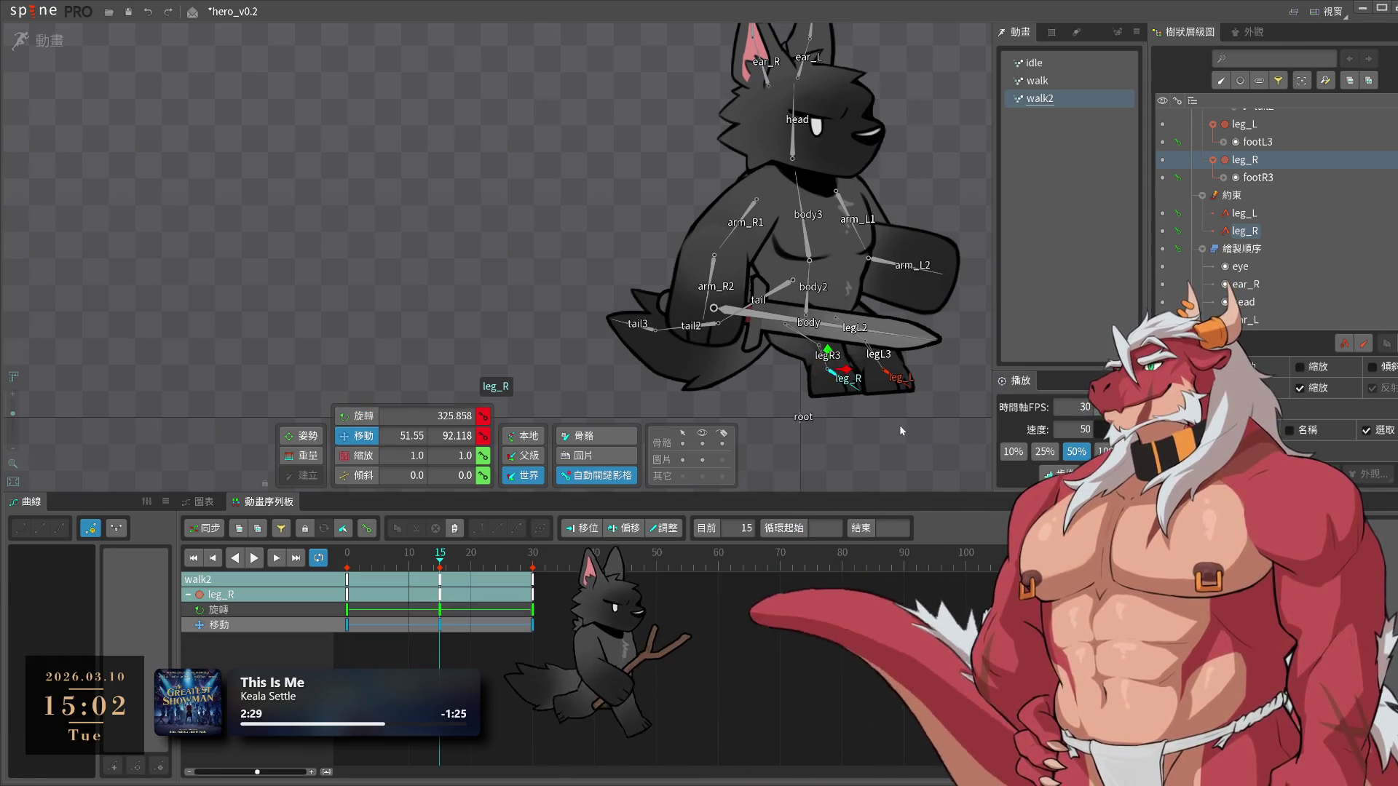
pyautogui.moveTo(894, 377)
pyautogui.mouseDown()
pyautogui.moveTo(884, 439)
pyautogui.moveTo(838, 404)
pyautogui.mouseUp()
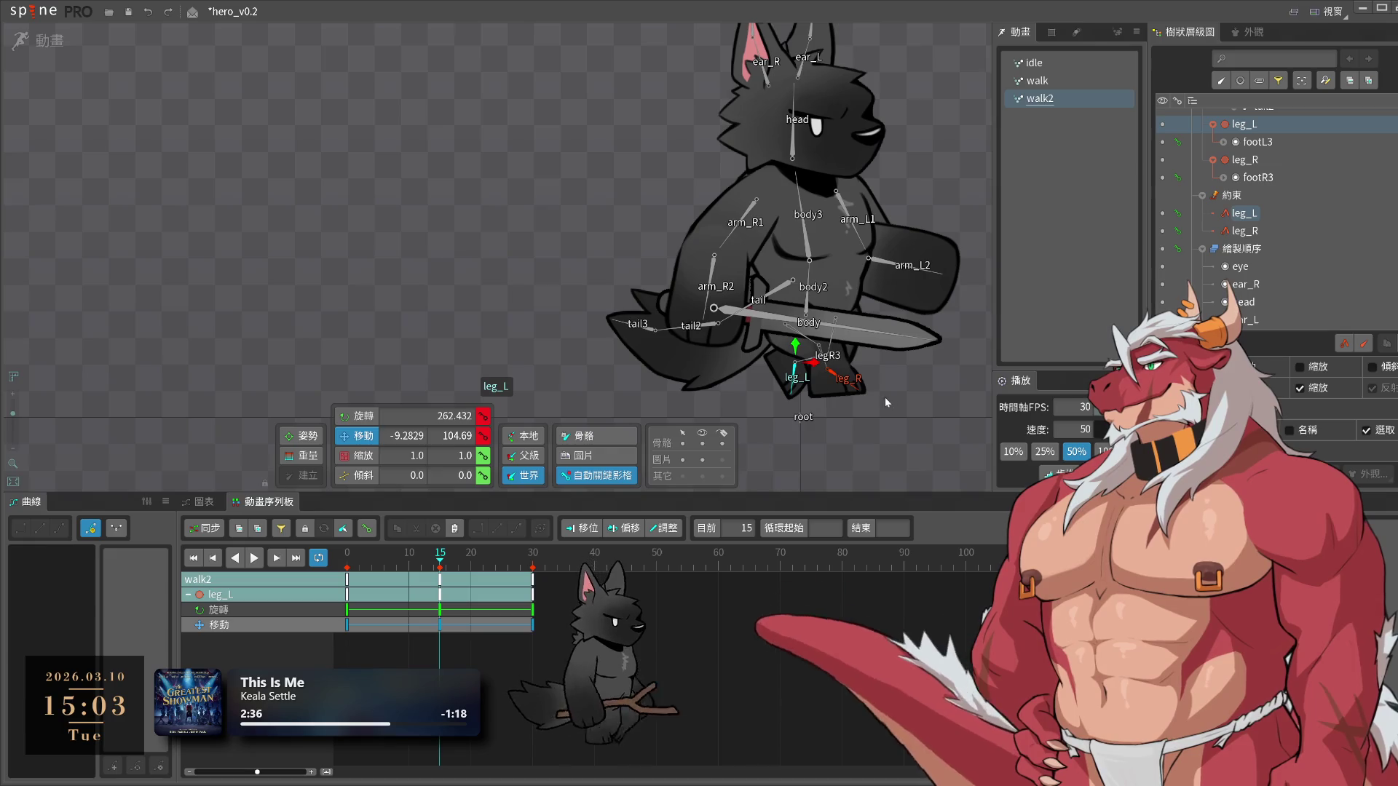
pyautogui.keyDown('ctrl'); pyautogui.click(841, 385); pyautogui.keyUp('ctrl')
pyautogui.press('space')
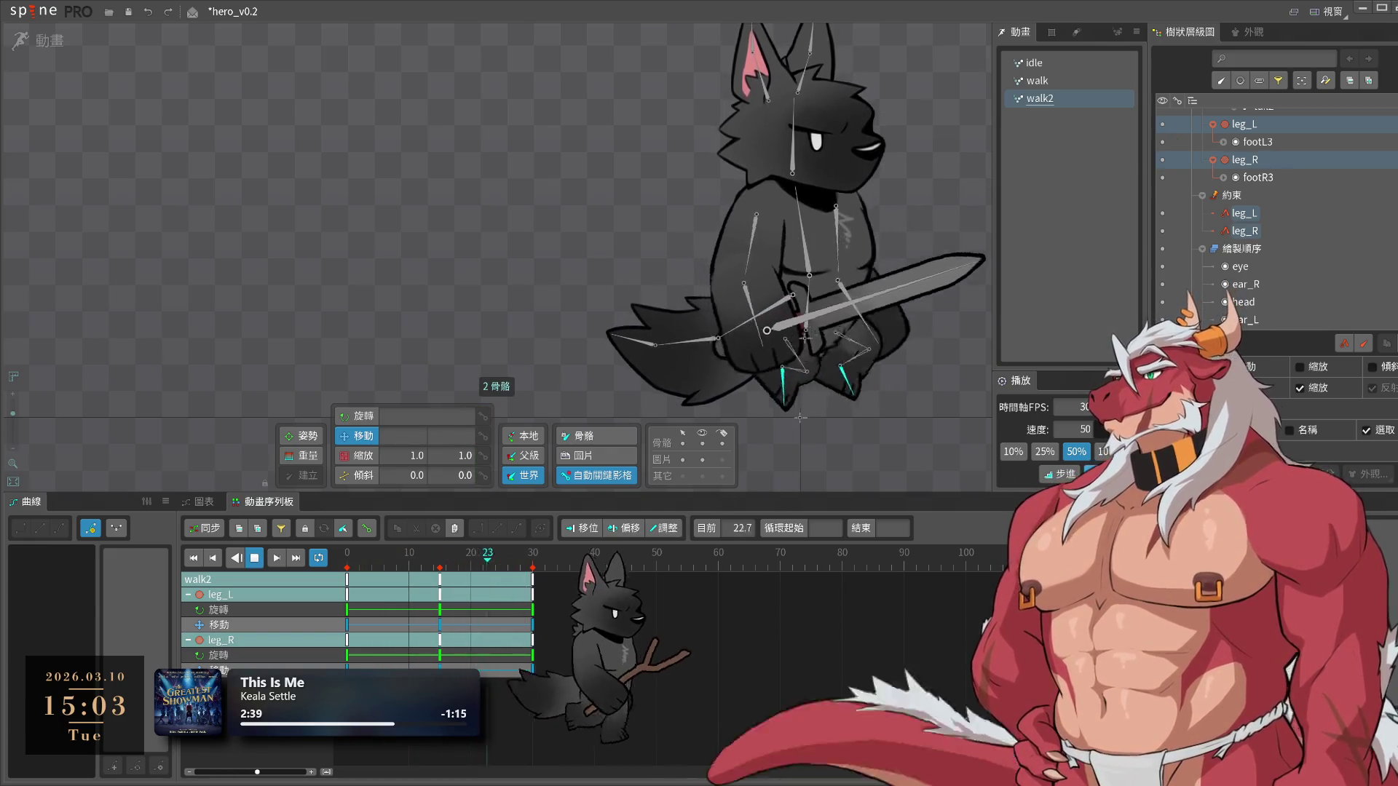
pyautogui.click(1105, 452)
pyautogui.moveTo(846, 434)
pyautogui.mouseDown()
pyautogui.moveTo(820, 389)
pyautogui.moveTo(871, 418)
pyautogui.mouseUp()
# Lower the body bone slightly at frame 8 and copy that key to frame 23
pyautogui.click(796, 327)
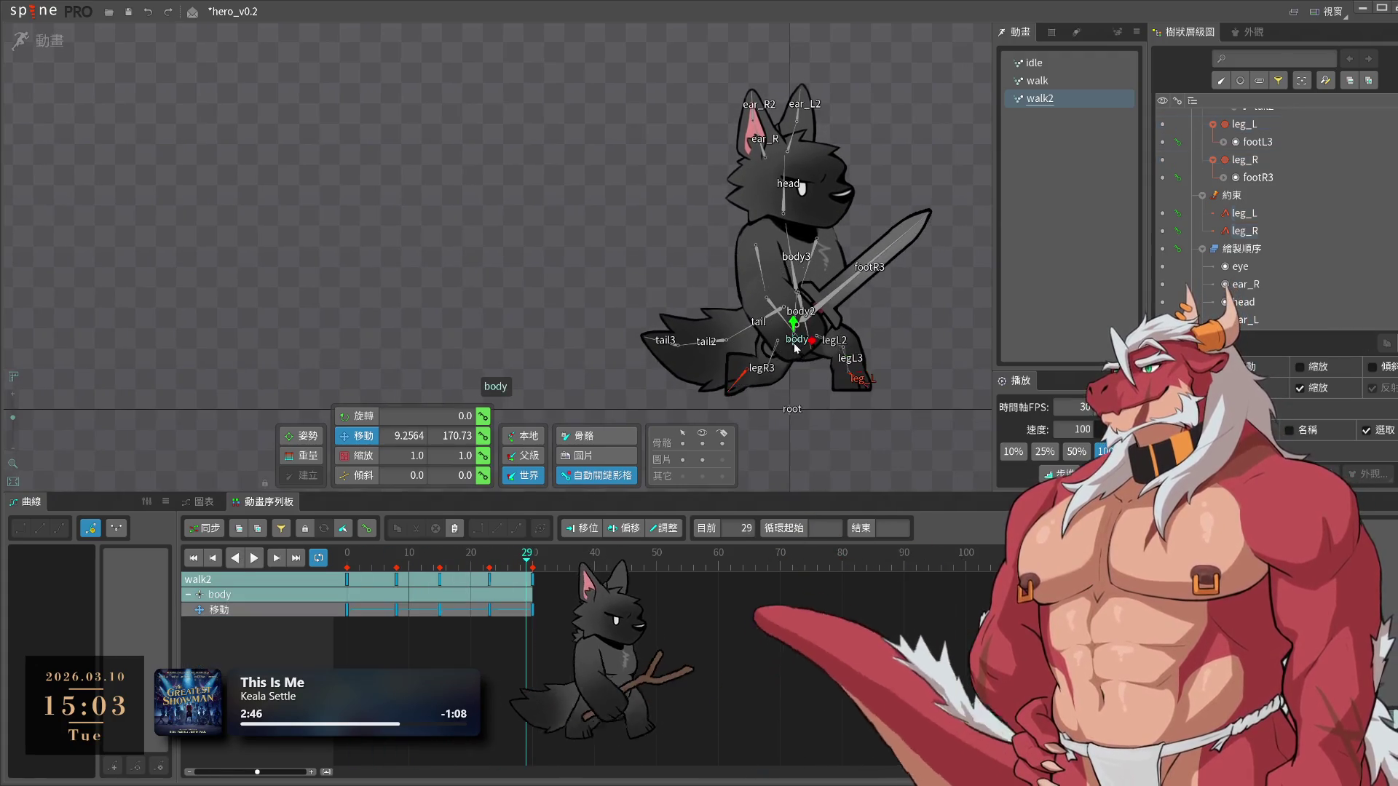
pyautogui.moveTo(462, 567)
pyautogui.mouseDown()
pyautogui.moveTo(359, 565)
pyautogui.moveTo(396, 571)
pyautogui.mouseUp()
pyautogui.moveTo(793, 330); pyautogui.dragTo(794, 332)
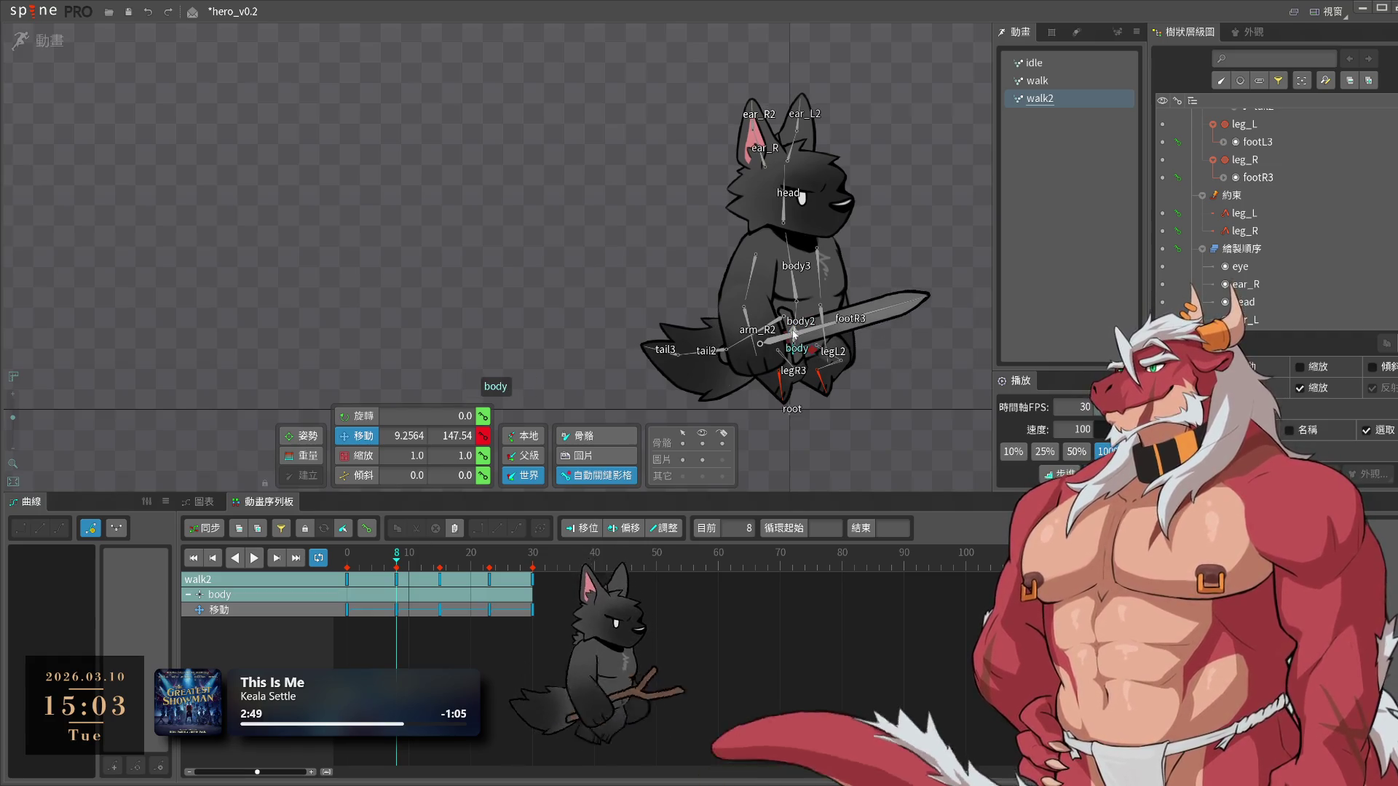
pyautogui.hotkey('ctrl', 'c')
pyautogui.click(489, 566)
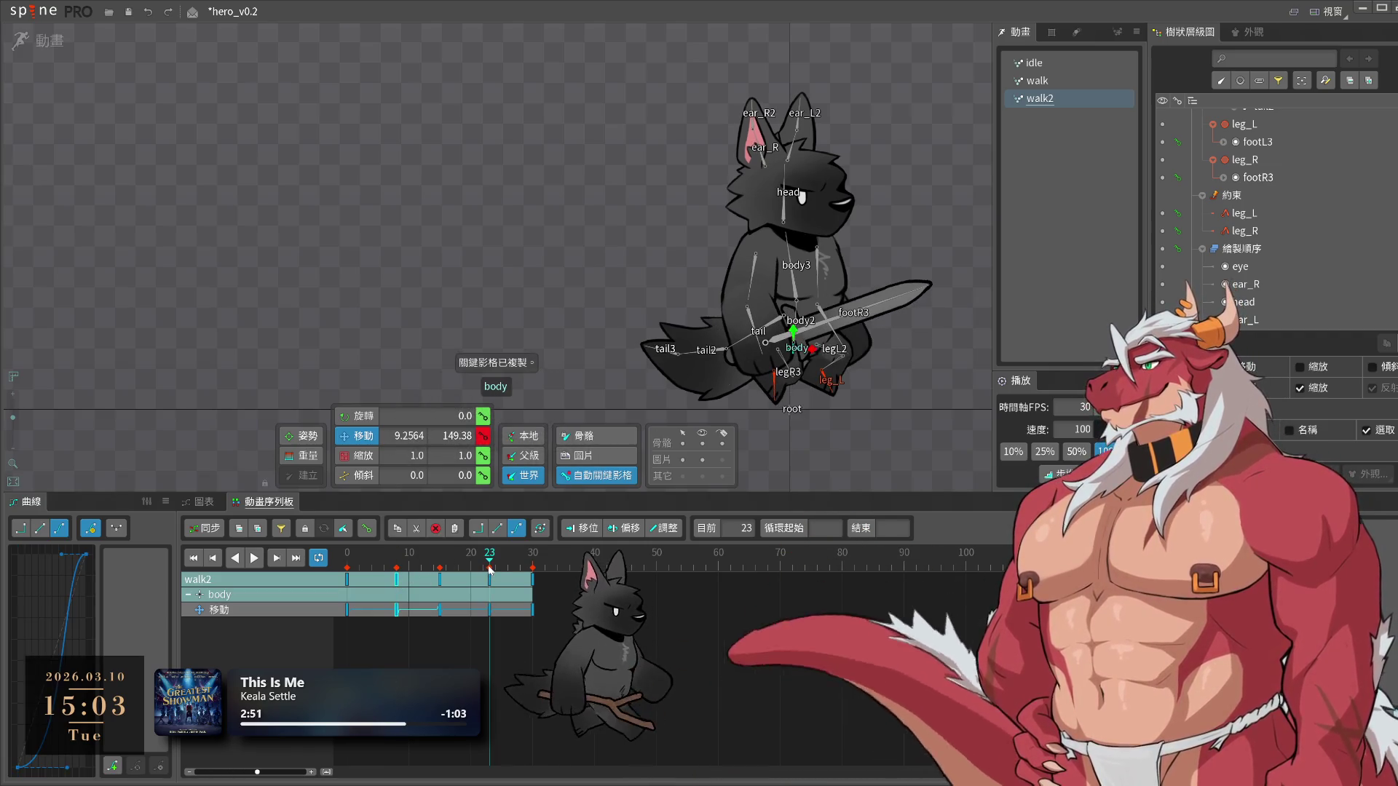
pyautogui.hotkey('ctrl', 'v')
# Raise the body around frame 15 (Y 194.45), paste a body key at frame 30, and play to check the bob
pyautogui.click(439, 567)
pyautogui.moveTo(794, 318); pyautogui.dragTo(796, 312)
pyautogui.hotkey('ctrl', 'v')
pyautogui.press('space')
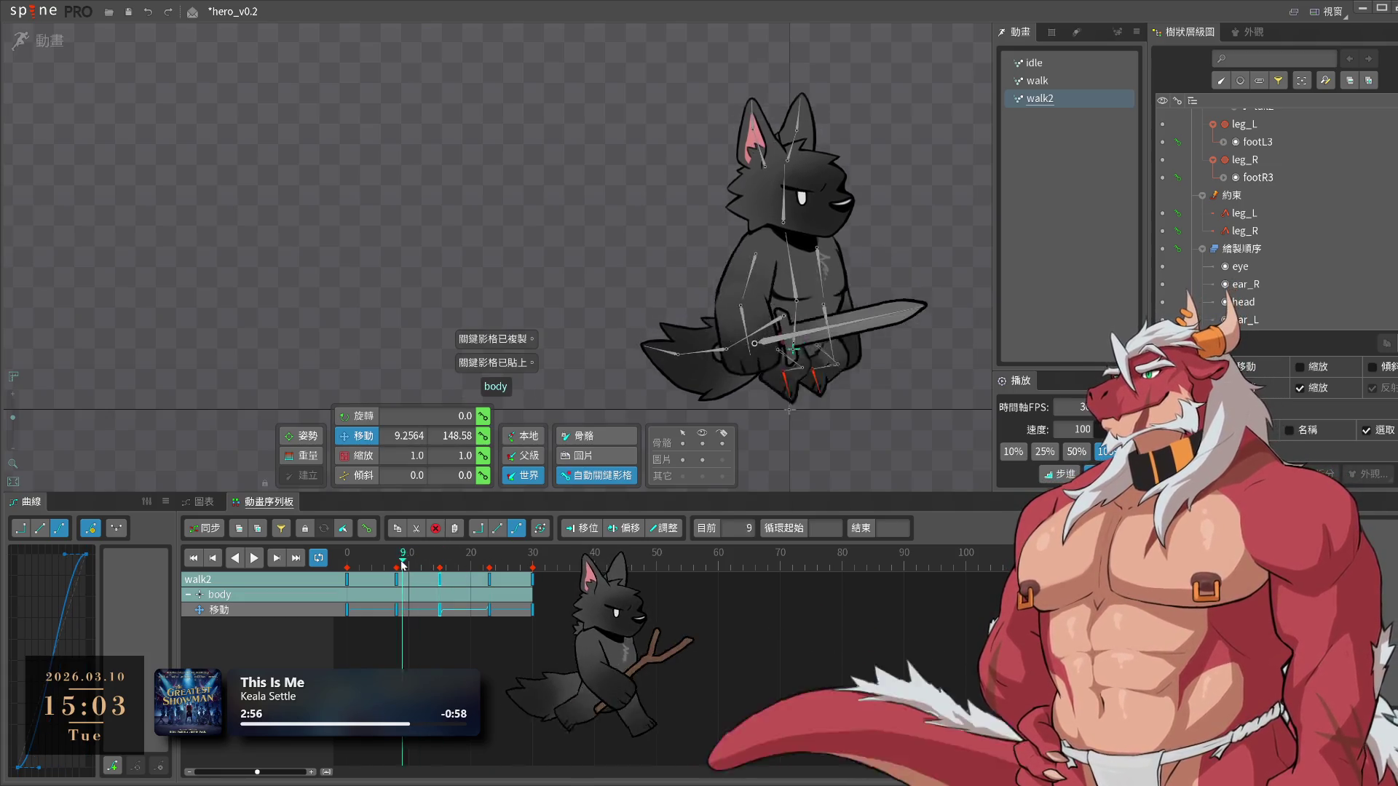
pyautogui.press('space')
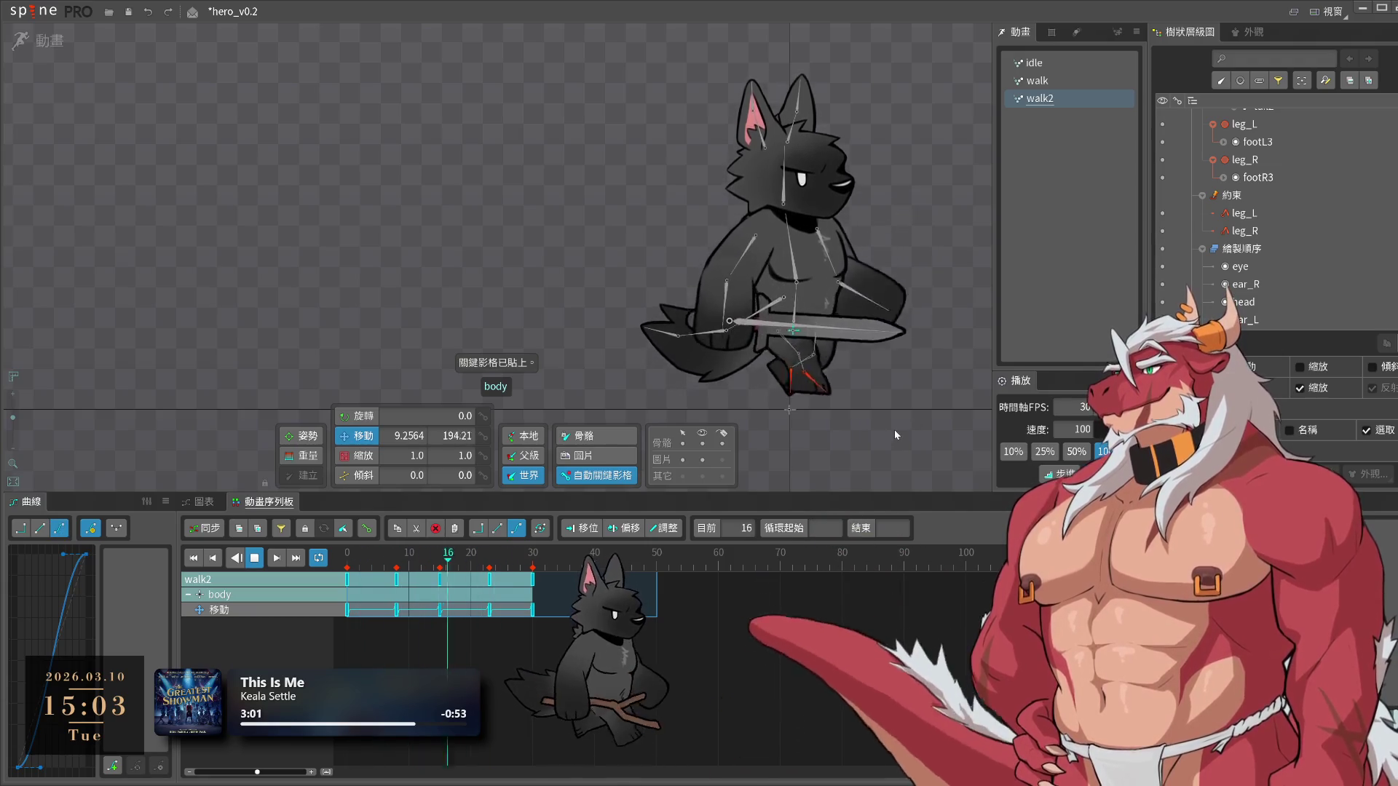
pyautogui.scroll(2, 803, 417)
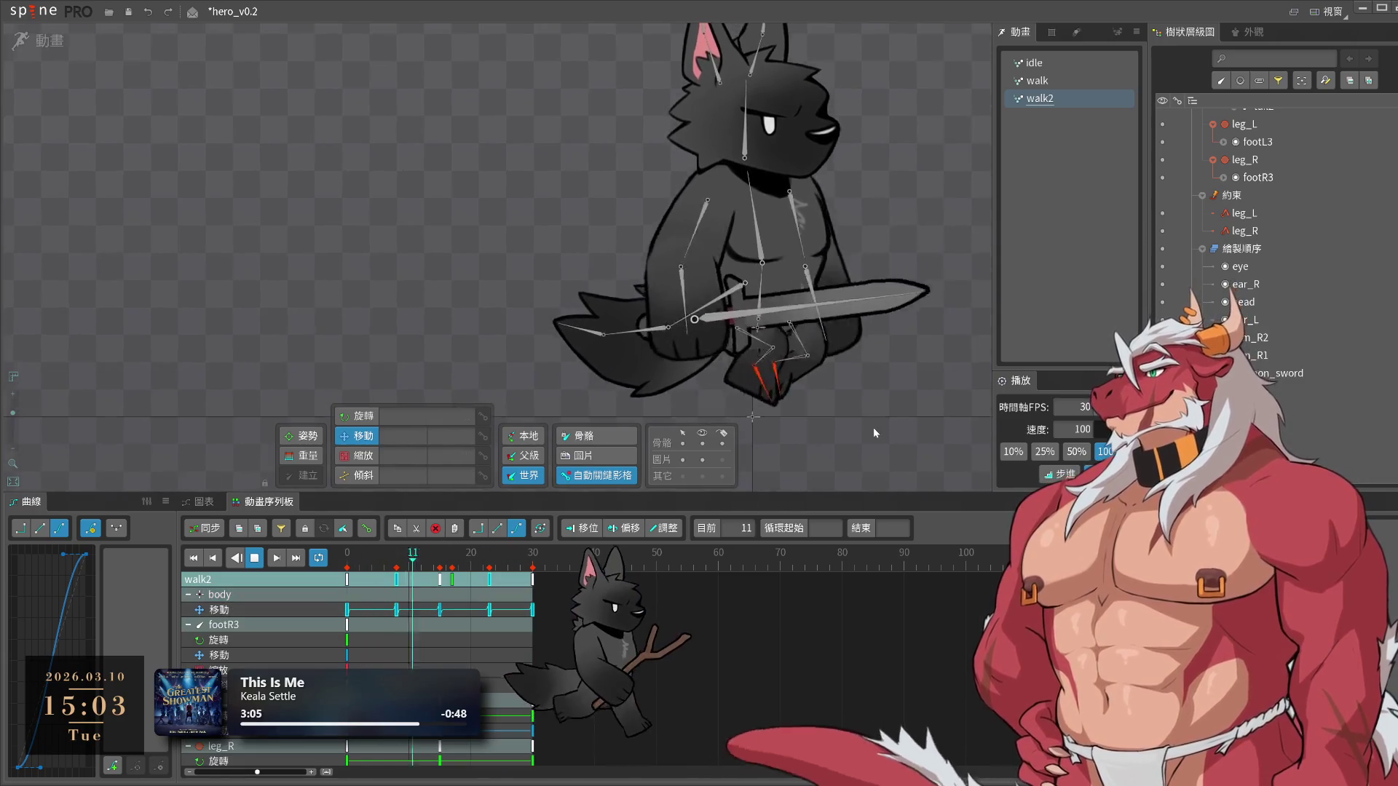
pyautogui.click(747, 391)
pyautogui.click(331, 566)
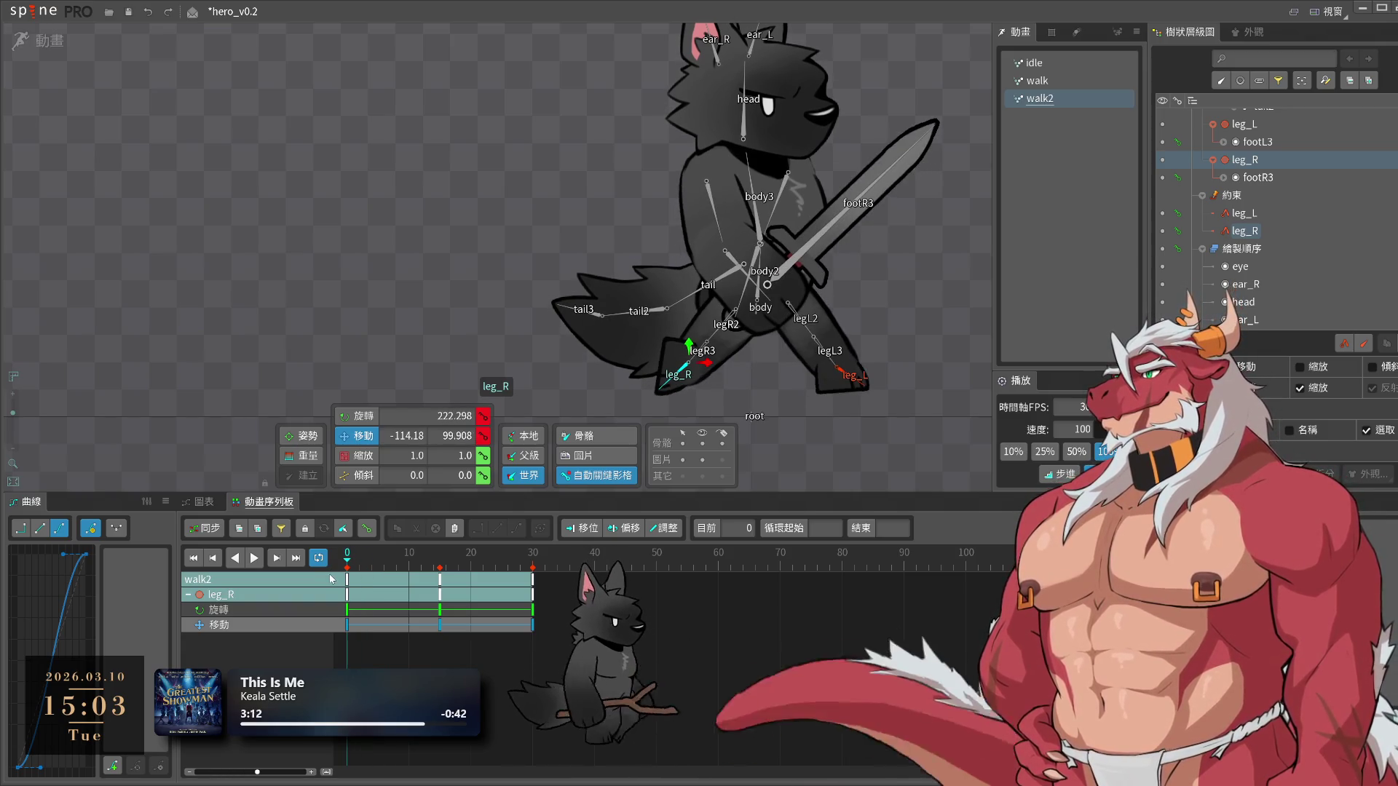
# Review the legs' opening frames and key both legs' rotation at frame 2
pyautogui.press('space')
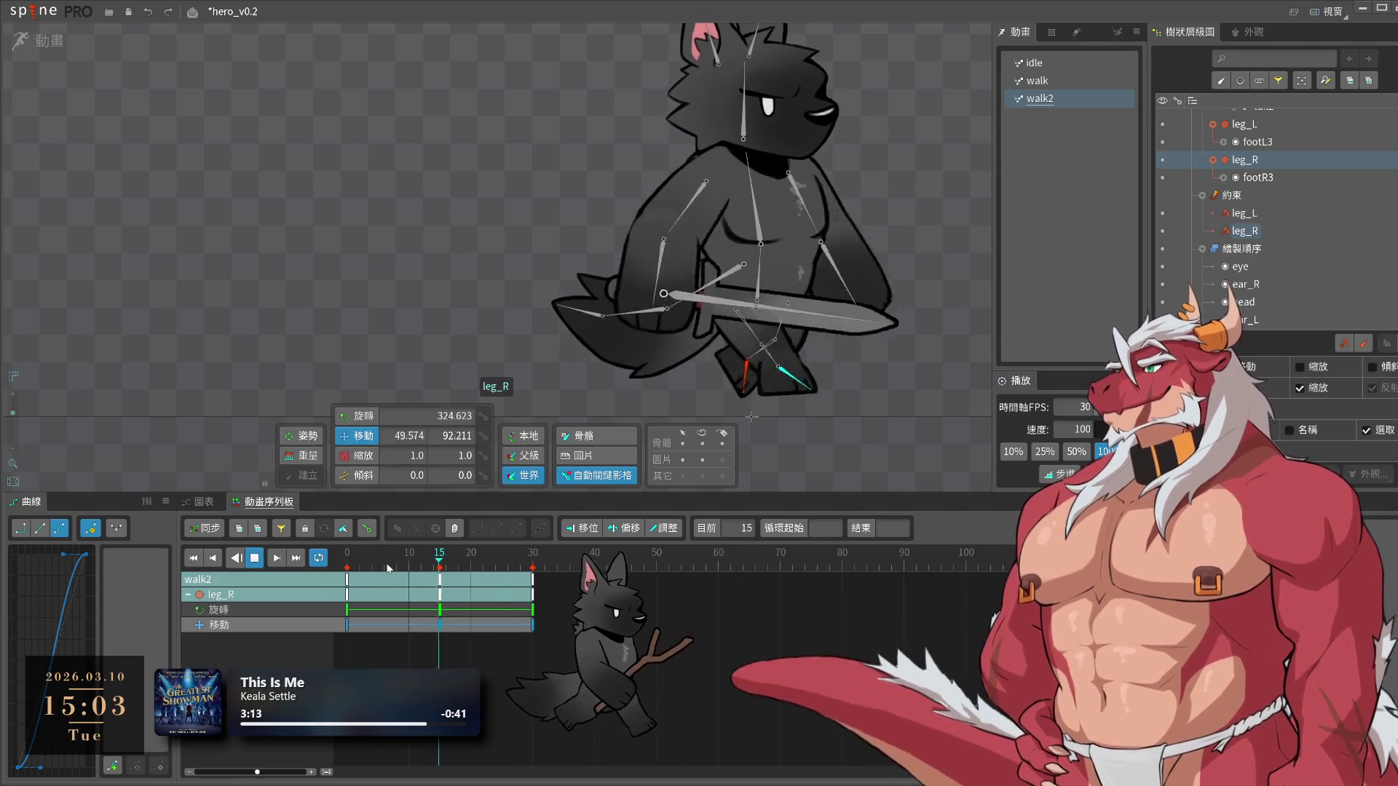
pyautogui.click(353, 568)
pyautogui.click(347, 567)
pyautogui.moveTo(366, 568); pyautogui.dragTo(361, 572)
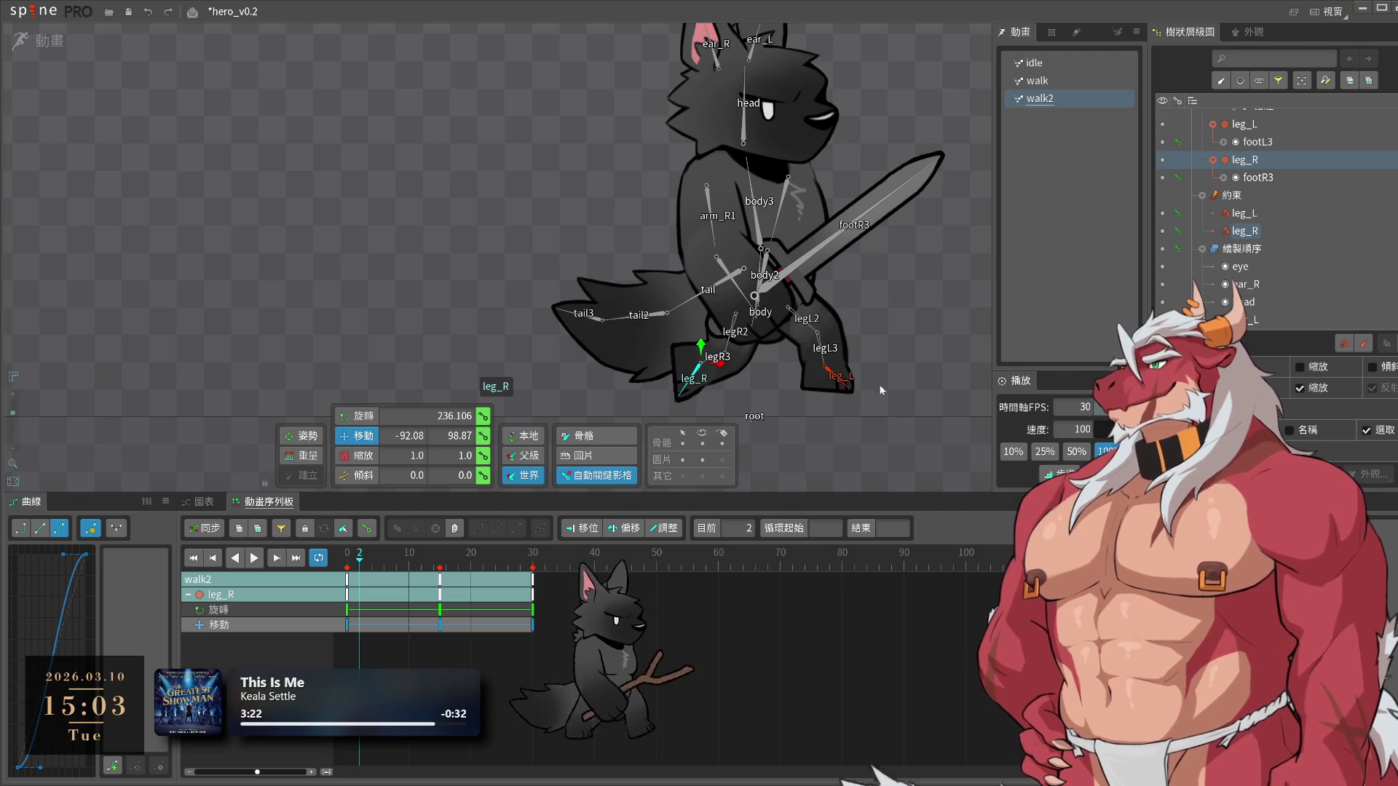
pyautogui.keyDown('ctrl'); pyautogui.click(838, 377); pyautogui.keyUp('ctrl')
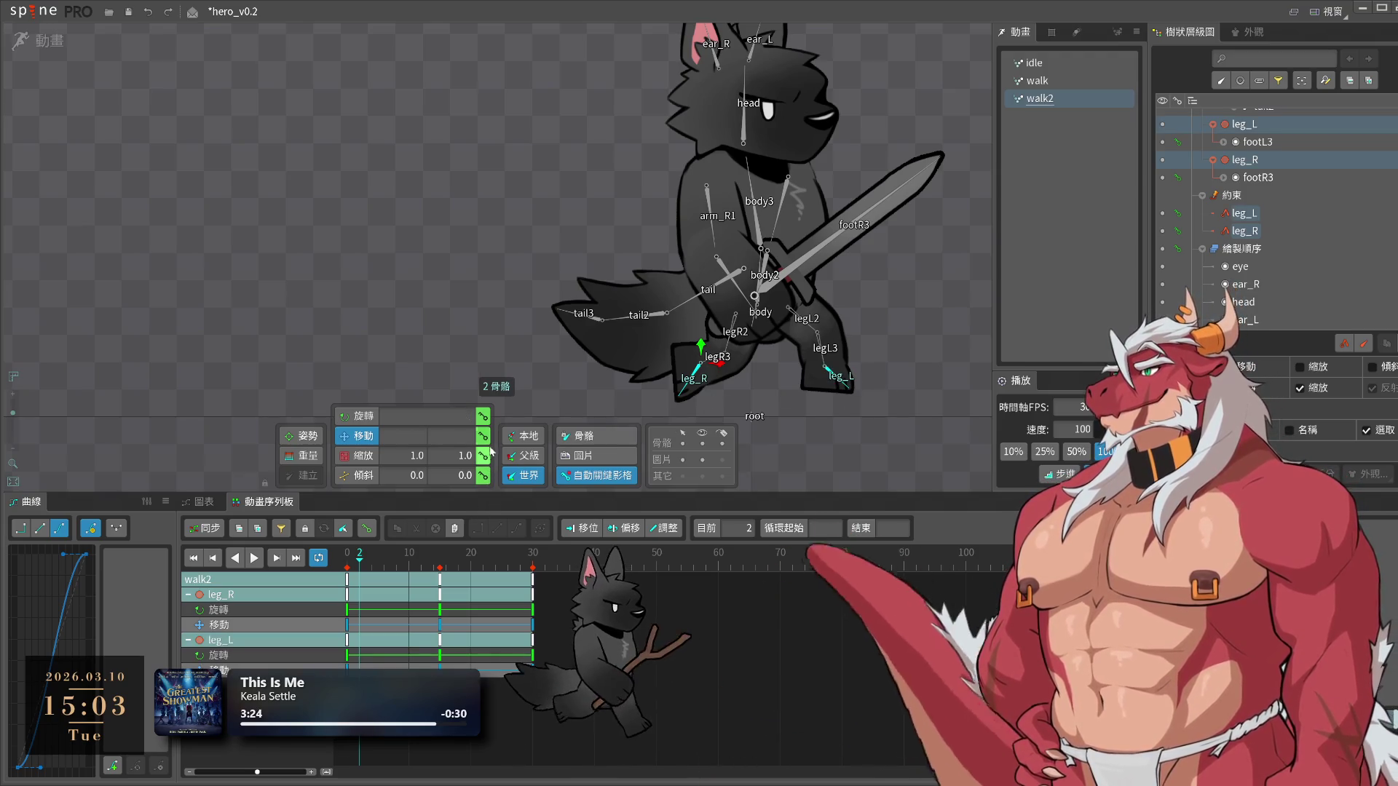
pyautogui.click(483, 416)
# Move the new leg keys from frame 17 to 20, delete the frame-20 keys, and scrub to check
pyautogui.moveTo(360, 580); pyautogui.dragTo(472, 587)
pyautogui.click(483, 435)
pyautogui.press('space')
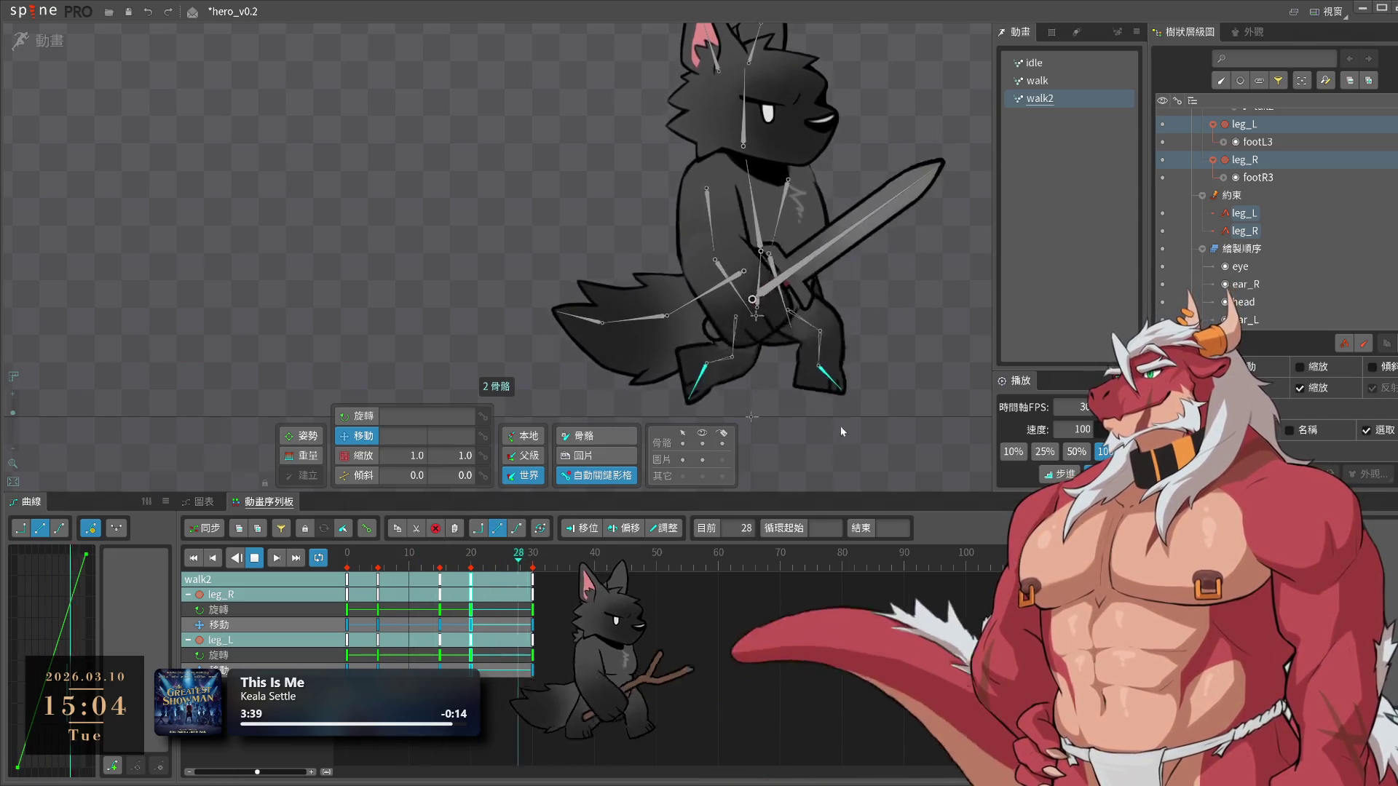
pyautogui.press('Delete')
pyautogui.click(448, 601)
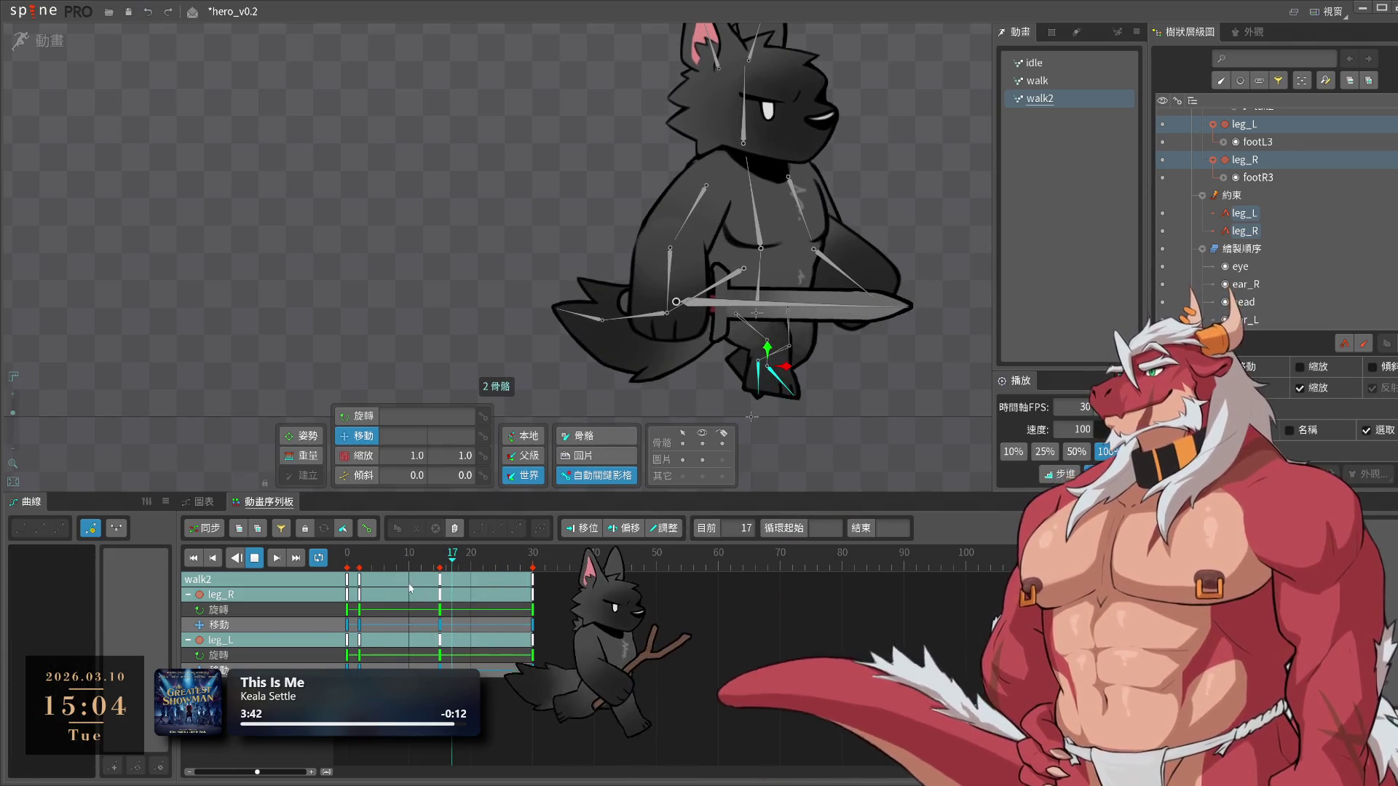
pyautogui.click(359, 563)
pyautogui.moveTo(330, 571)
pyautogui.mouseDown()
pyautogui.moveTo(381, 582)
pyautogui.moveTo(349, 588)
pyautogui.moveTo(391, 569)
pyautogui.mouseUp()
# Lower leg_L with the Translate tool to key its frame-7 position
pyautogui.click(814, 377)
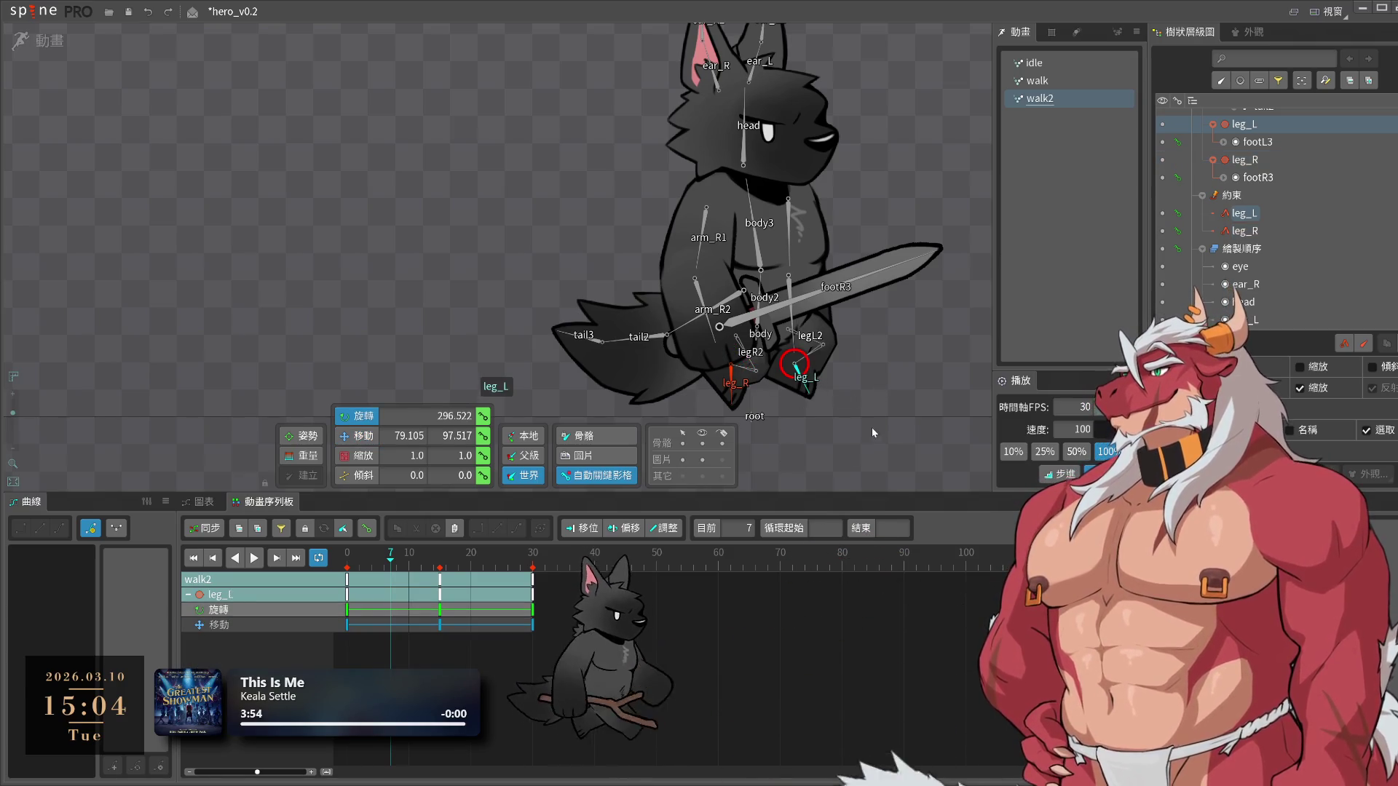
pyautogui.press('v')
pyautogui.moveTo(889, 376)
pyautogui.mouseDown()
pyautogui.moveTo(875, 401)
pyautogui.moveTo(892, 410)
pyautogui.mouseUp()
pyautogui.moveTo(390, 564)
pyautogui.mouseDown()
pyautogui.moveTo(356, 565)
pyautogui.moveTo(422, 570)
pyautogui.mouseUp()
# Copy leg_L's frame-7 position key to frame 12 and shift the leg right there
pyautogui.click(440, 610)
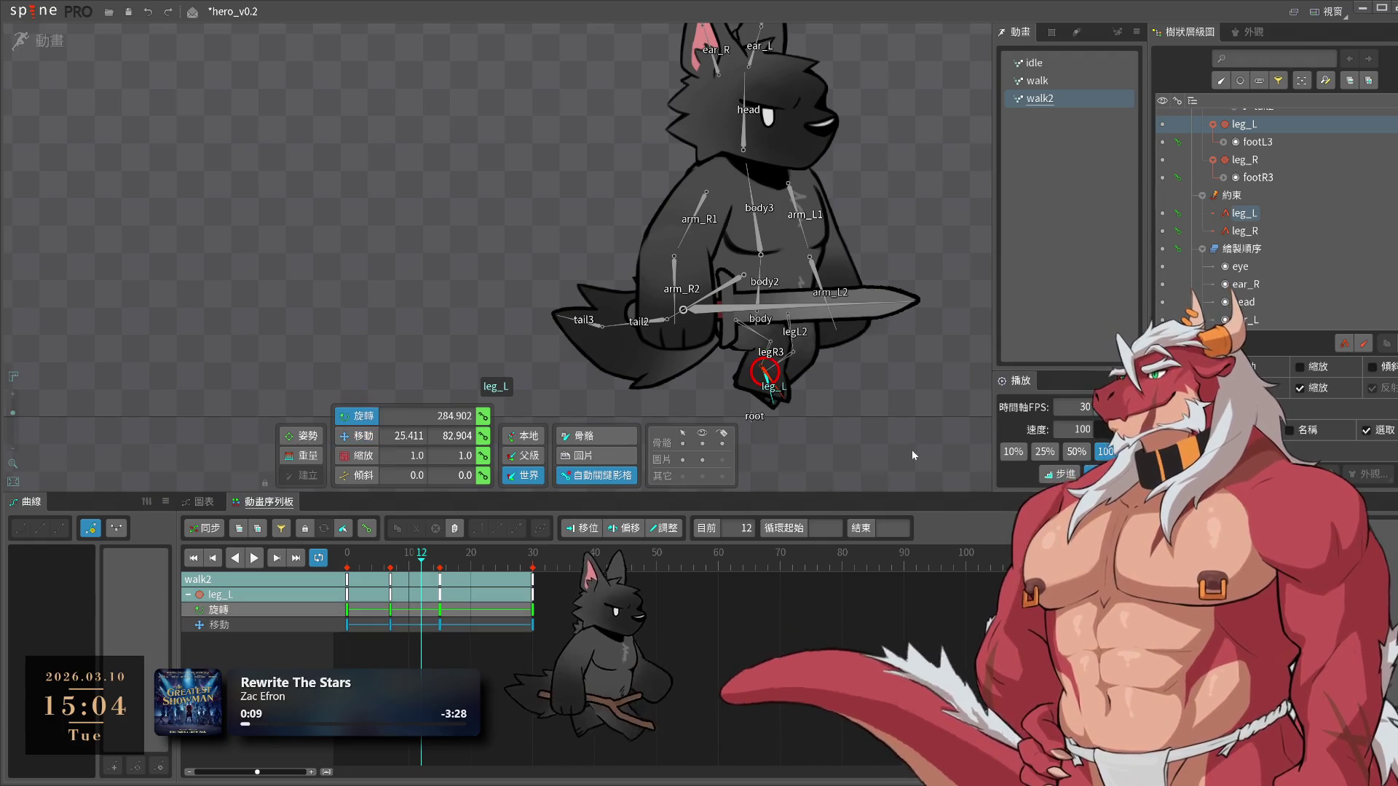
pyautogui.click(391, 626)
pyautogui.hotkey('ctrl', 'c')
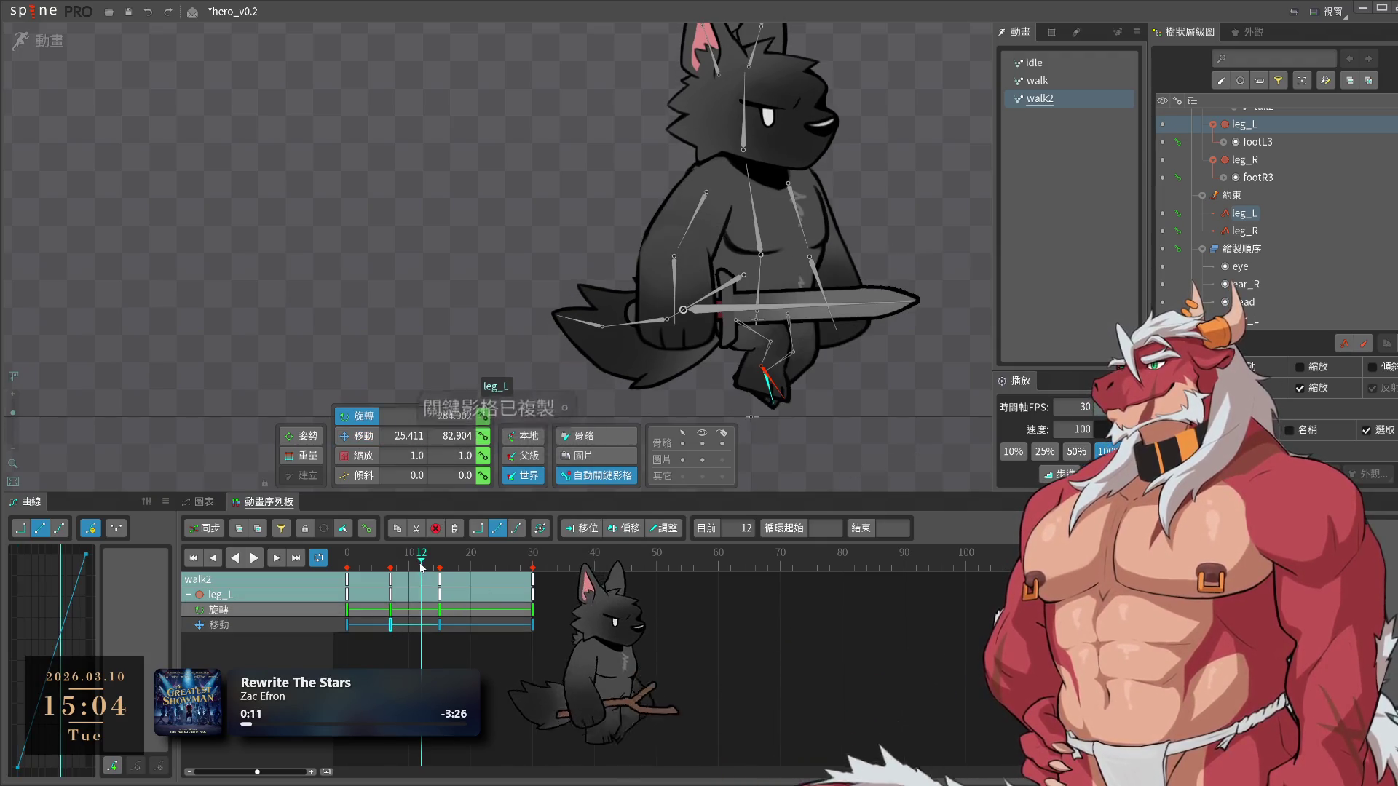
pyautogui.hotkey('ctrl', 'v')
pyautogui.press('v')
pyautogui.moveTo(814, 397); pyautogui.dragTo(810, 393)
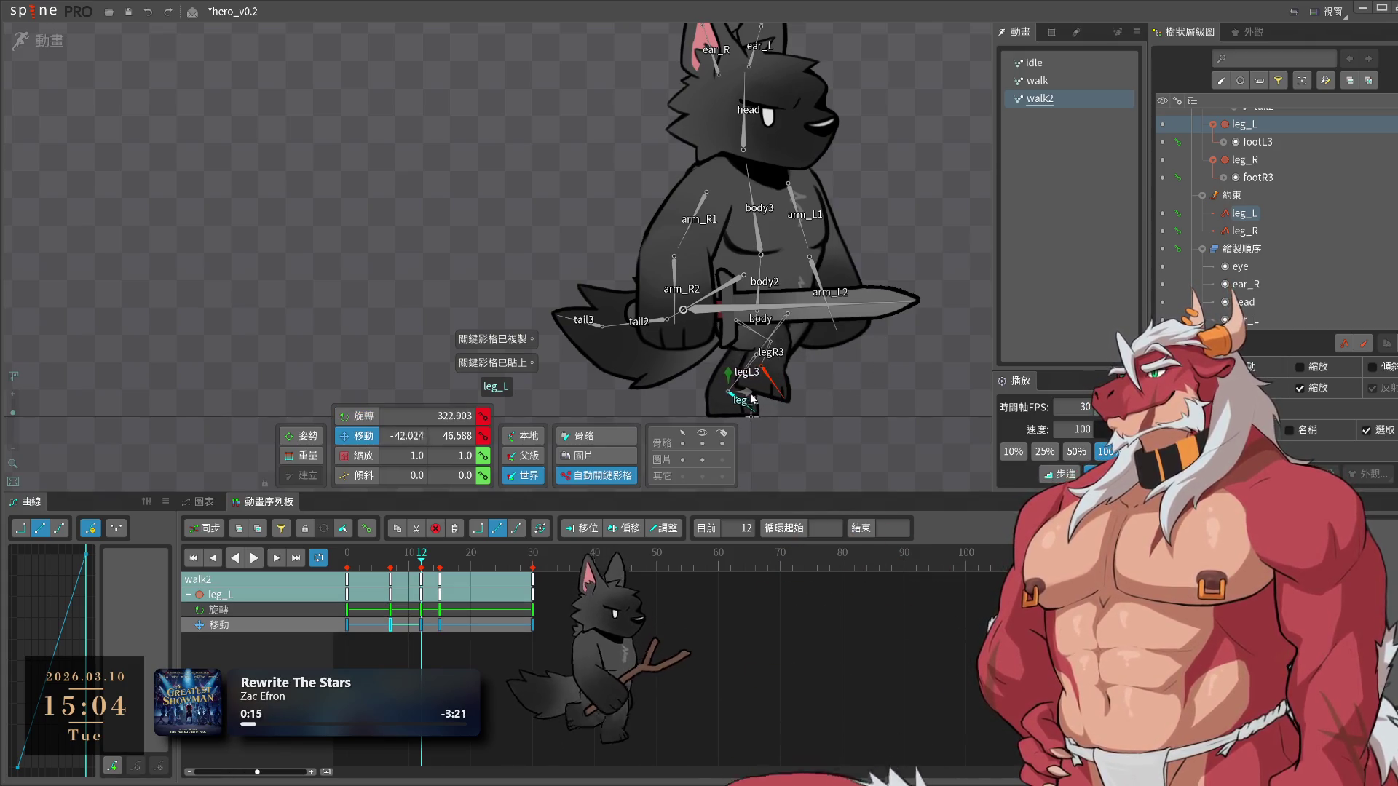
pyautogui.moveTo(439, 567)
pyautogui.mouseDown()
pyautogui.moveTo(452, 567)
pyautogui.moveTo(426, 568)
pyautogui.mouseUp()
pyautogui.moveTo(785, 406); pyautogui.dragTo(795, 401)
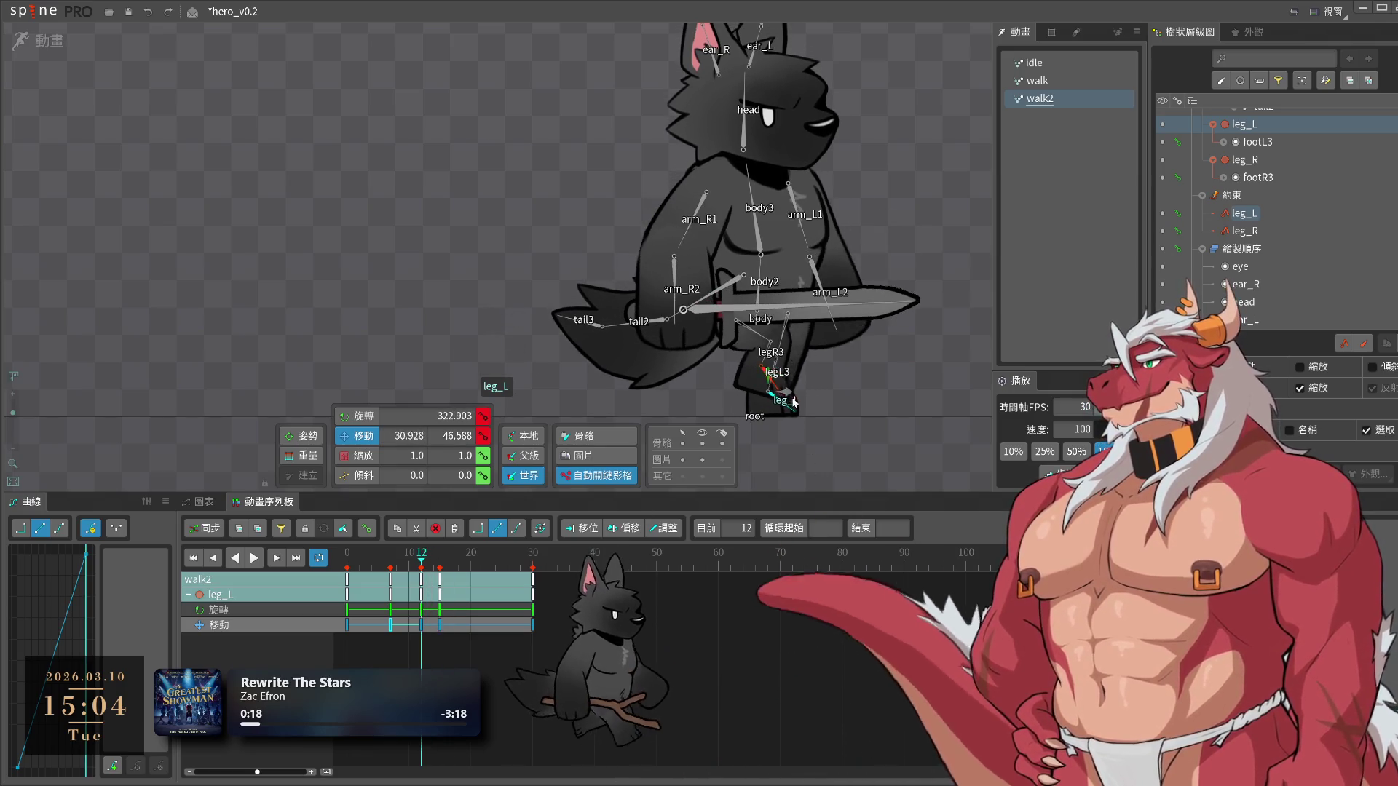
pyautogui.moveTo(435, 556)
pyautogui.mouseDown()
pyautogui.moveTo(427, 577)
pyautogui.moveTo(441, 578)
pyautogui.moveTo(430, 578)
pyautogui.moveTo(472, 578)
pyautogui.mouseUp()
# Paste leg_L's keys at frame 20, adjust to -23.048, 107.45, rotation 248.952, and play
pyautogui.hotkey('ctrl', 'c')
pyautogui.click(471, 559)
pyautogui.hotkey('ctrl', 'v')
pyautogui.click(422, 563)
pyautogui.moveTo(750, 368); pyautogui.dragTo(710, 383)
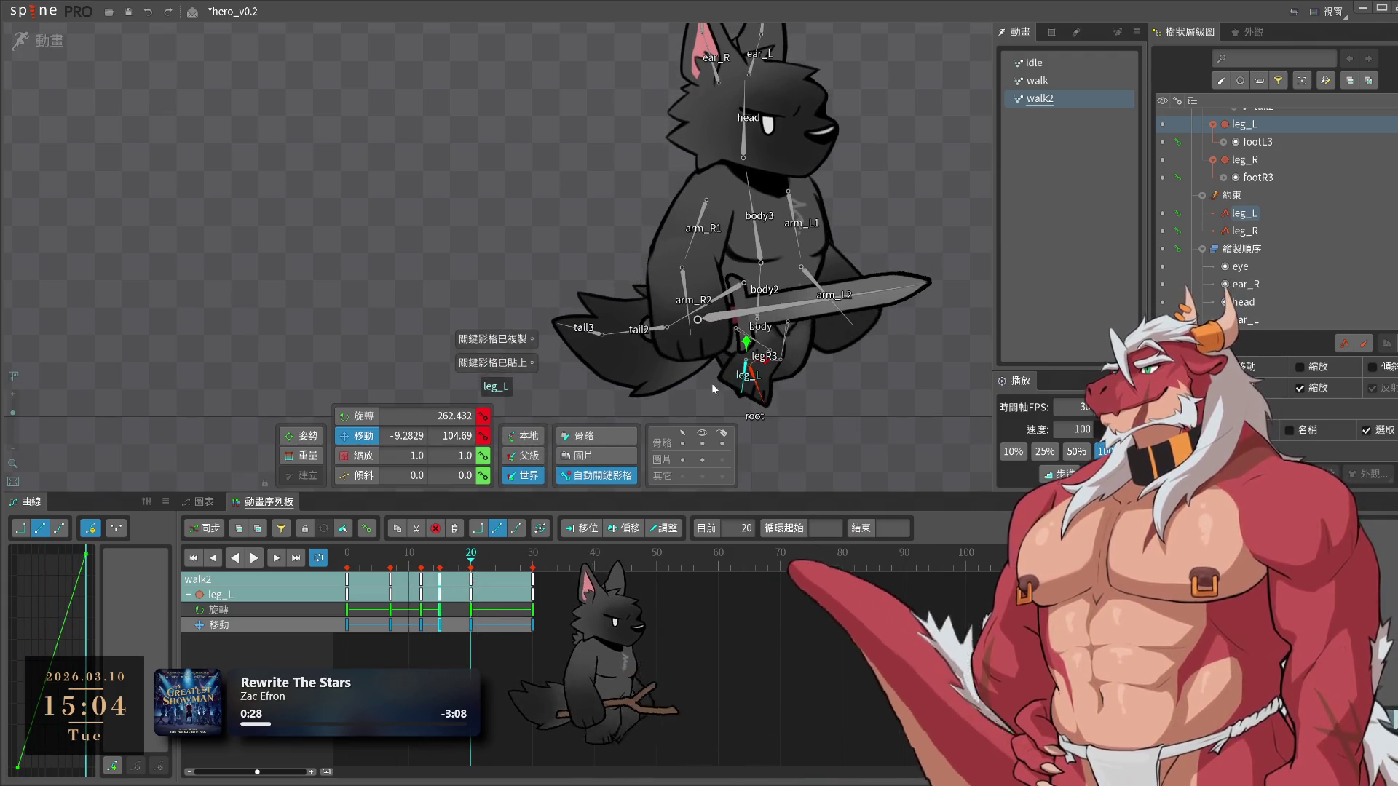
pyautogui.moveTo(472, 567)
pyautogui.mouseDown()
pyautogui.moveTo(455, 569)
pyautogui.moveTo(507, 575)
pyautogui.mouseUp()
pyautogui.press('space')
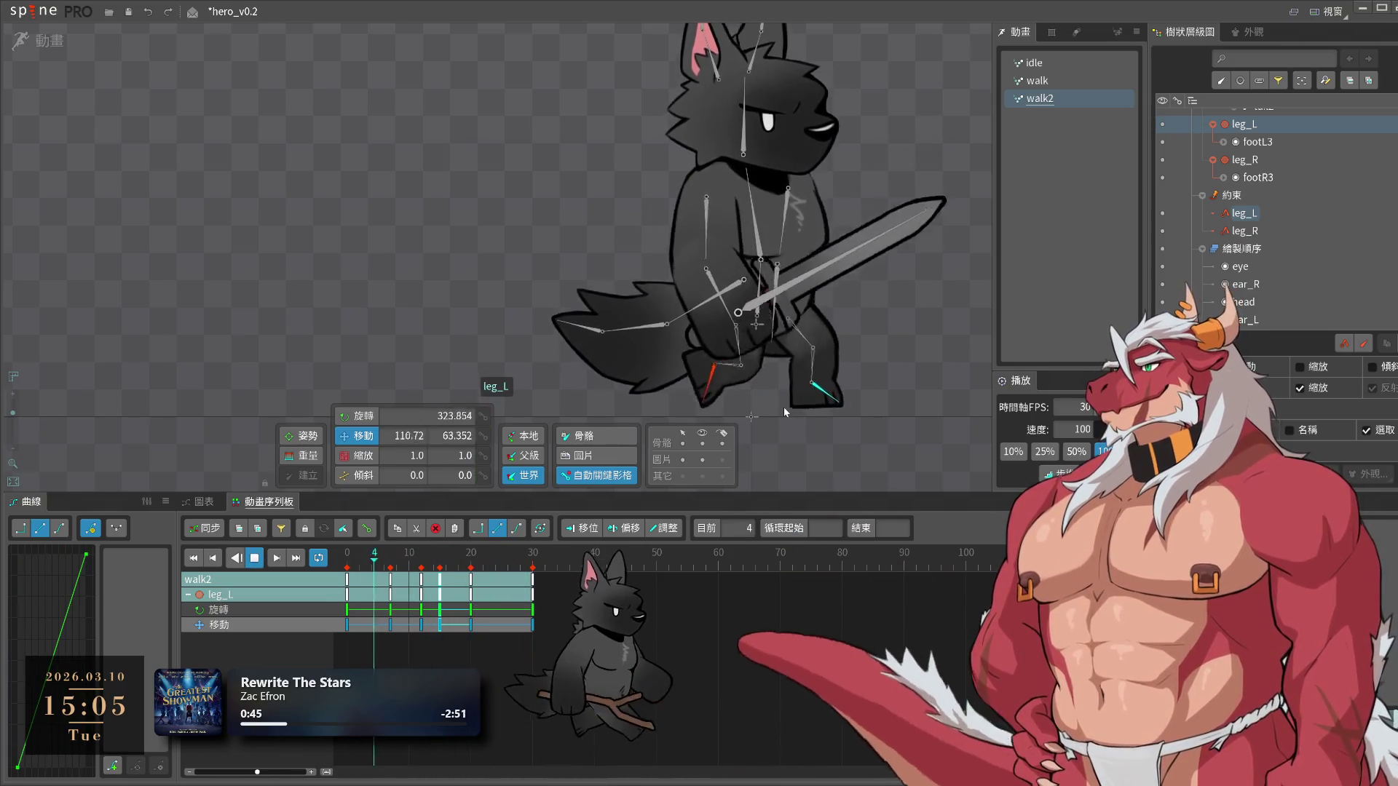
# Select leg_R and lower it to key its frame-22 position
pyautogui.click(764, 387)
pyautogui.moveTo(466, 555)
pyautogui.mouseDown()
pyautogui.moveTo(320, 570)
pyautogui.moveTo(393, 588)
pyautogui.mouseUp()
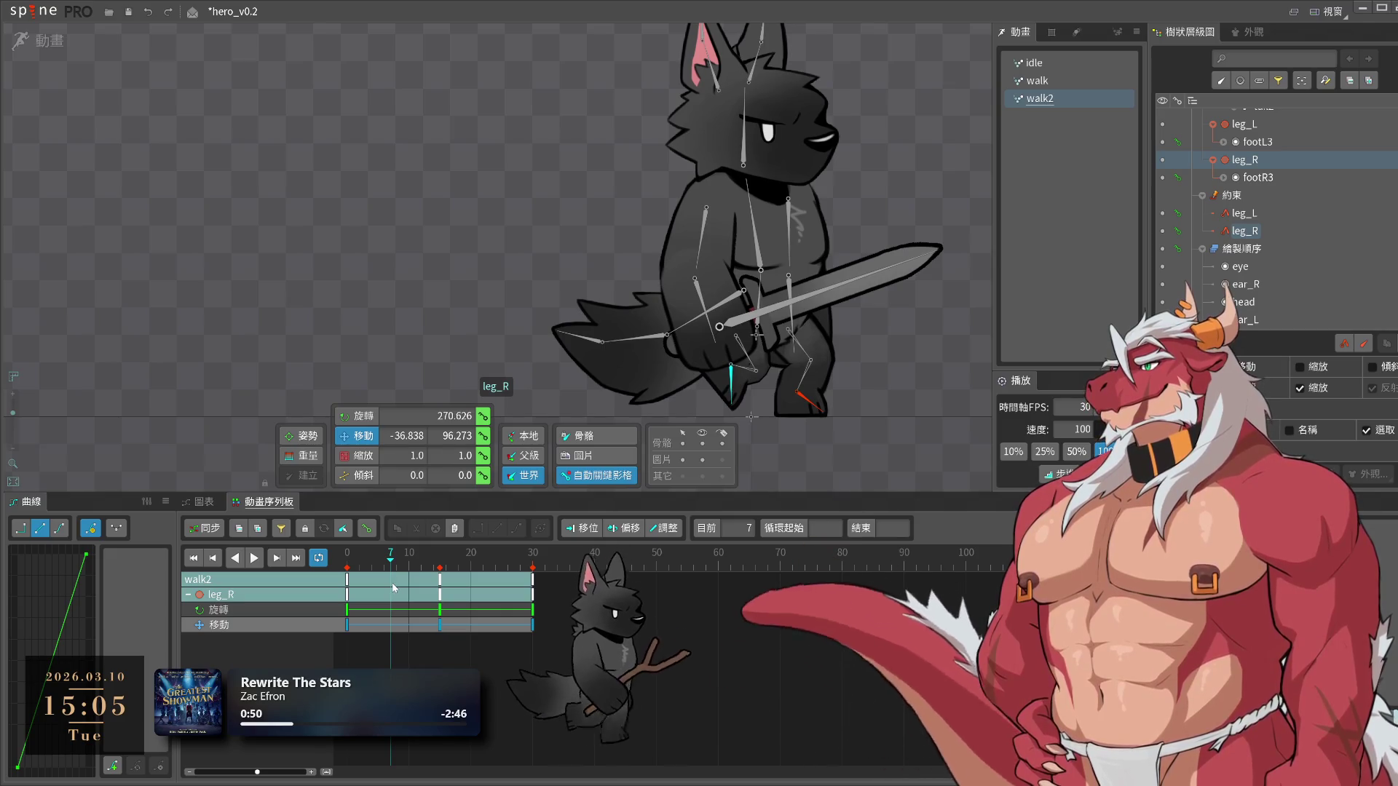
pyautogui.moveTo(404, 586); pyautogui.dragTo(487, 568)
pyautogui.press('c')
pyautogui.press('v')
pyautogui.moveTo(873, 338)
pyautogui.mouseDown()
pyautogui.moveTo(836, 414)
pyautogui.moveTo(884, 386)
pyautogui.moveTo(876, 395)
pyautogui.mouseUp()
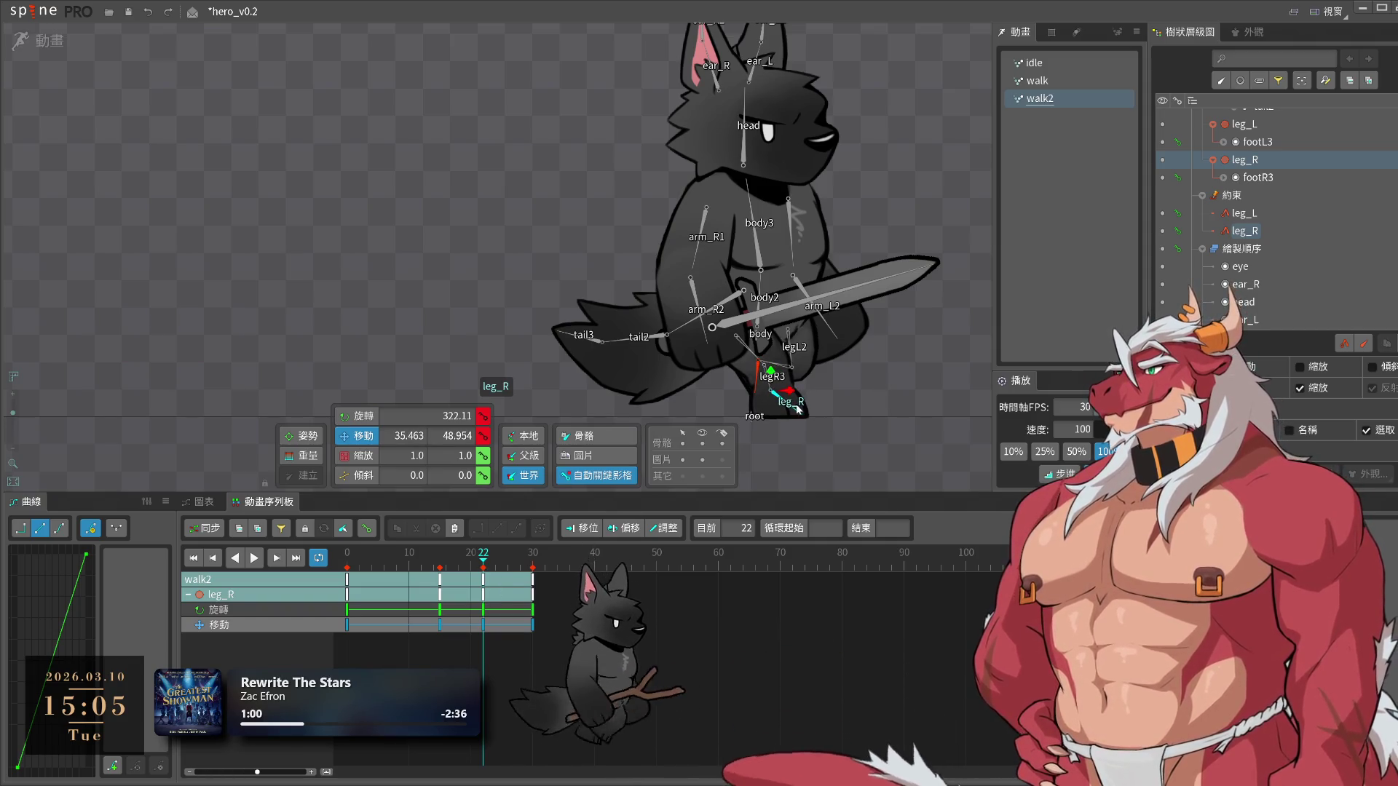
# Paste leg_R's frame-22 key at frame 27, review, and push leg_R further back at frame 0
pyautogui.click(482, 625)
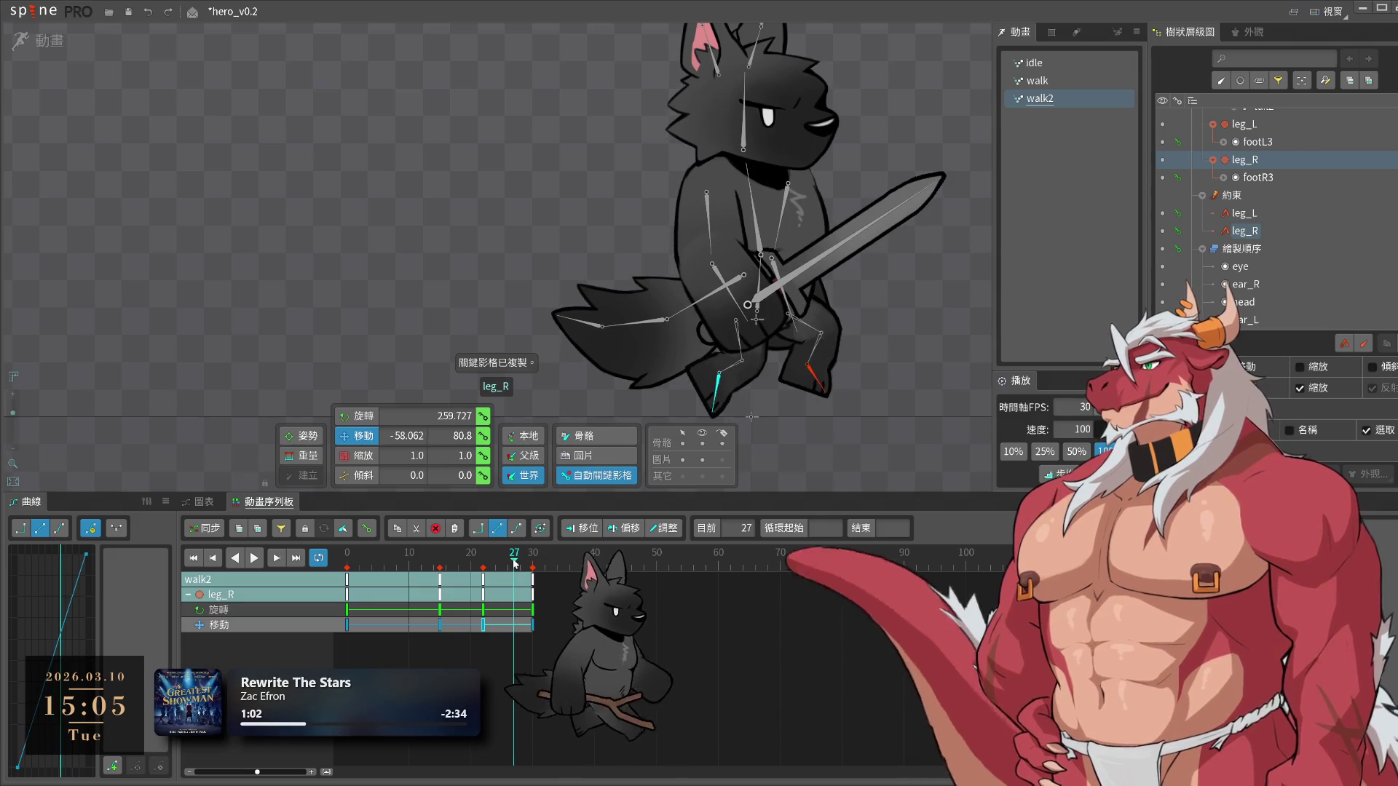
pyautogui.click(514, 561)
pyautogui.hotkey('ctrl', 'v')
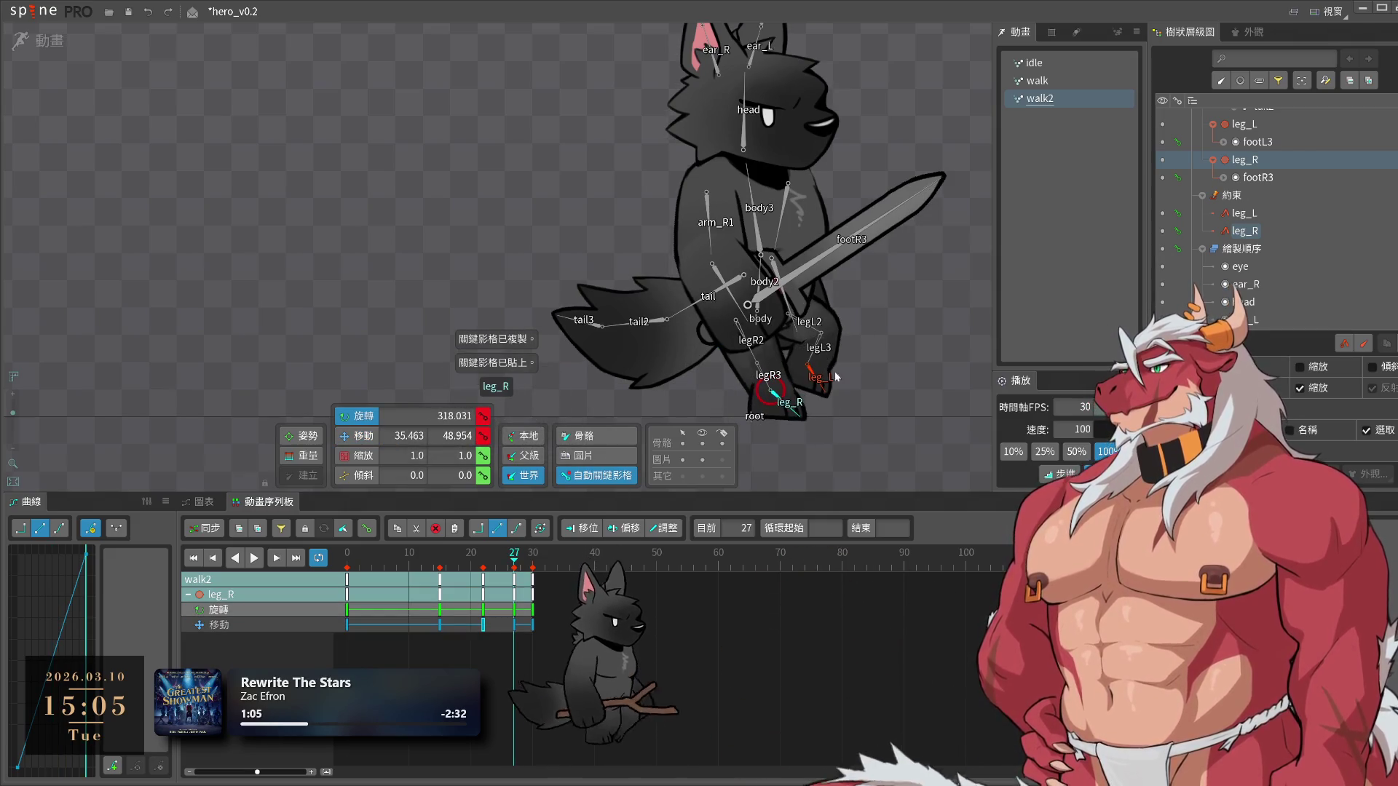
pyautogui.click(483, 610)
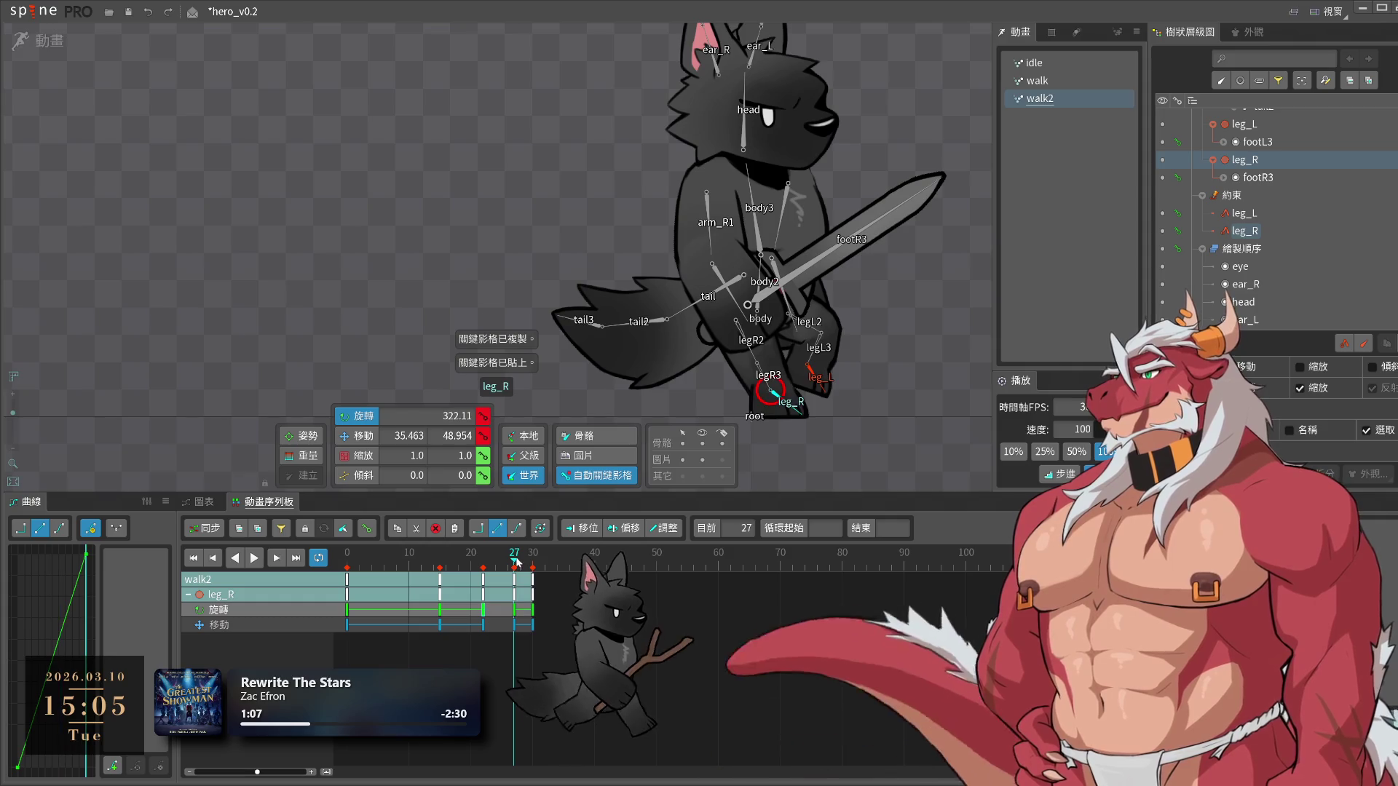
pyautogui.press('v')
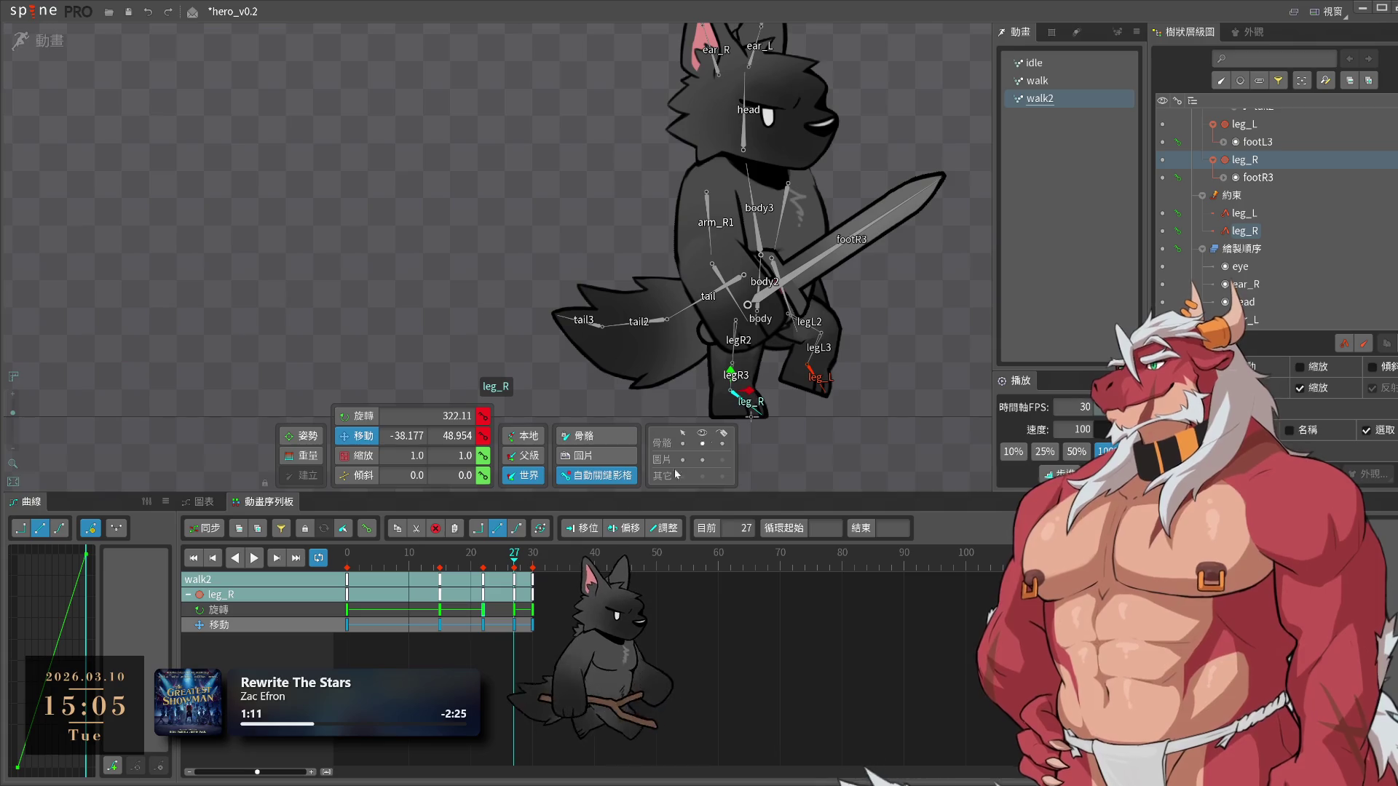
pyautogui.press('space')
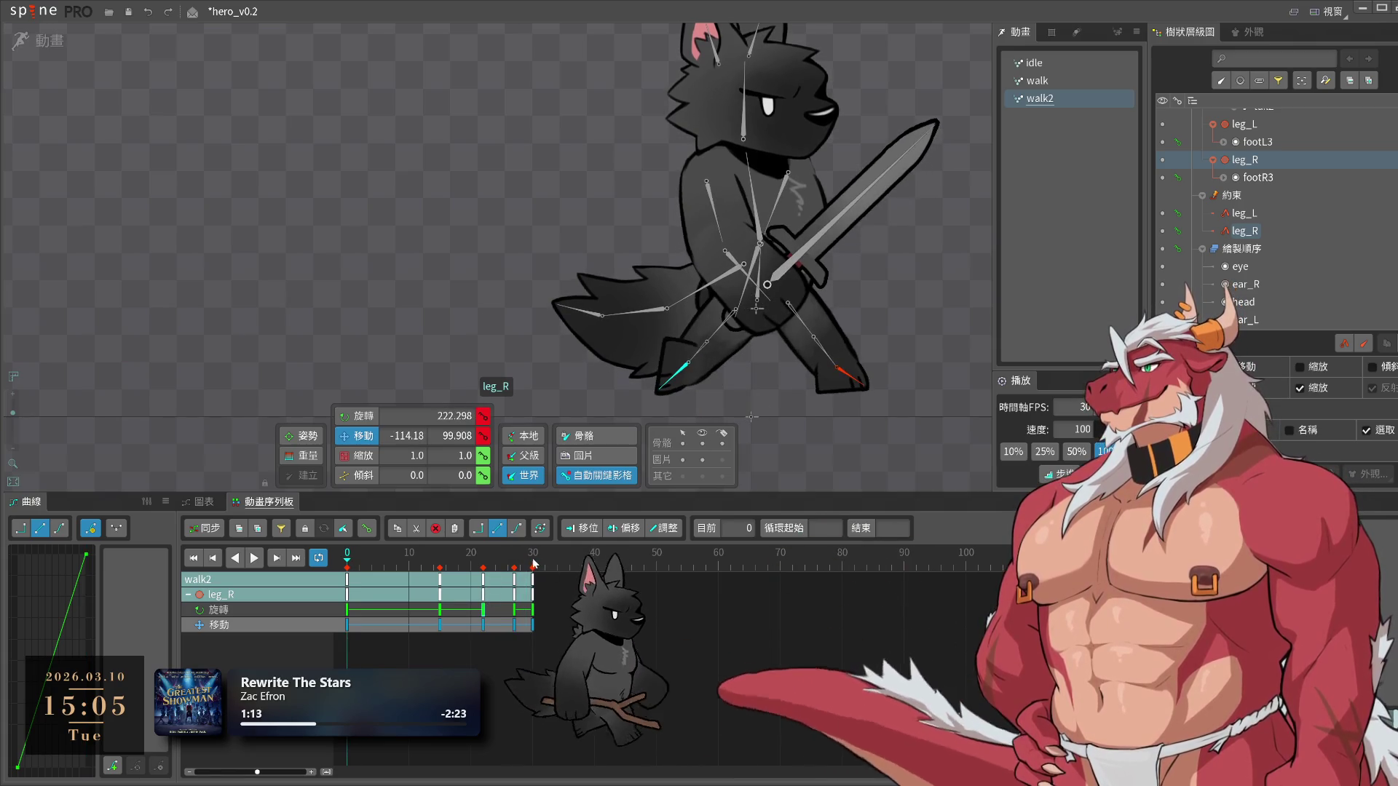
pyautogui.moveTo(532, 563); pyautogui.dragTo(134, 559)
pyautogui.moveTo(839, 412); pyautogui.dragTo(834, 410)
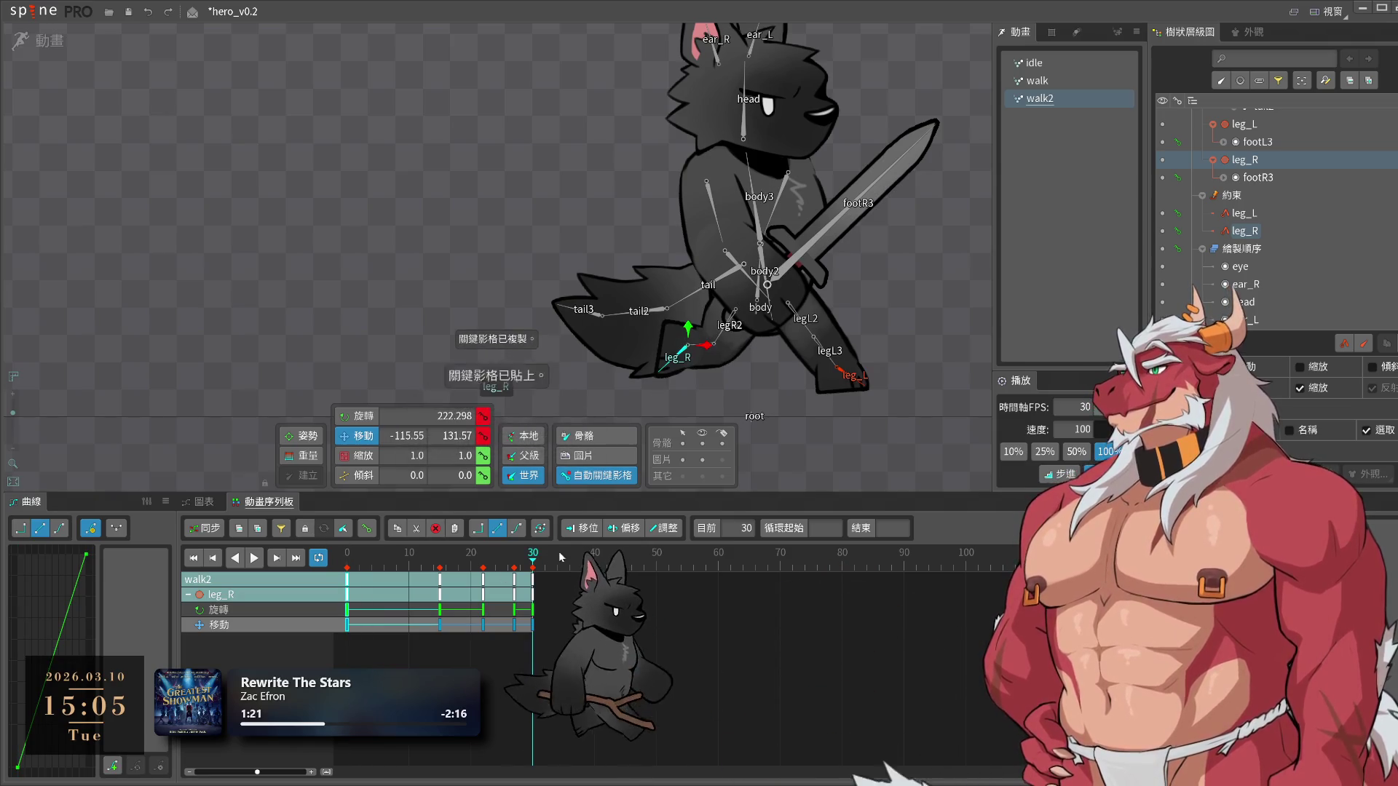
# Raise leg_L's position slightly at frame 30 and play to review
pyautogui.click(846, 374)
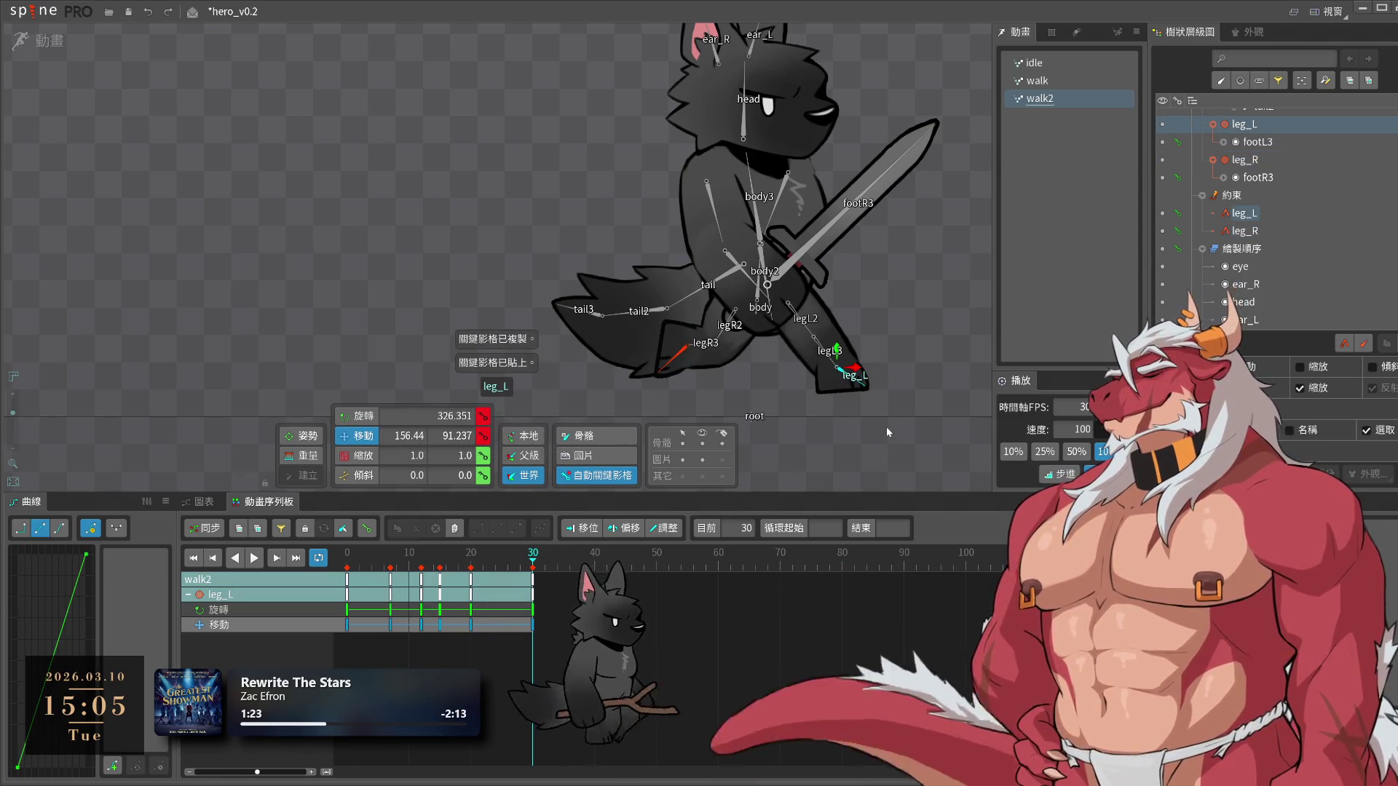
pyautogui.moveTo(884, 420); pyautogui.dragTo(884, 418)
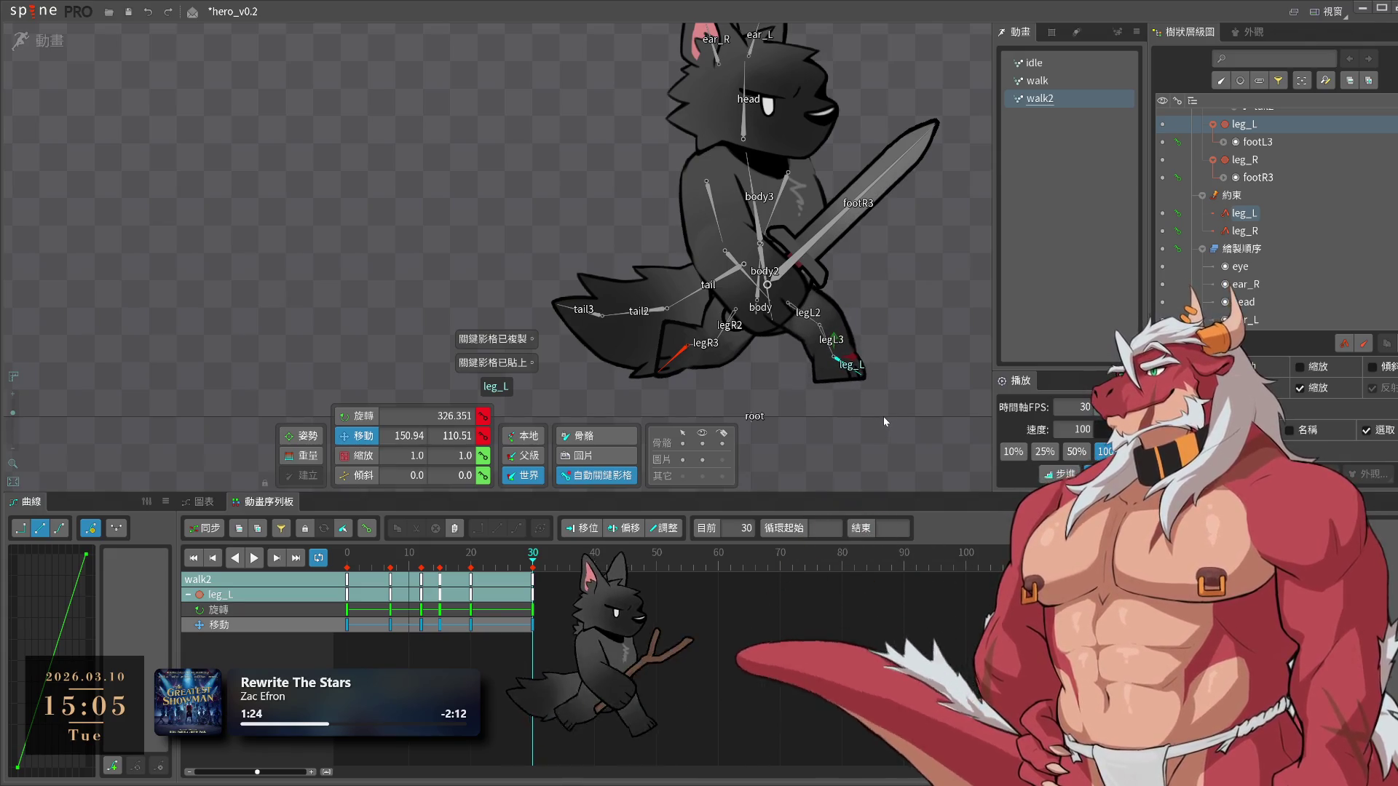
pyautogui.hotkey('ctrl', 'c')
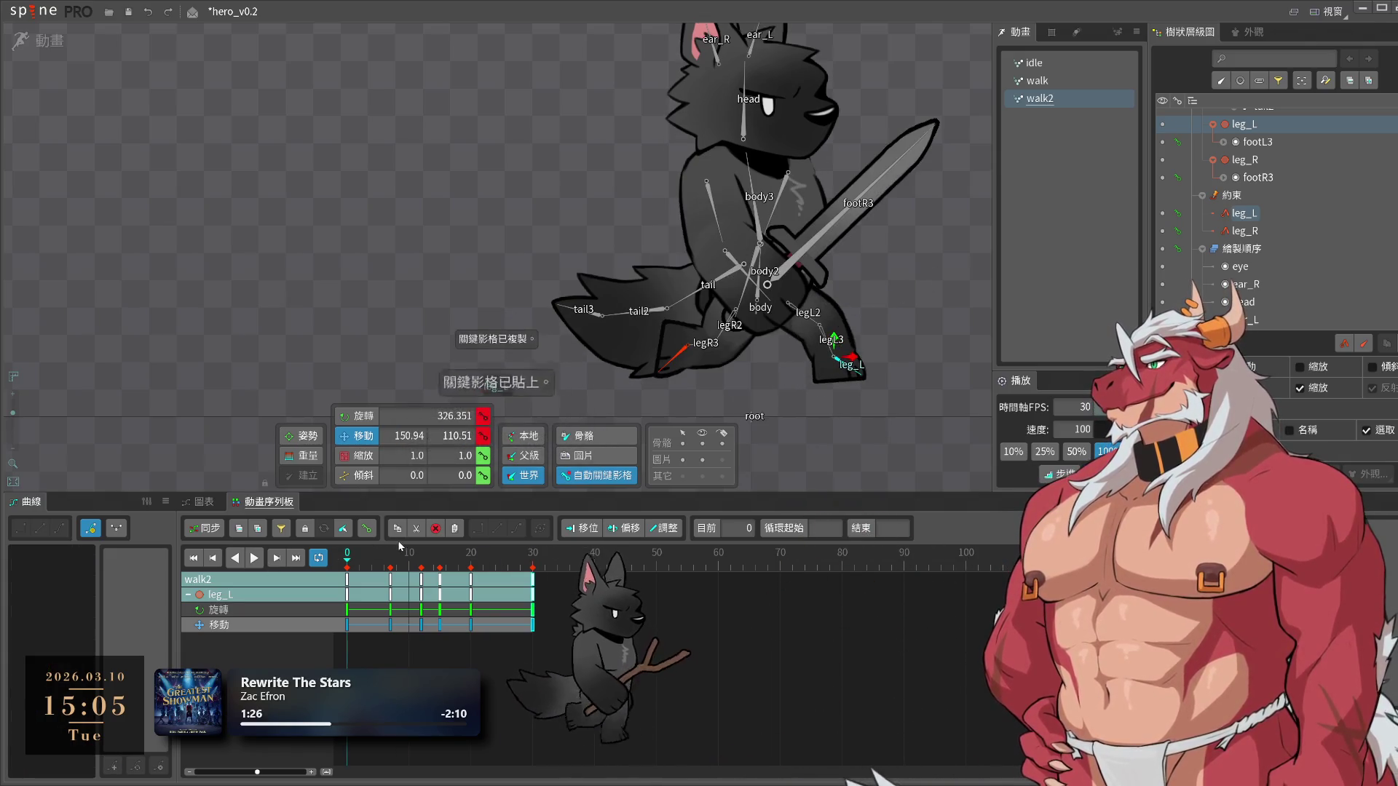
pyautogui.press('space')
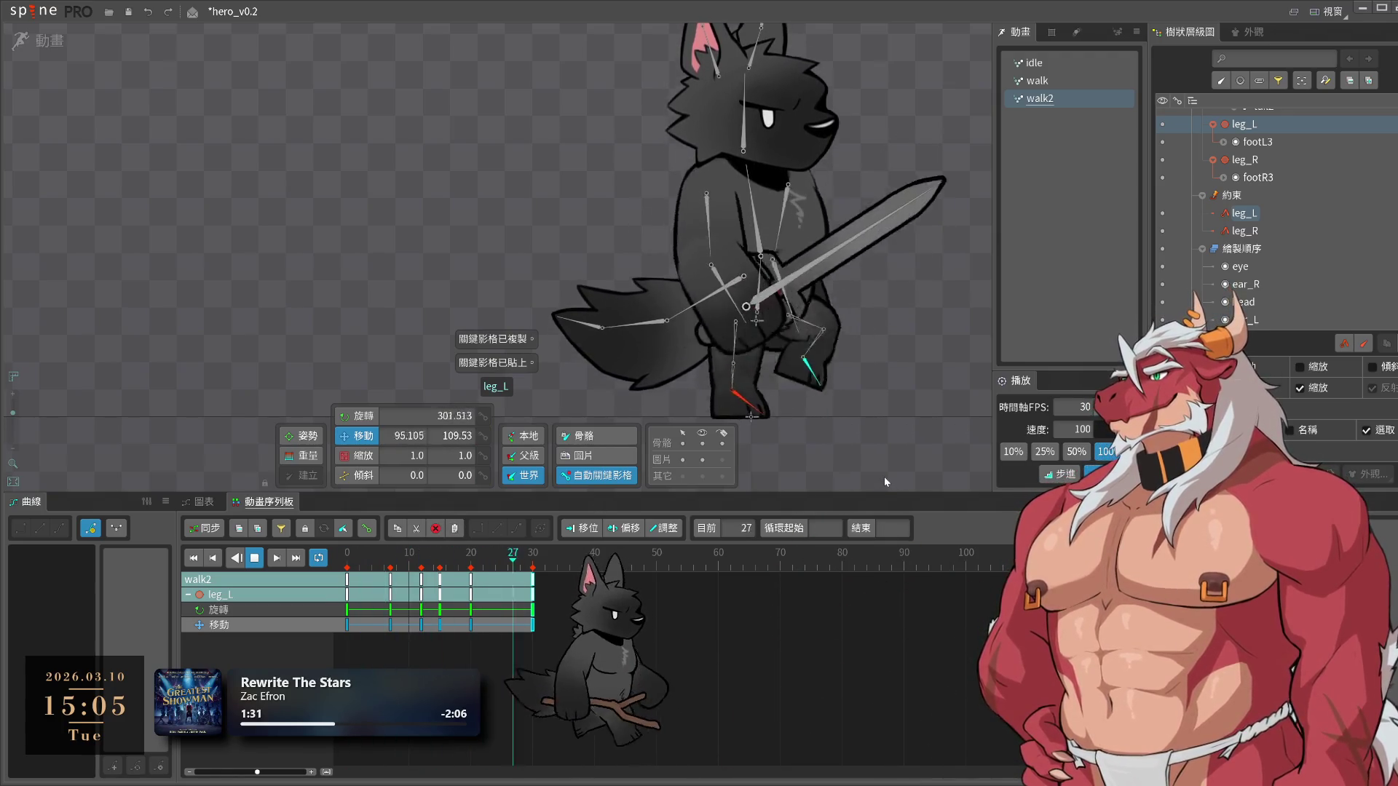
pyautogui.click(1244, 159)
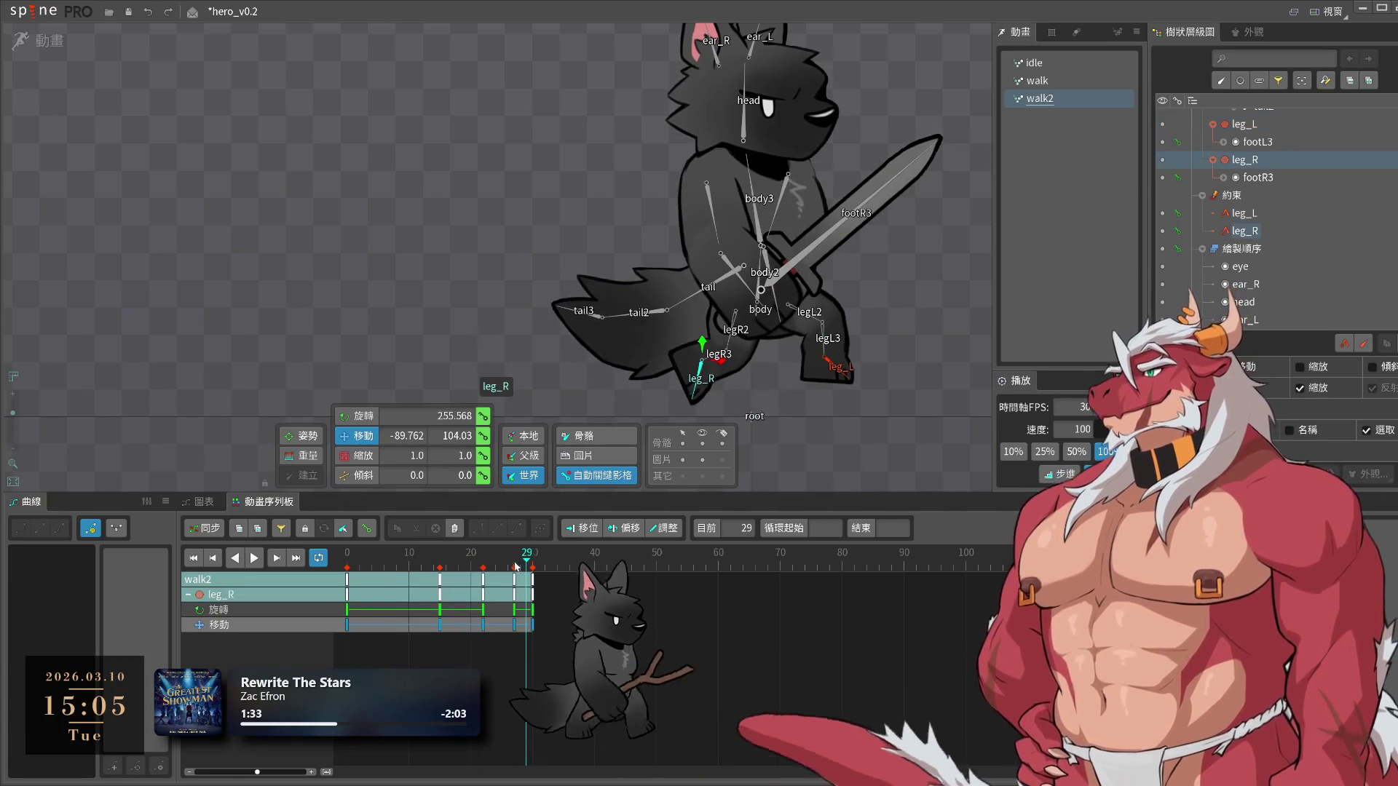
# Retime leg_R's early key to frame 6 and play the cycle
pyautogui.click(528, 559)
pyautogui.moveTo(528, 558)
pyautogui.mouseDown()
pyautogui.moveTo(358, 583)
pyautogui.moveTo(385, 579)
pyautogui.mouseUp()
pyautogui.click(452, 572)
pyautogui.press('space')
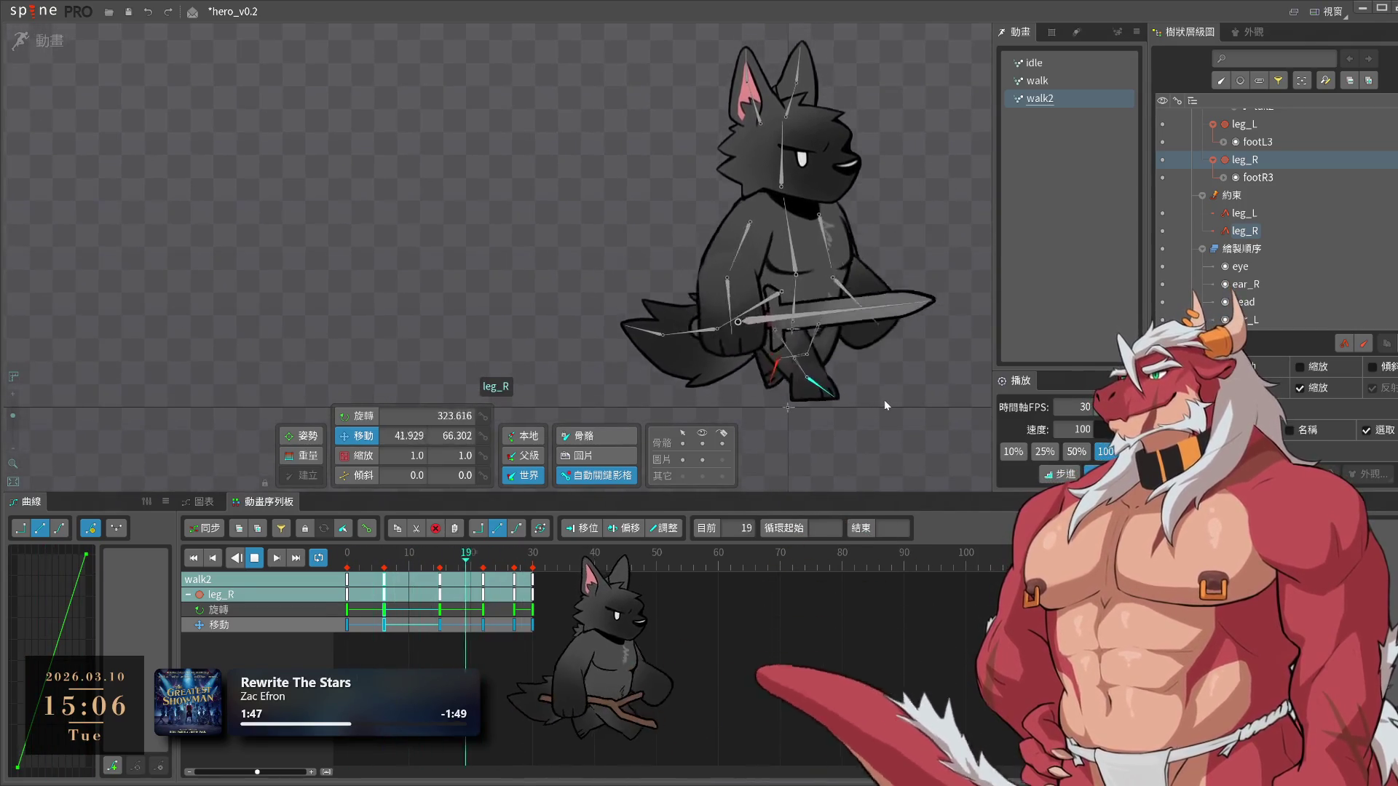
pyautogui.press('space')
# Move arm_L1/arm_L2 rotation keys to frames 0 and 14, copy the first to frame 30, and play
pyautogui.click(853, 299)
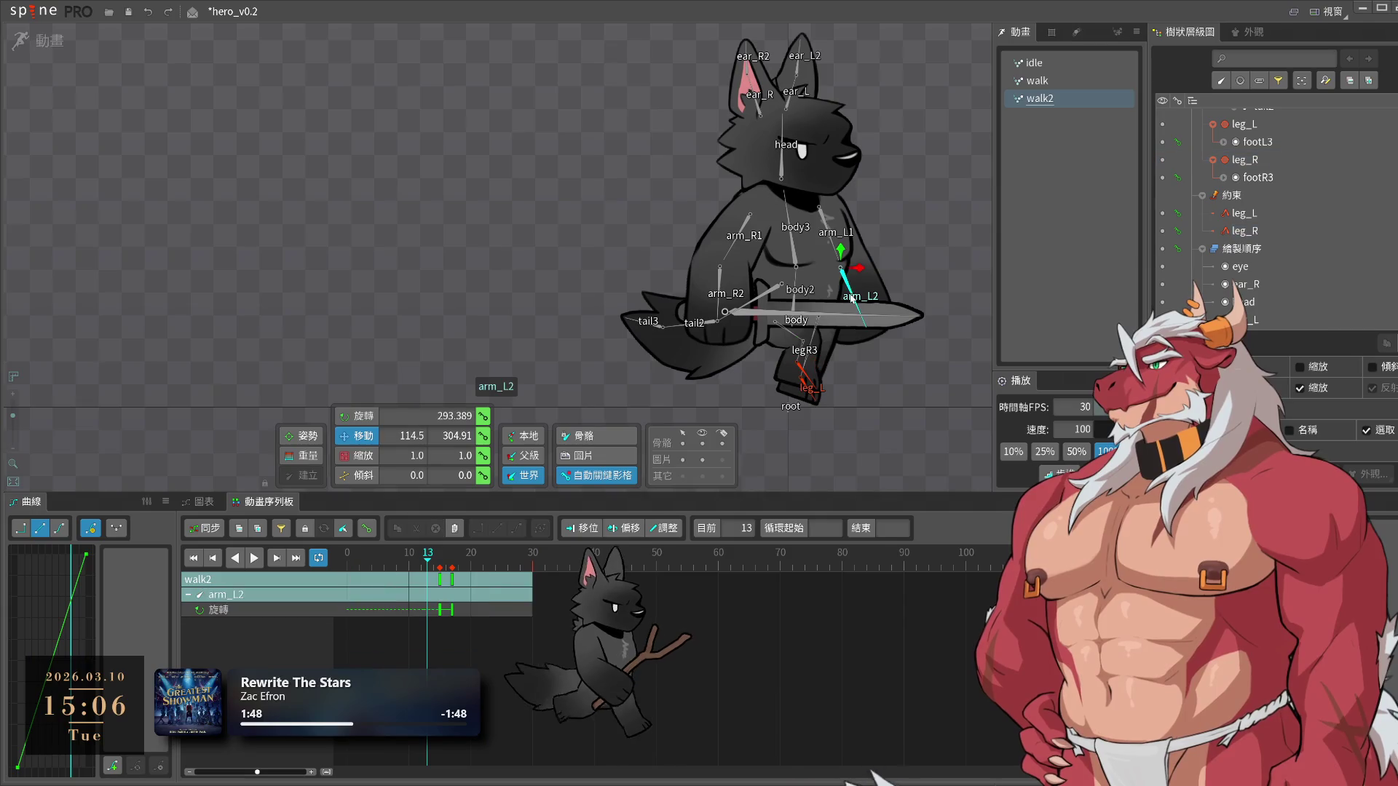
pyautogui.keyDown('ctrl'); pyautogui.click(838, 257); pyautogui.keyUp('ctrl')
pyautogui.moveTo(380, 615); pyautogui.dragTo(345, 614)
pyautogui.click(438, 574)
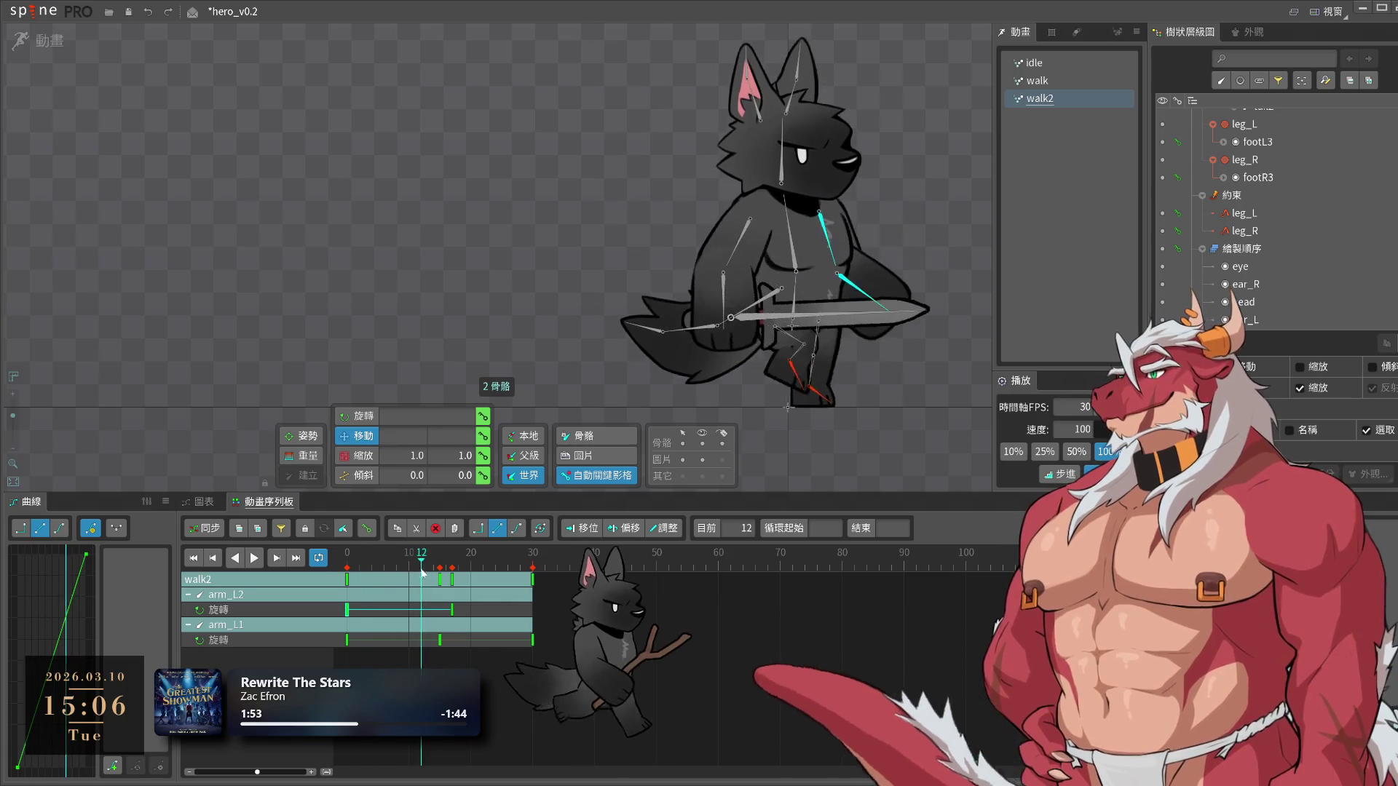
pyautogui.moveTo(451, 610); pyautogui.dragTo(441, 612)
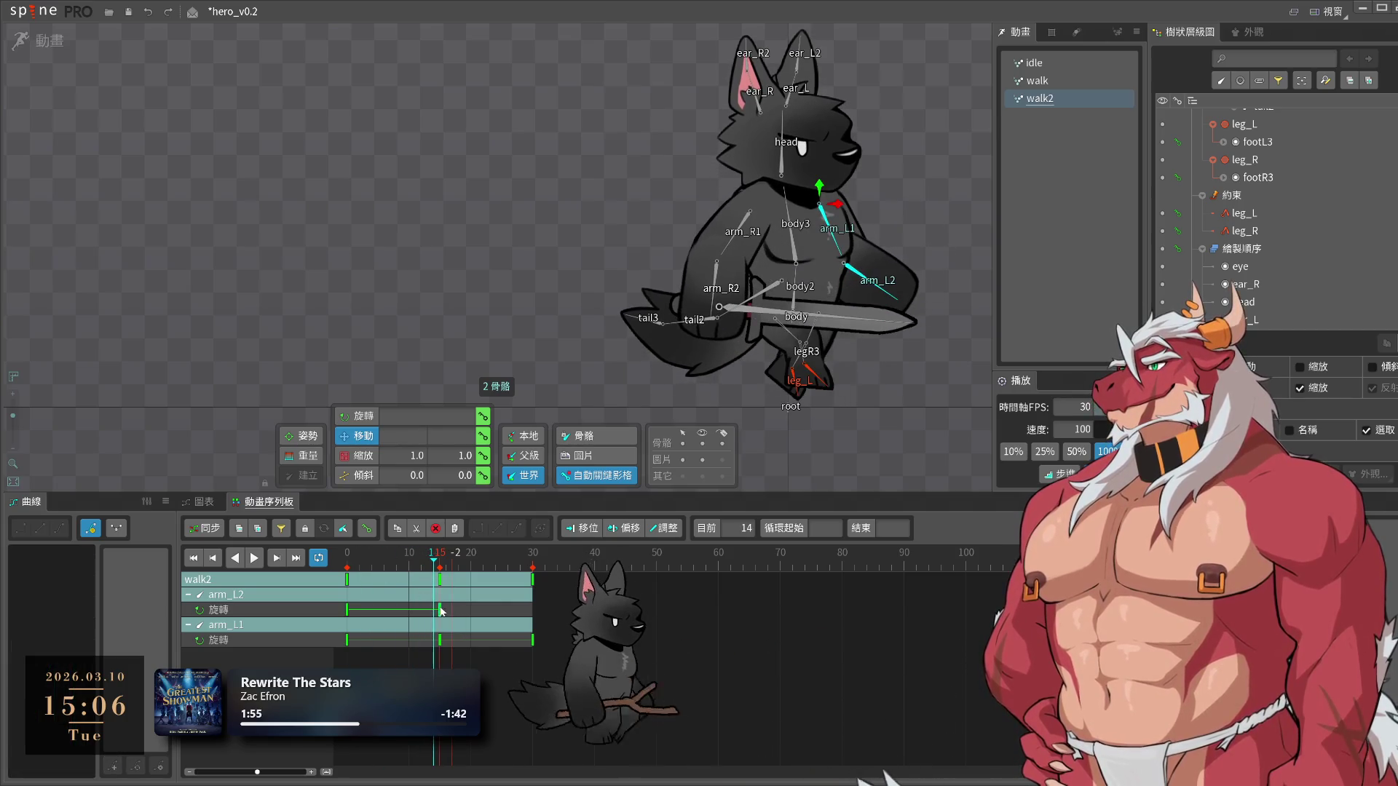
pyautogui.click(359, 610)
pyautogui.hotkey('ctrl', 'c')
pyautogui.press('space')
pyautogui.hotkey('ctrl', 'v')
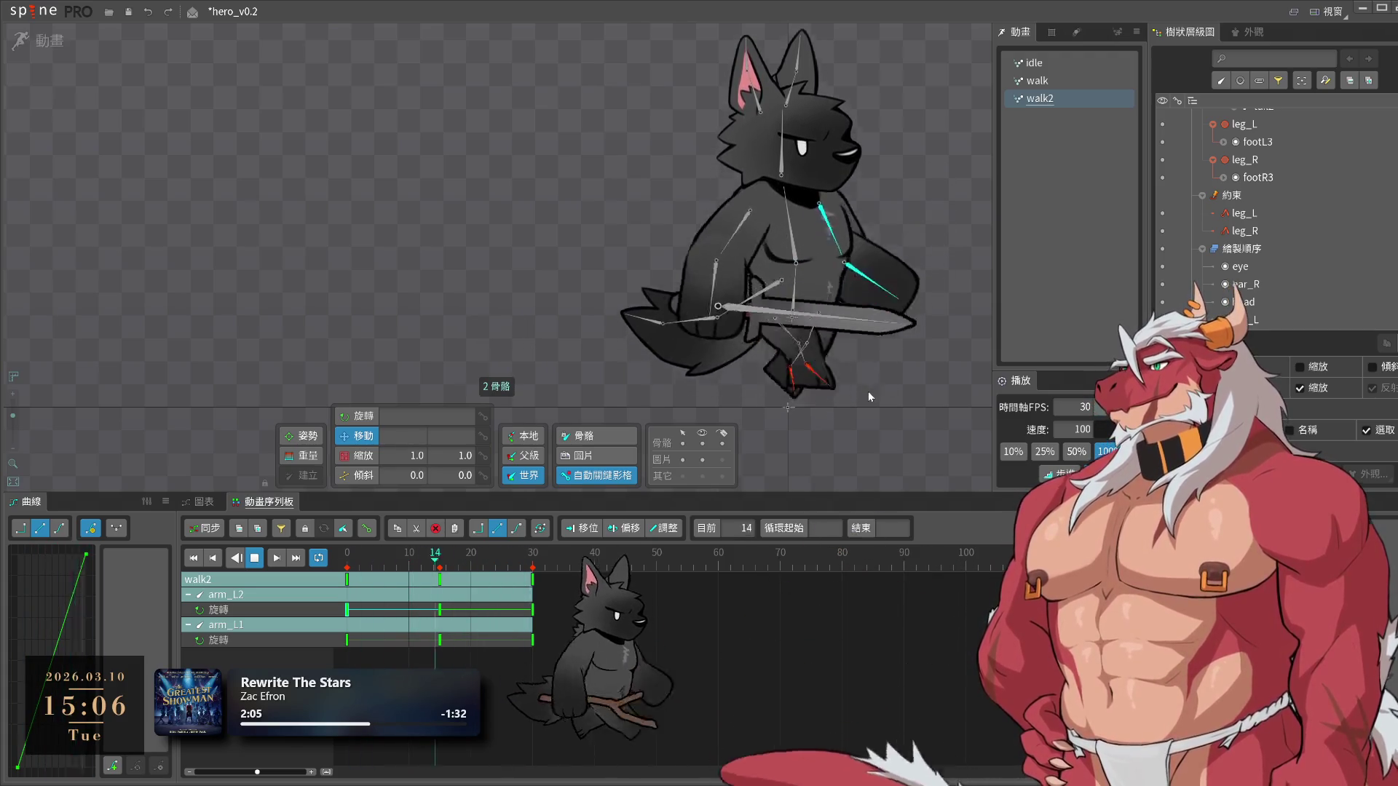
pyautogui.press('space')
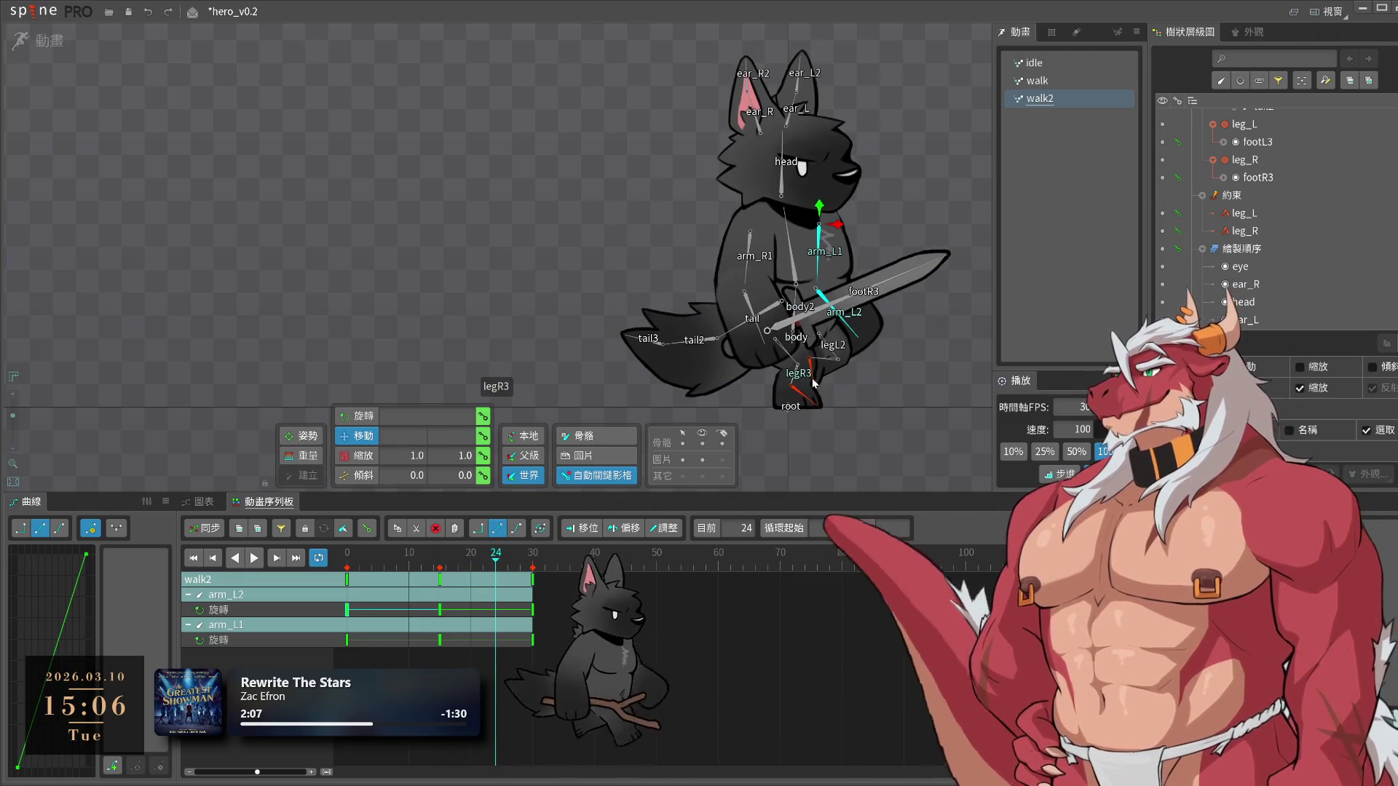
# Select leg_L and leg_R and play walk2
pyautogui.scroll(3, 880, 402)
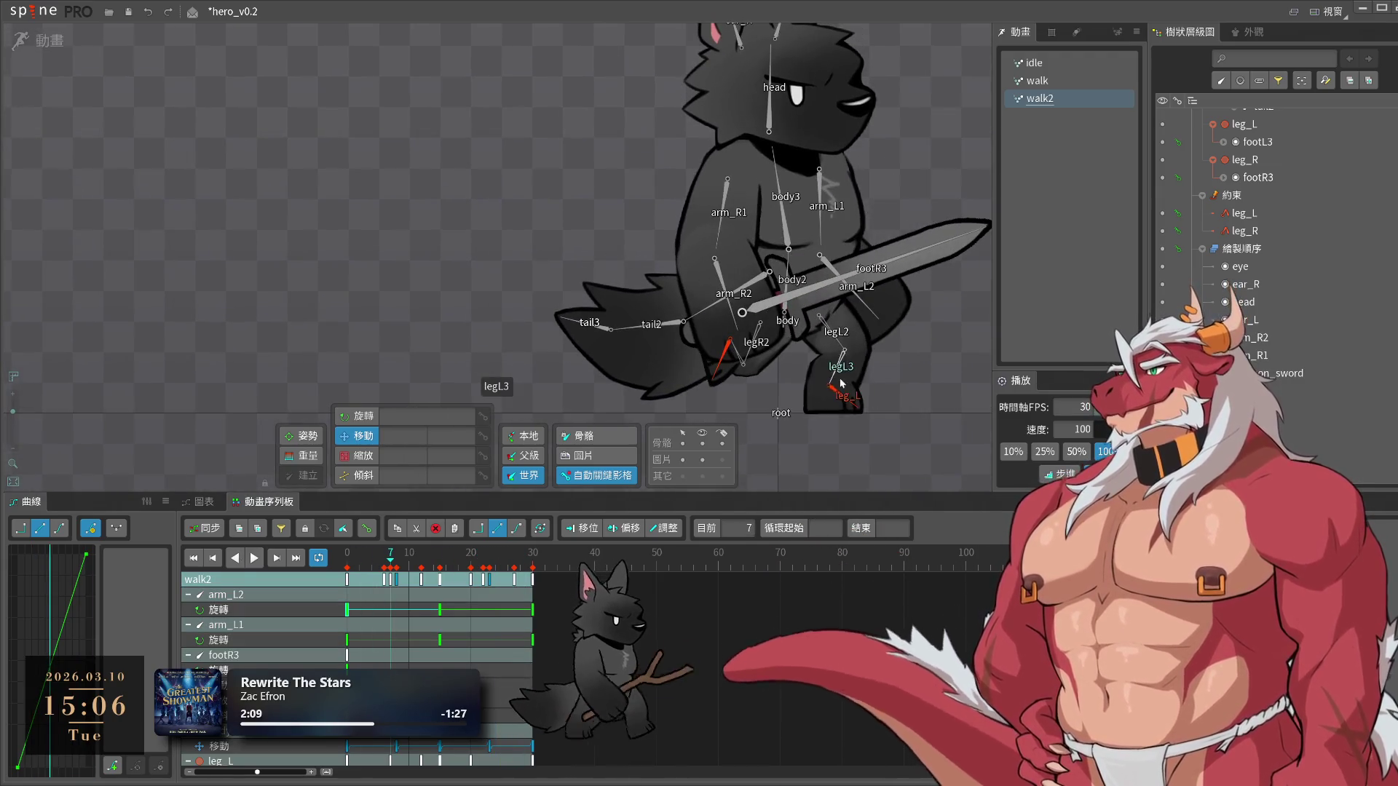
pyautogui.click(838, 390)
pyautogui.keyDown('ctrl'); pyautogui.click(725, 358); pyautogui.keyUp('ctrl')
pyautogui.press('space')
pyautogui.press('space')
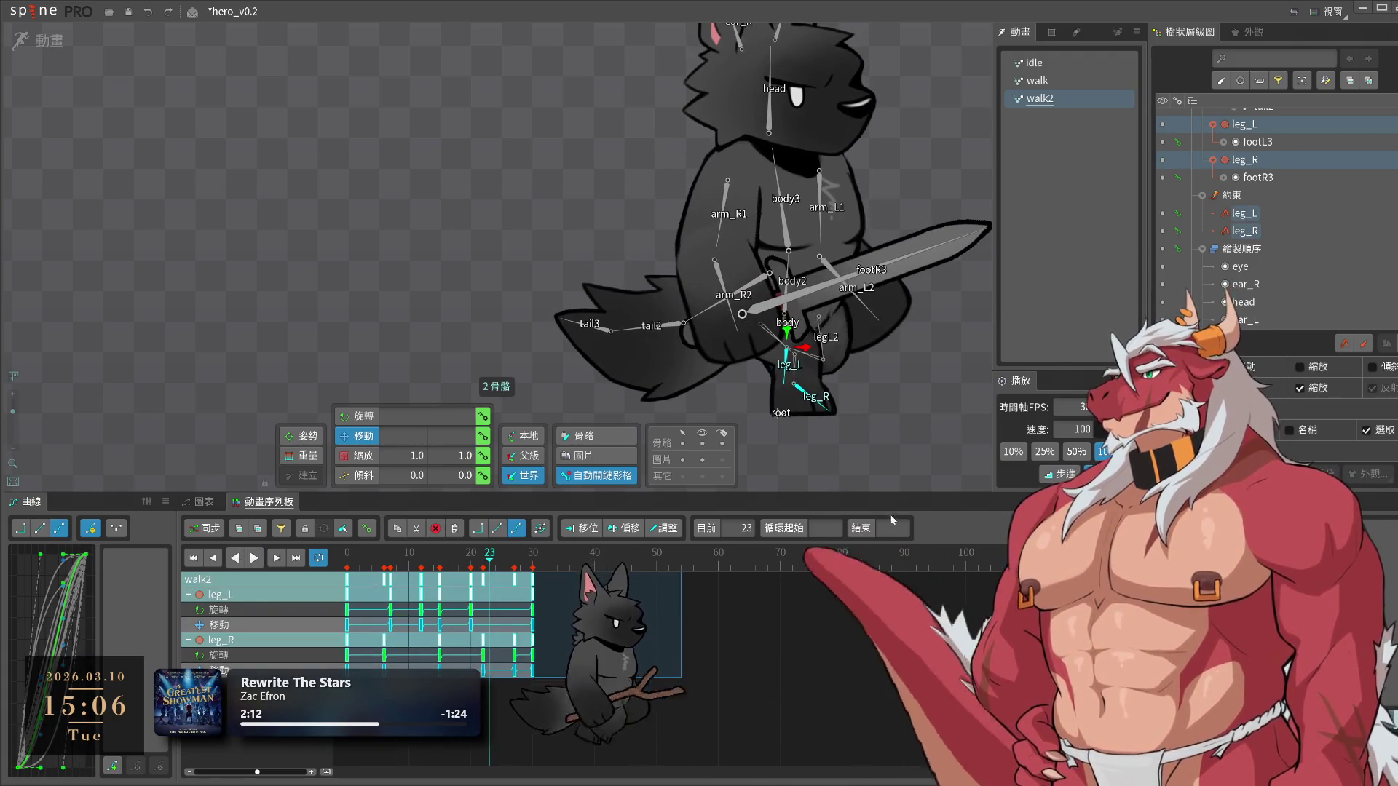
# Inspect the legs' keys at frames 20 and 6, then show only leg_L's keys
pyautogui.click(479, 627)
pyautogui.click(471, 605)
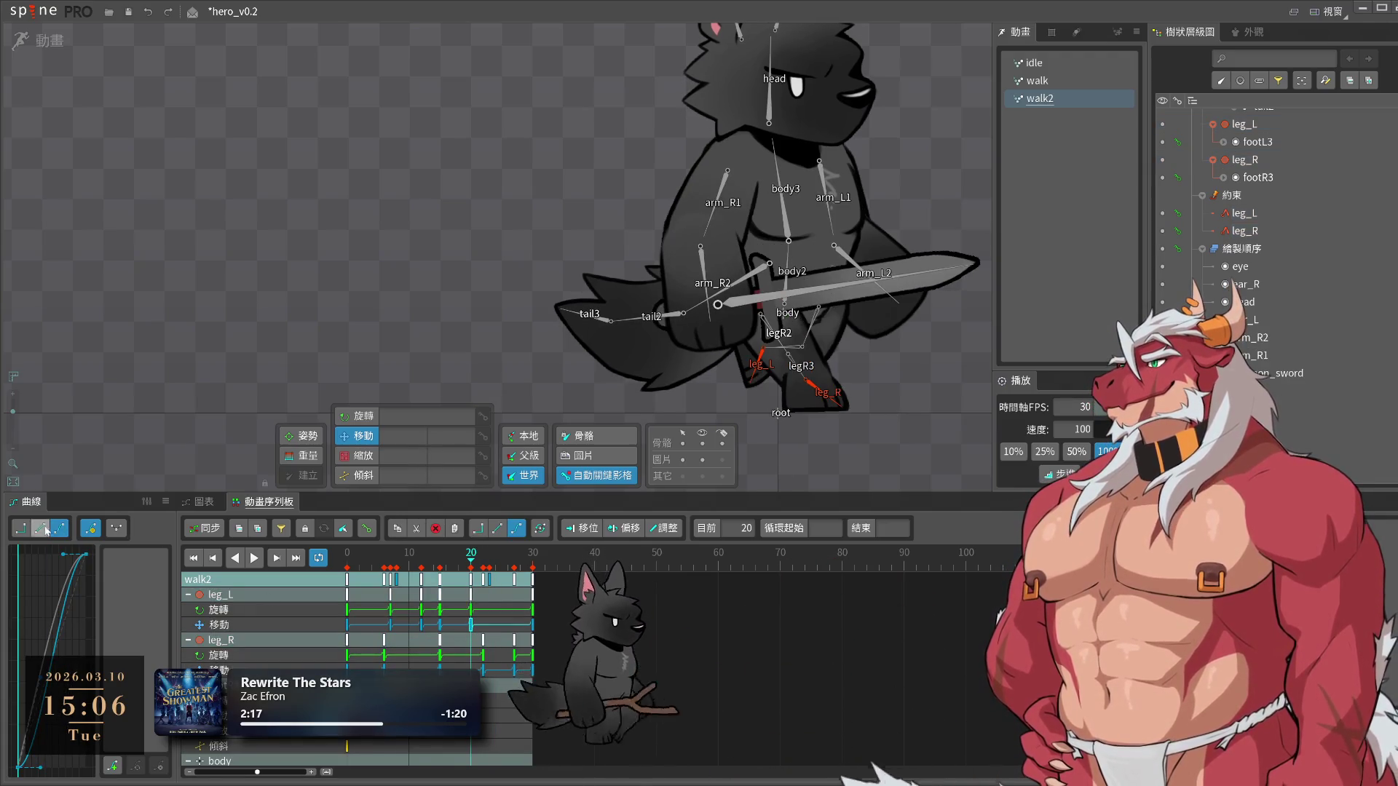
pyautogui.click(383, 555)
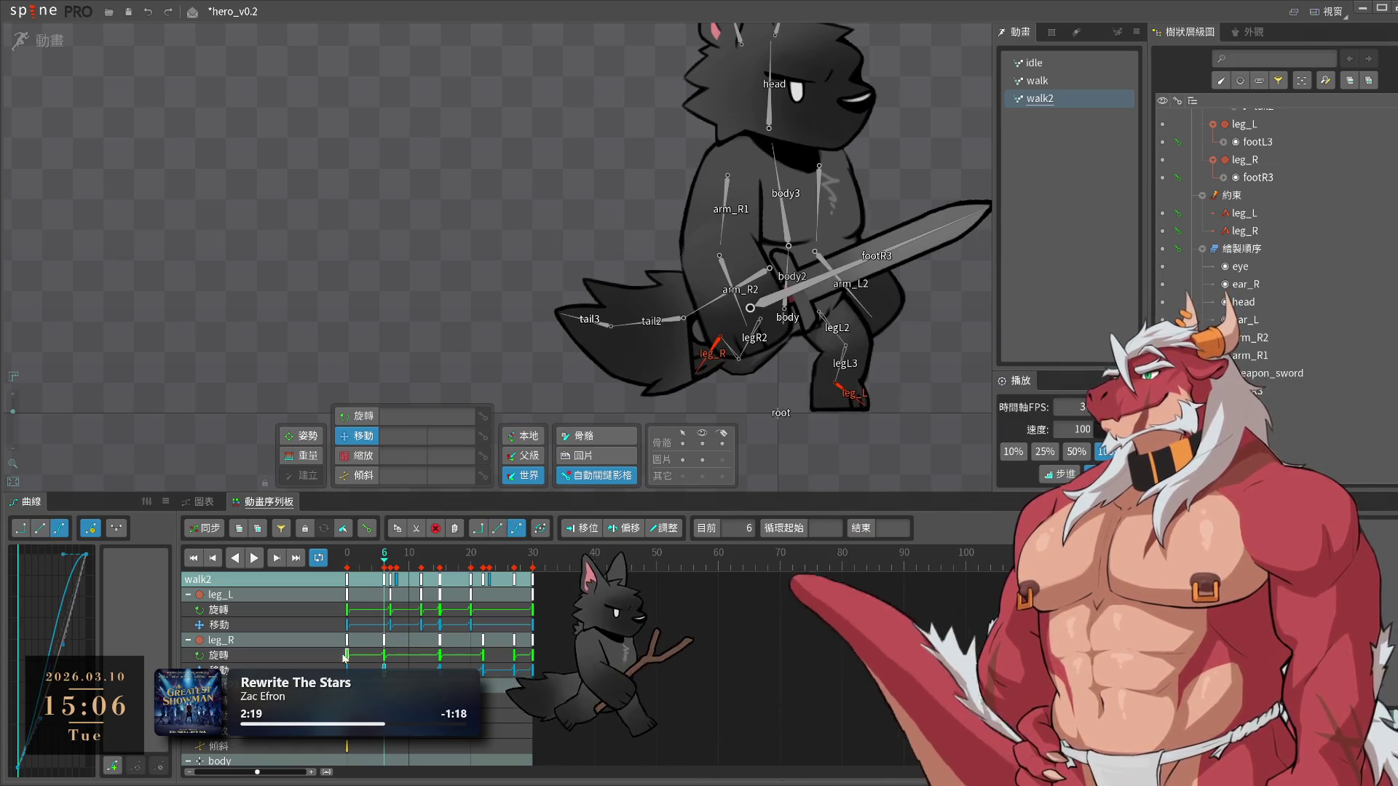
pyautogui.press('l')
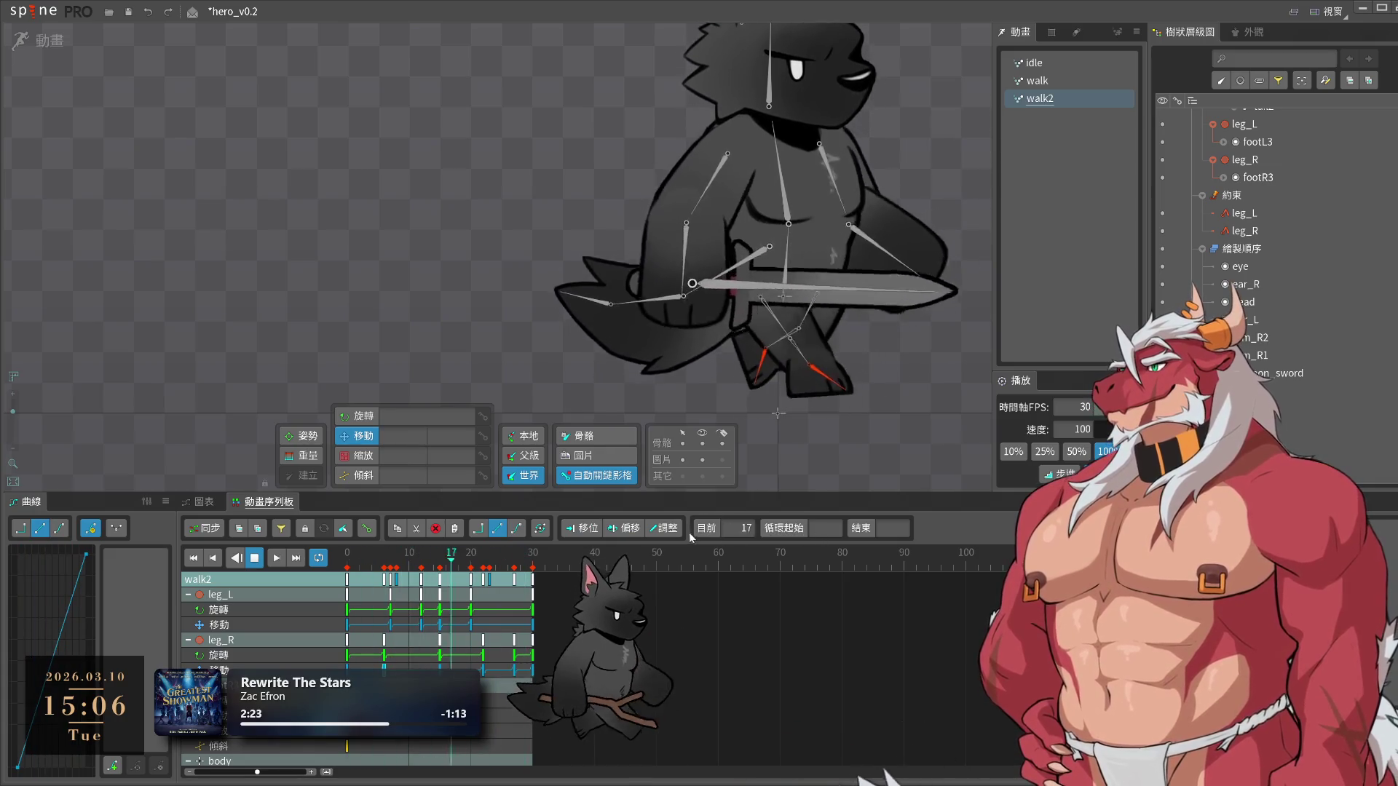
pyautogui.click(215, 594)
pyautogui.click(351, 569)
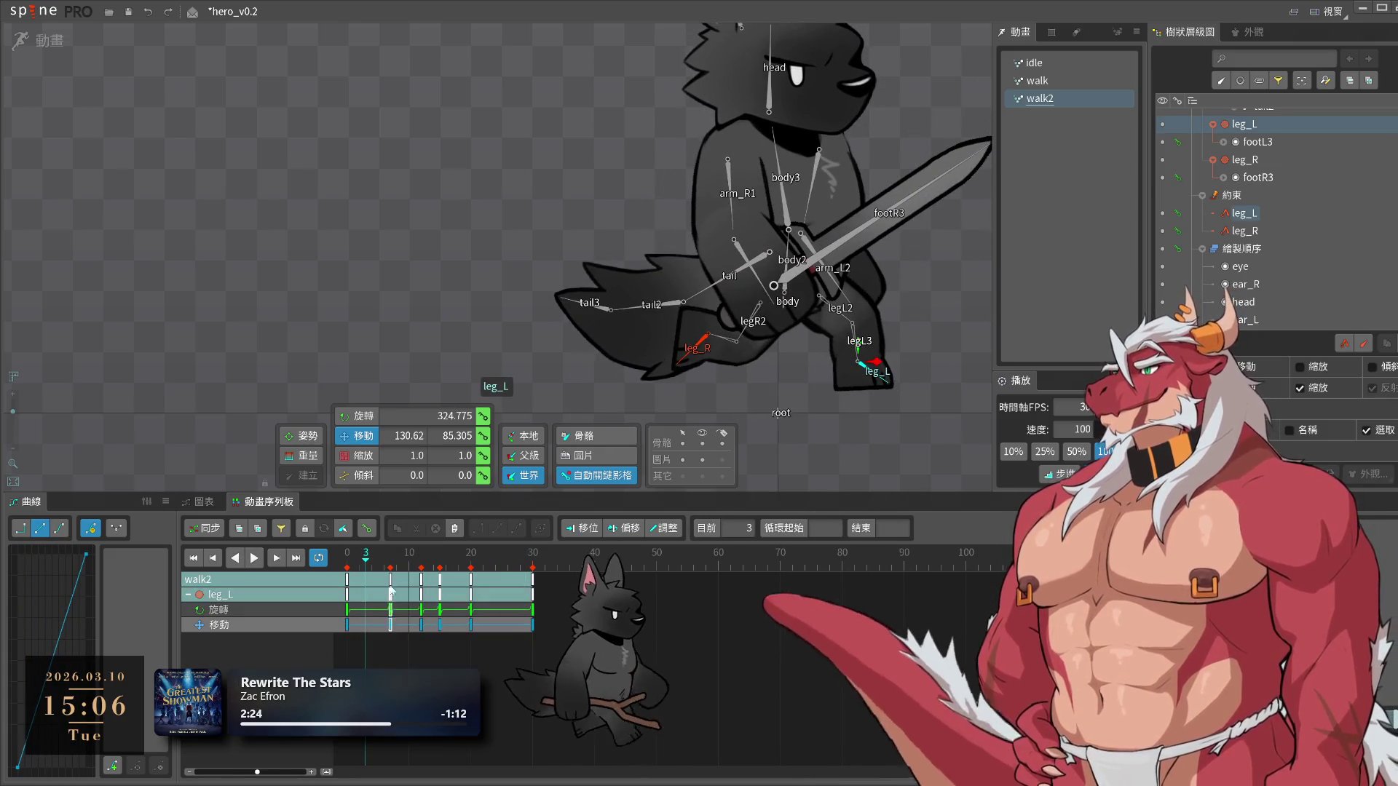
# Reposition the left foot at frame 7 and play the cycle to check the step
pyautogui.moveTo(350, 568); pyautogui.dragTo(385, 598)
pyautogui.press('space')
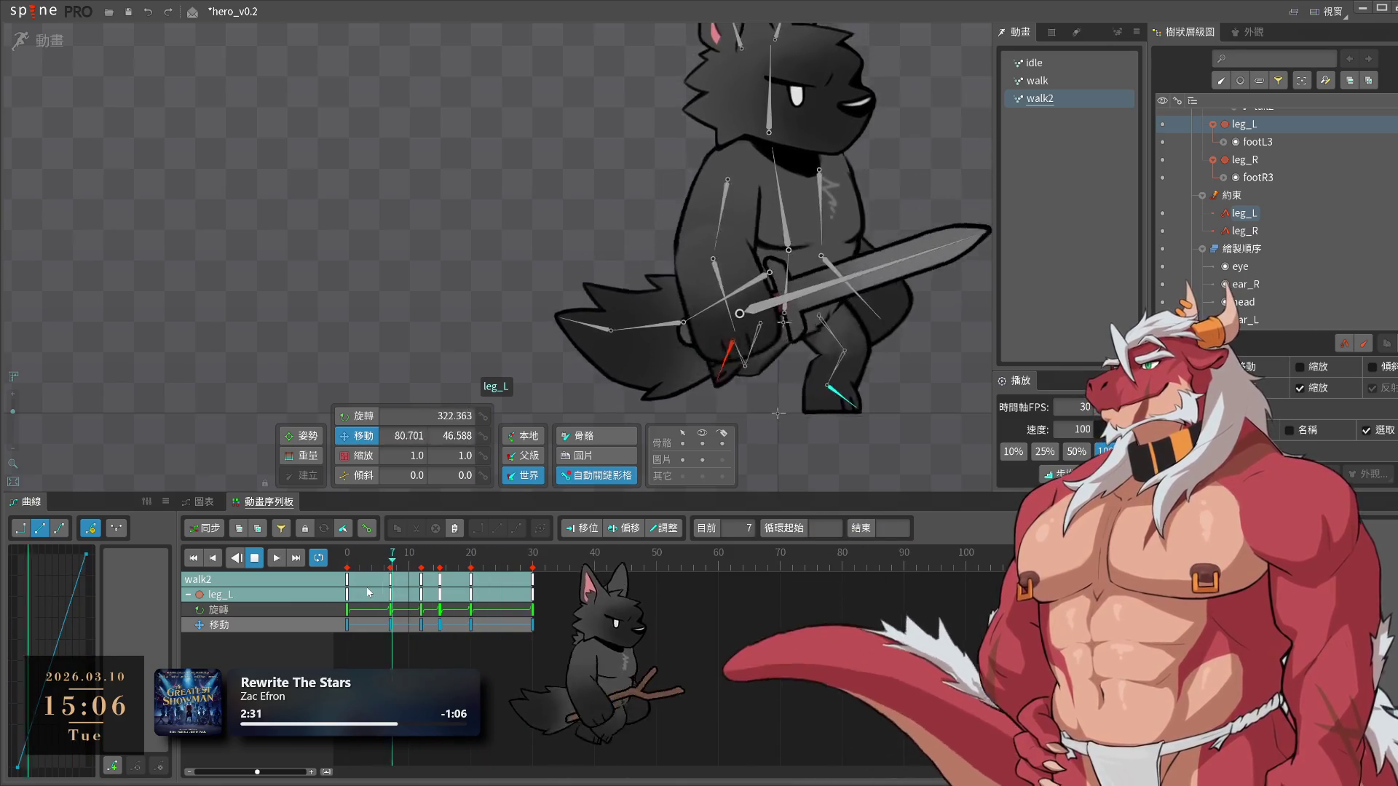
pyautogui.moveTo(361, 618); pyautogui.dragTo(348, 604)
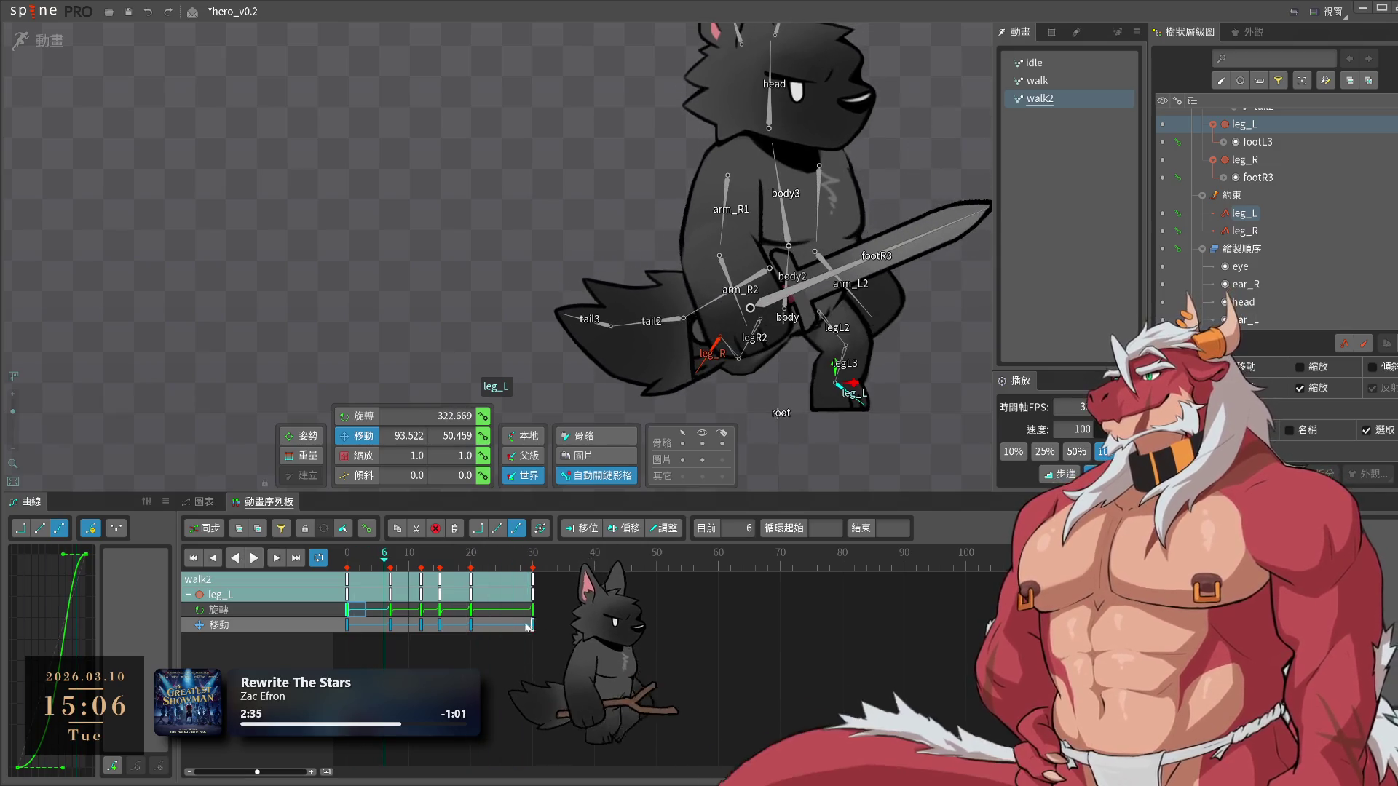
pyautogui.click(388, 560)
pyautogui.click(390, 563)
pyautogui.moveTo(852, 384); pyautogui.dragTo(864, 394)
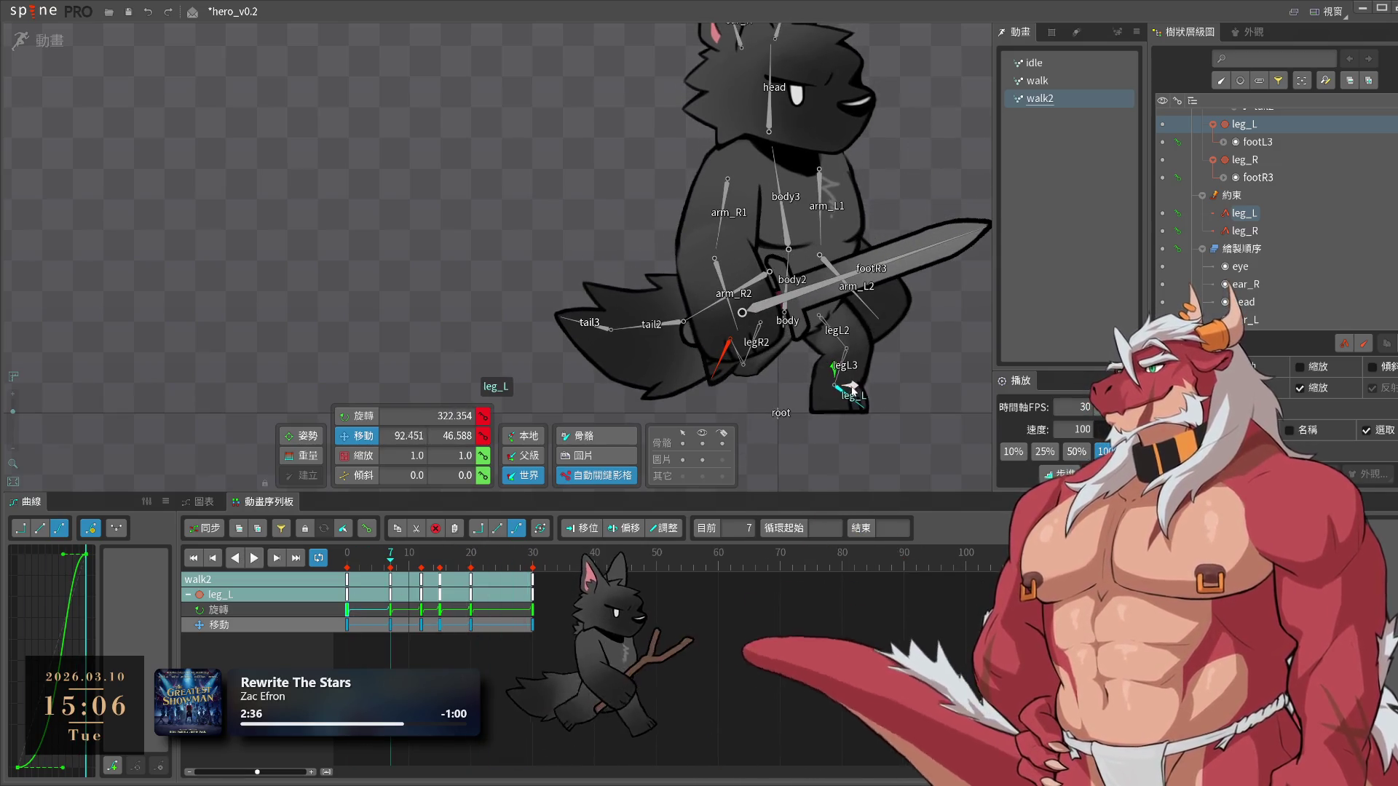
pyautogui.press('space')
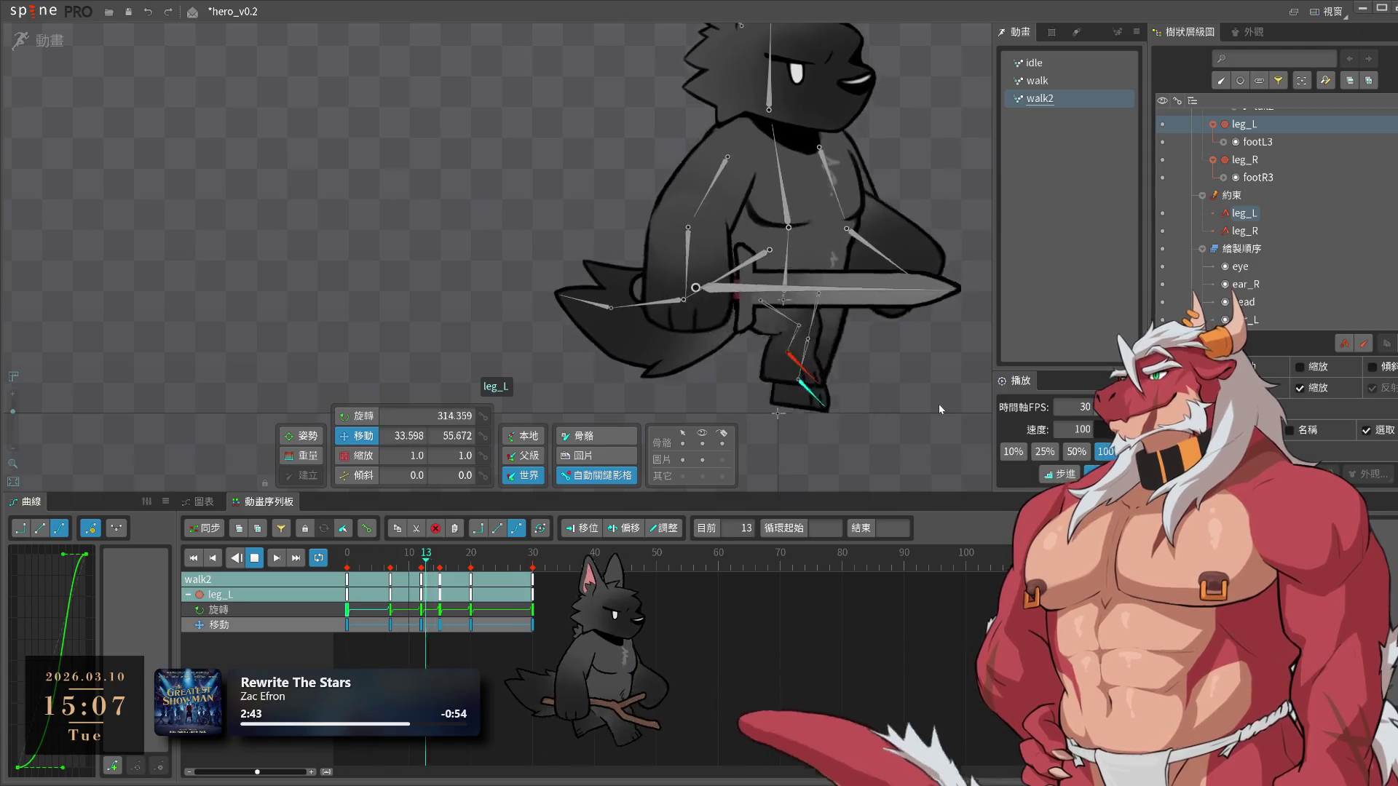
# Step to frame 15, inspect leg_L's and leg_R's keys, and loop the walk cycle
pyautogui.click(428, 566)
pyautogui.moveTo(428, 566); pyautogui.dragTo(440, 579)
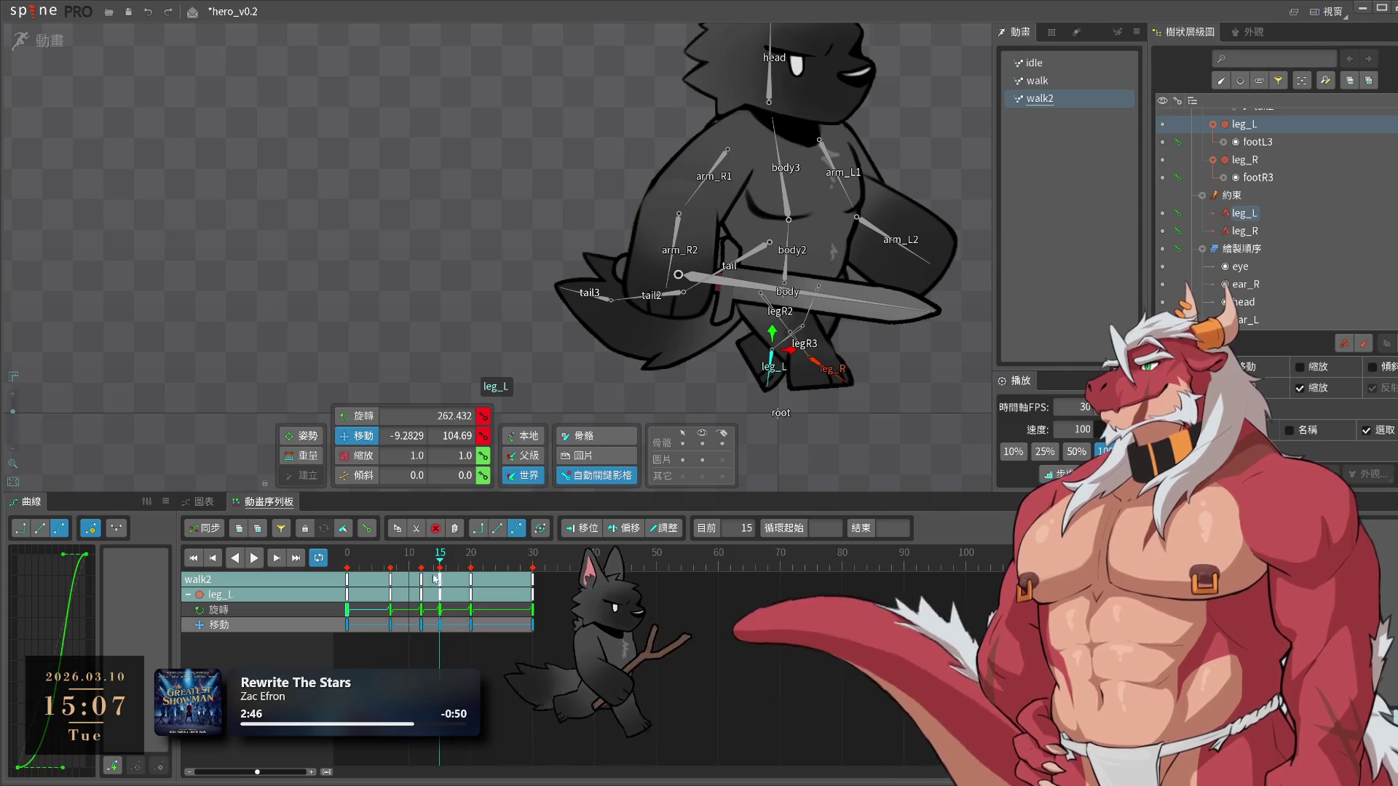
pyautogui.click(419, 580)
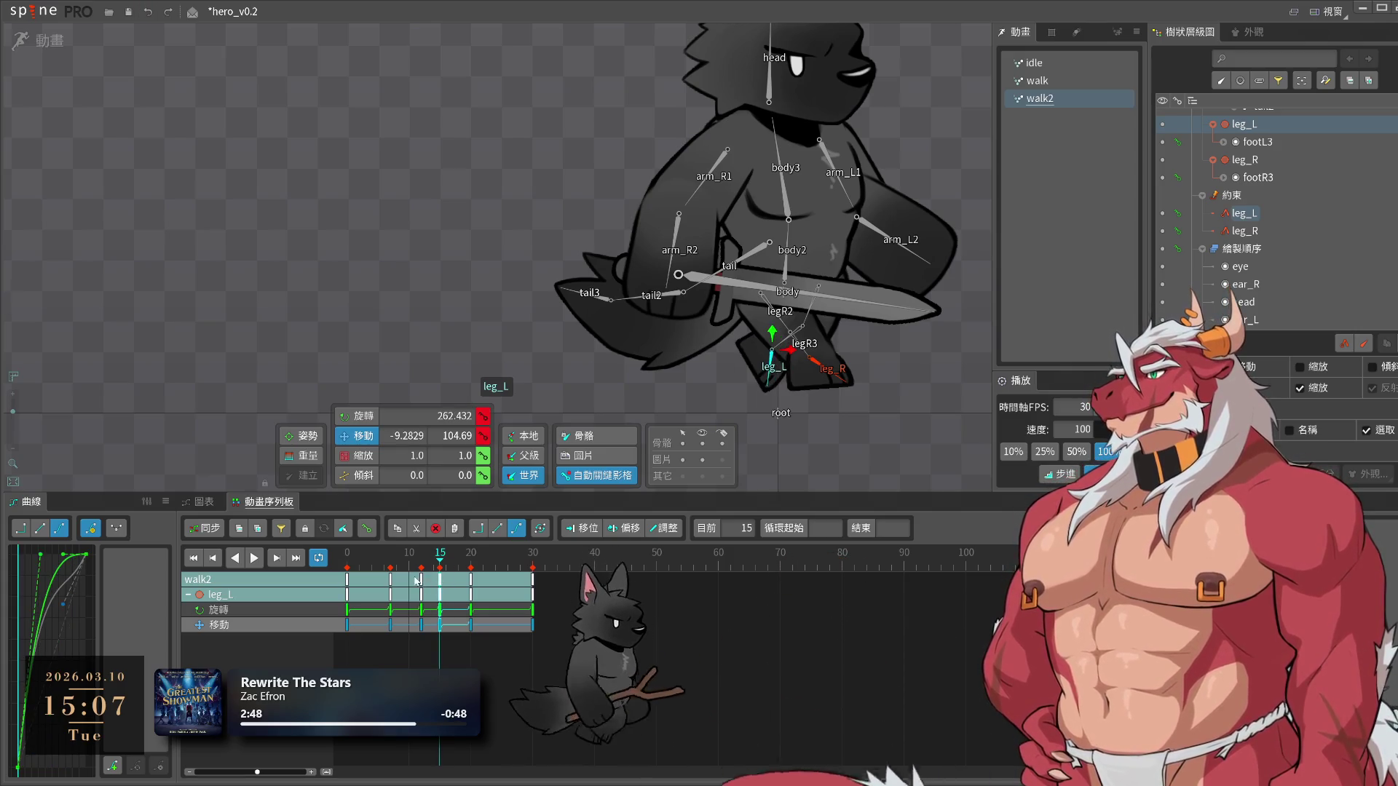
pyautogui.click(828, 375)
pyautogui.click(511, 581)
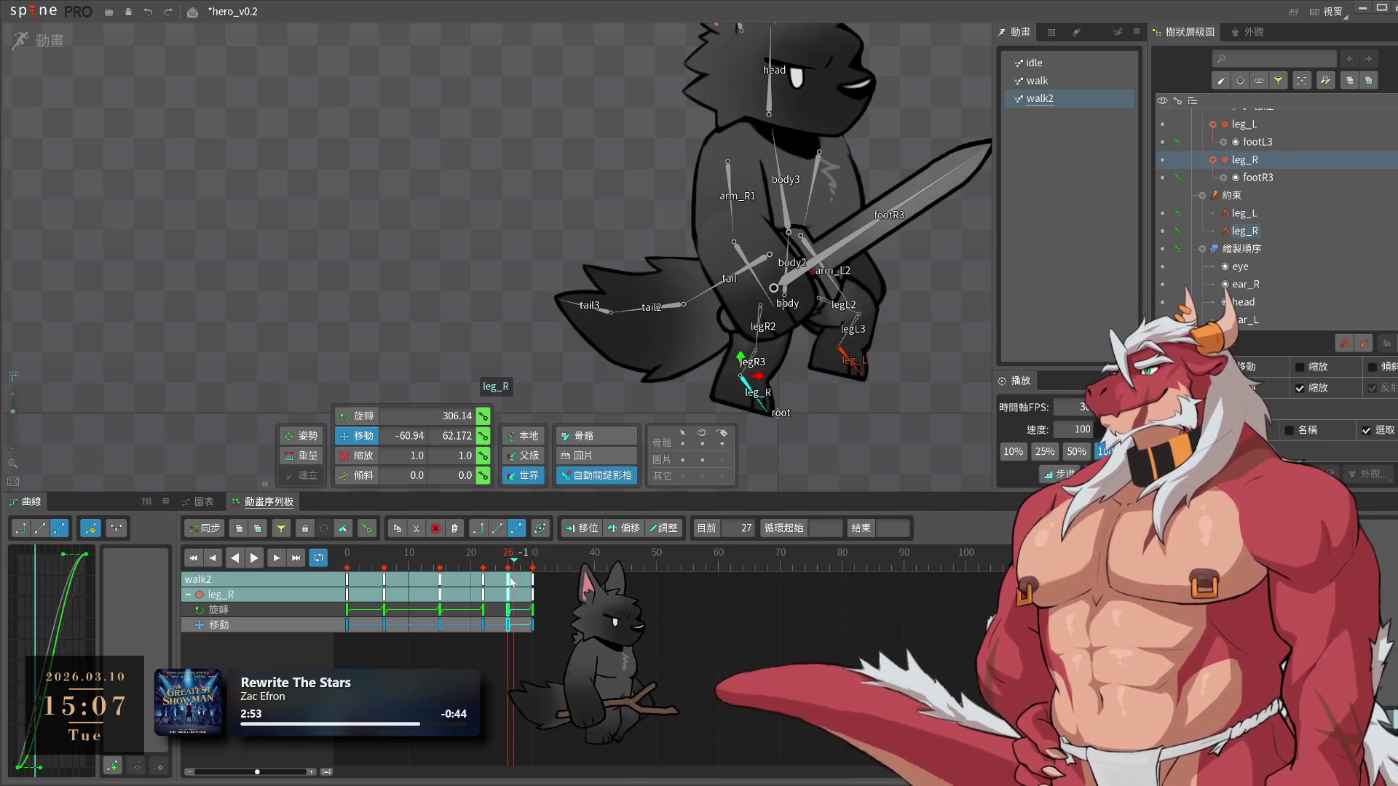
pyautogui.press('space')
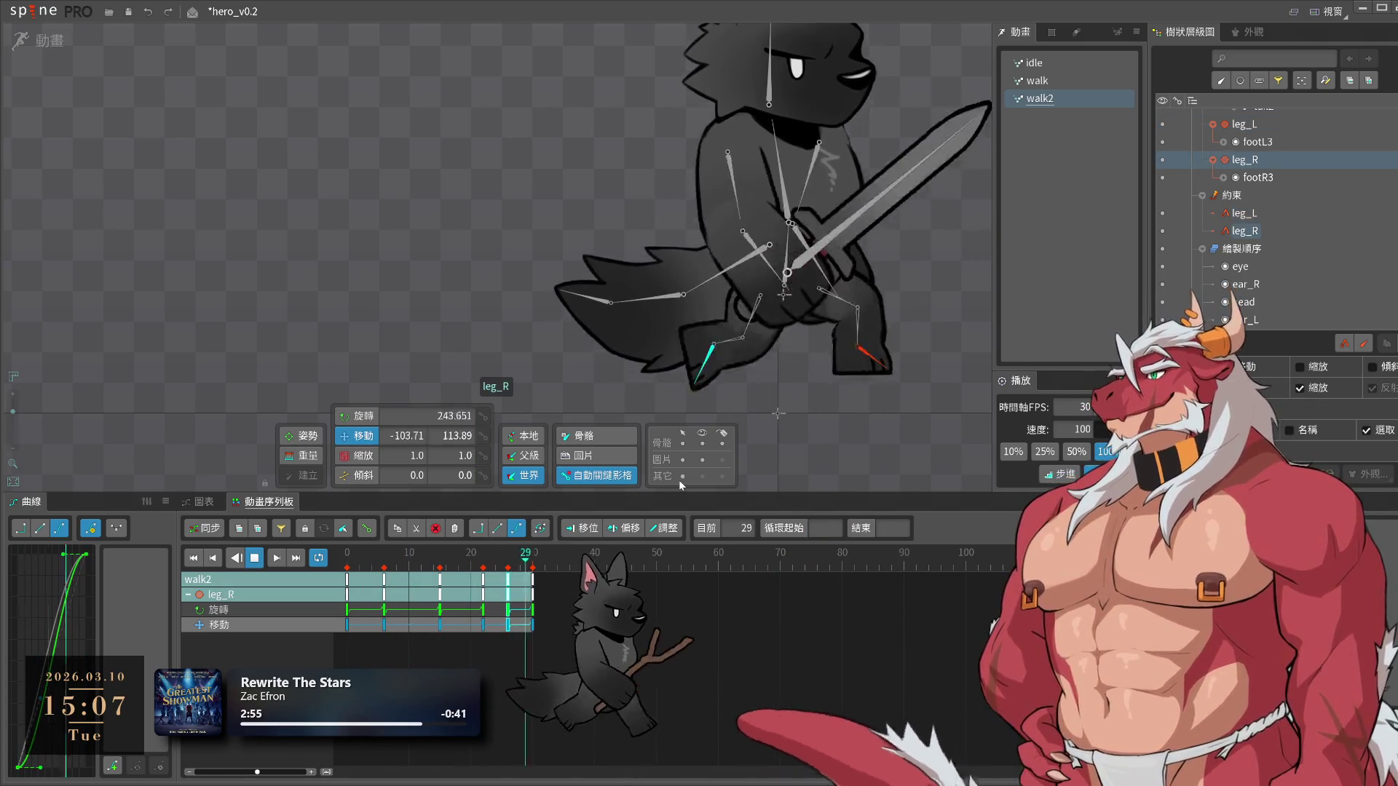
pyautogui.click(939, 403)
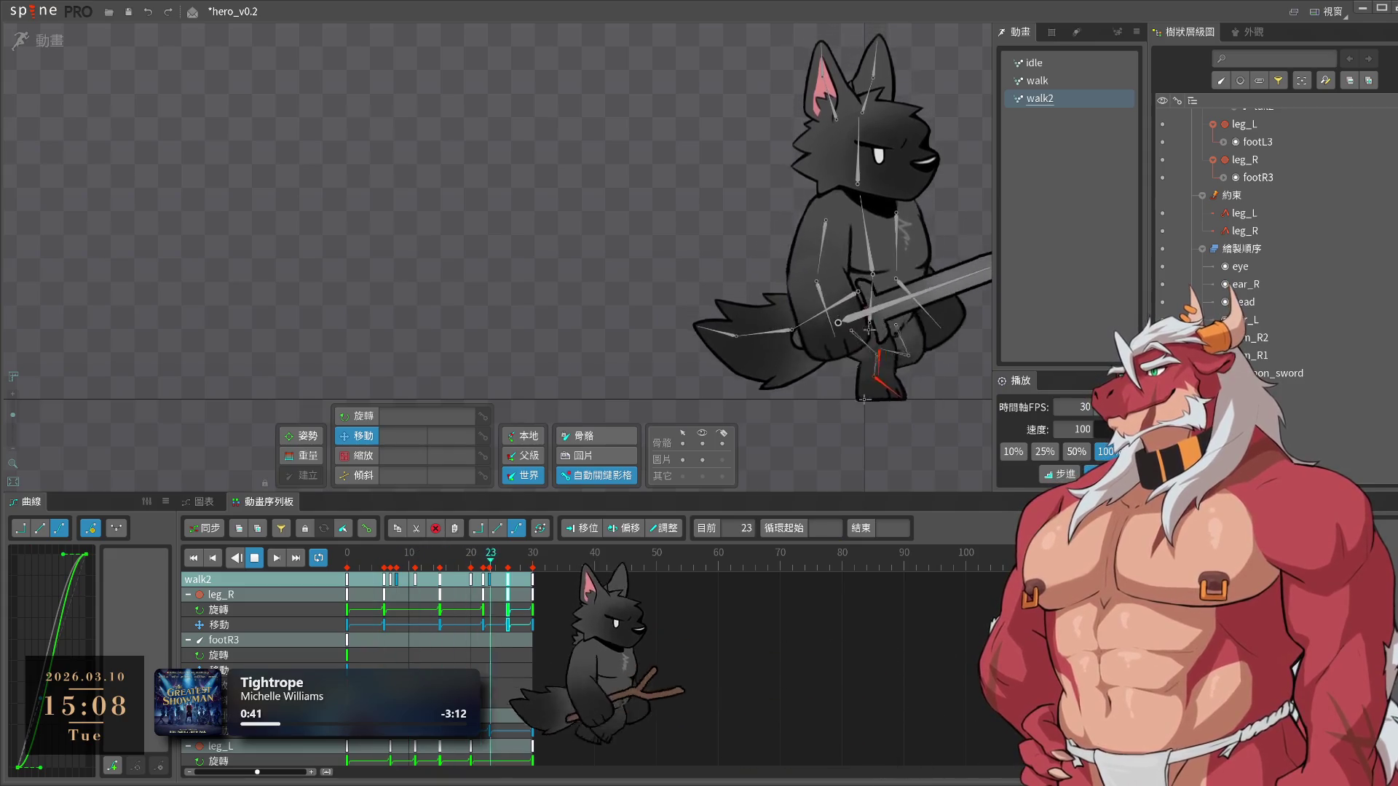
# Recentre the wolf in the viewport and stop the walk2 playback
pyautogui.moveTo(946, 328); pyautogui.dragTo(747, 342)
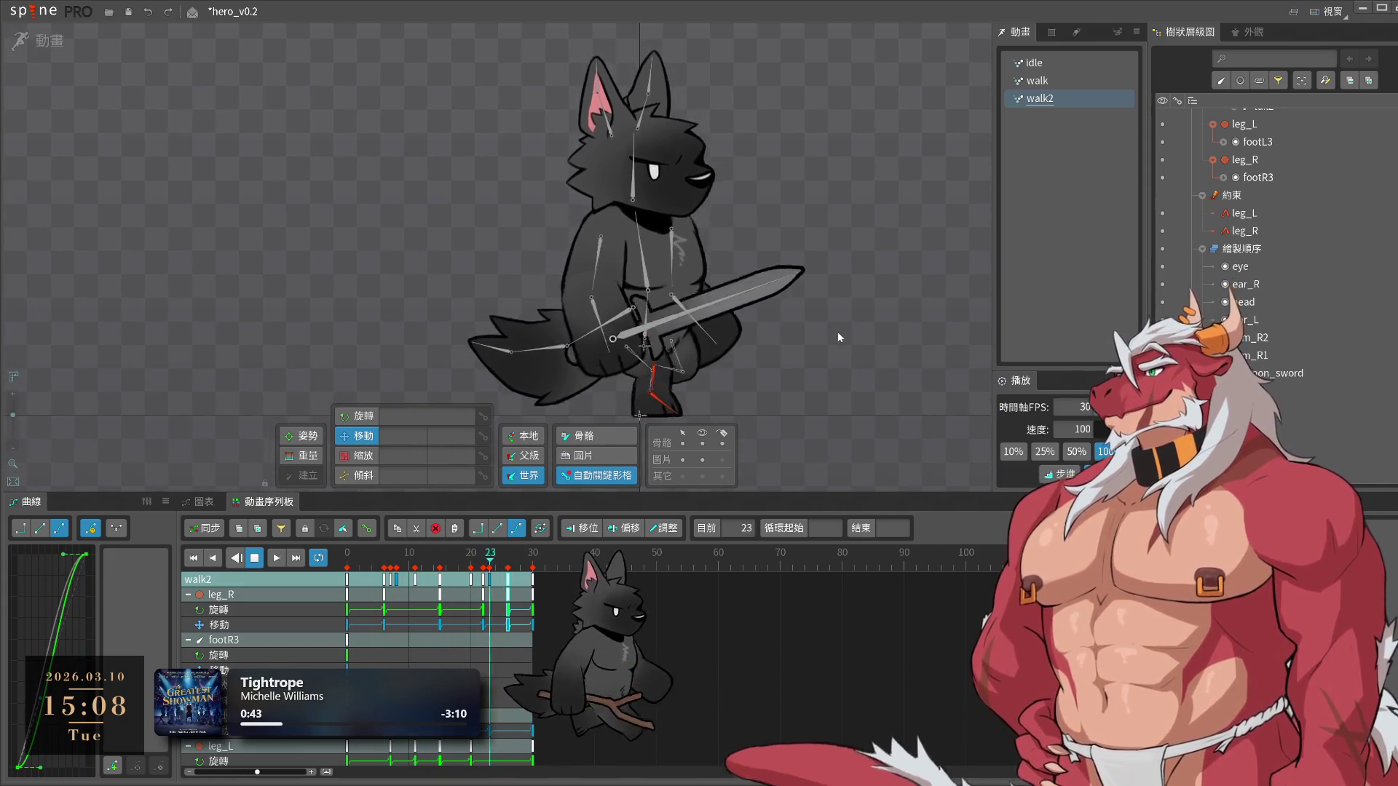
pyautogui.moveTo(845, 401); pyautogui.dragTo(926, 401)
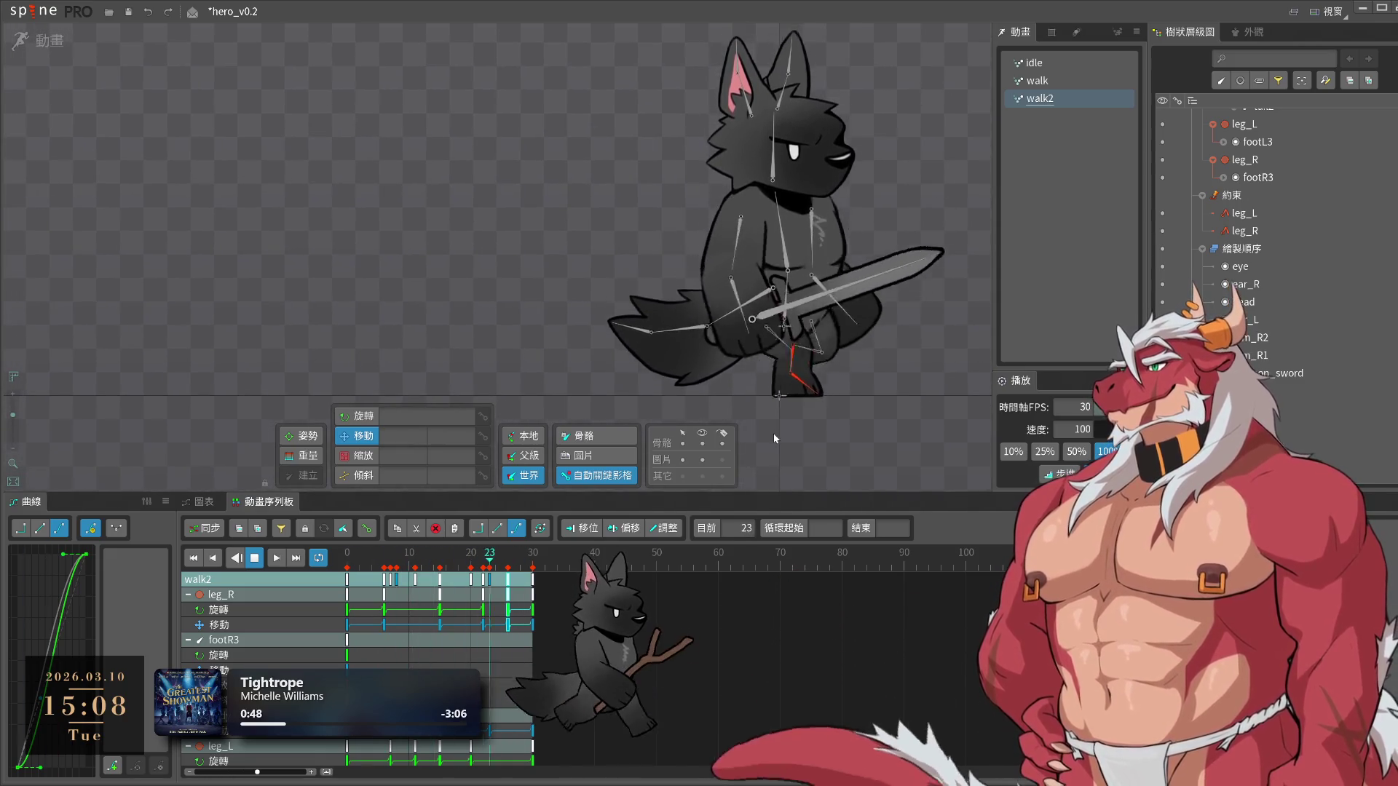
pyautogui.press('space')
# Review leg_R's keys between frames 14 and 24, then replay the walk cycle
pyautogui.click(819, 357)
pyautogui.moveTo(457, 561); pyautogui.dragTo(499, 572)
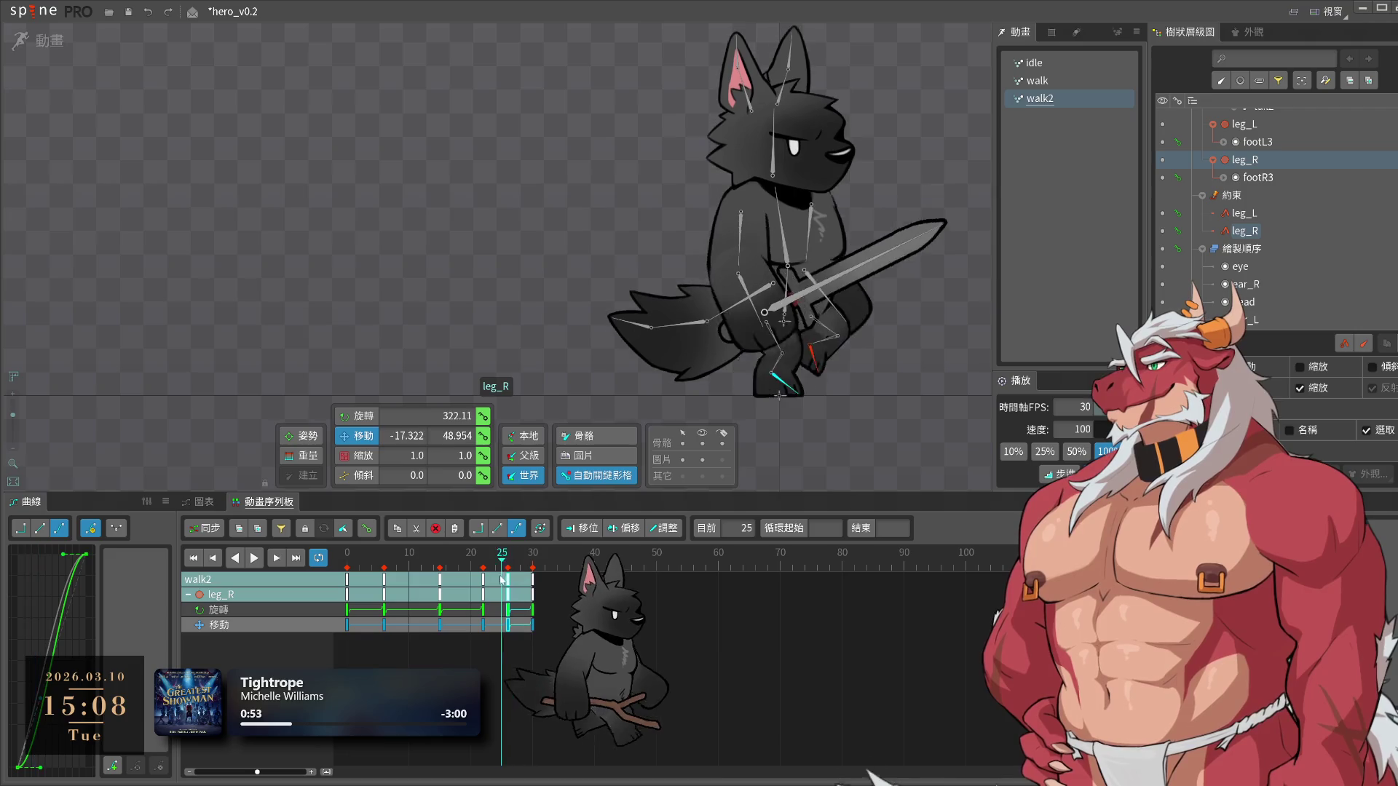
pyautogui.click(485, 582)
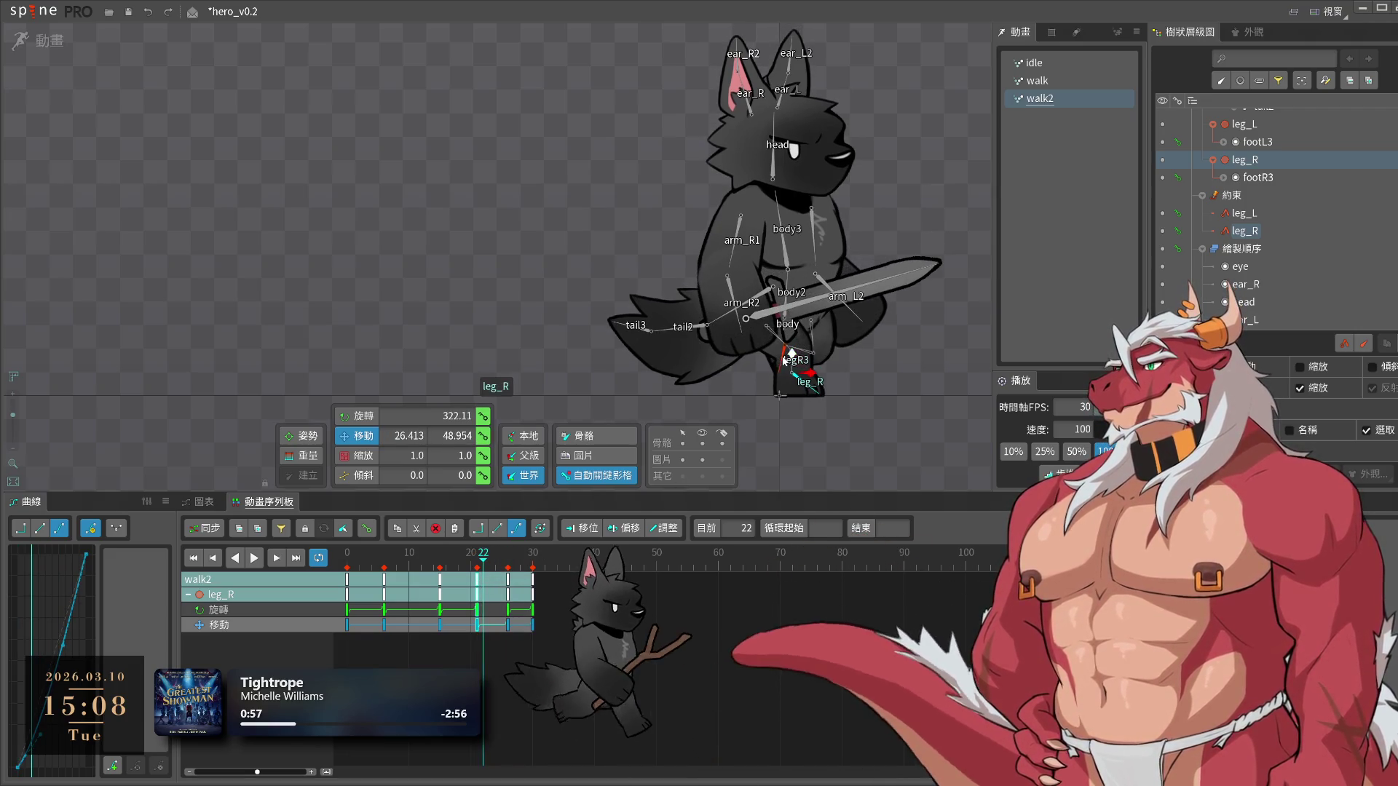
pyautogui.scroll(2, 785, 380)
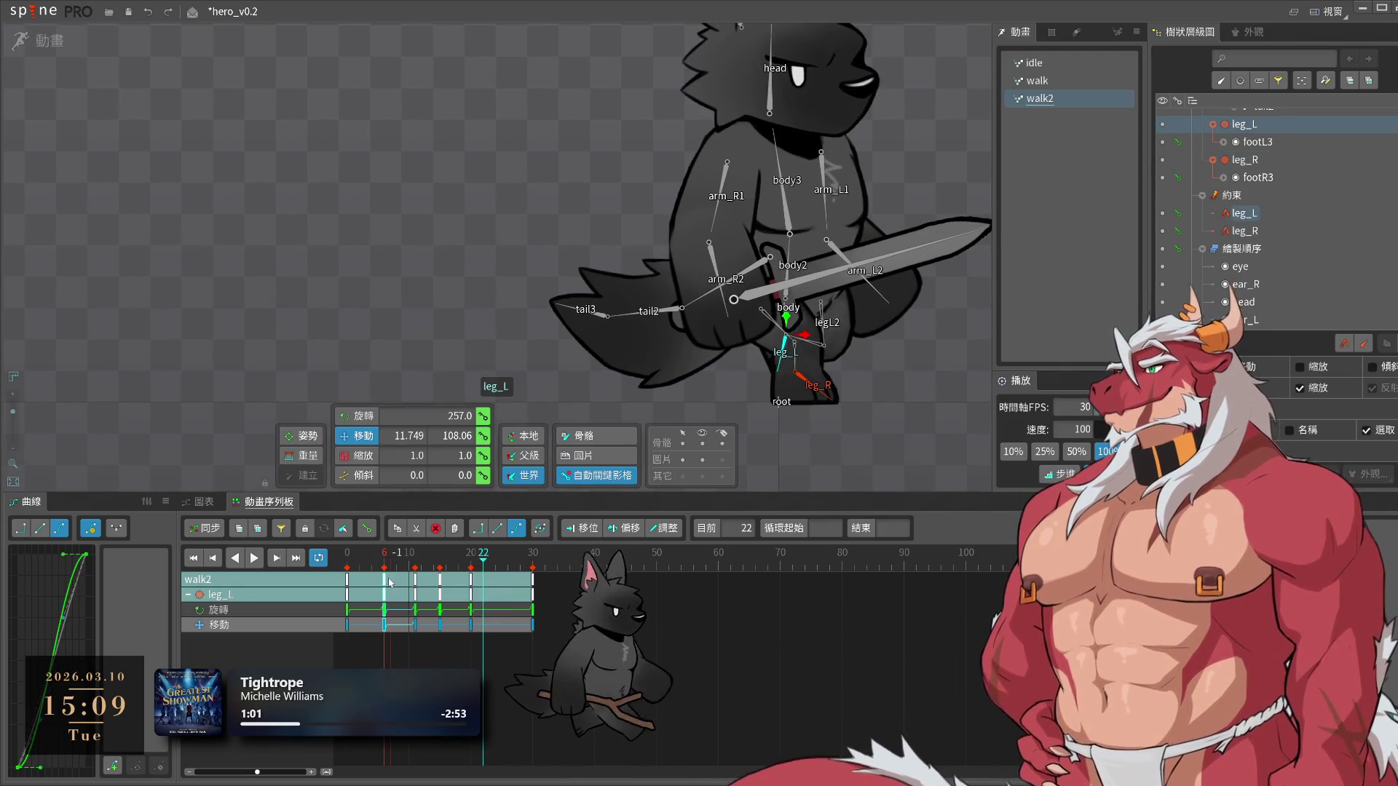
pyautogui.moveTo(388, 582); pyautogui.dragTo(435, 564)
pyautogui.press('space')
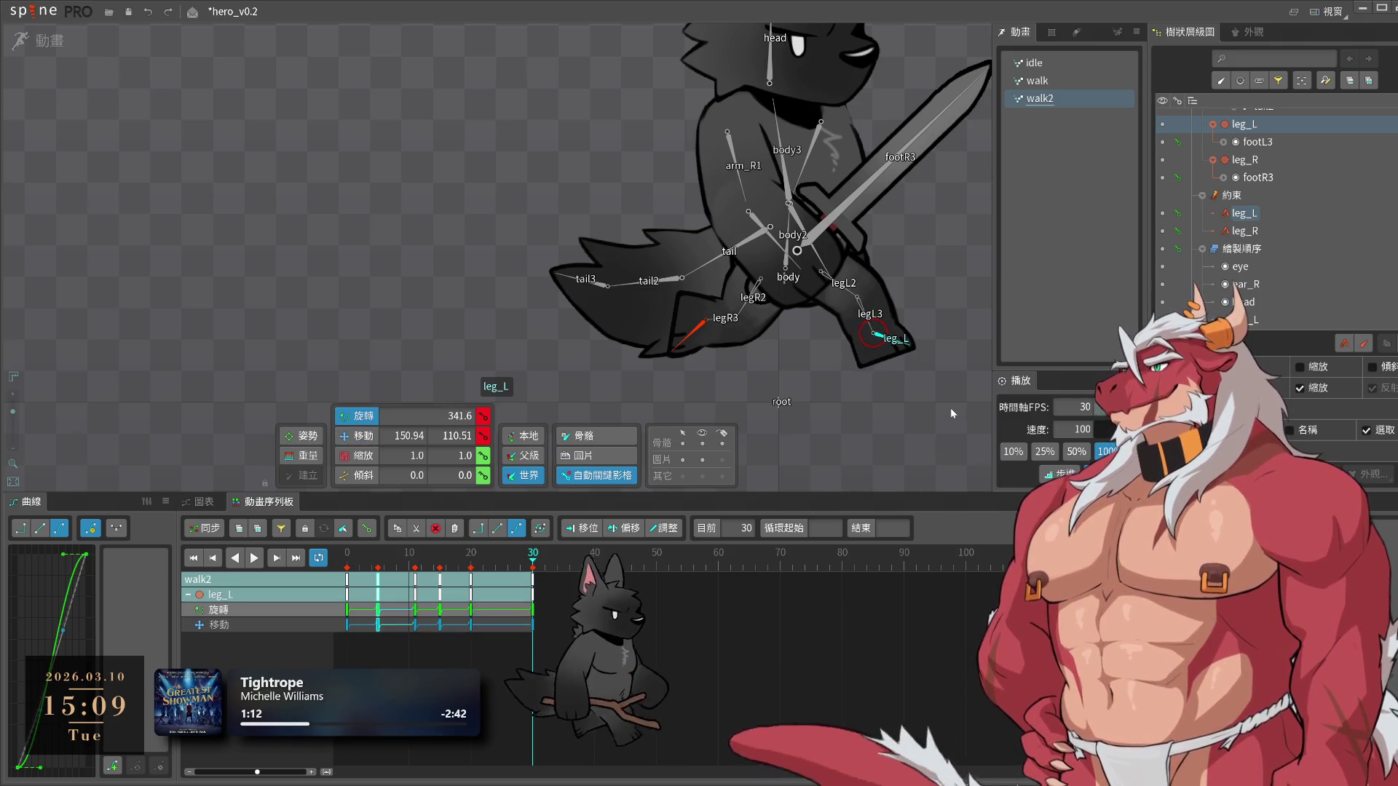
# Copy leg_L's frame-30 key onto frame 0 so the loop starts as it ends
pyautogui.click(373, 570)
pyautogui.hotkey('ctrl', 'c')
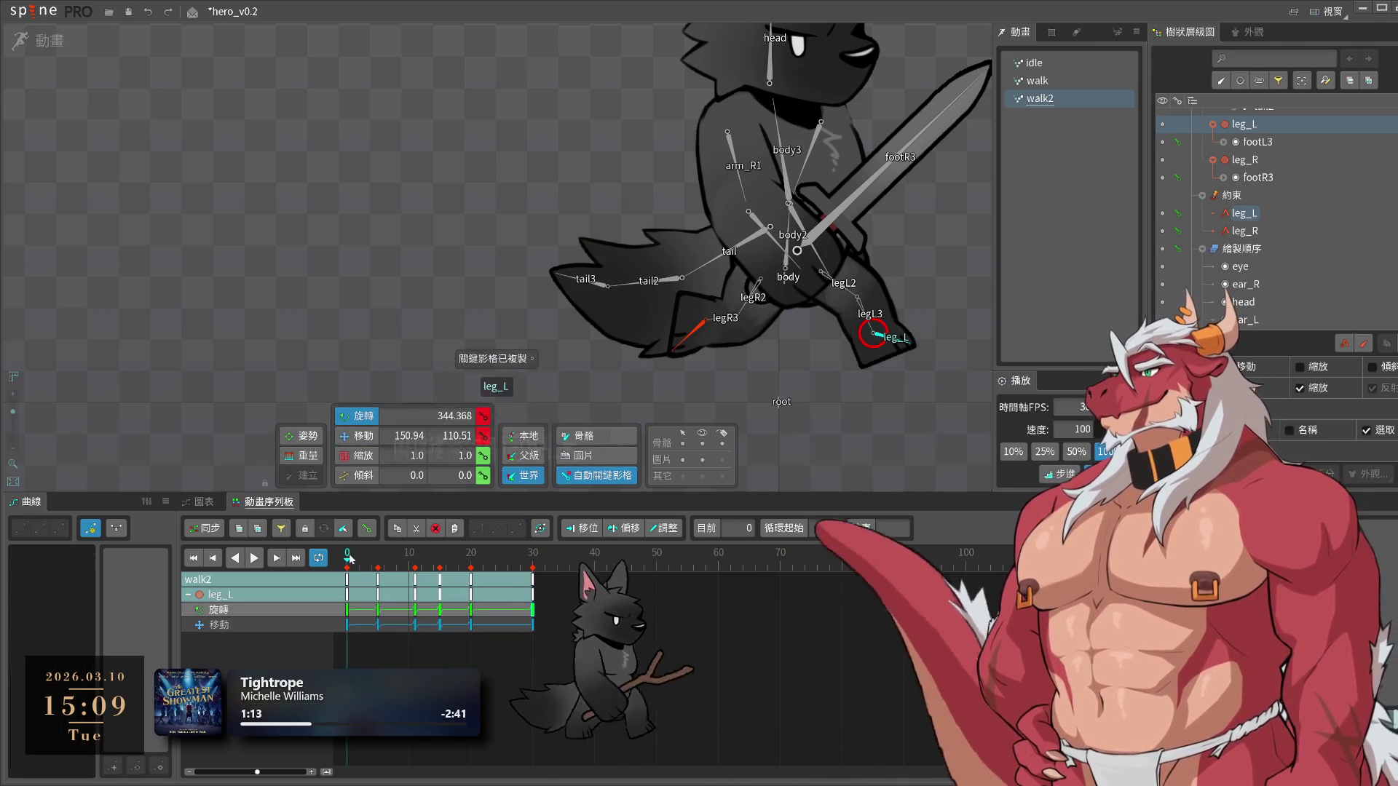
pyautogui.click(352, 565)
pyautogui.hotkey('ctrl', 'v')
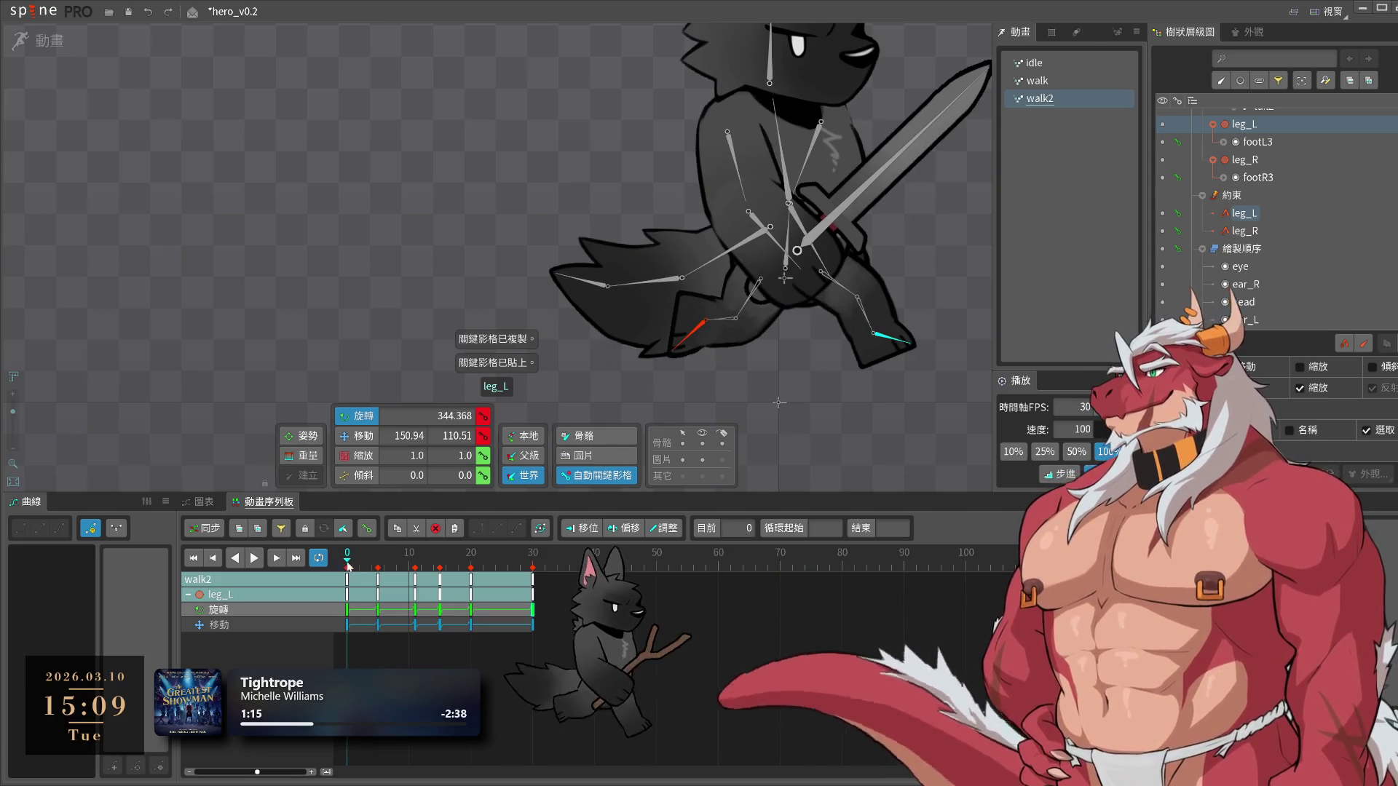
pyautogui.moveTo(377, 576); pyautogui.dragTo(361, 580)
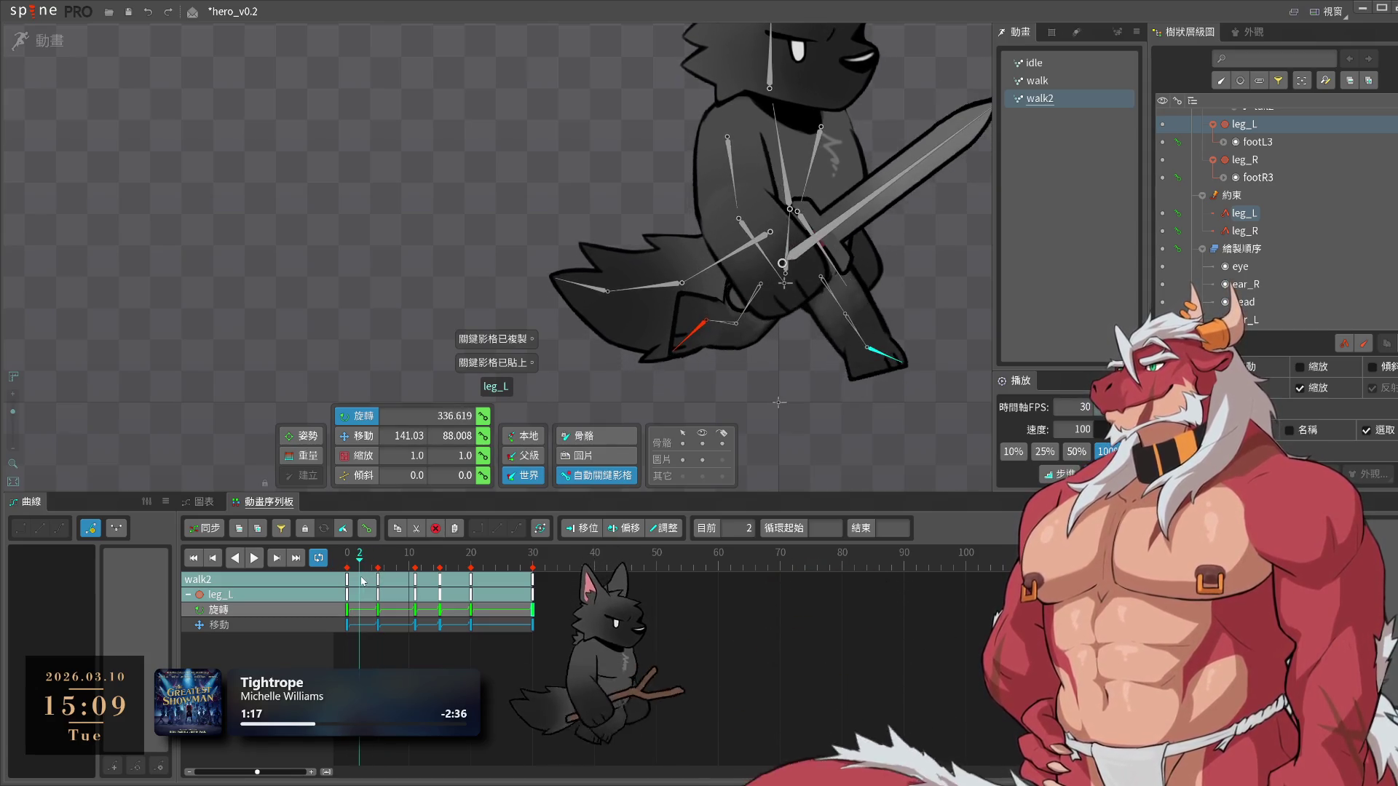
pyautogui.press('space')
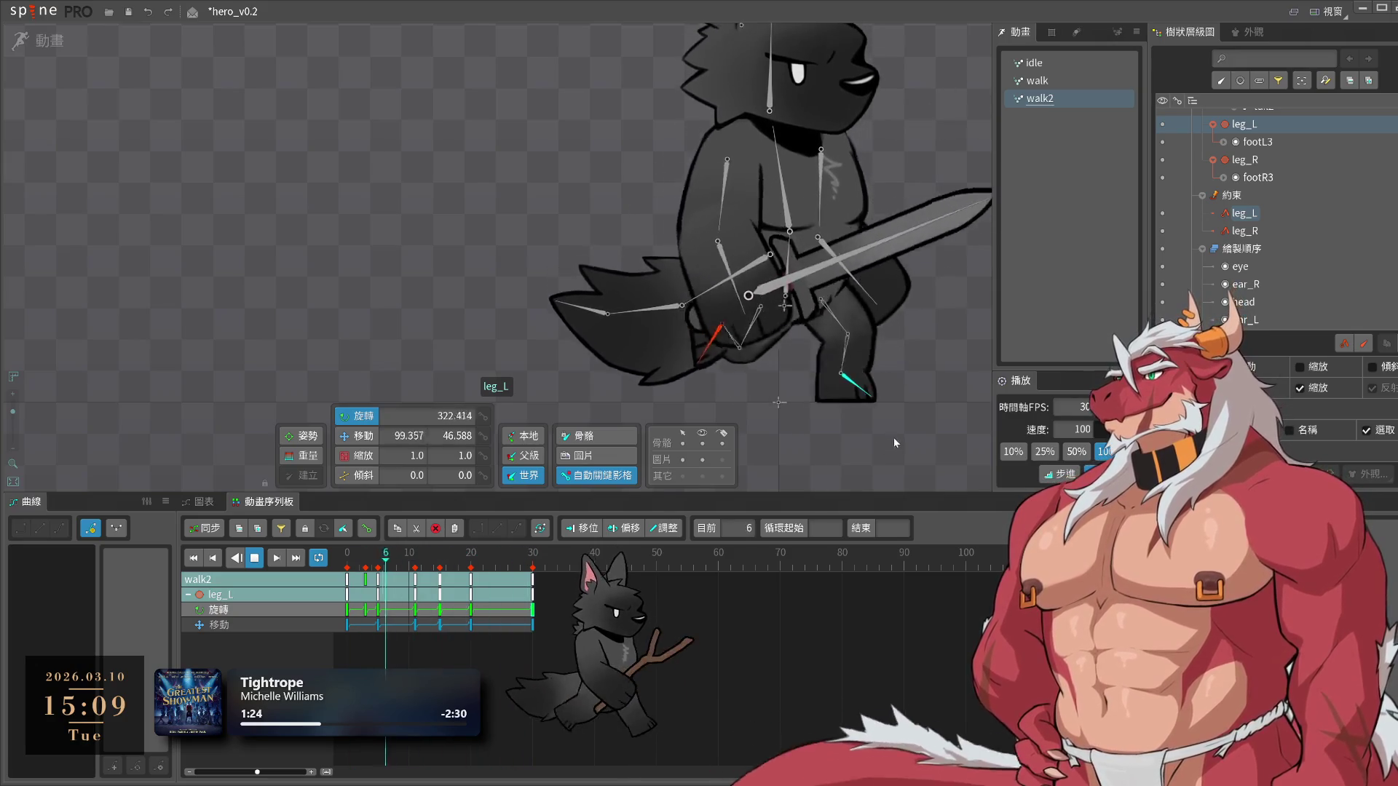
# Select leg_L's rotation key at frame 11 and replay the cycle to check it
pyautogui.click(373, 566)
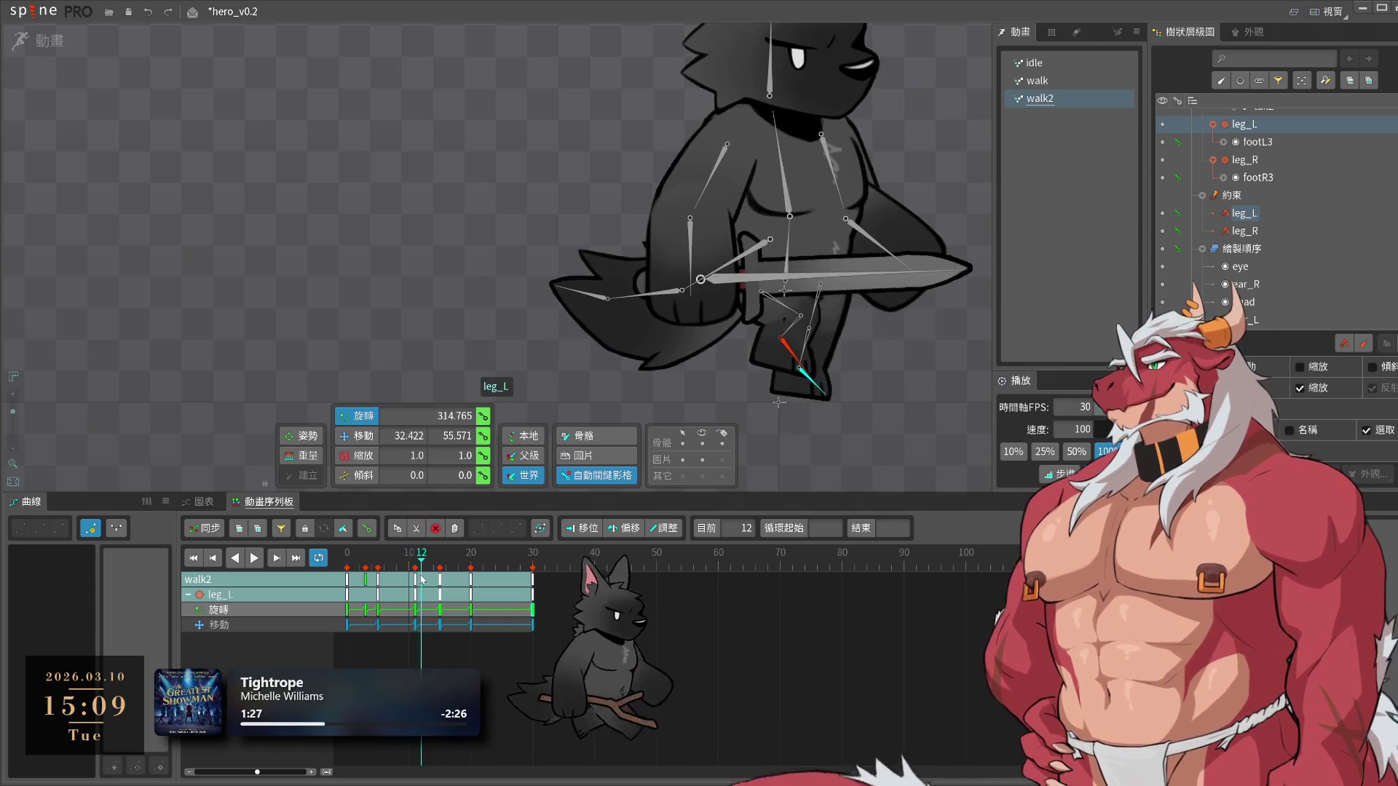
pyautogui.moveTo(428, 579); pyautogui.dragTo(415, 583)
pyautogui.click(415, 615)
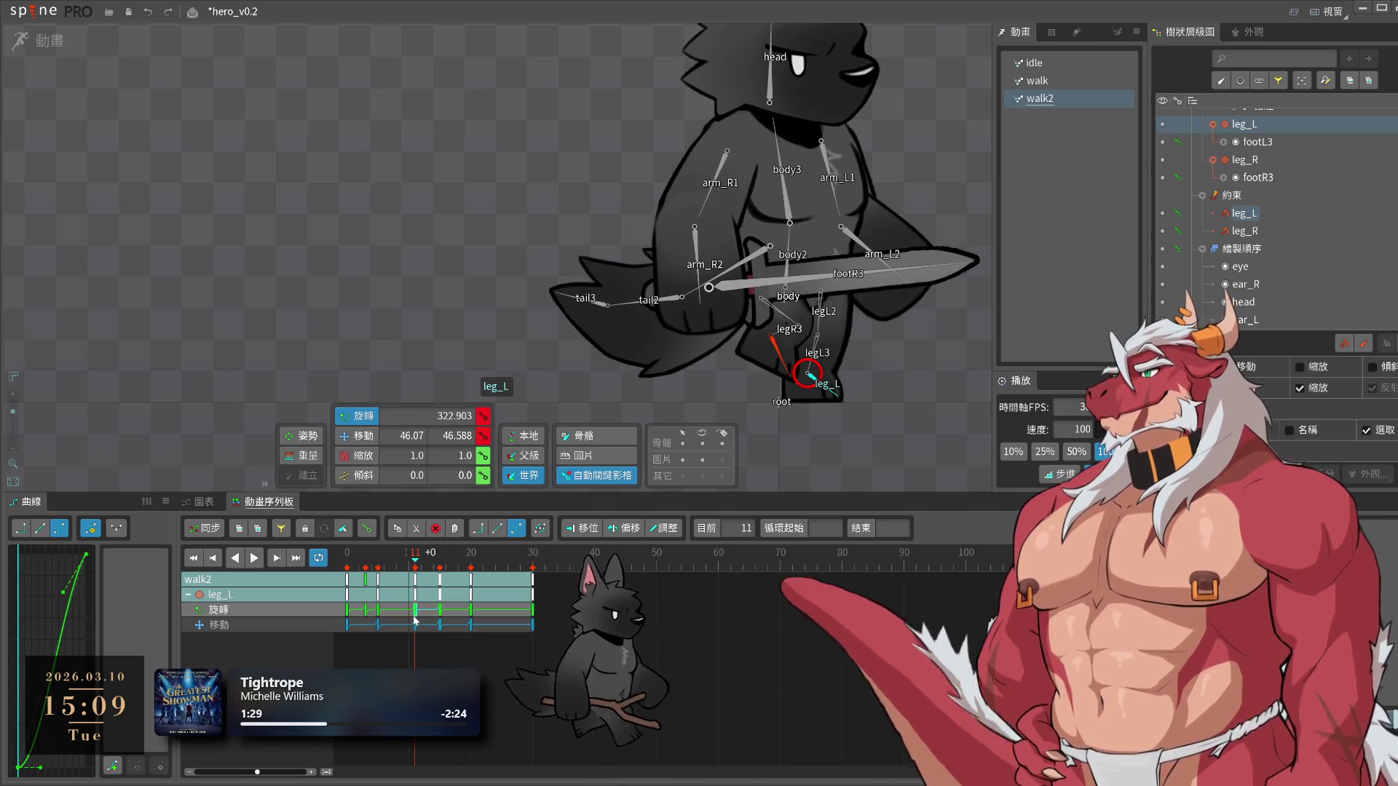
pyautogui.press('space')
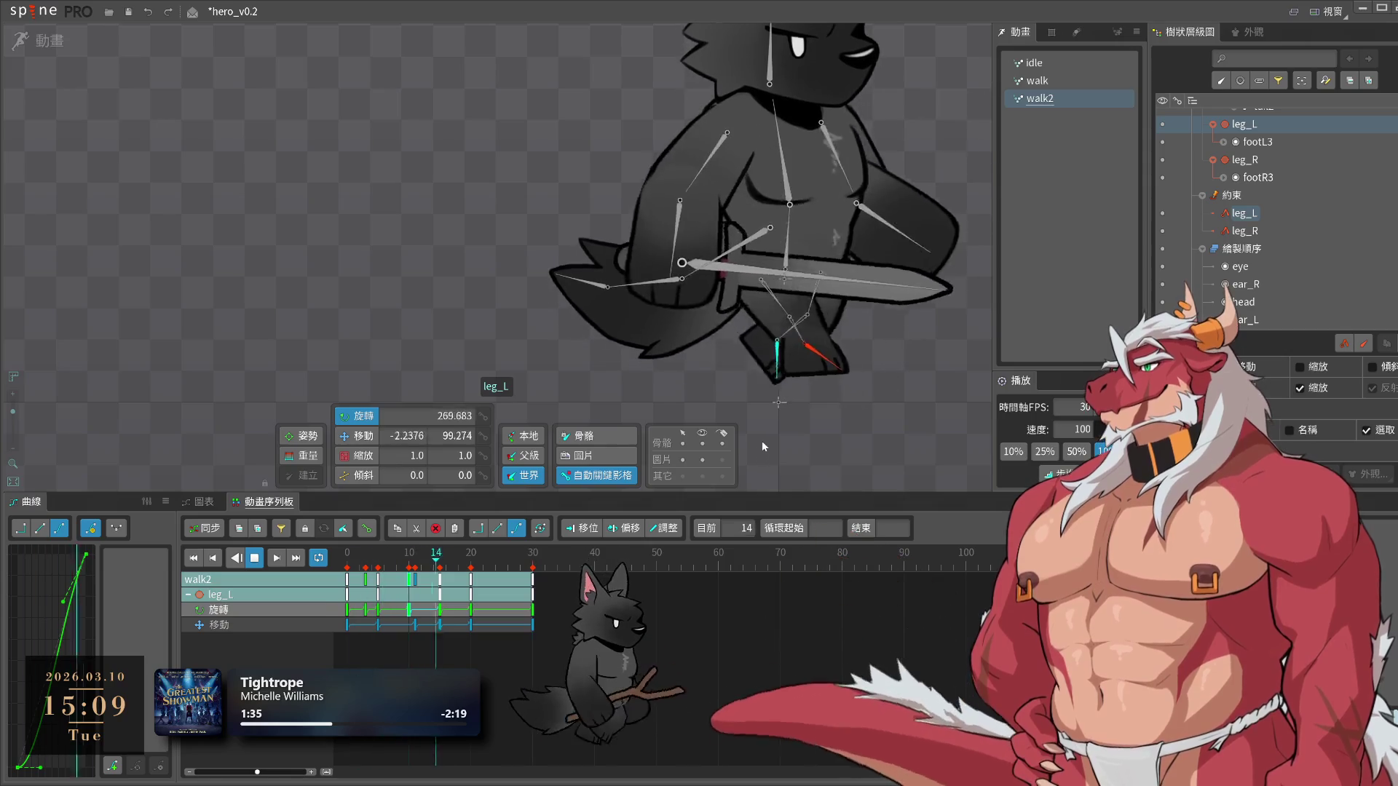
pyautogui.press('space')
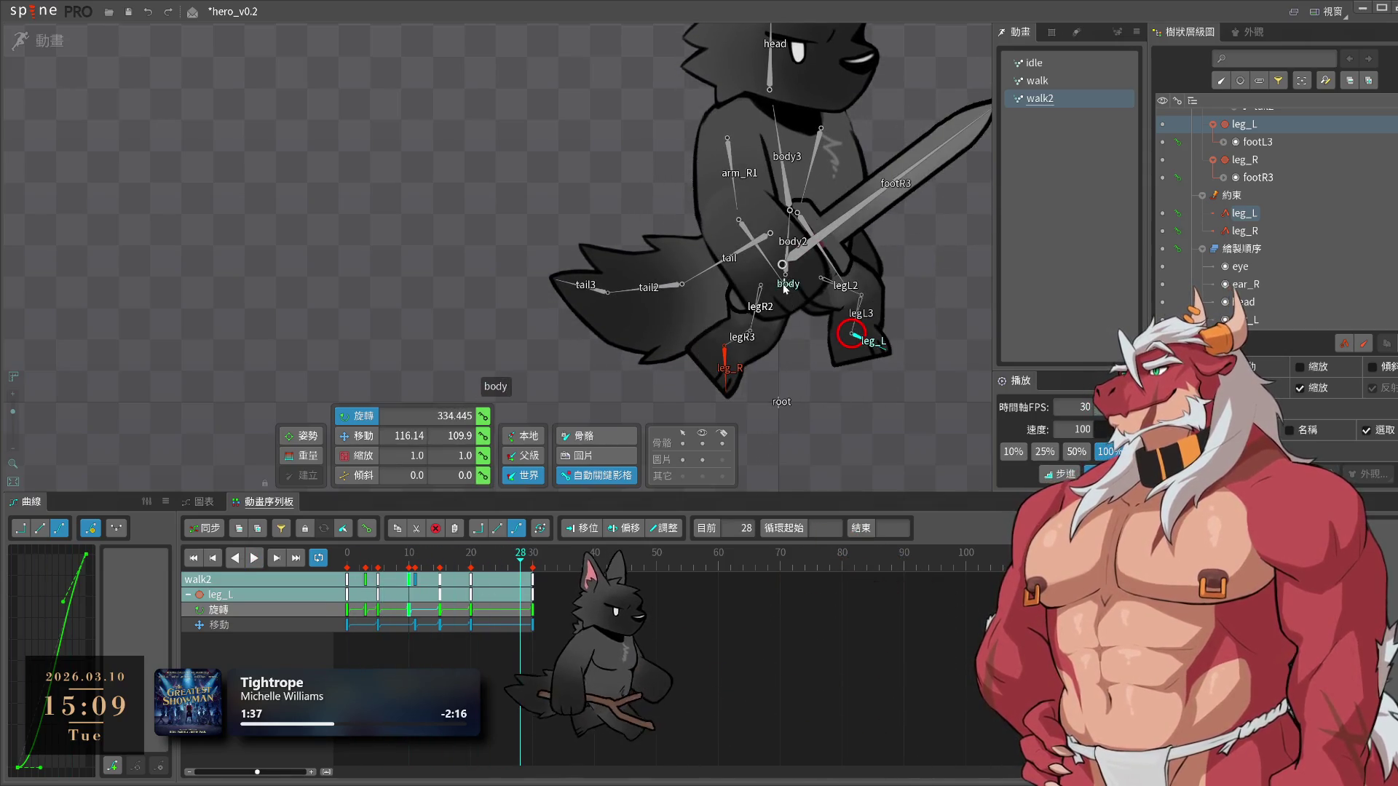
# Shift the body bob keys one frame later using Offset mode
pyautogui.click(784, 283)
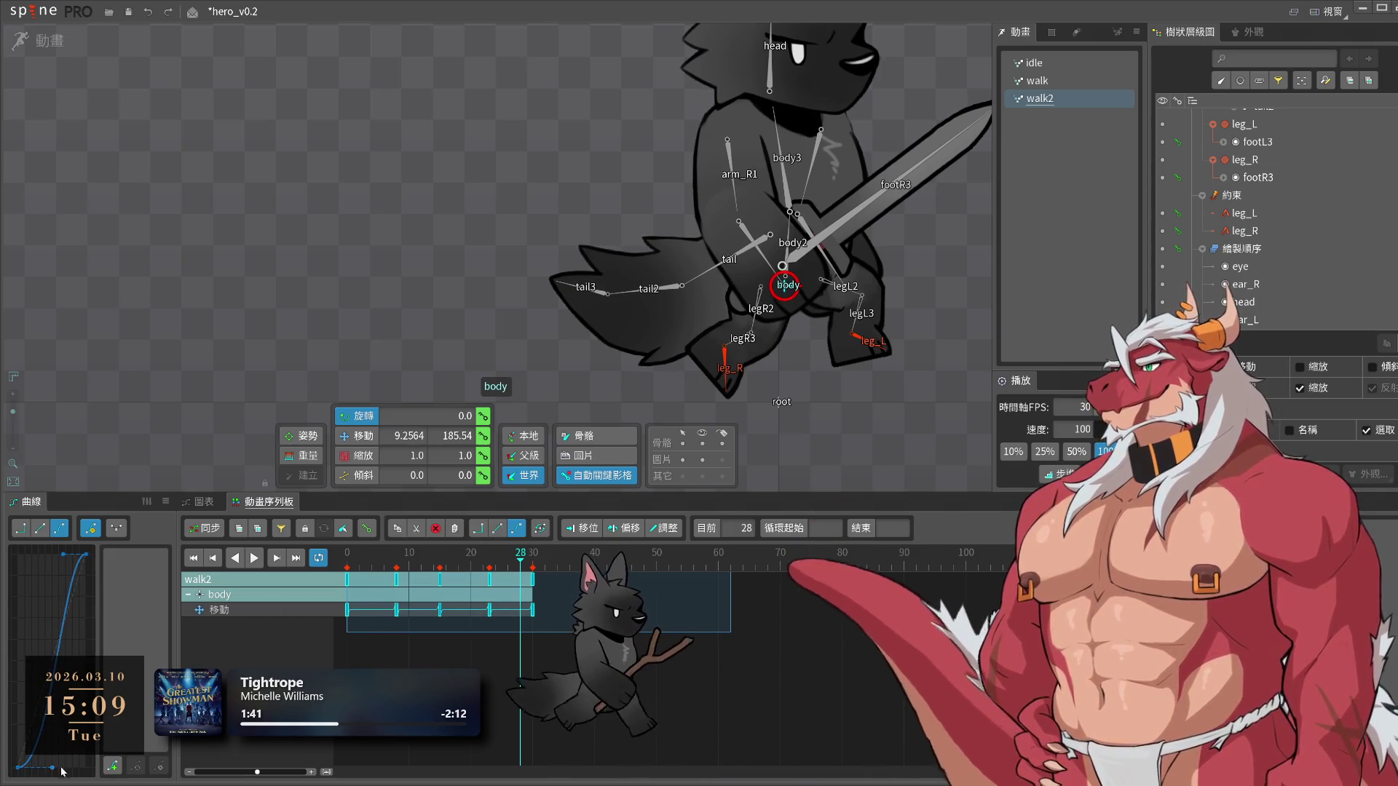
pyautogui.press('space')
pyautogui.click(624, 528)
pyautogui.moveTo(536, 596); pyautogui.dragTo(543, 593)
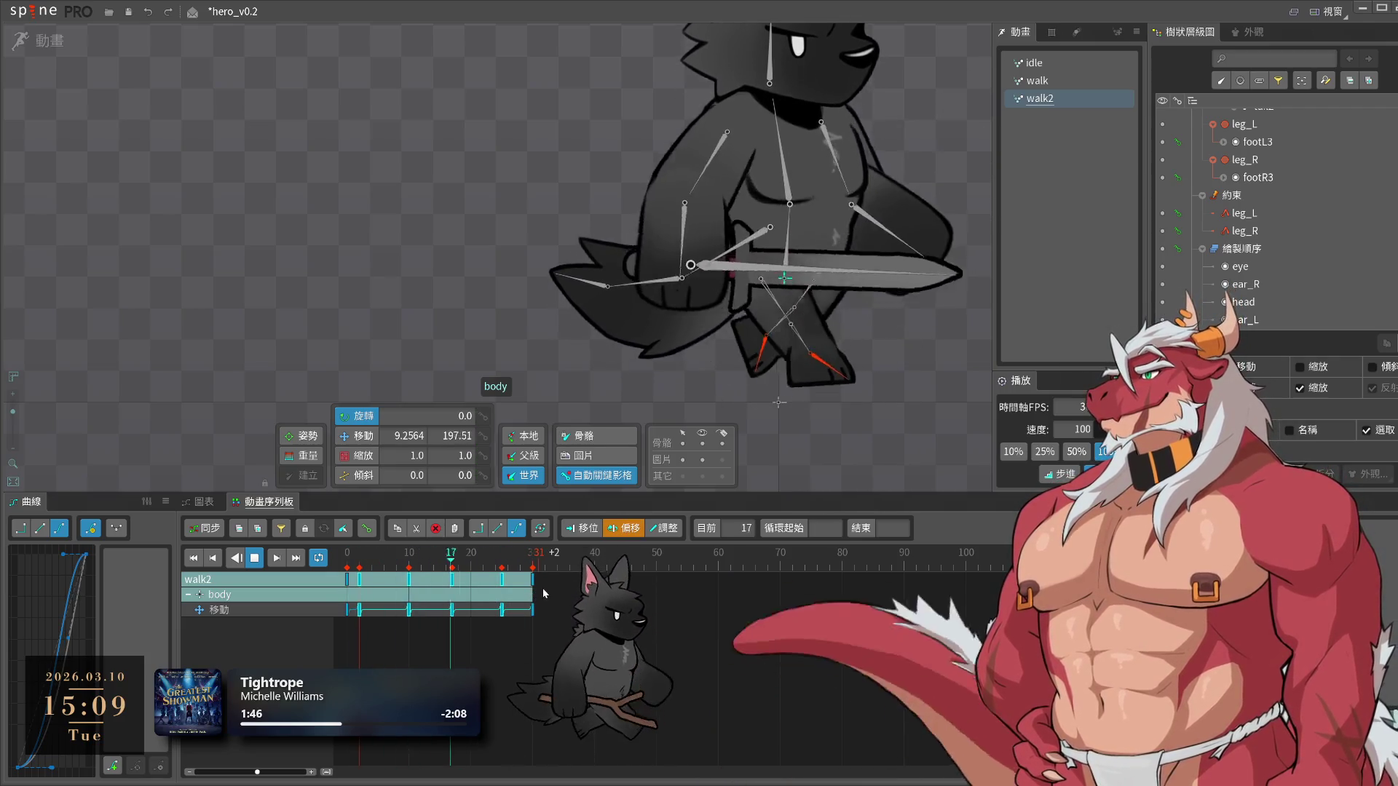
pyautogui.moveTo(451, 579); pyautogui.dragTo(458, 577)
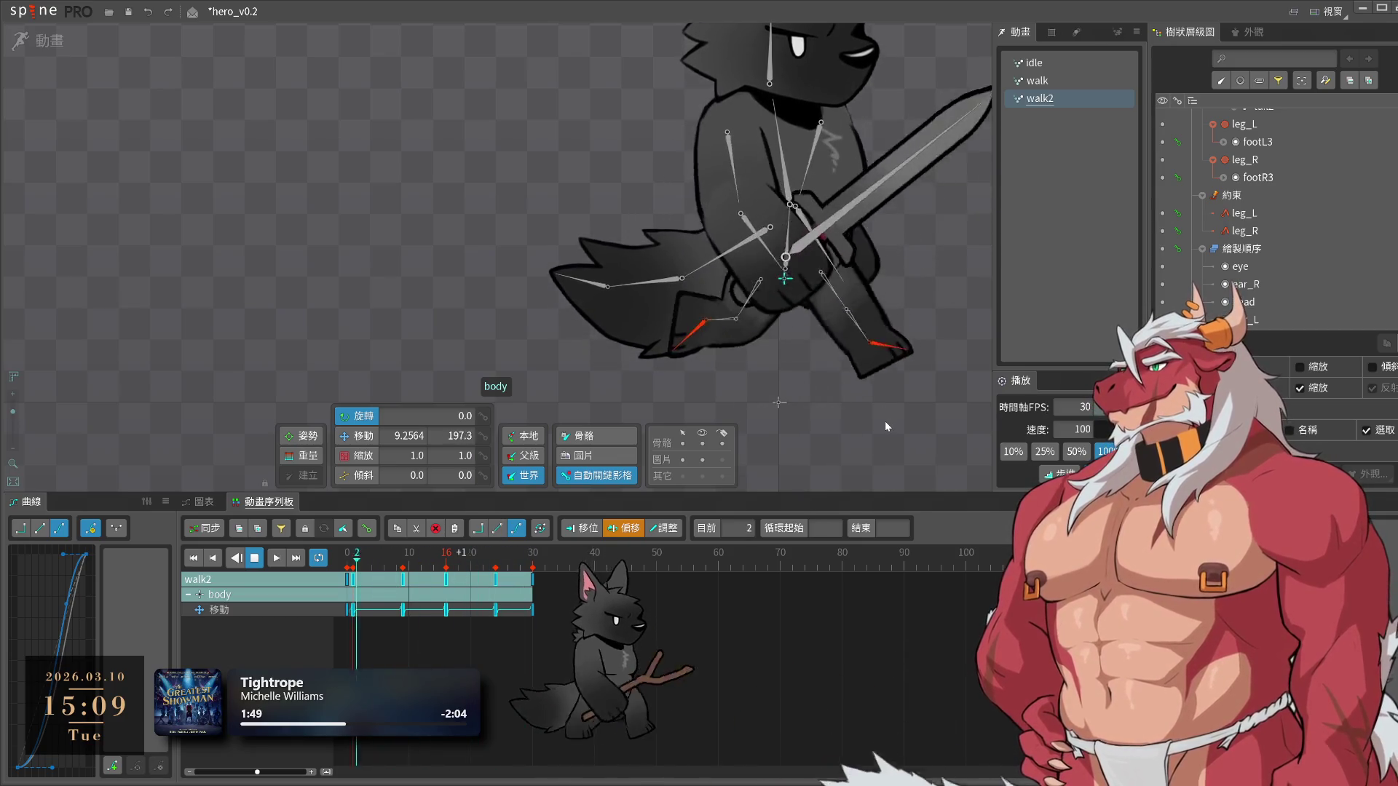
pyautogui.click(886, 426)
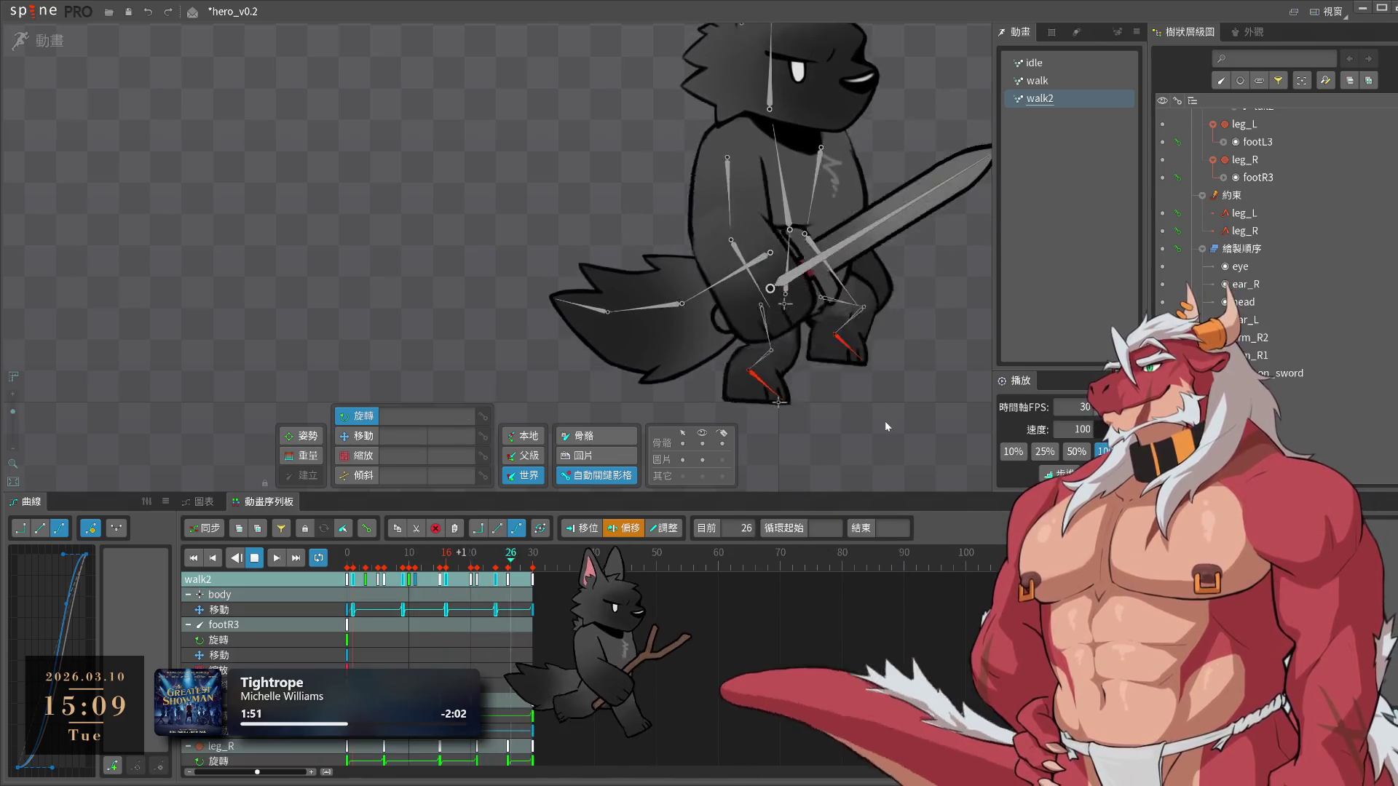
# Preview walk2 at half speed, then switch playback to 100%
pyautogui.click(1076, 451)
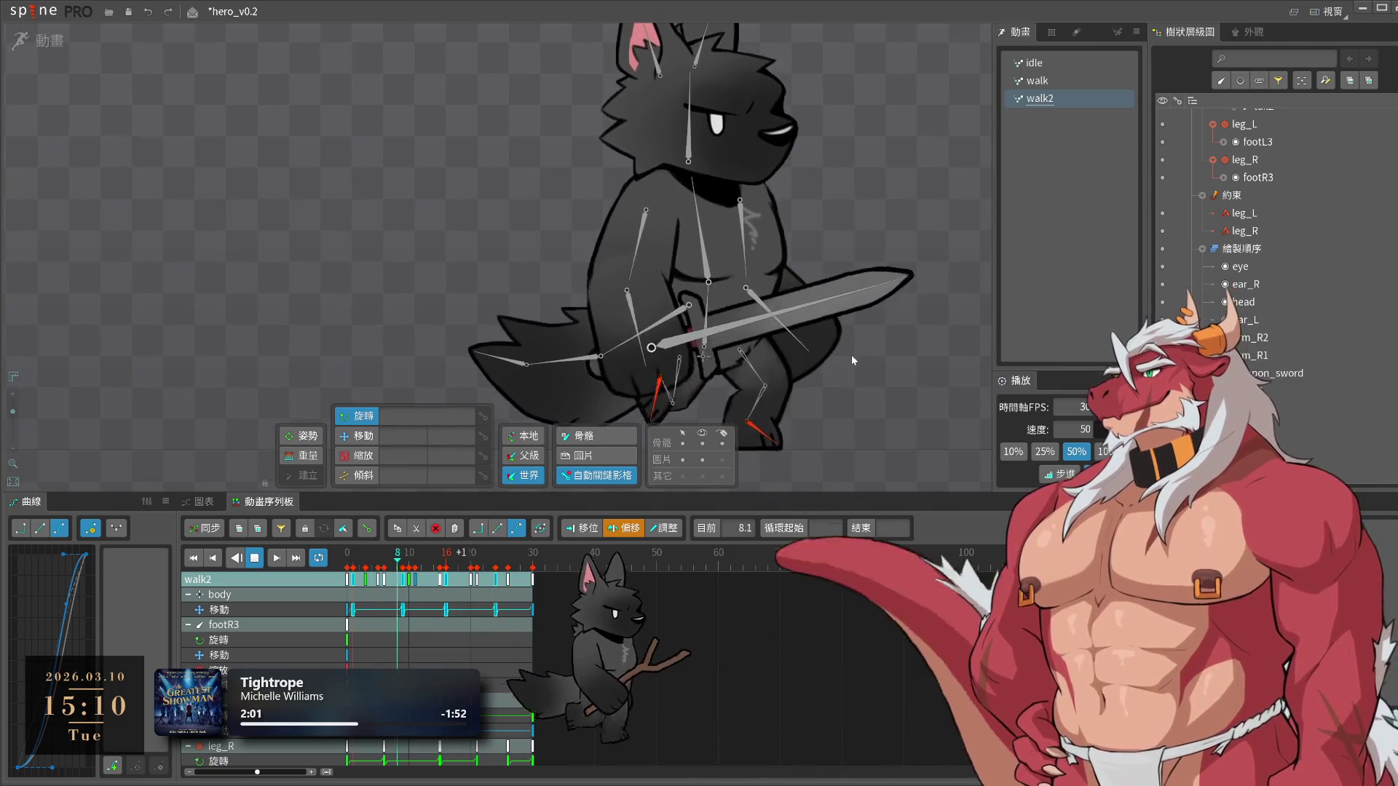
pyautogui.scroll(-2, 836, 413)
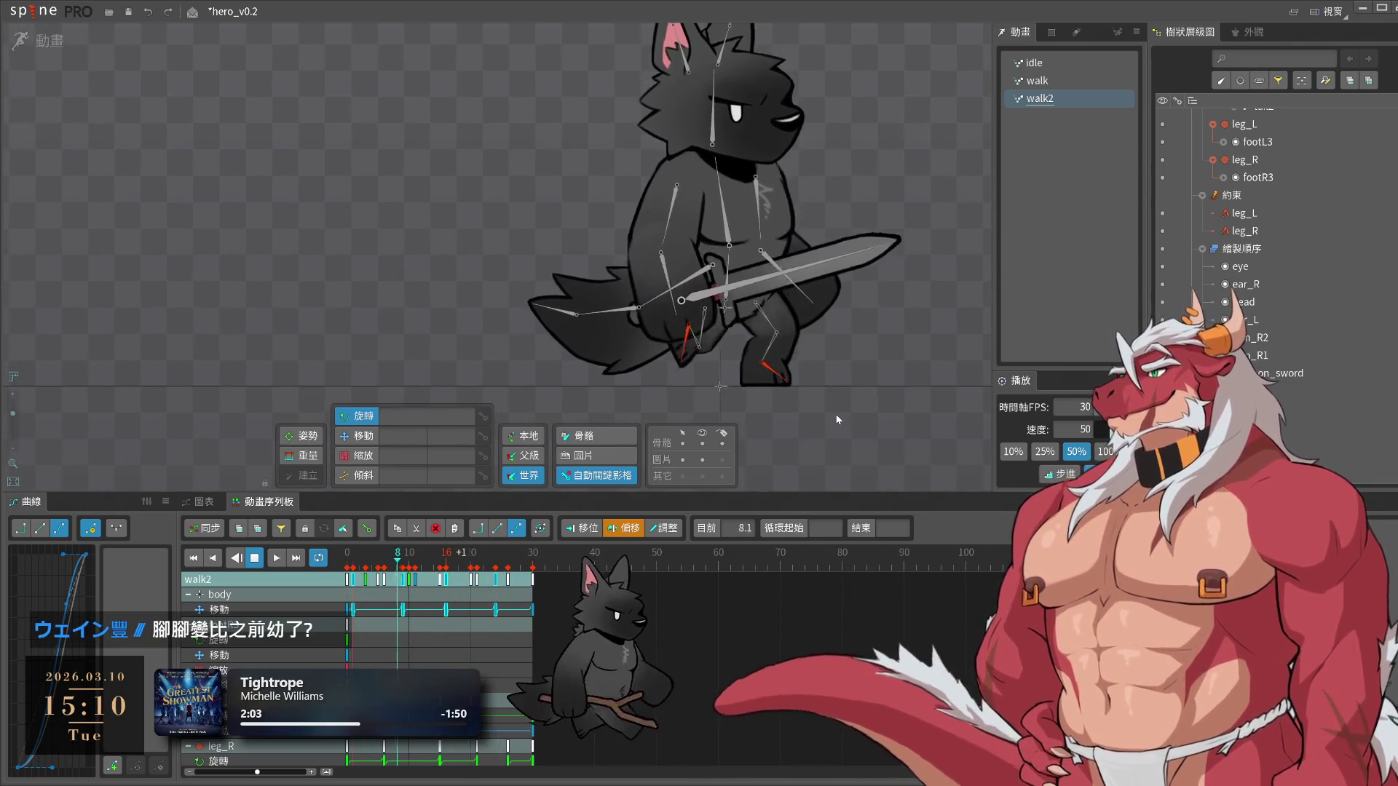
pyautogui.scroll(2, 830, 423)
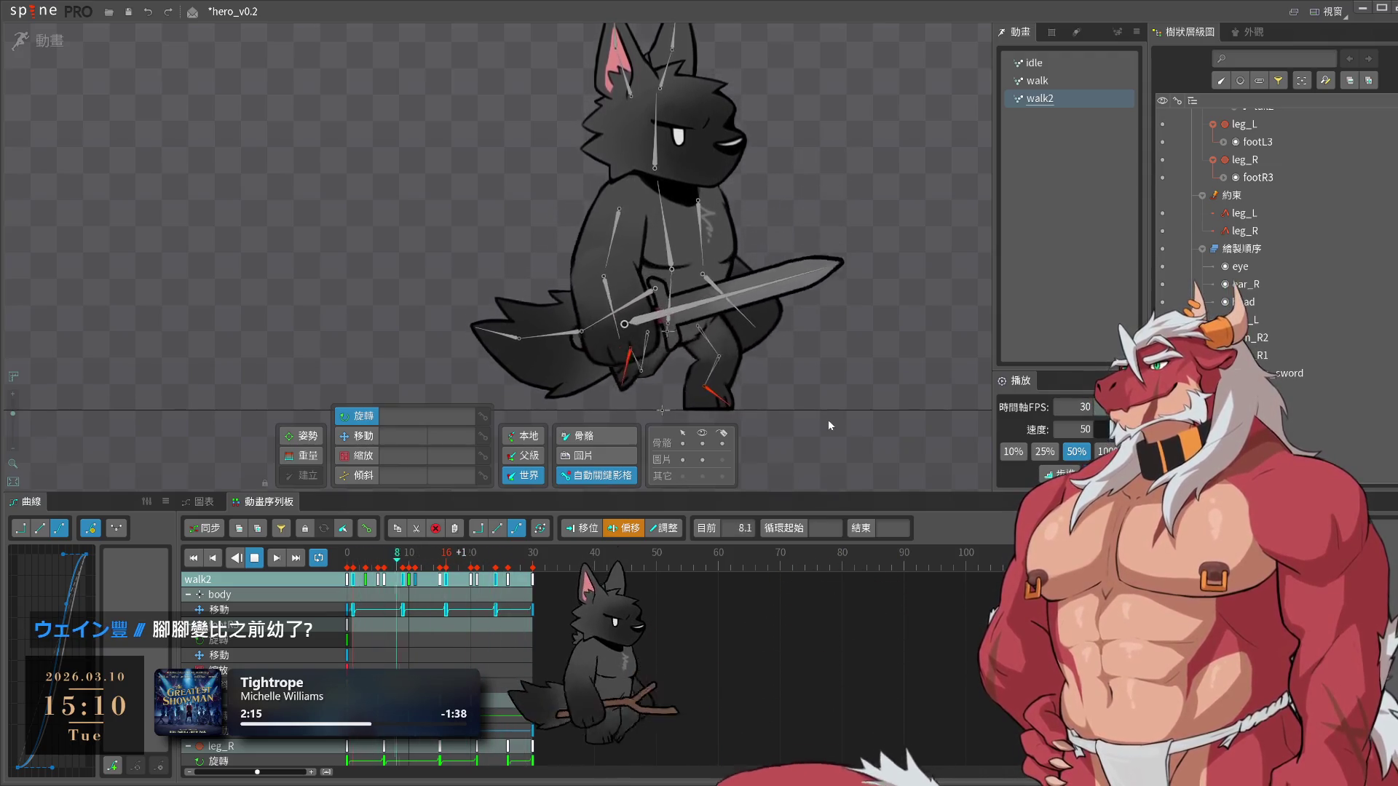
pyautogui.click(1104, 451)
# Hide the bones, pause on a pose, and zoom in on the wolf artwork
pyautogui.click(700, 443)
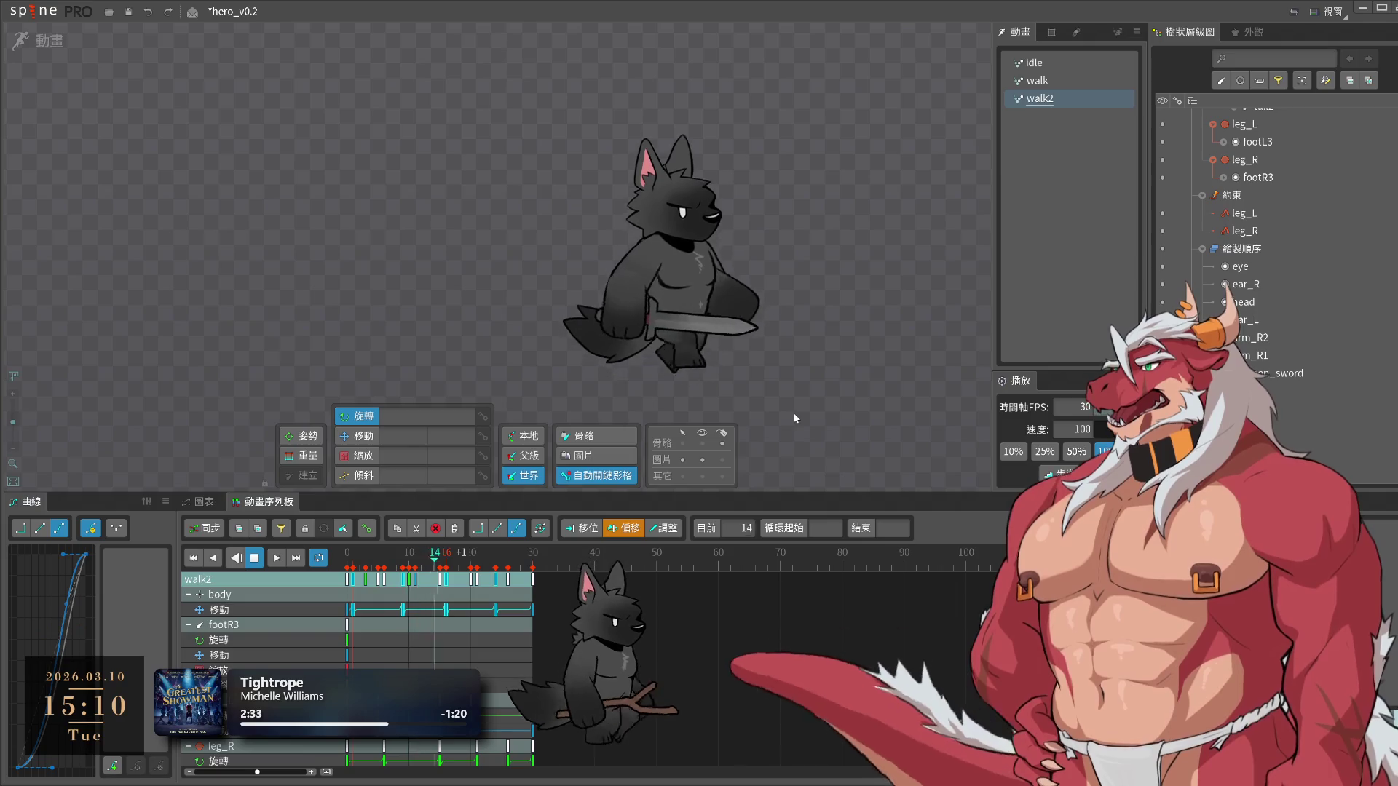
pyautogui.click(662, 318)
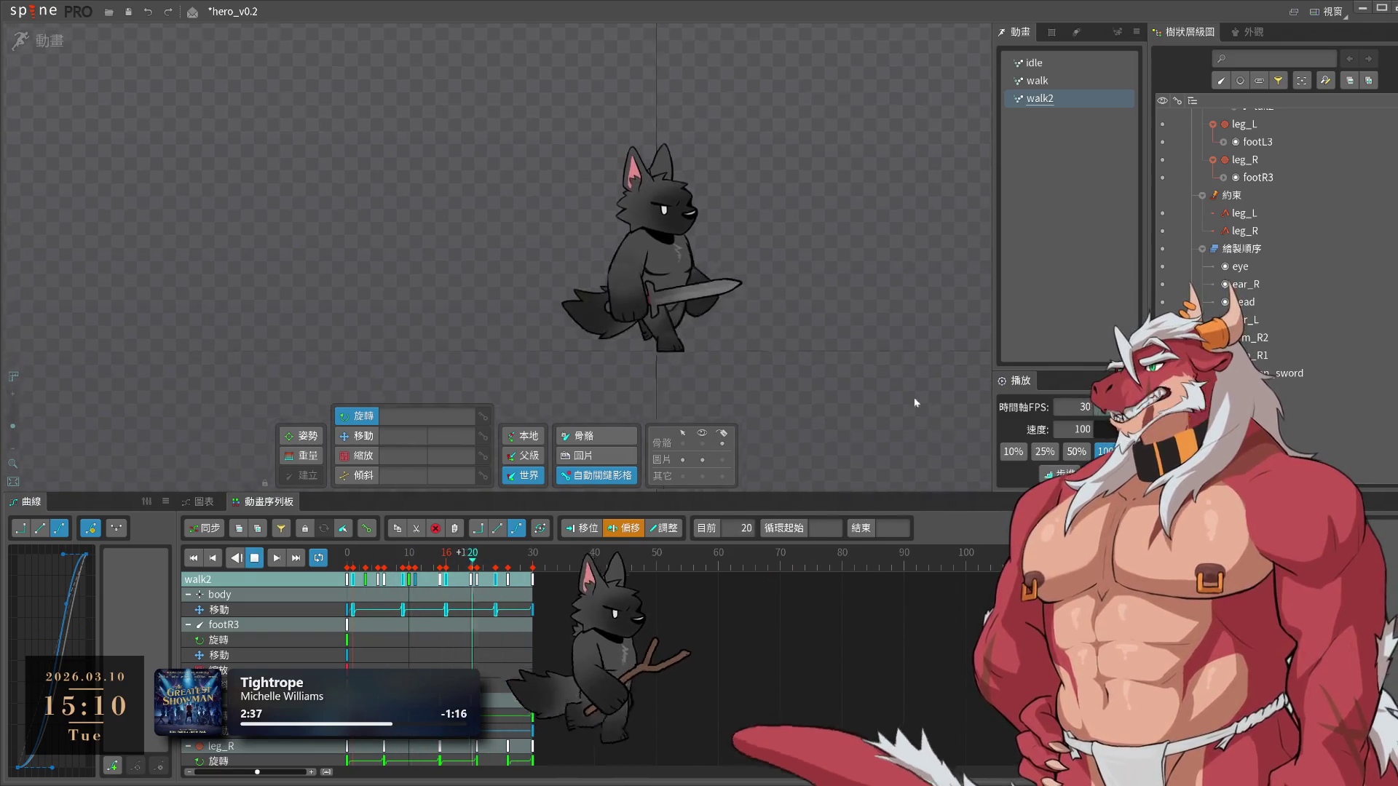
pyautogui.scroll(2, 678, 376)
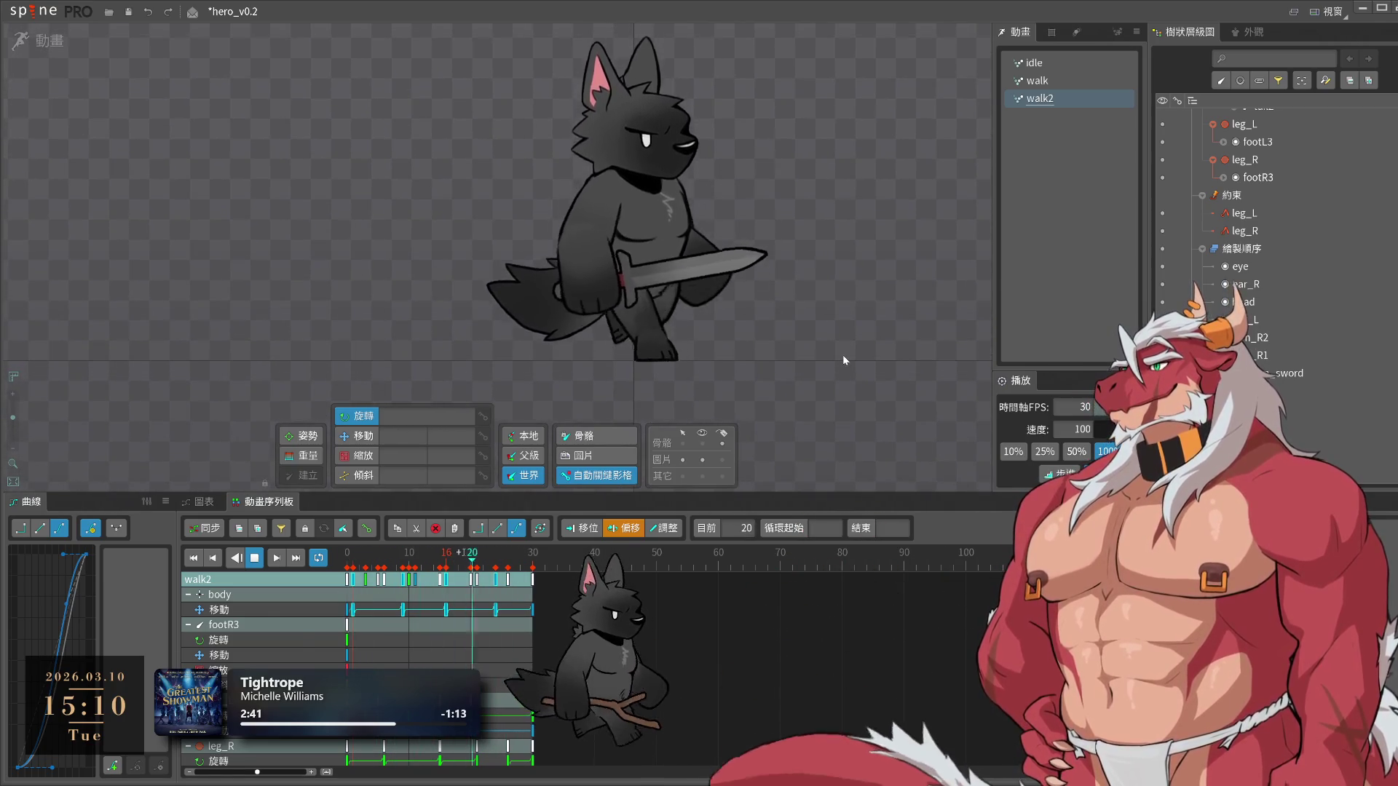
pyautogui.scroll(1, 794, 344)
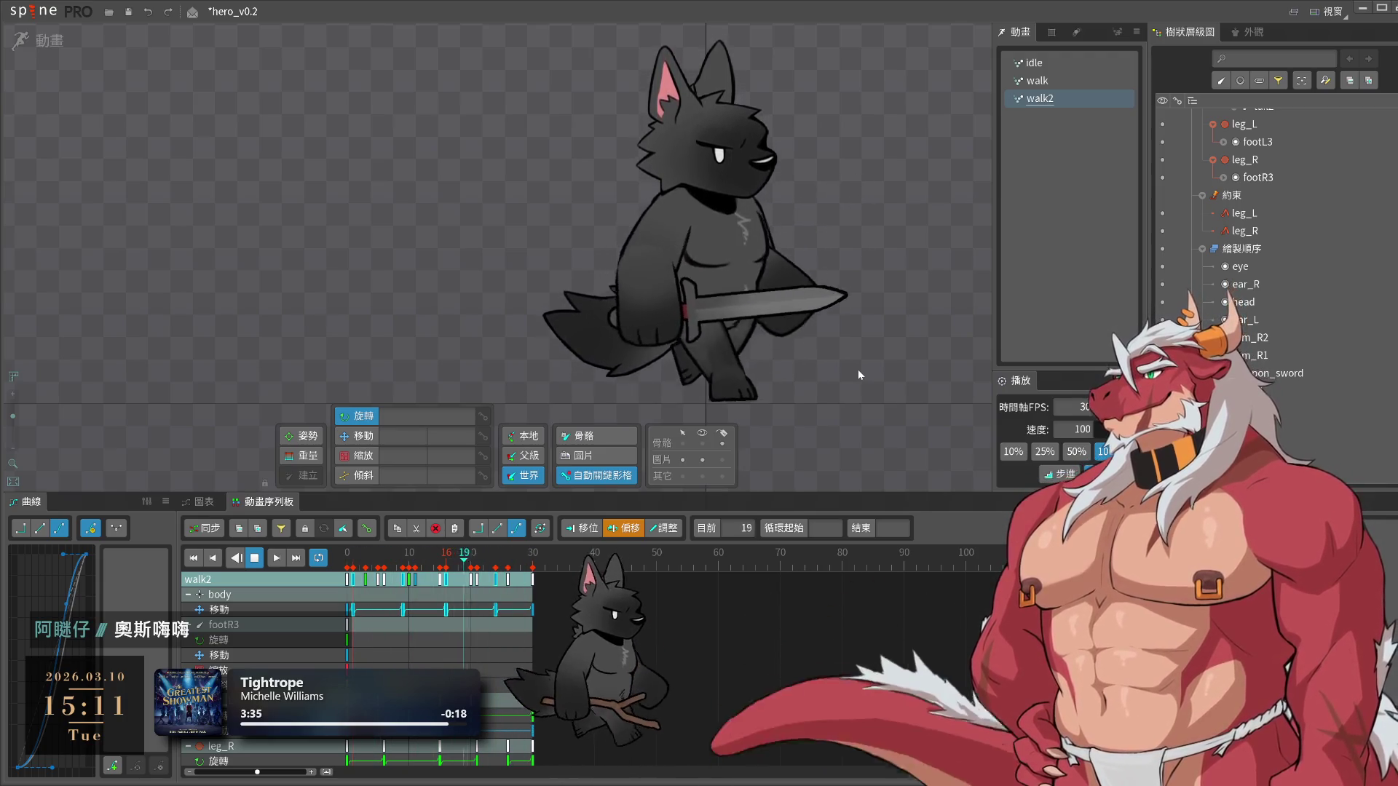
# Stop walk2 at frame 29, showing the raised sword and lifted right foot
pyautogui.press('space')
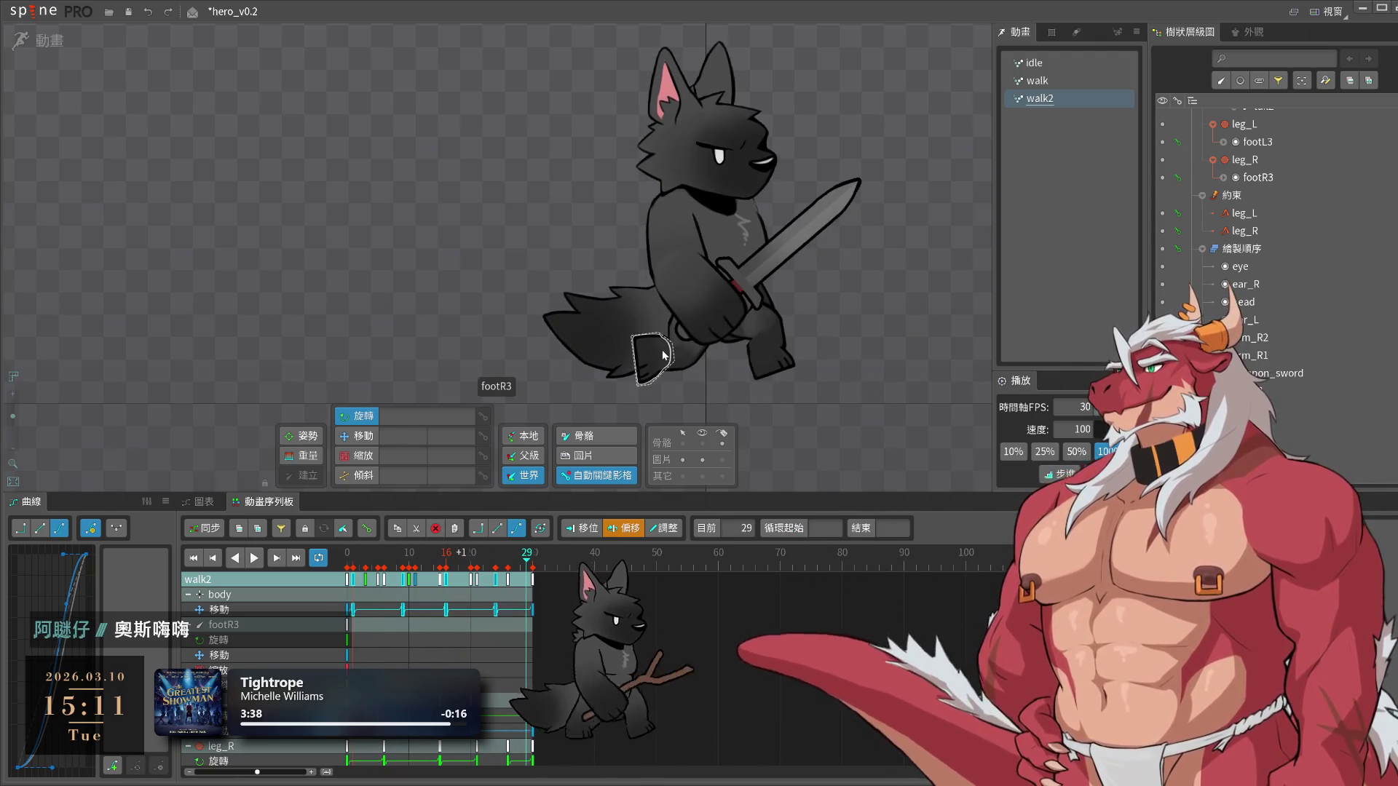
# Move leg_R up and back at frame 30 with Translate, and paste that pose onto frame 0
pyautogui.press('v')
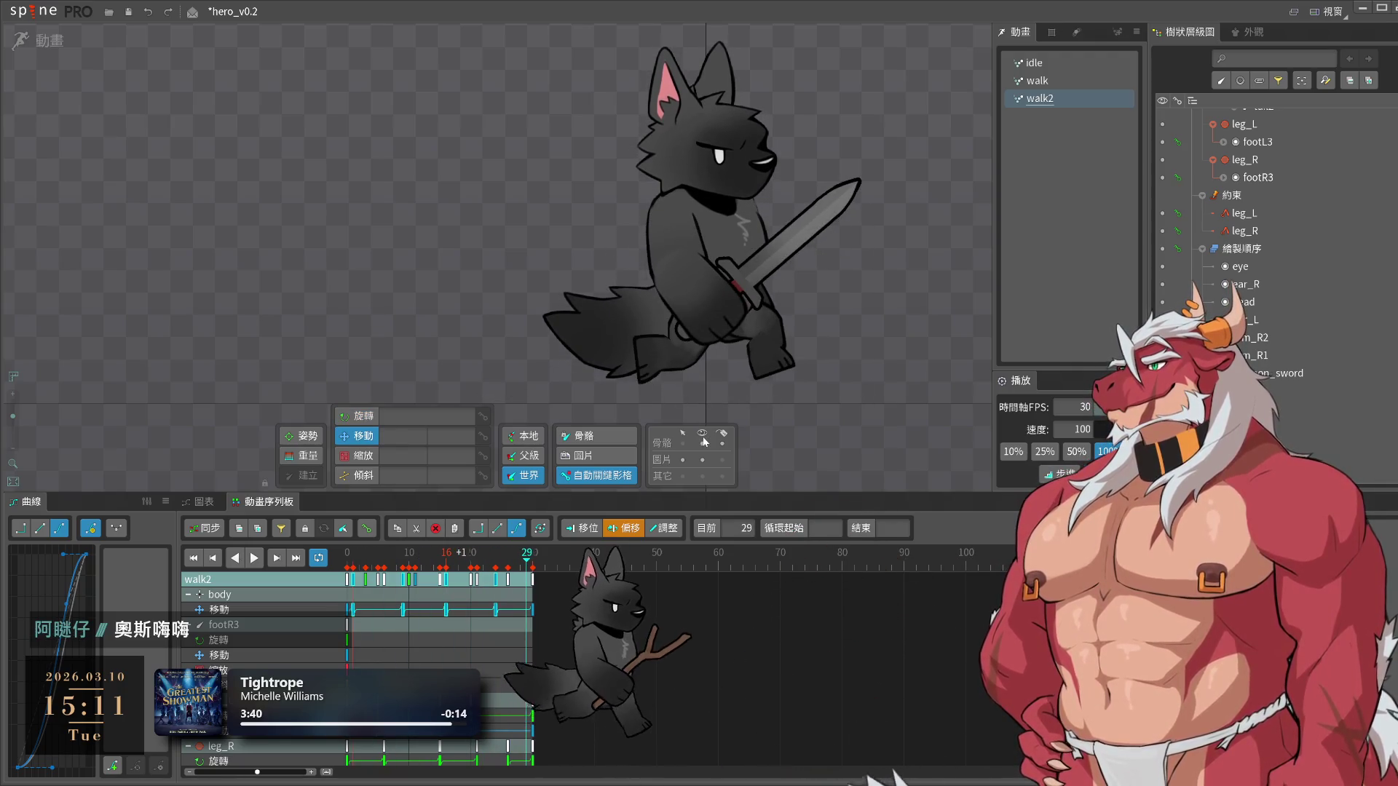
pyautogui.click(655, 359)
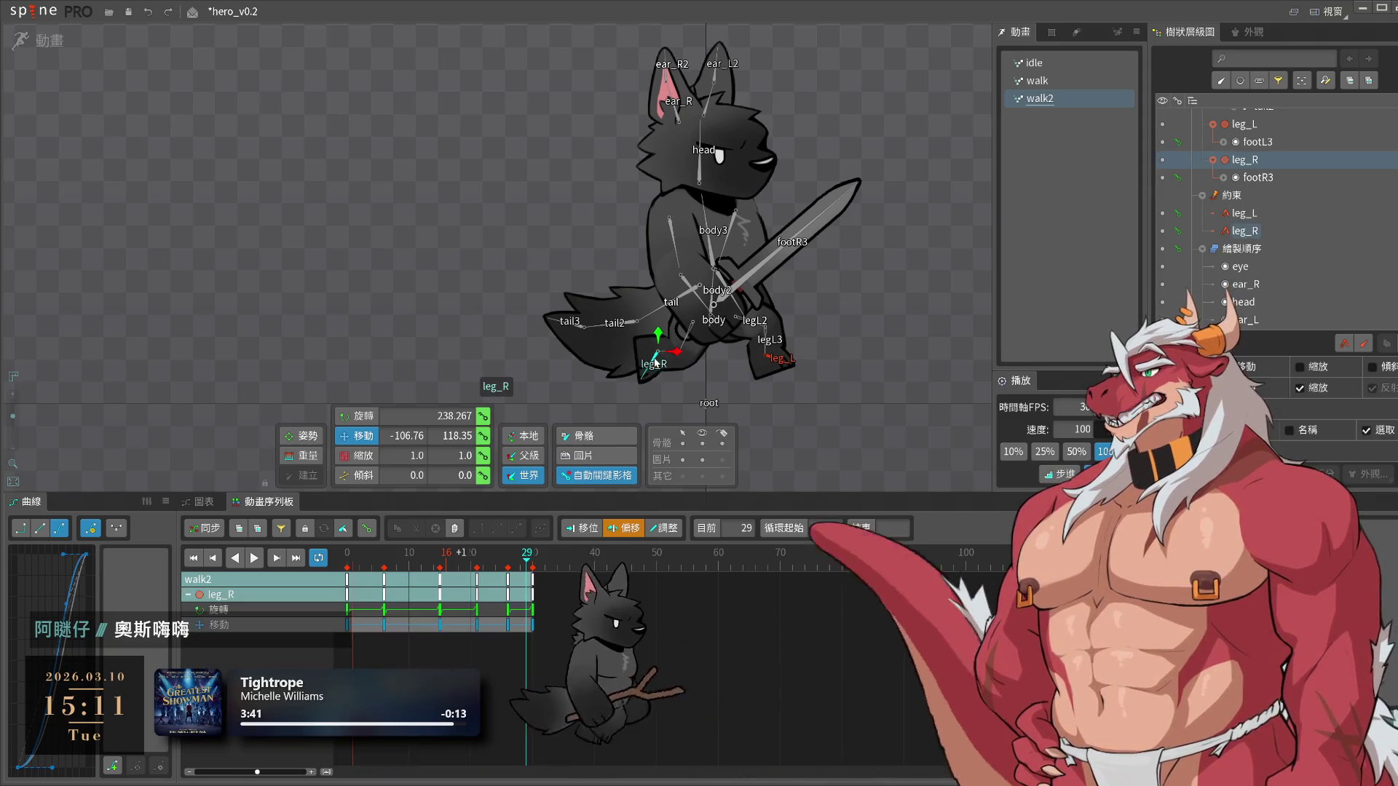
pyautogui.click(534, 563)
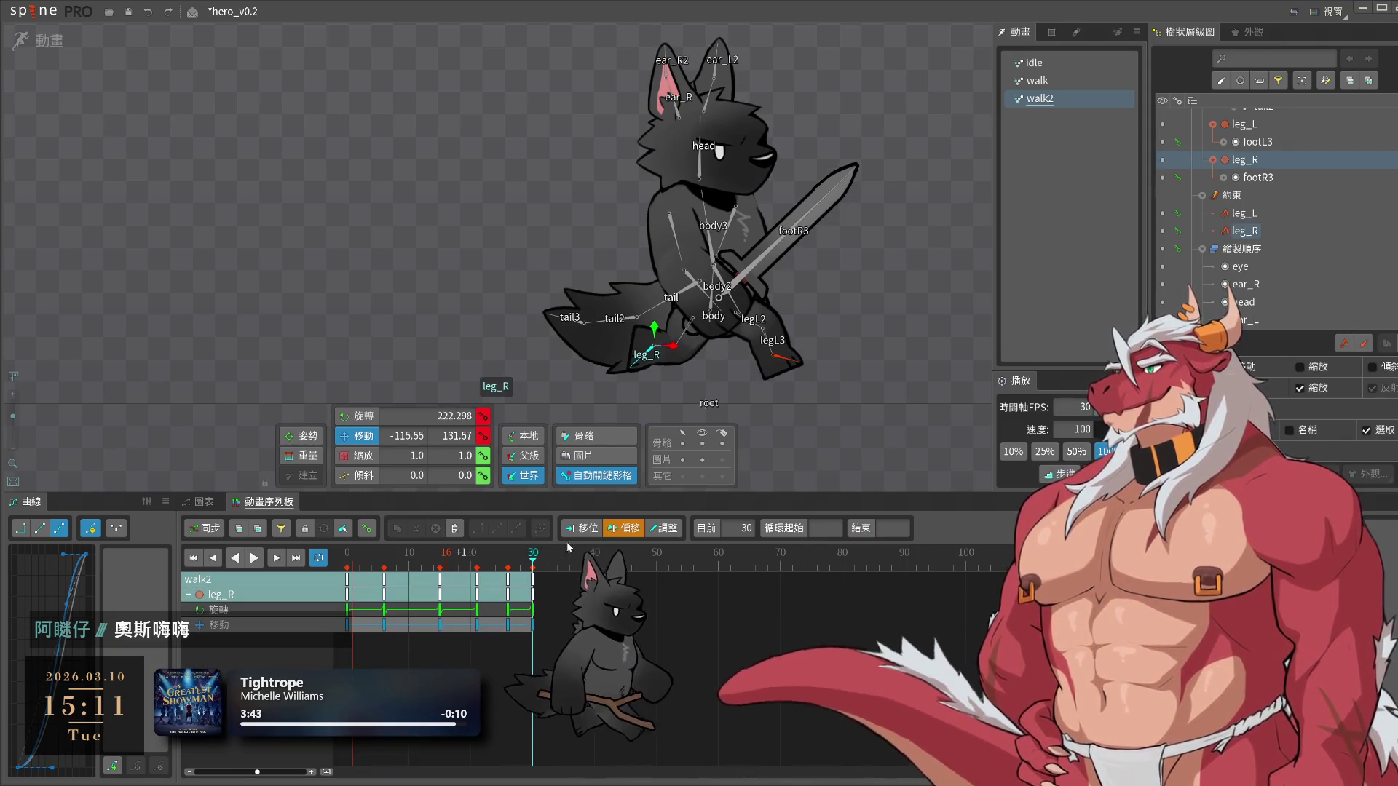
pyautogui.moveTo(777, 413); pyautogui.dragTo(770, 405)
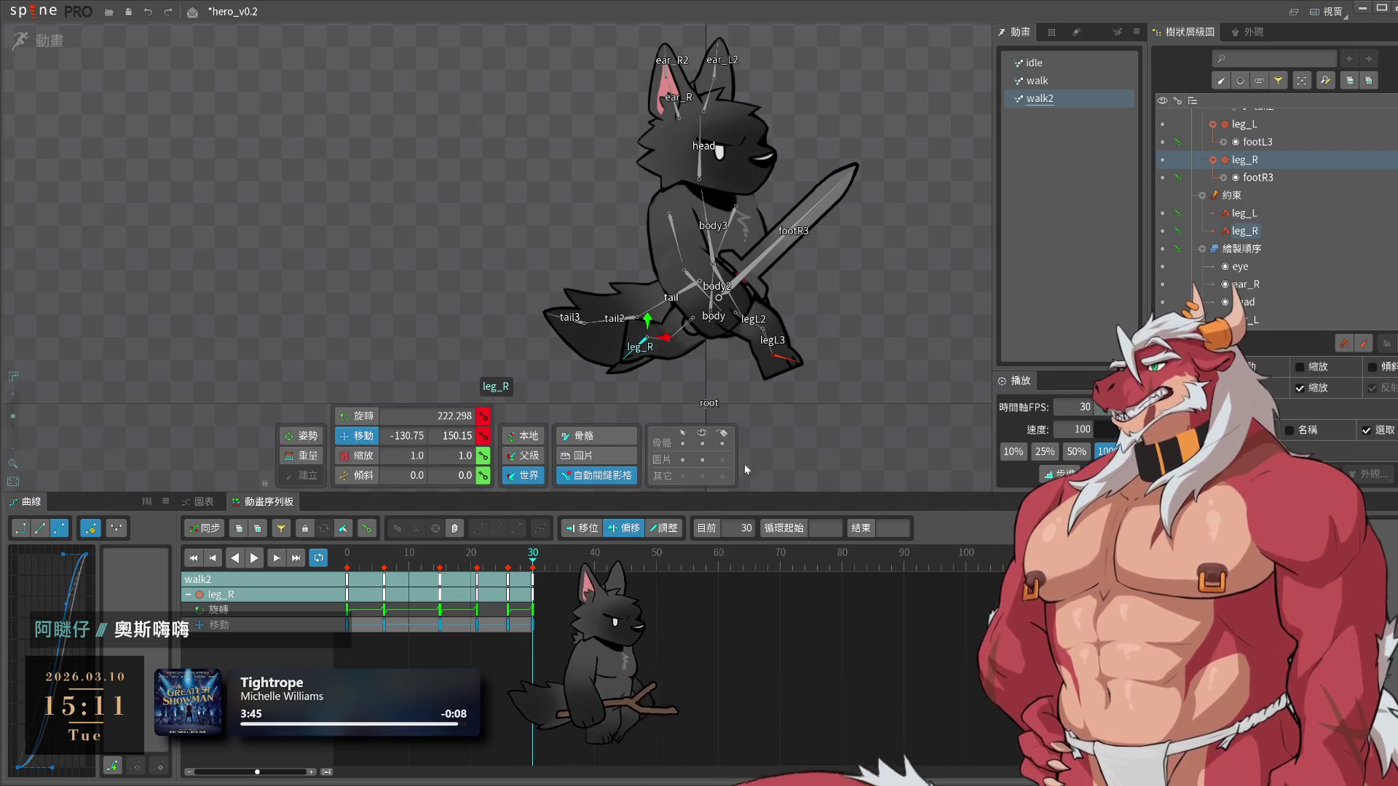
pyautogui.hotkey('ctrl', 'c')
pyautogui.click(347, 555)
pyautogui.hotkey('ctrl', 'v')
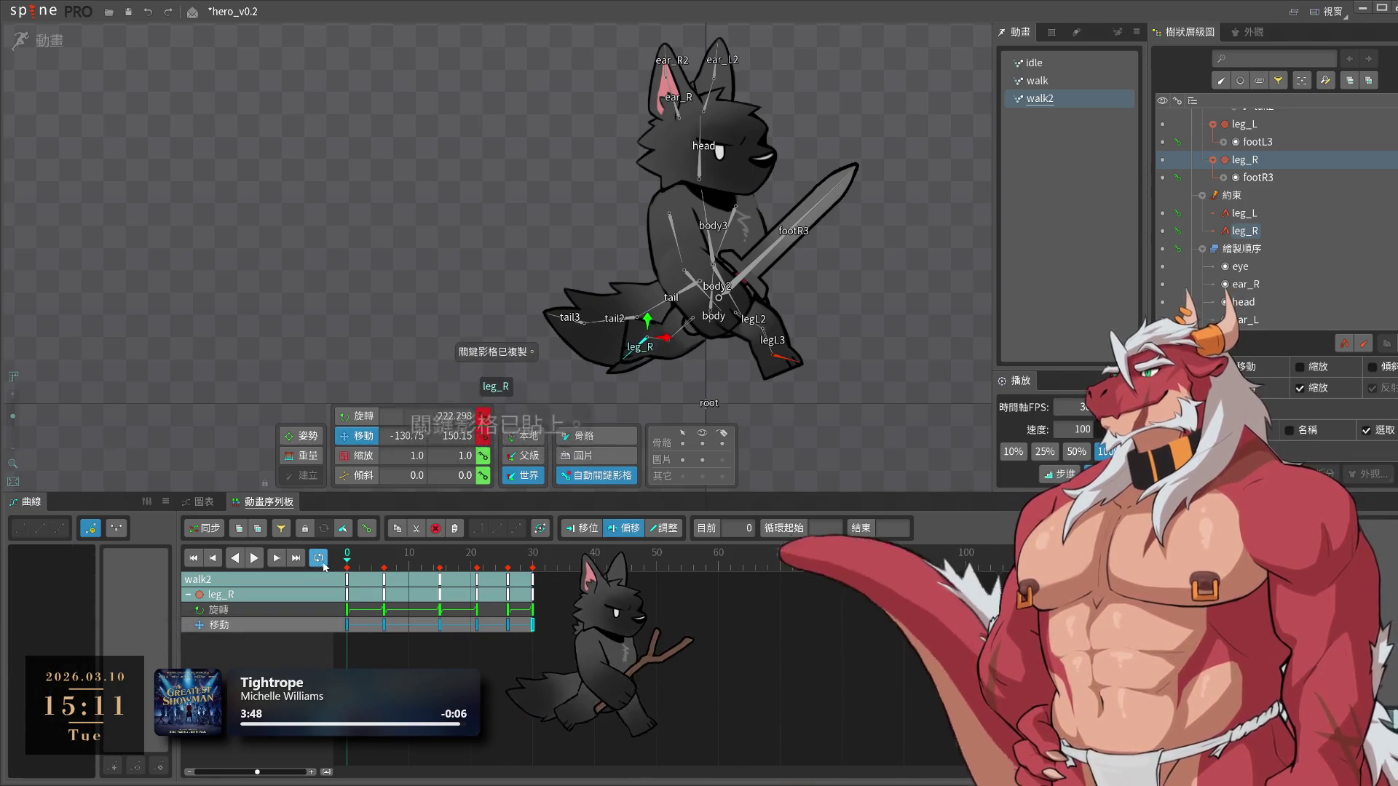
# Play the loop and shift leg_R's late keys one frame earlier
pyautogui.press('space')
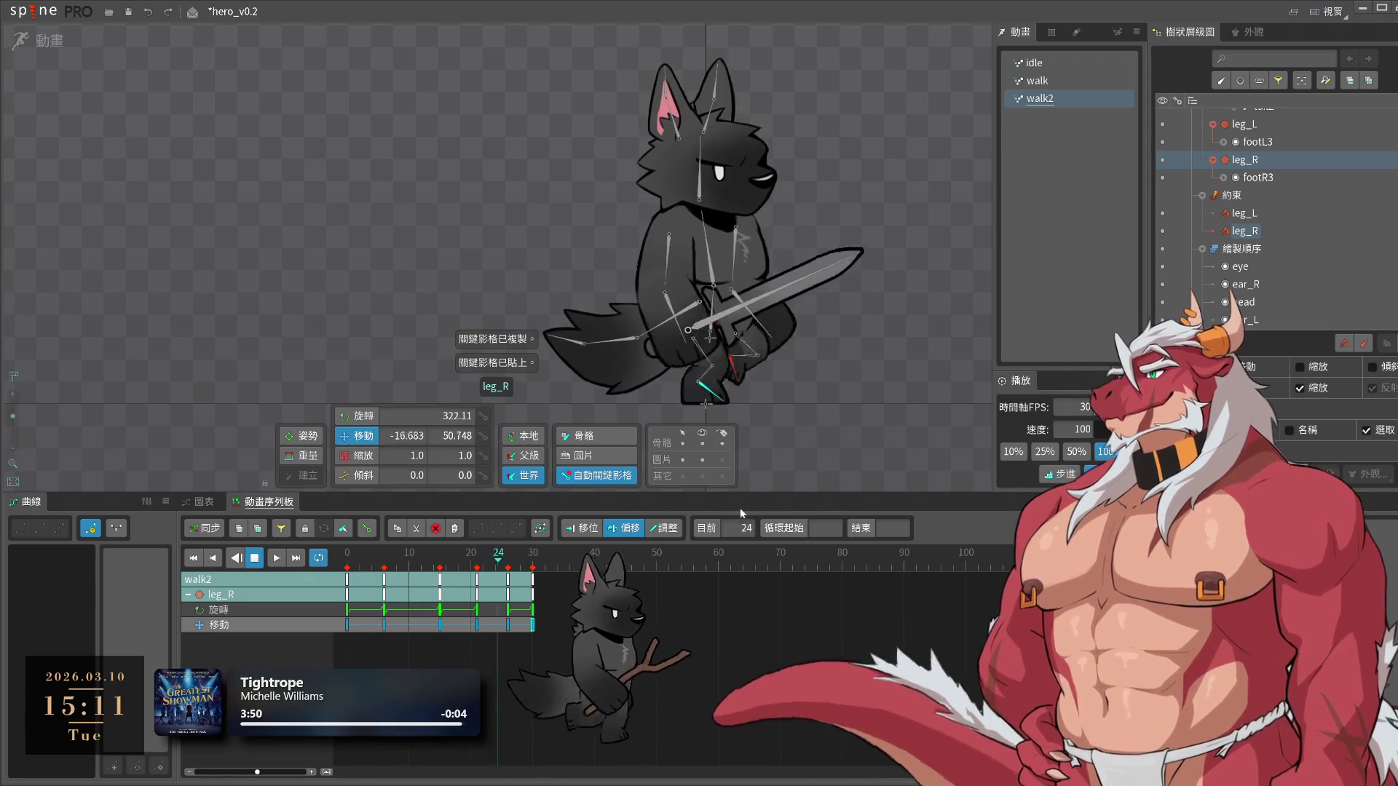
pyautogui.click(508, 576)
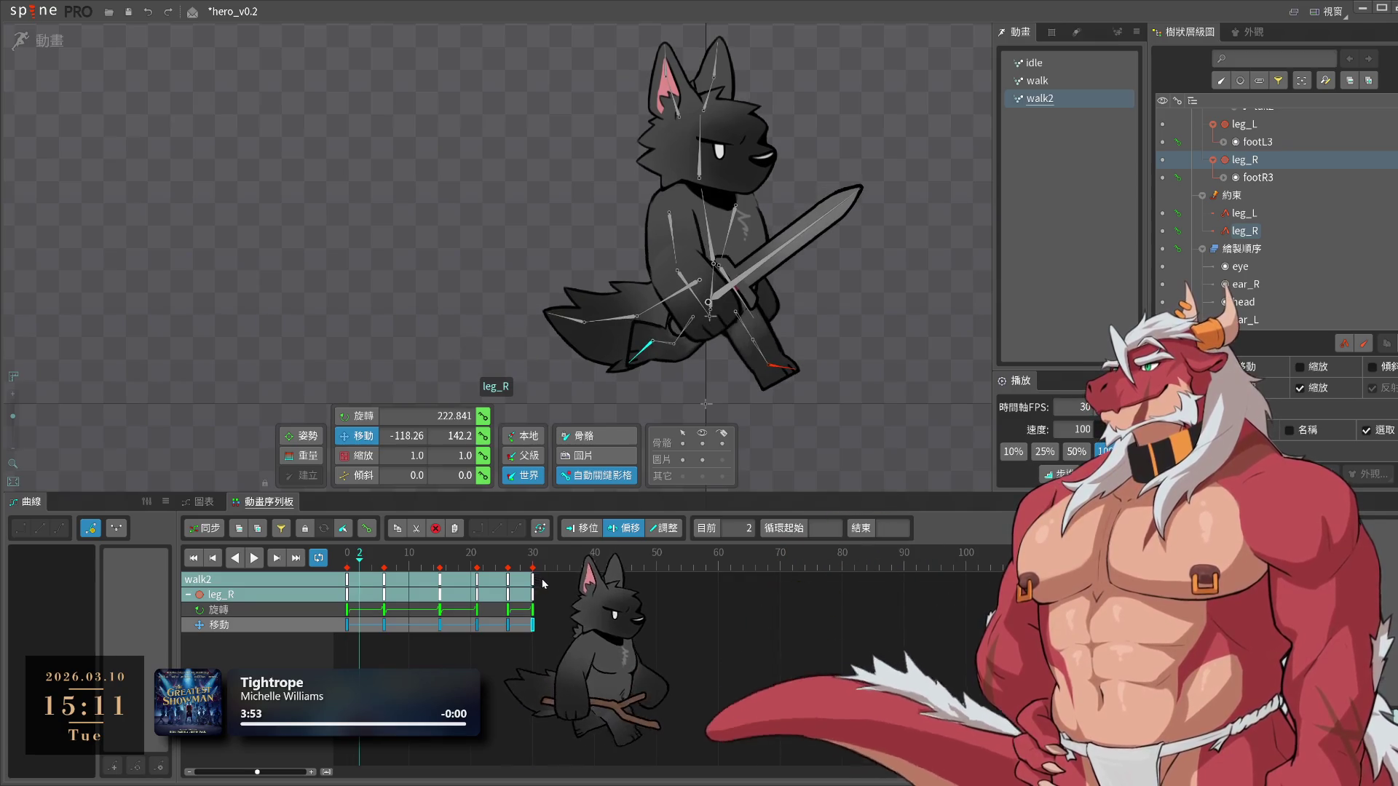
pyautogui.click(516, 587)
pyautogui.press('space')
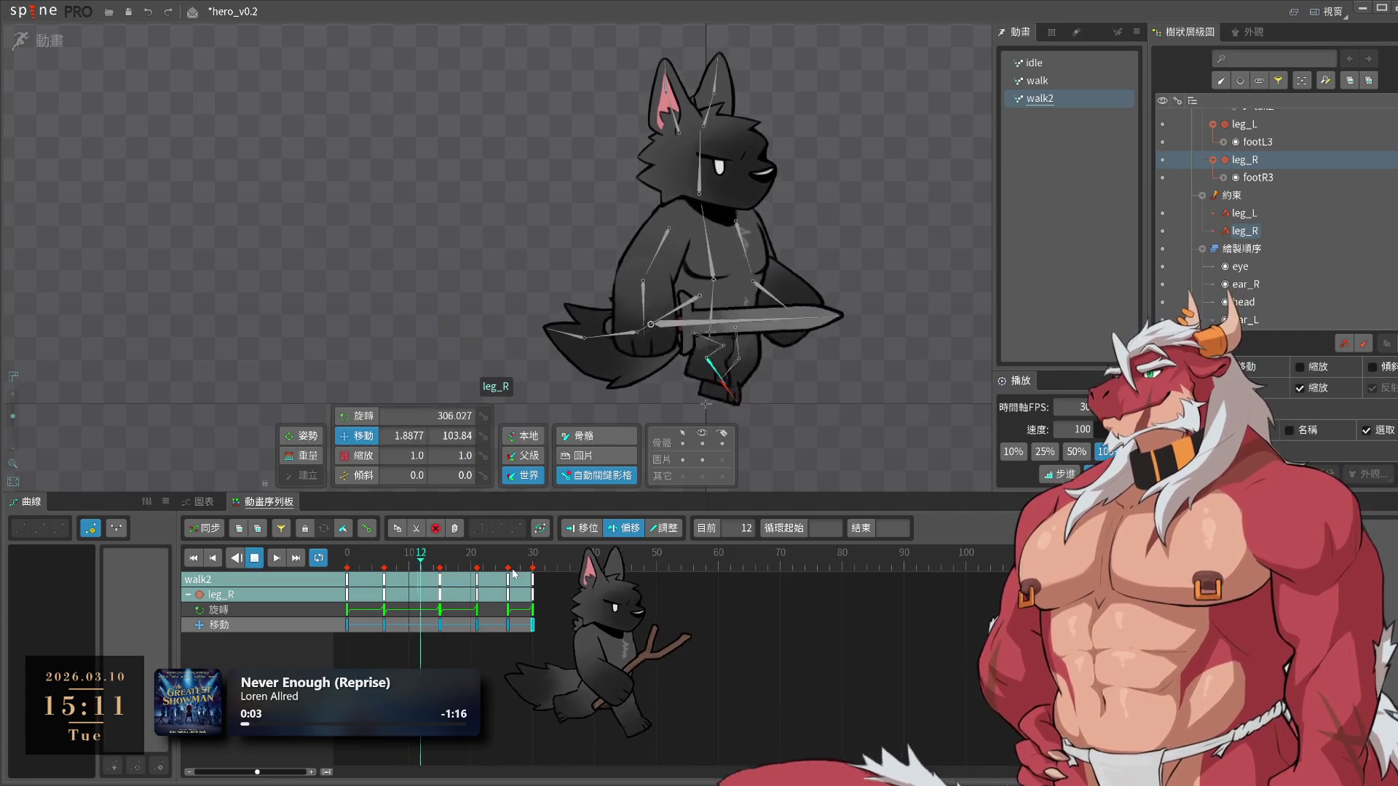
pyautogui.moveTo(513, 574)
pyautogui.mouseDown()
pyautogui.moveTo(505, 583)
pyautogui.moveTo(529, 580)
pyautogui.moveTo(510, 579)
pyautogui.mouseUp()
pyautogui.click(575, 554)
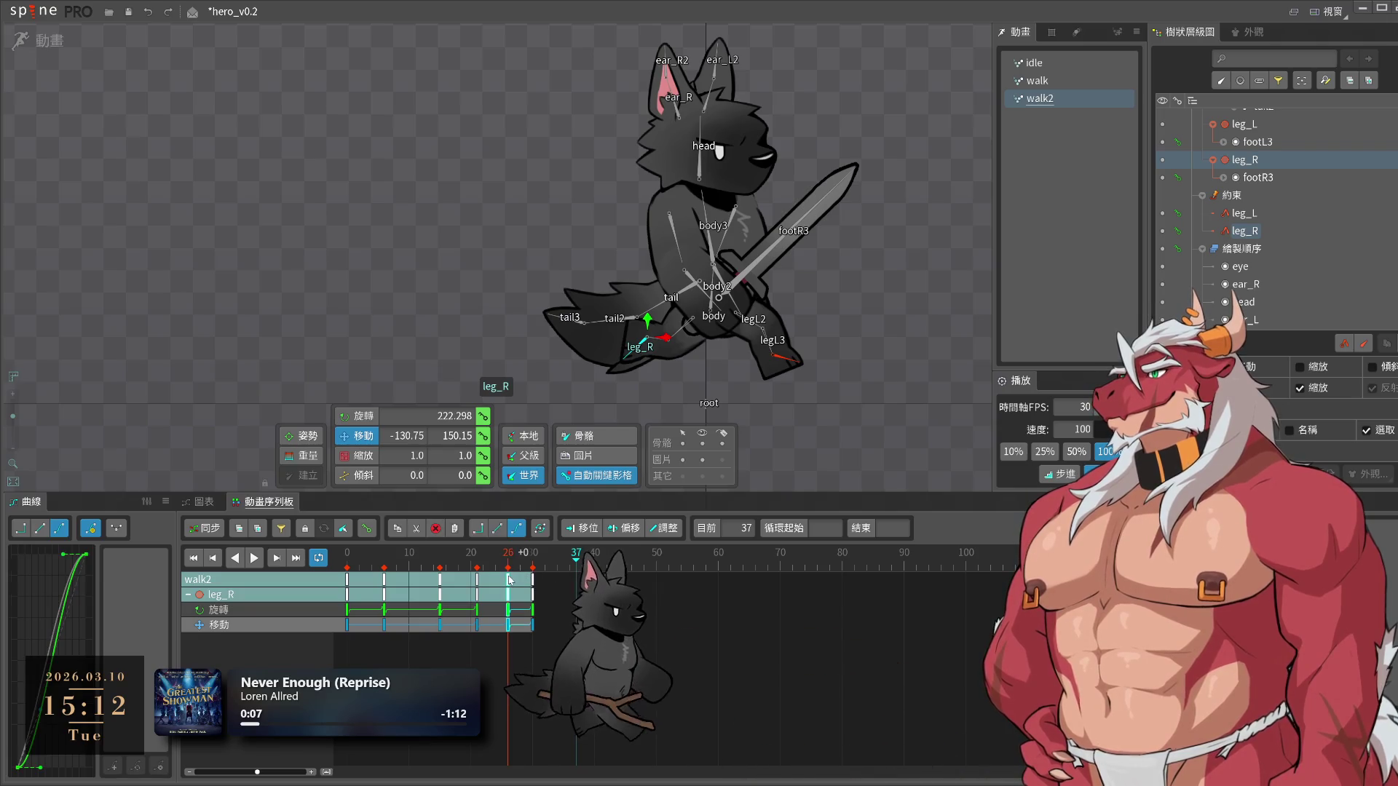
# Review leg_L and leg_R keys in playback, stopping at frame 15
pyautogui.click(778, 362)
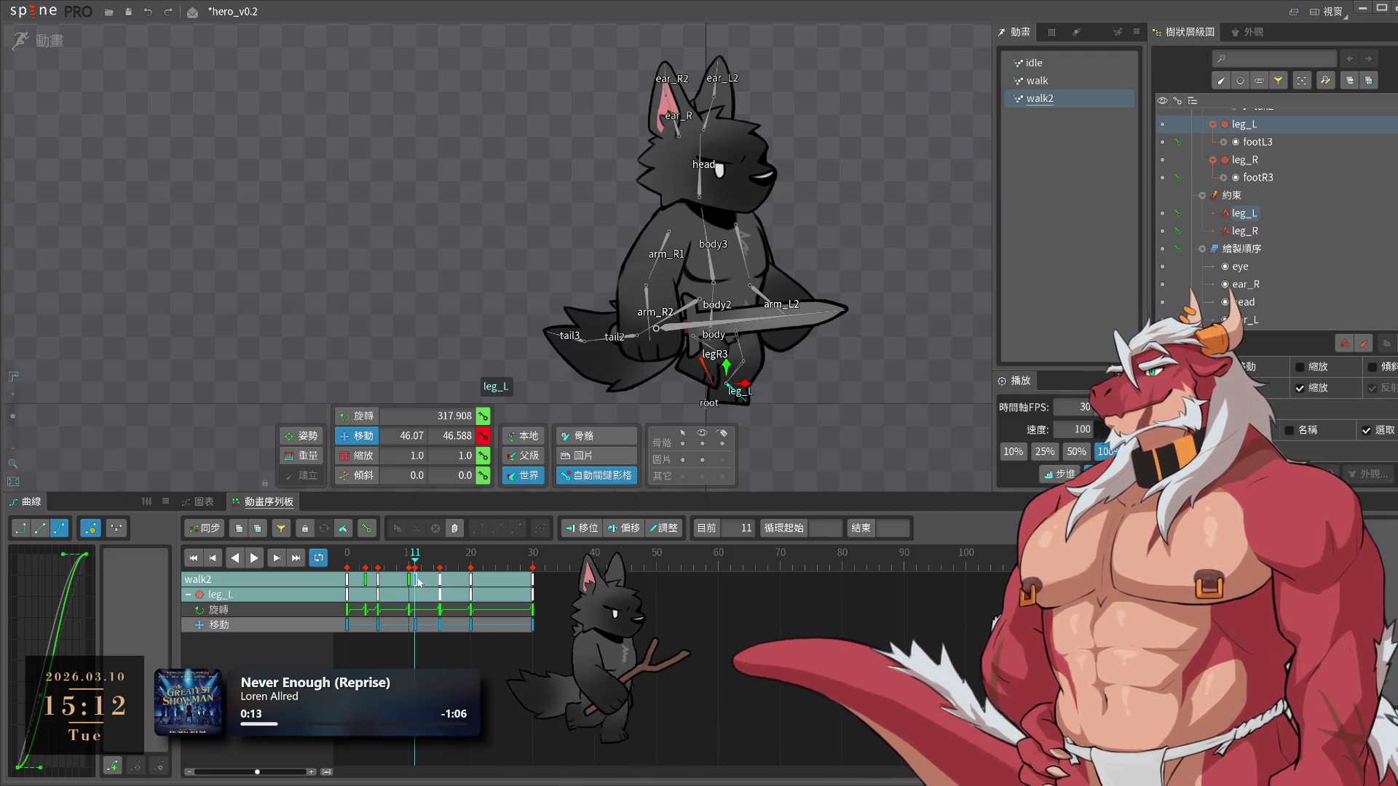
pyautogui.press('space')
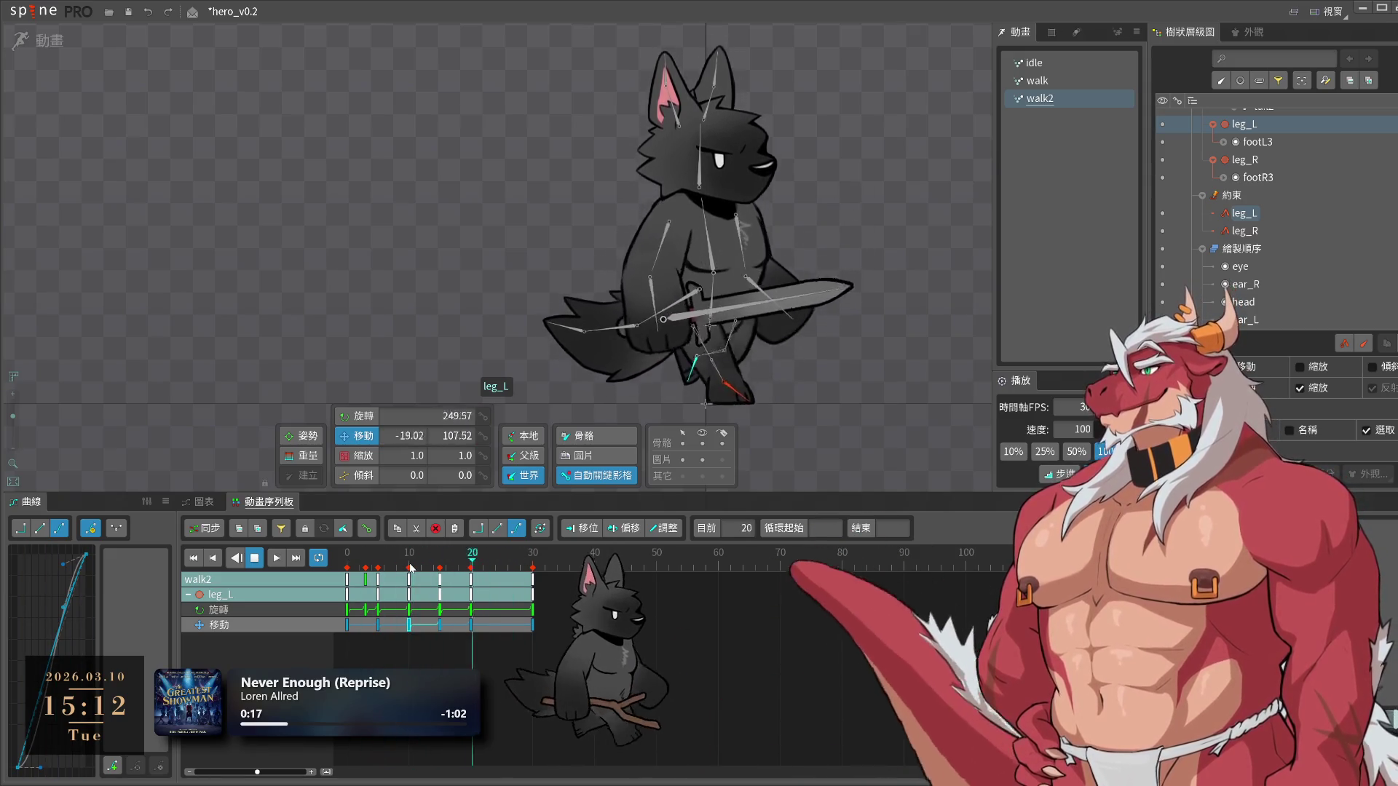
pyautogui.press('space')
pyautogui.click(643, 339)
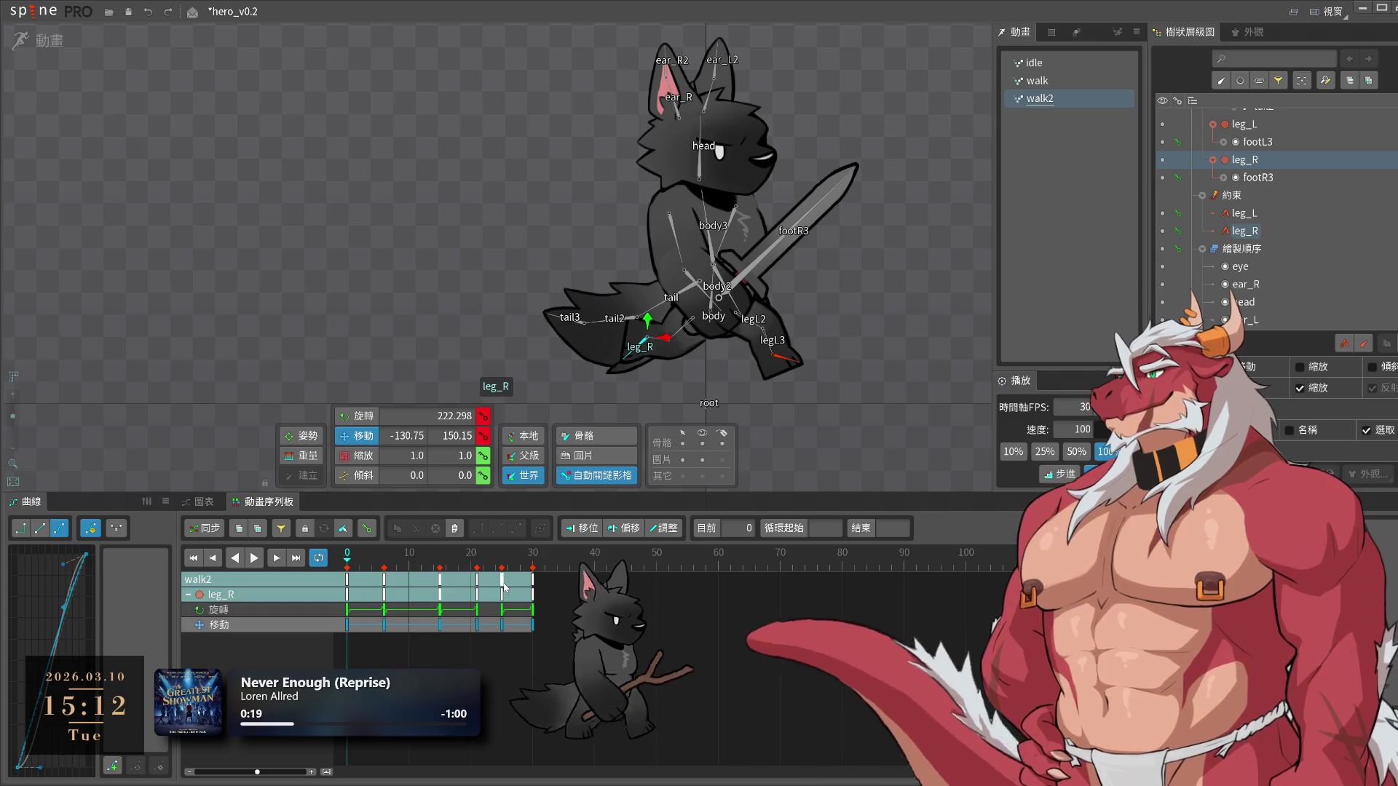
pyautogui.click(504, 586)
pyautogui.click(502, 627)
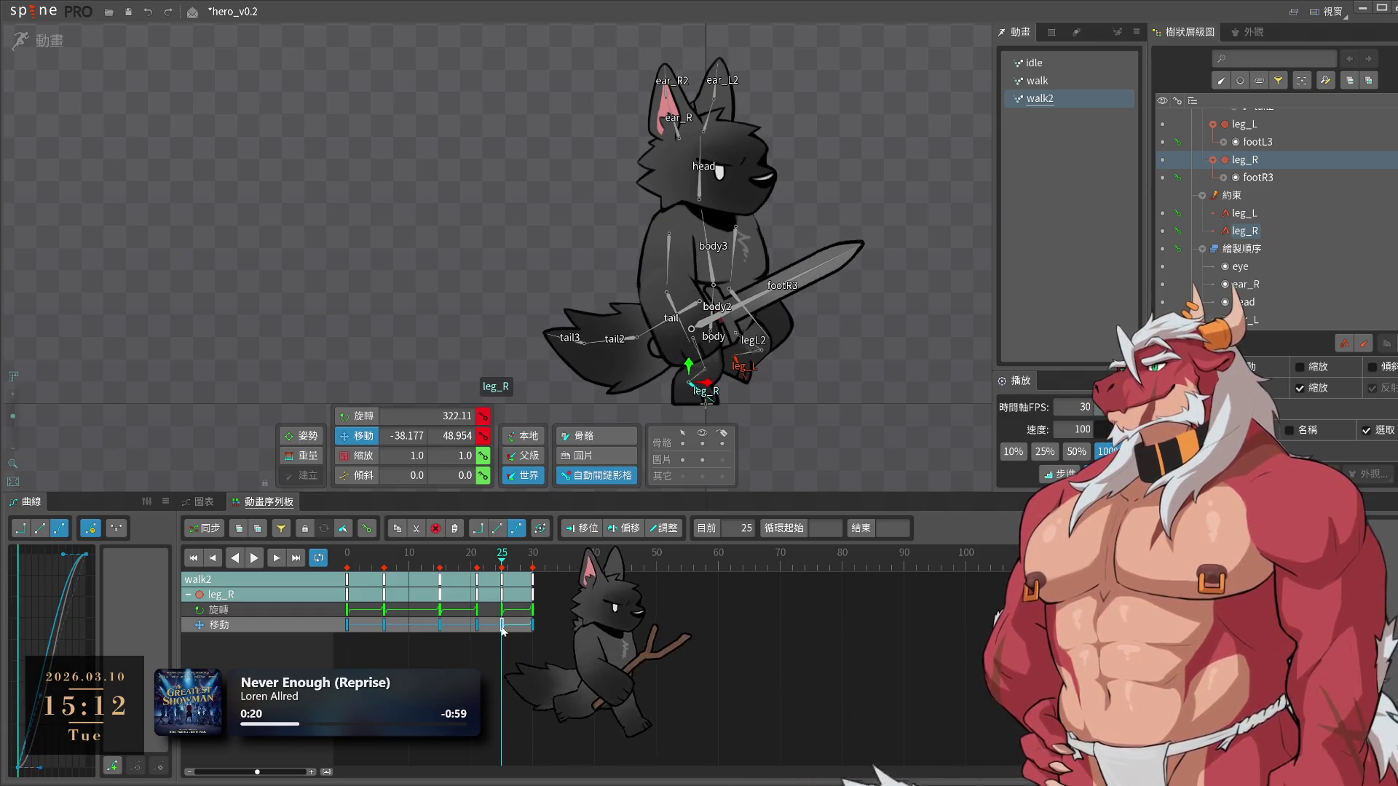
pyautogui.press('space')
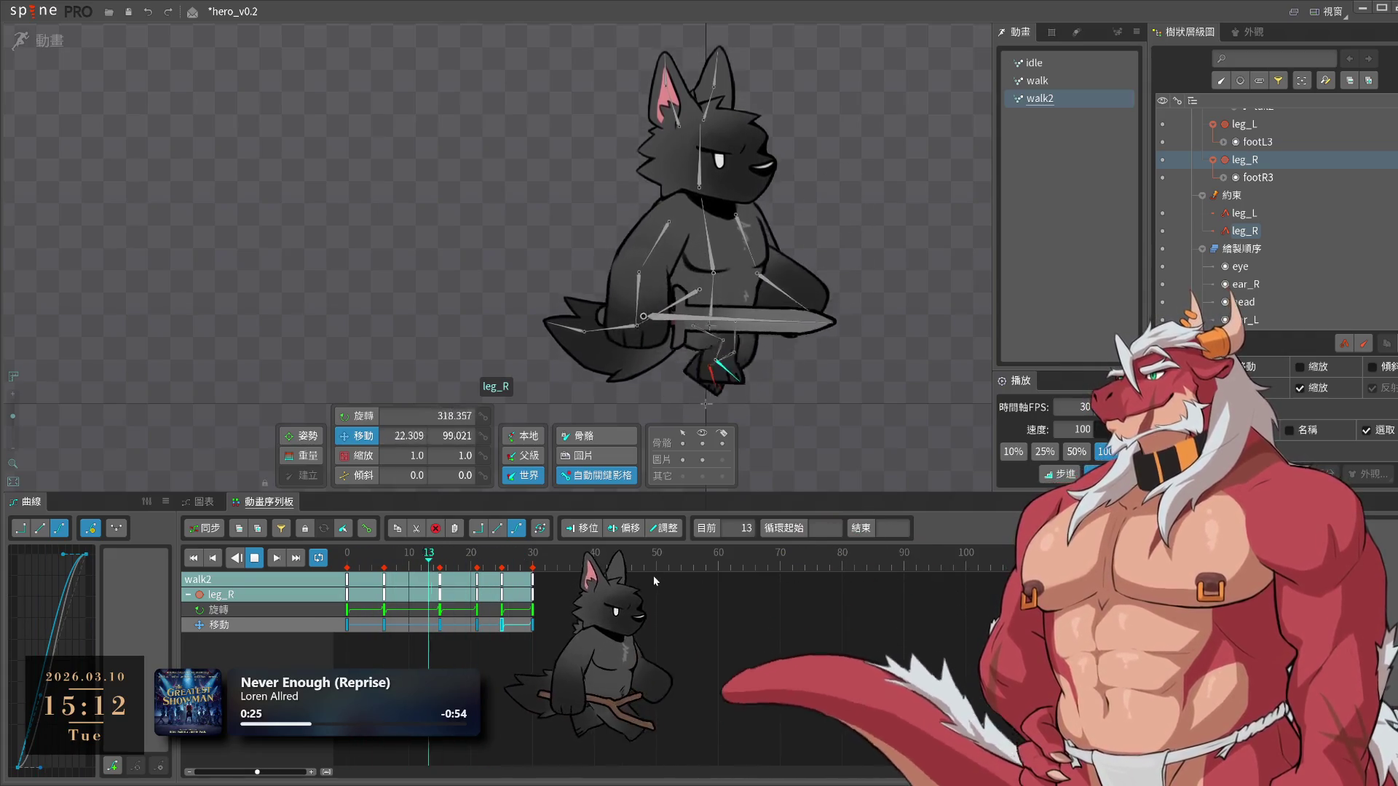
pyautogui.click(441, 567)
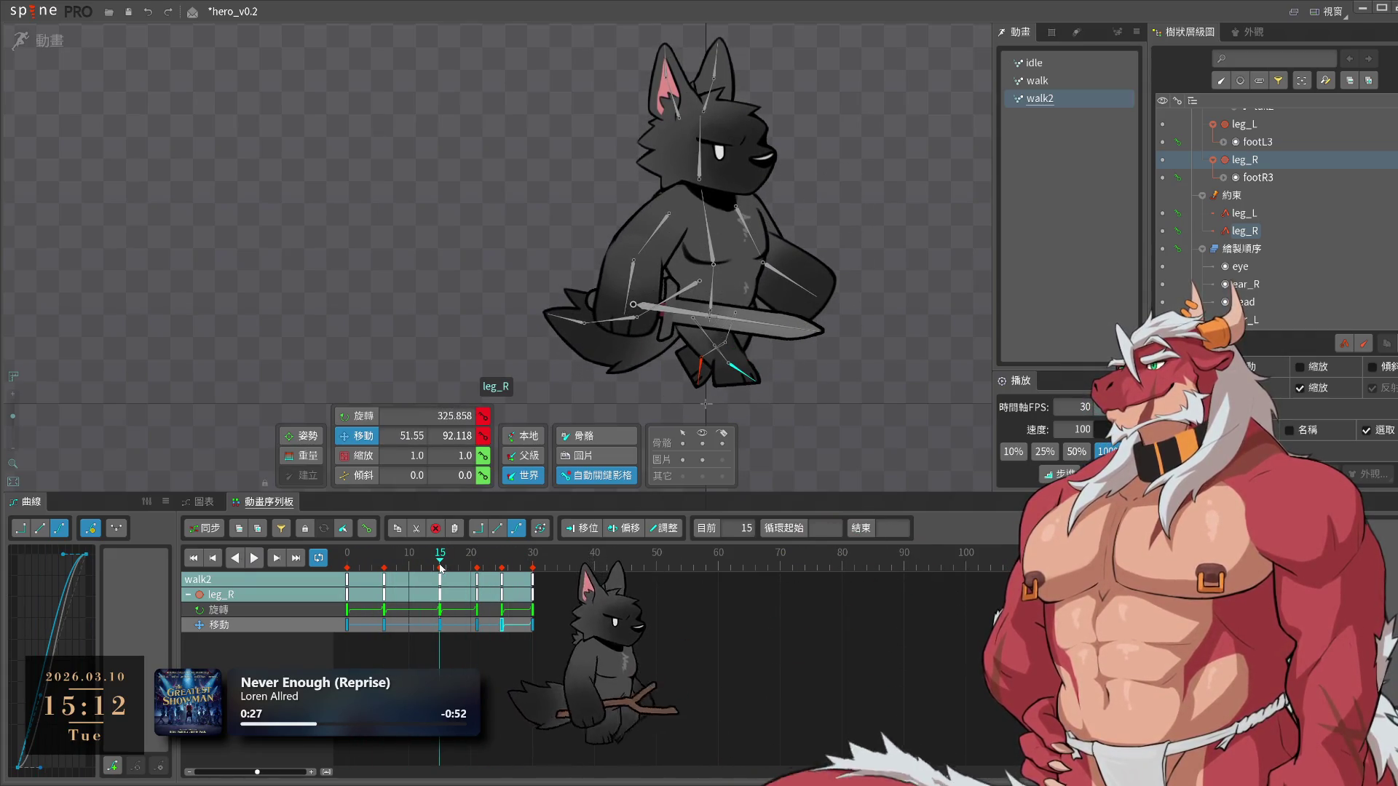
# Show bone names, raise leg_R at frame 15, and preview the poses toward frame 29
pyautogui.click(723, 443)
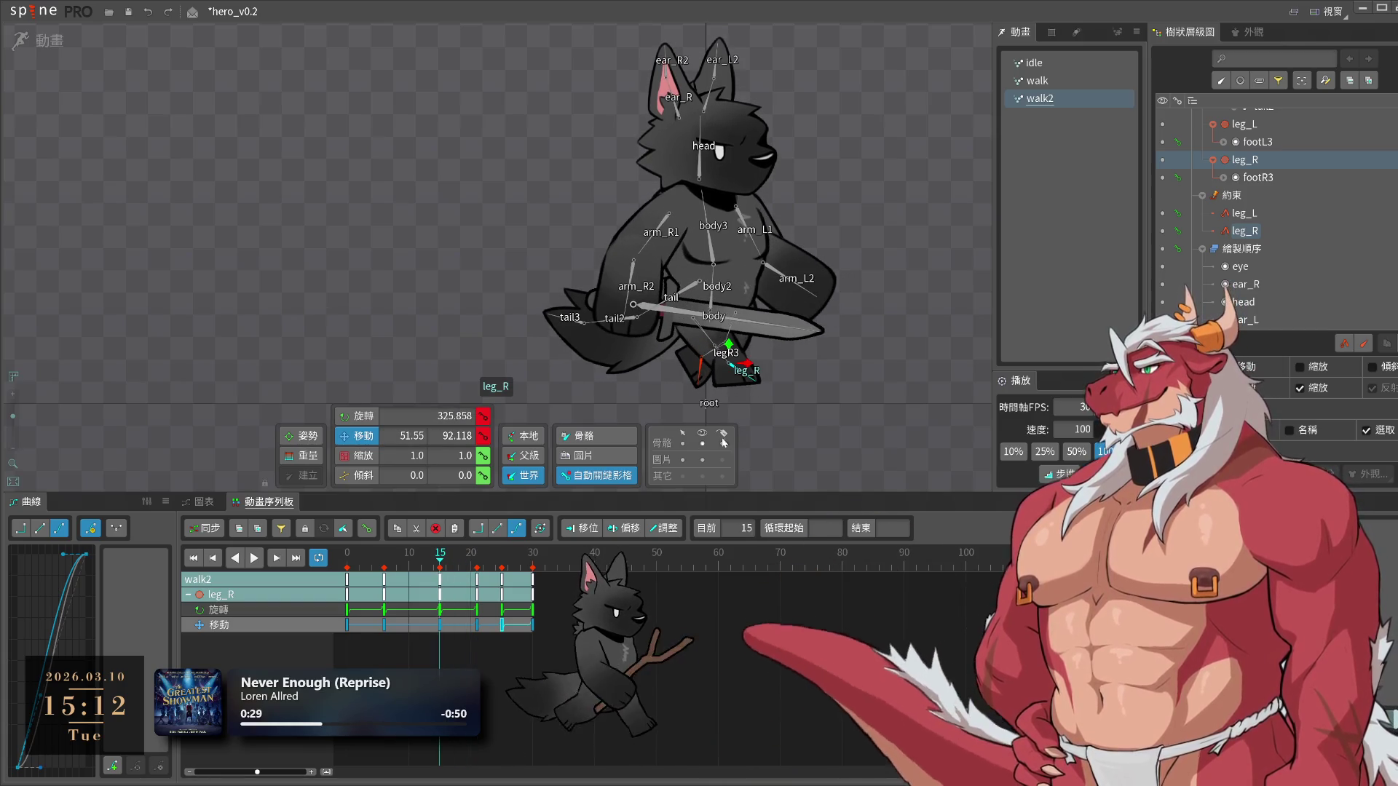
pyautogui.moveTo(828, 407); pyautogui.dragTo(829, 395)
pyautogui.moveTo(441, 562); pyautogui.dragTo(441, 579)
pyautogui.click(442, 626)
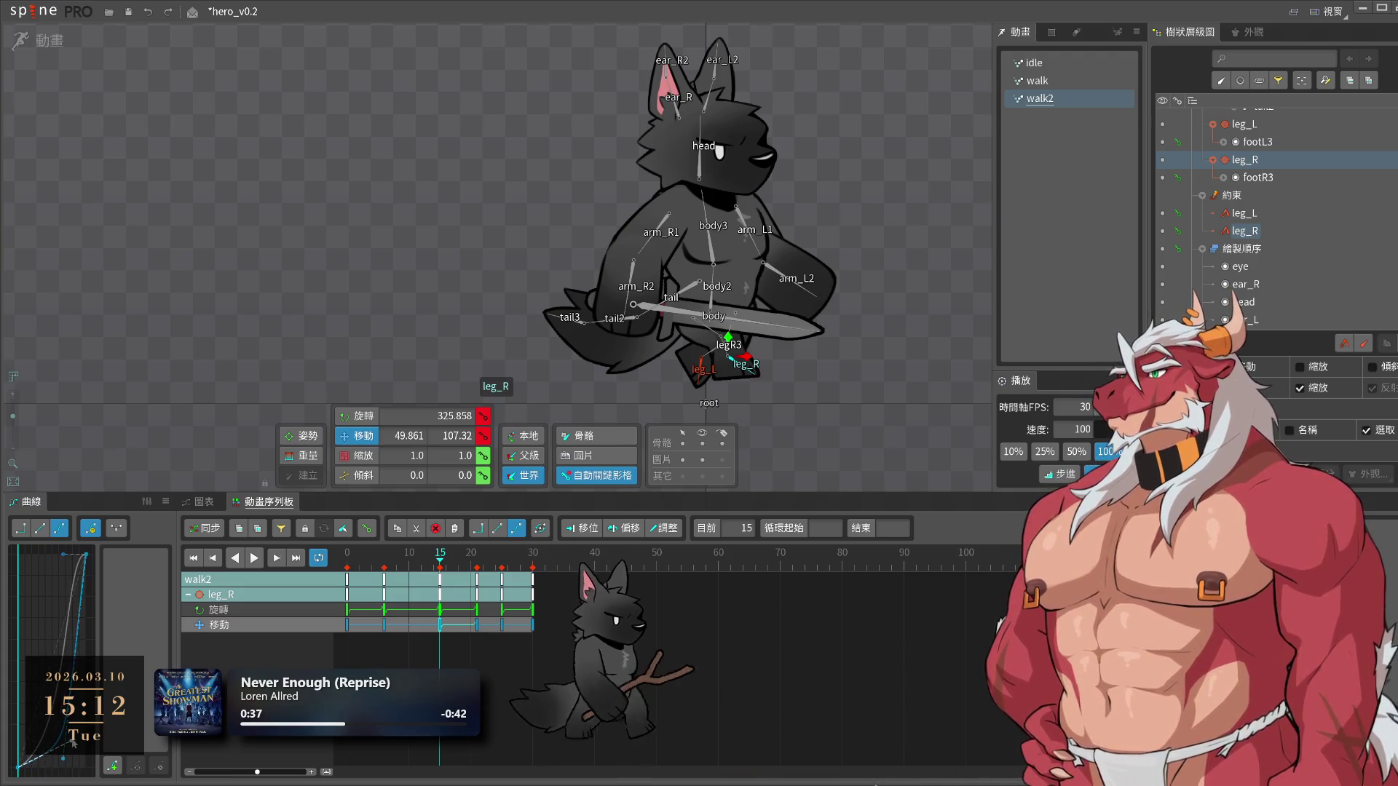
pyautogui.press('l')
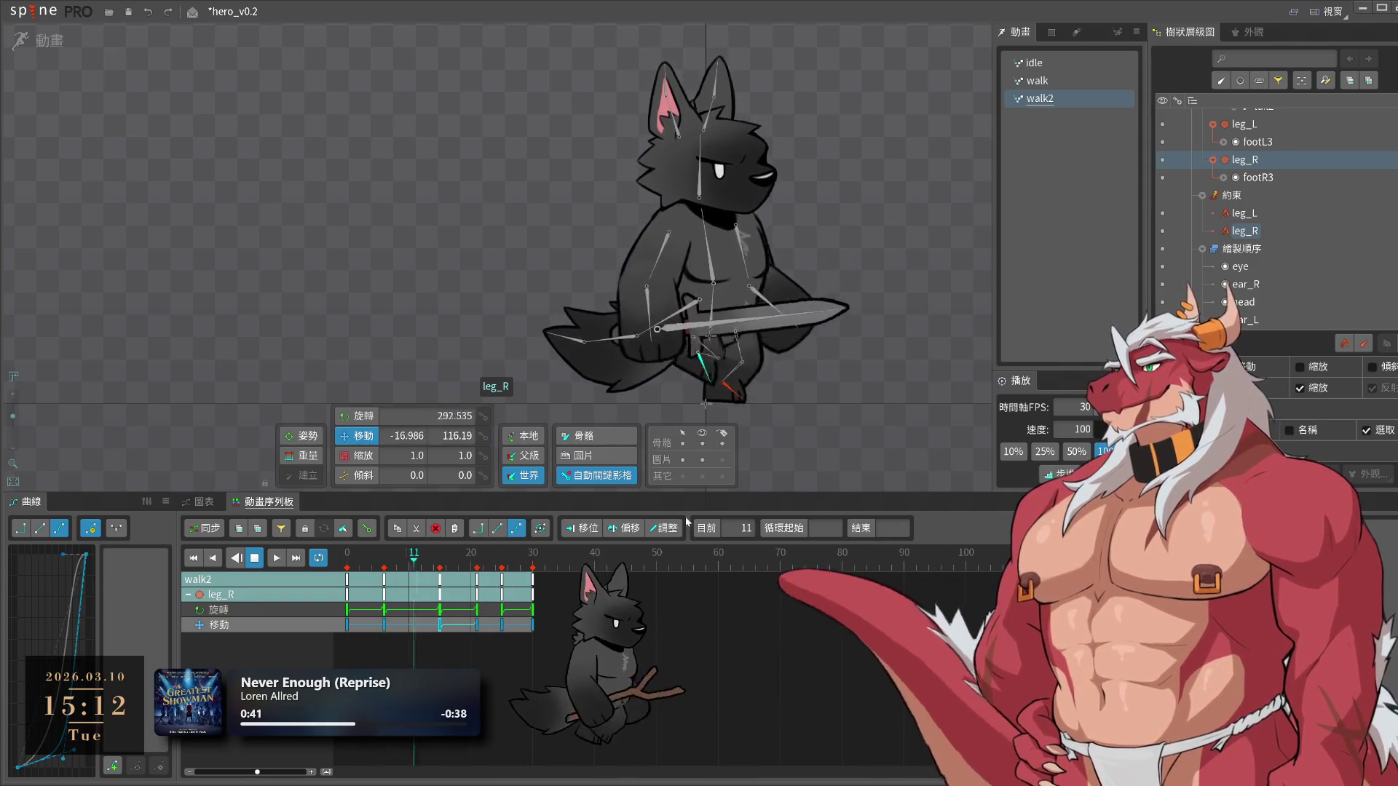
pyautogui.click(502, 625)
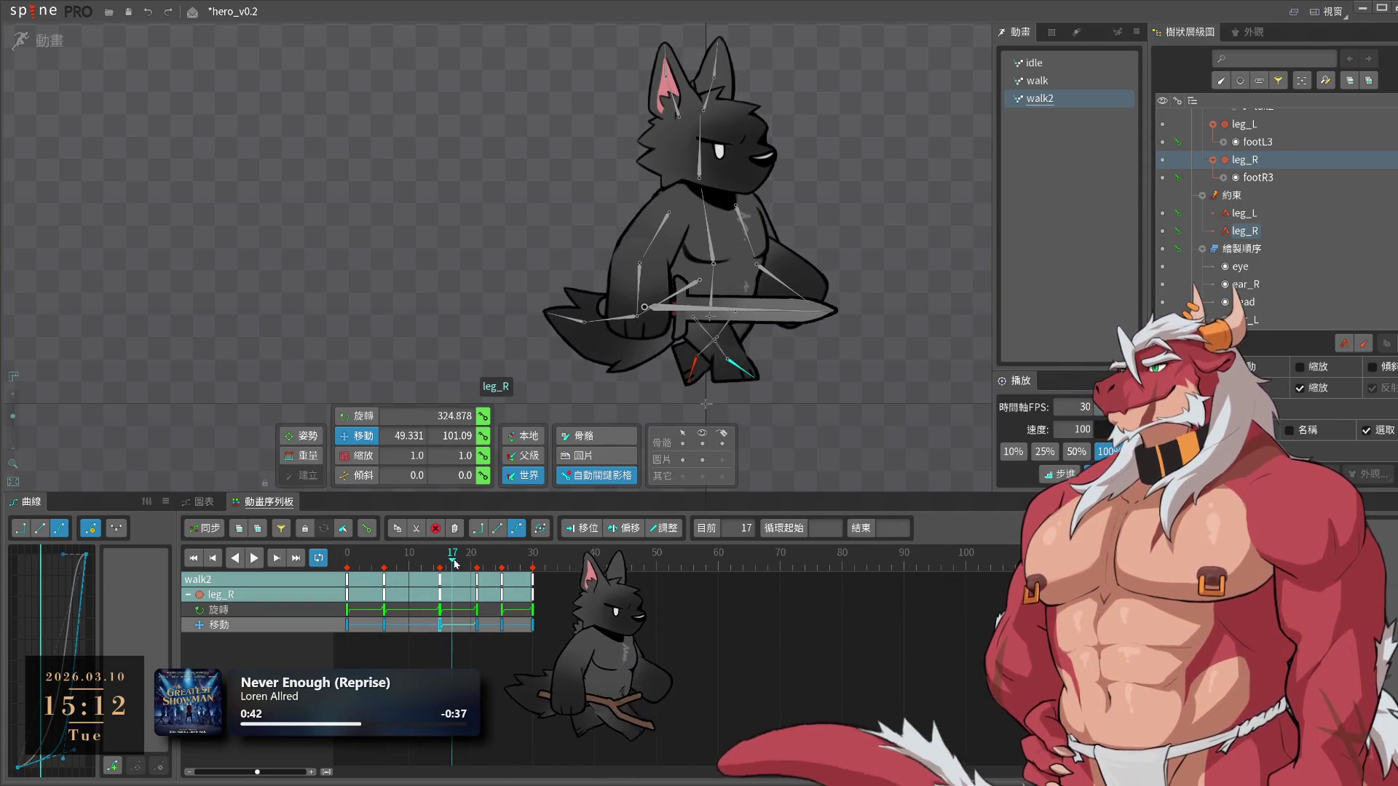
pyautogui.moveTo(460, 565); pyautogui.dragTo(441, 615)
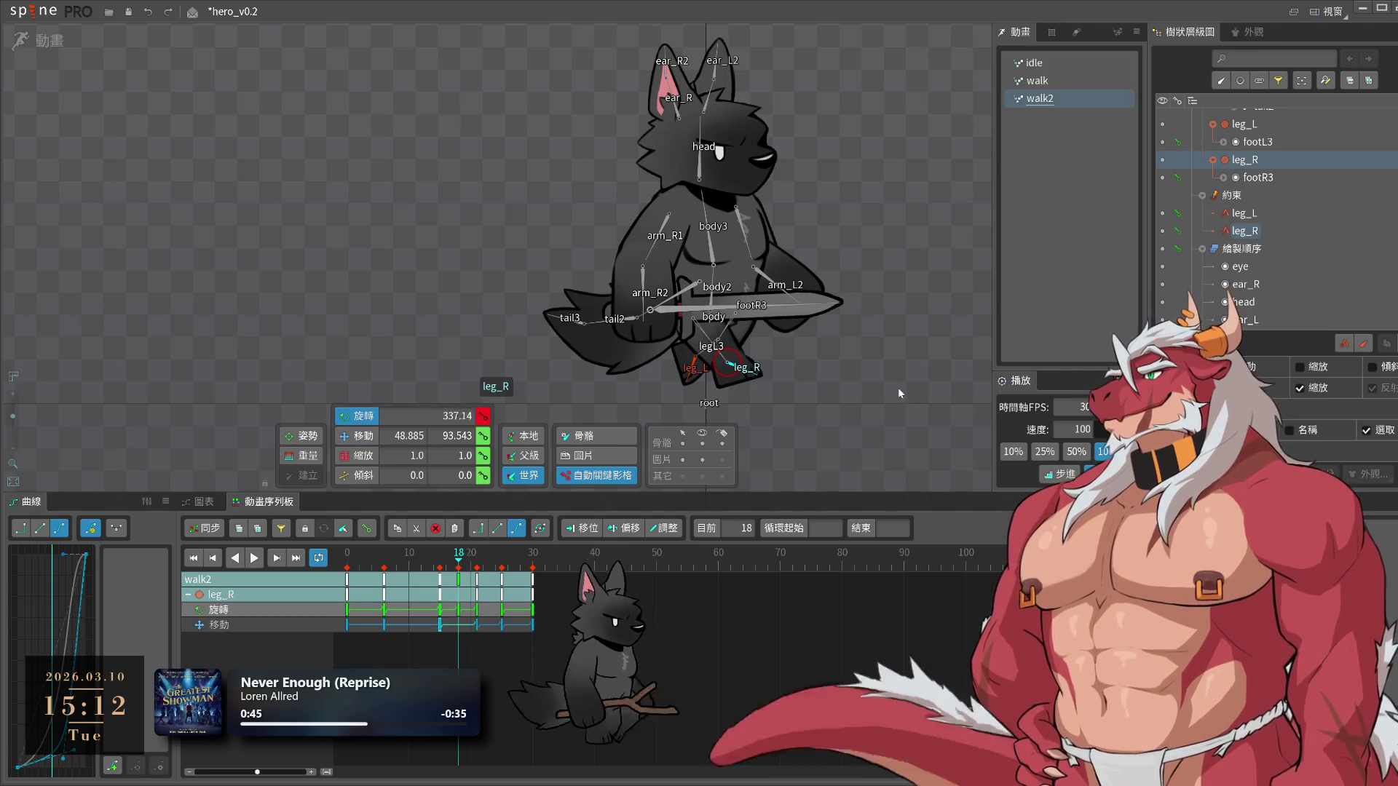
pyautogui.click(461, 595)
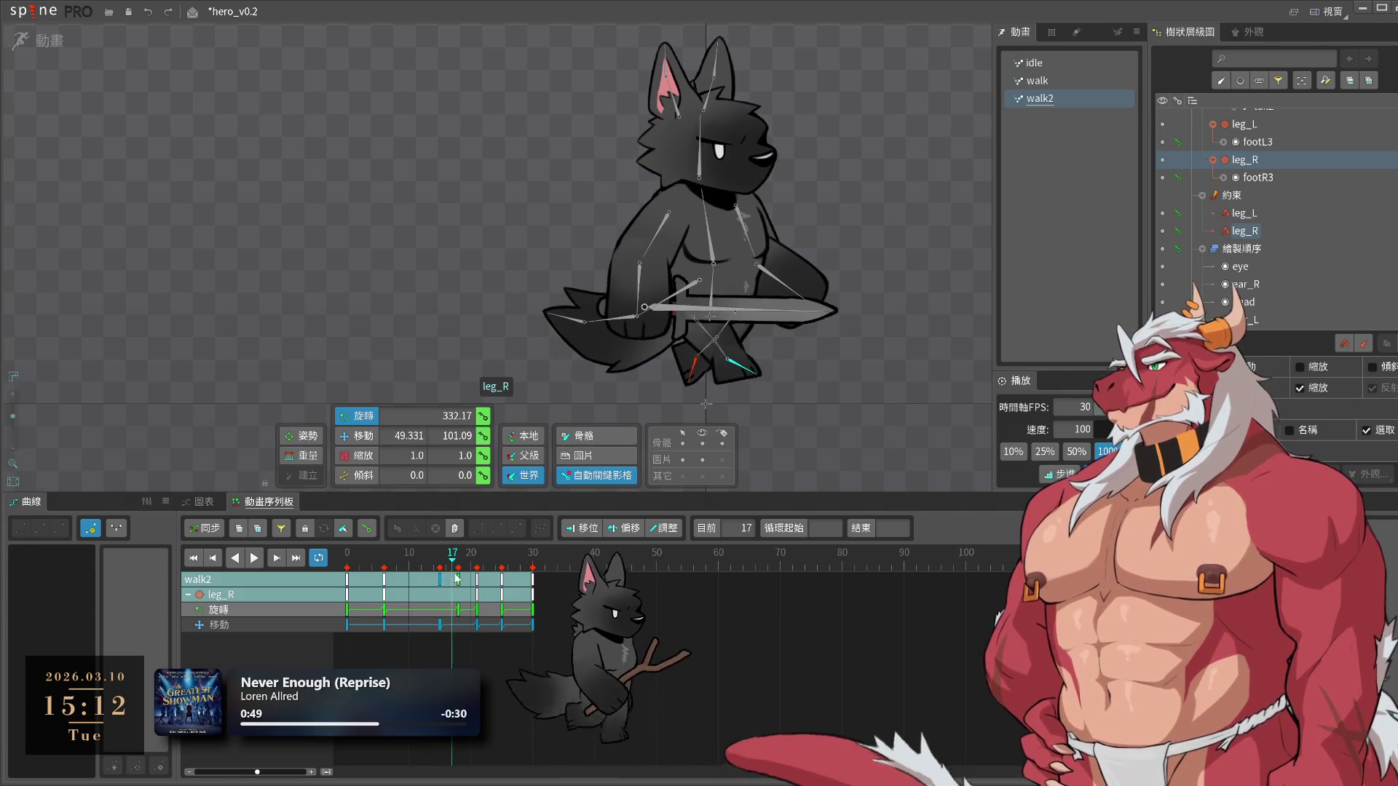
pyautogui.moveTo(468, 583); pyautogui.dragTo(533, 570)
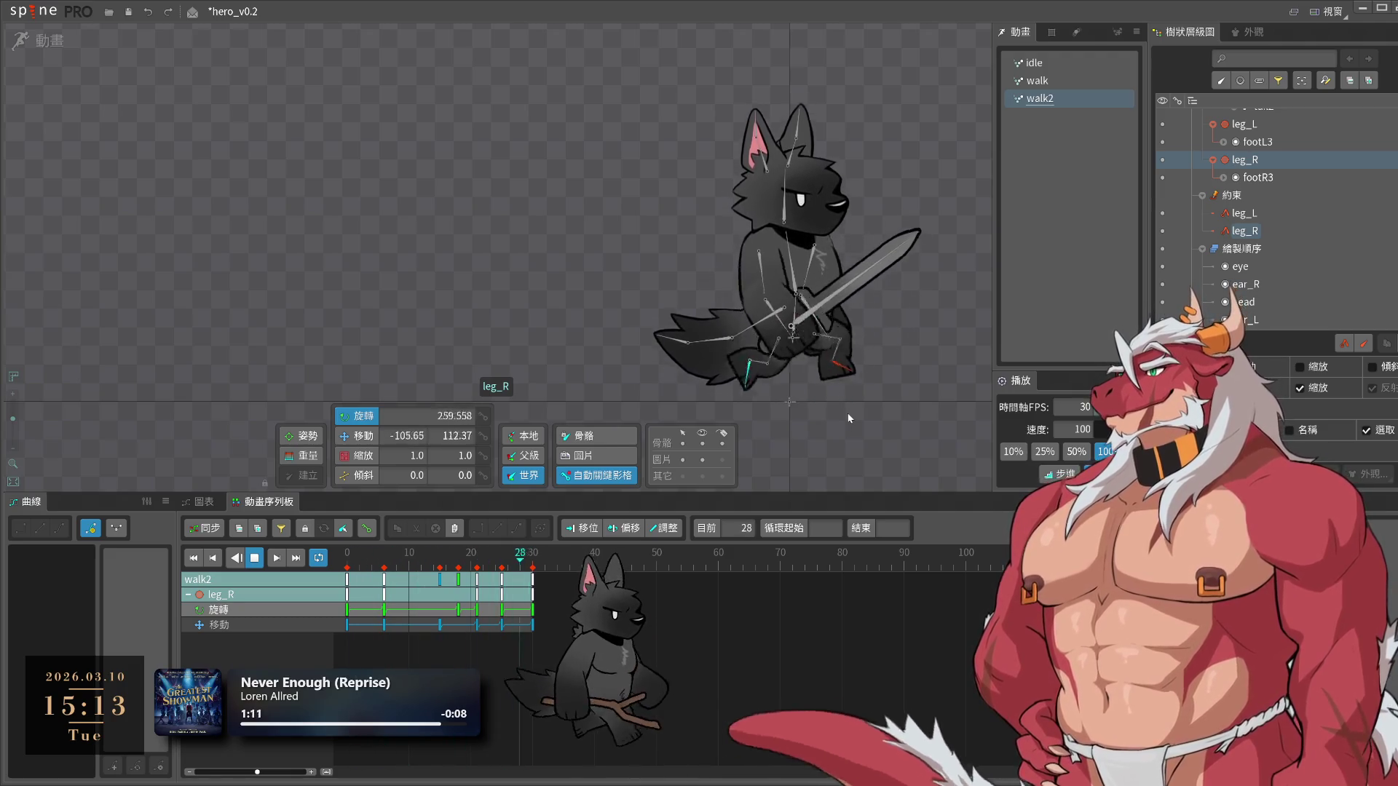
# Save the hero_v0.2 project with Ctrl+S
pyautogui.hotkey('ctrl', 's')
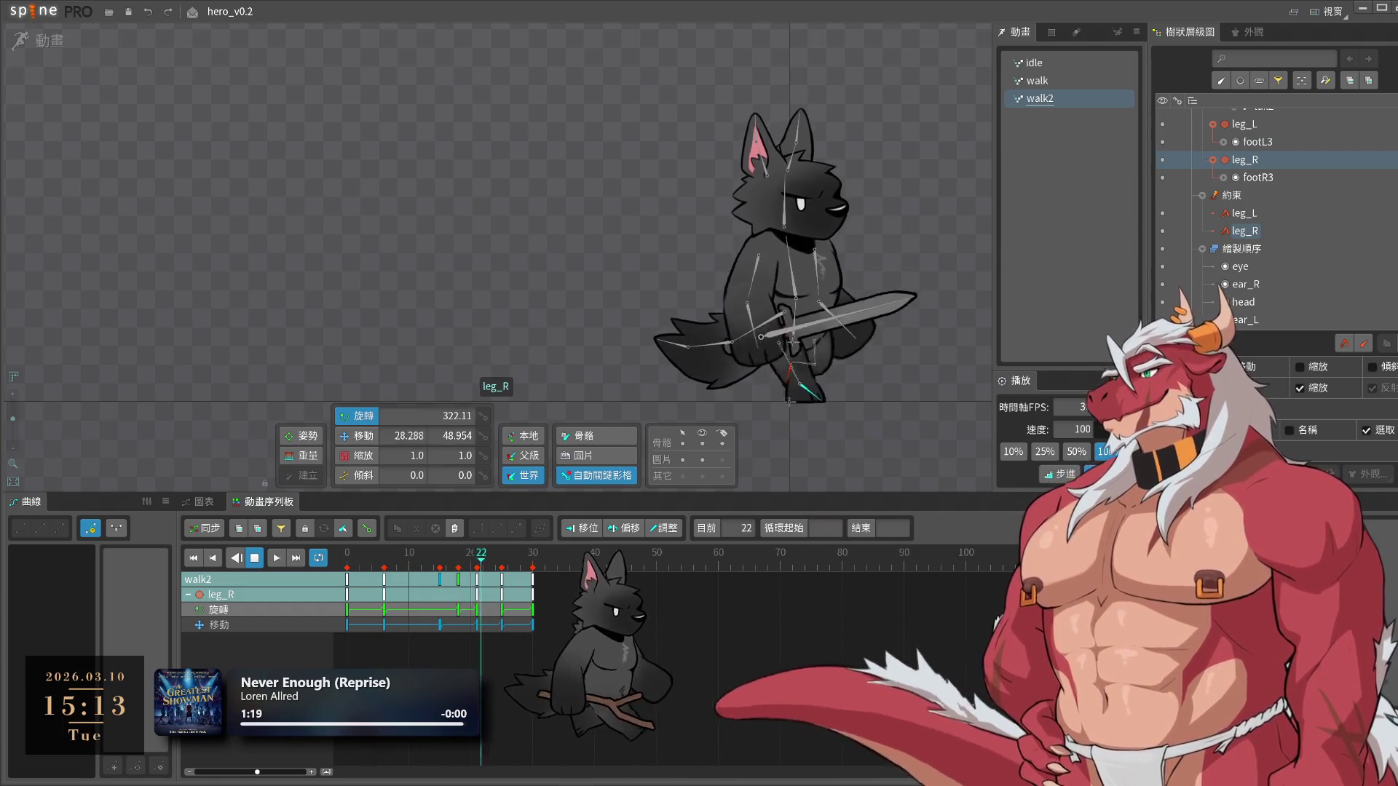
pyautogui.click(32, 13)
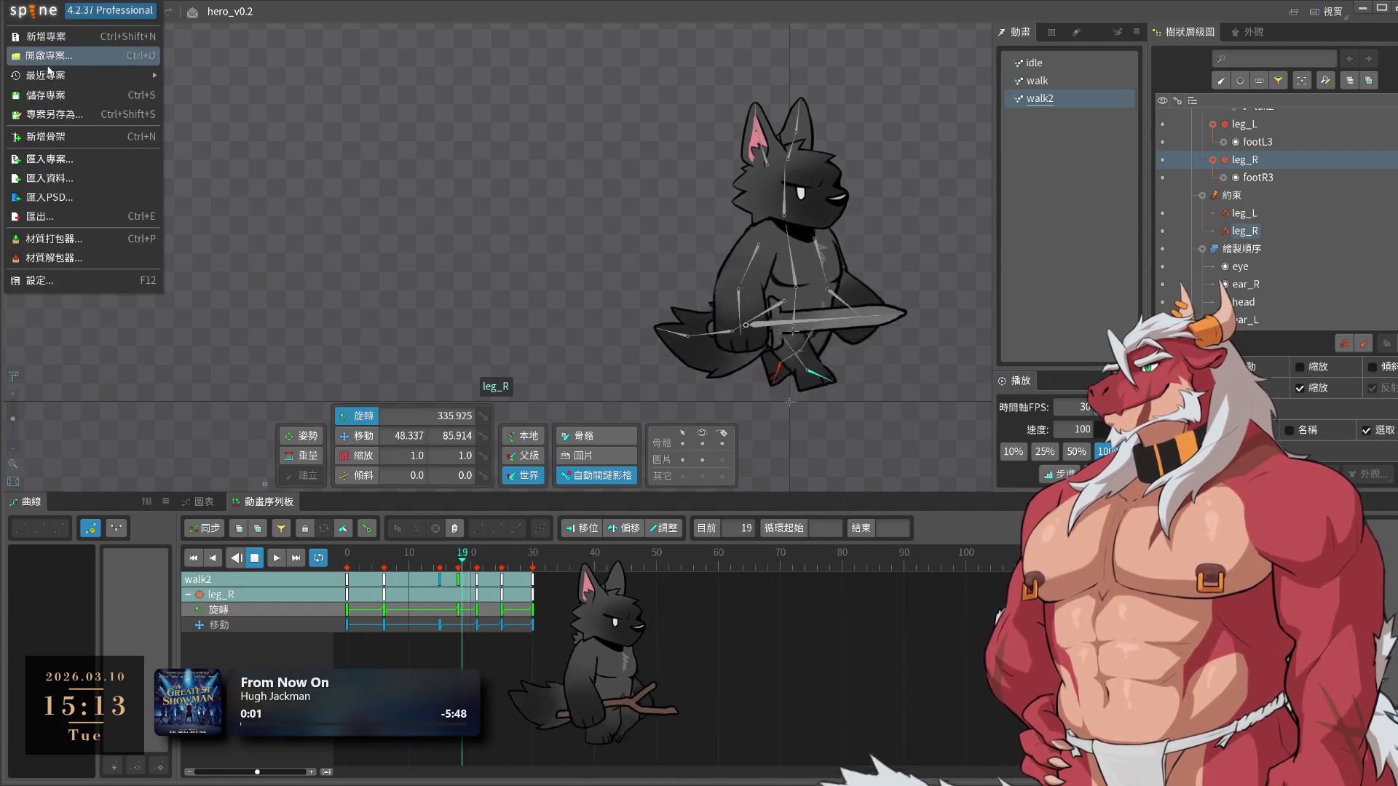
# Open the animalidle_maincharacter project from Recent Projects
pyautogui.moveTo(80, 75)
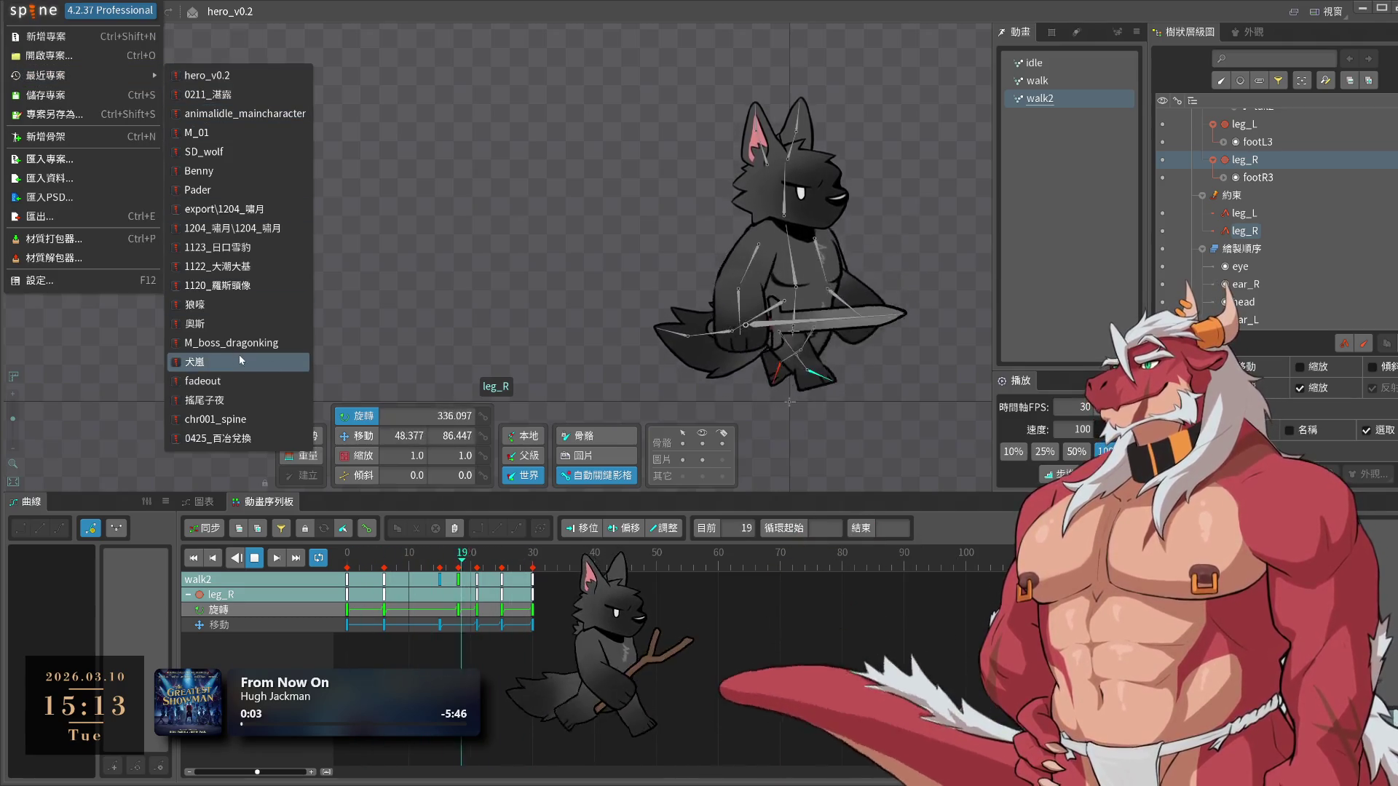
pyautogui.click(512, 134)
pyautogui.click(31, 13)
pyautogui.moveTo(49, 76)
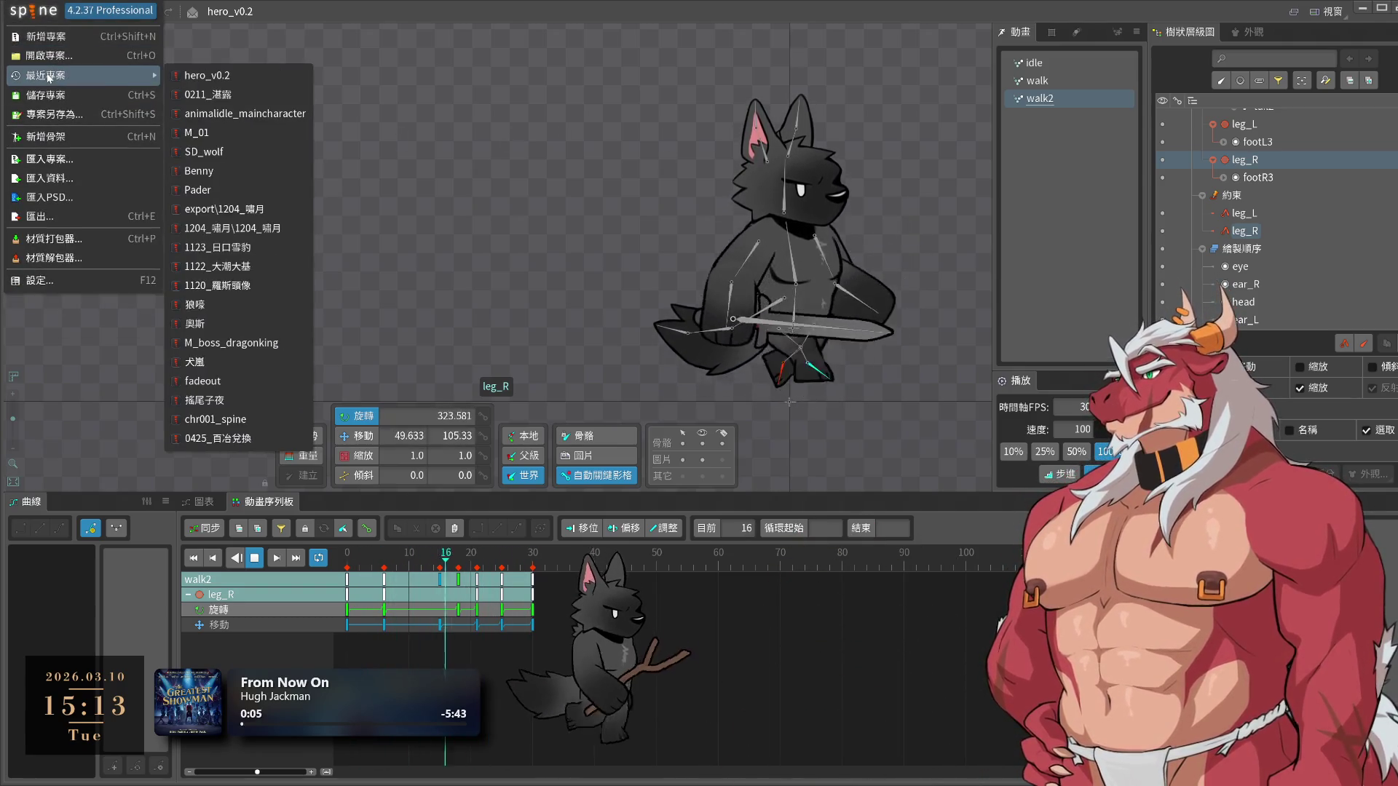
pyautogui.click(277, 113)
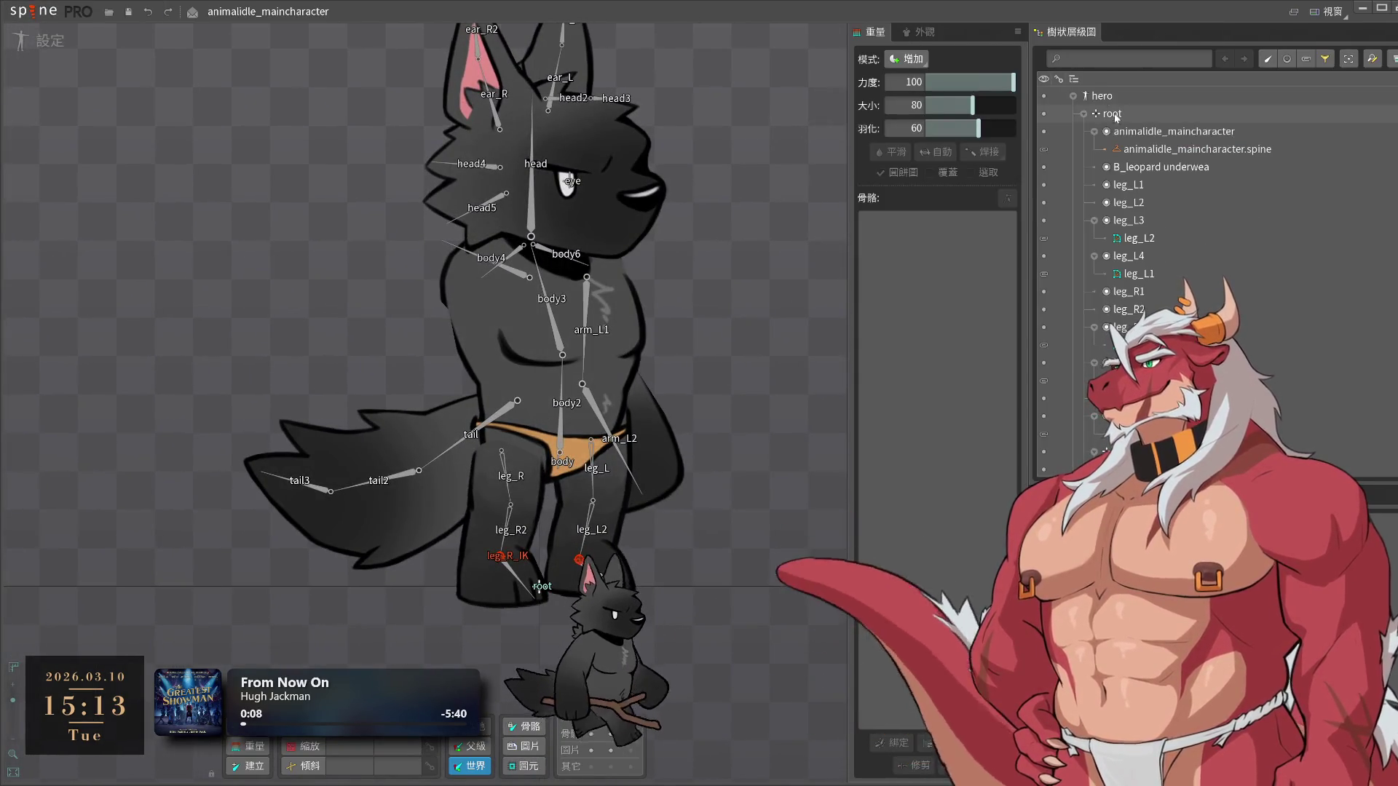
# Make arm_R1 and the sword visible, then switch to Animate mode to view run2
pyautogui.click(925, 34)
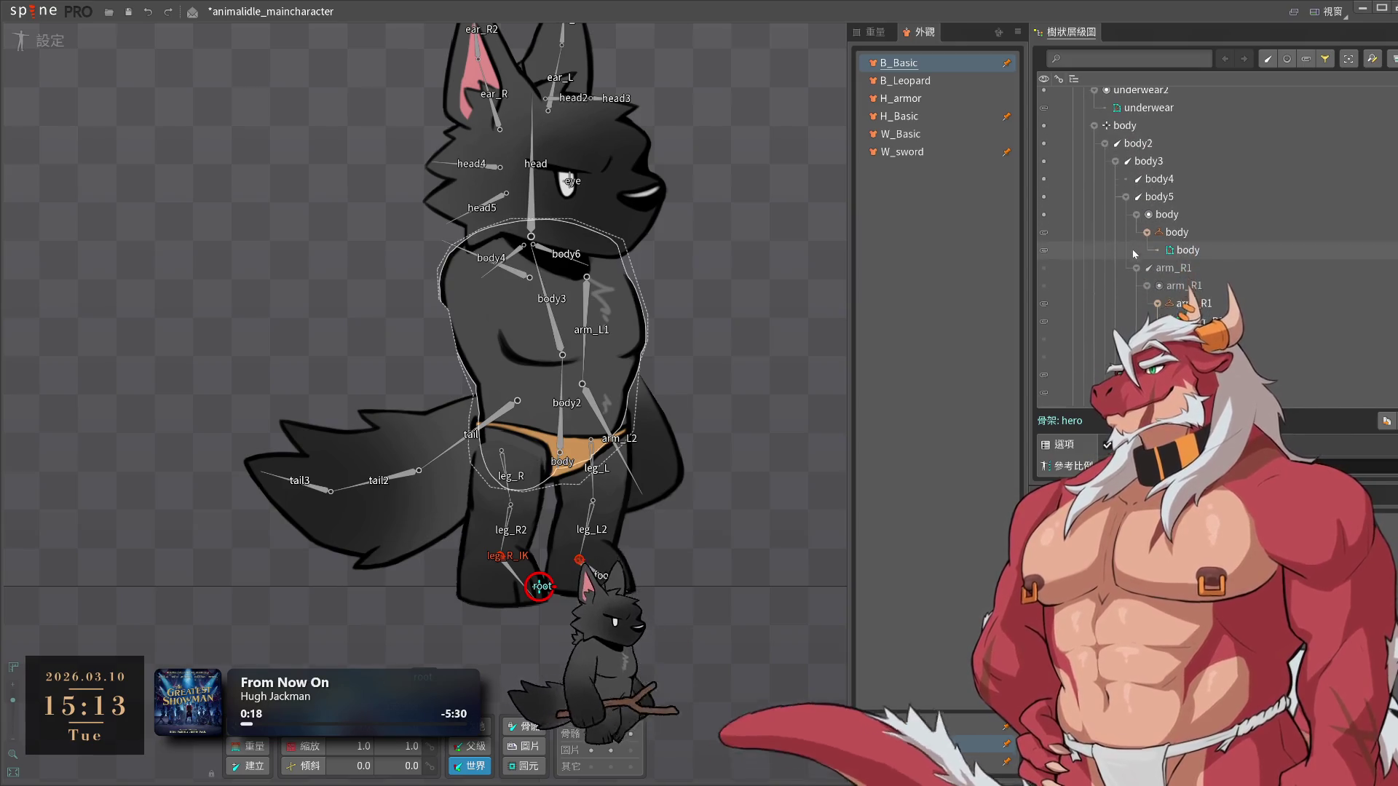
pyautogui.scroll(3, 1158, 266)
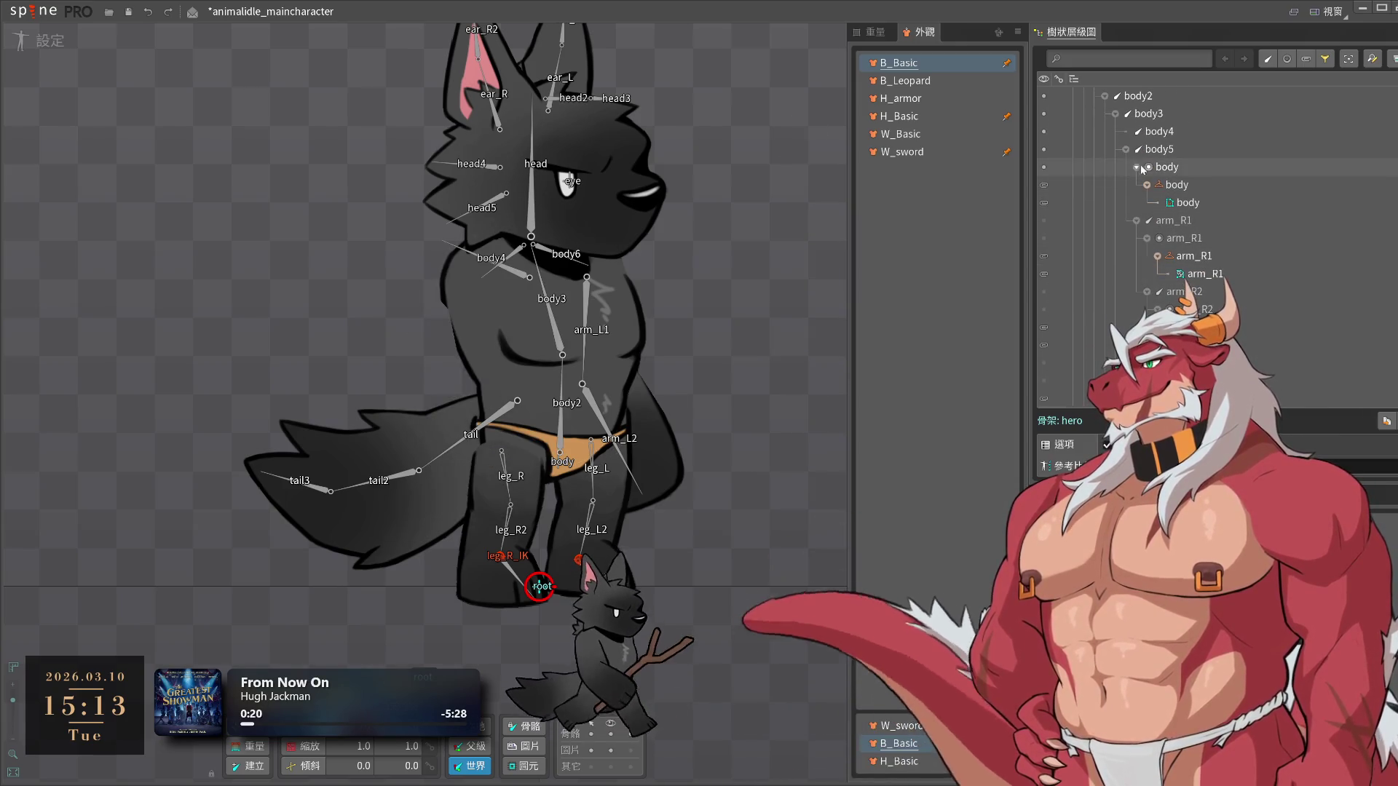
pyautogui.click(1044, 221)
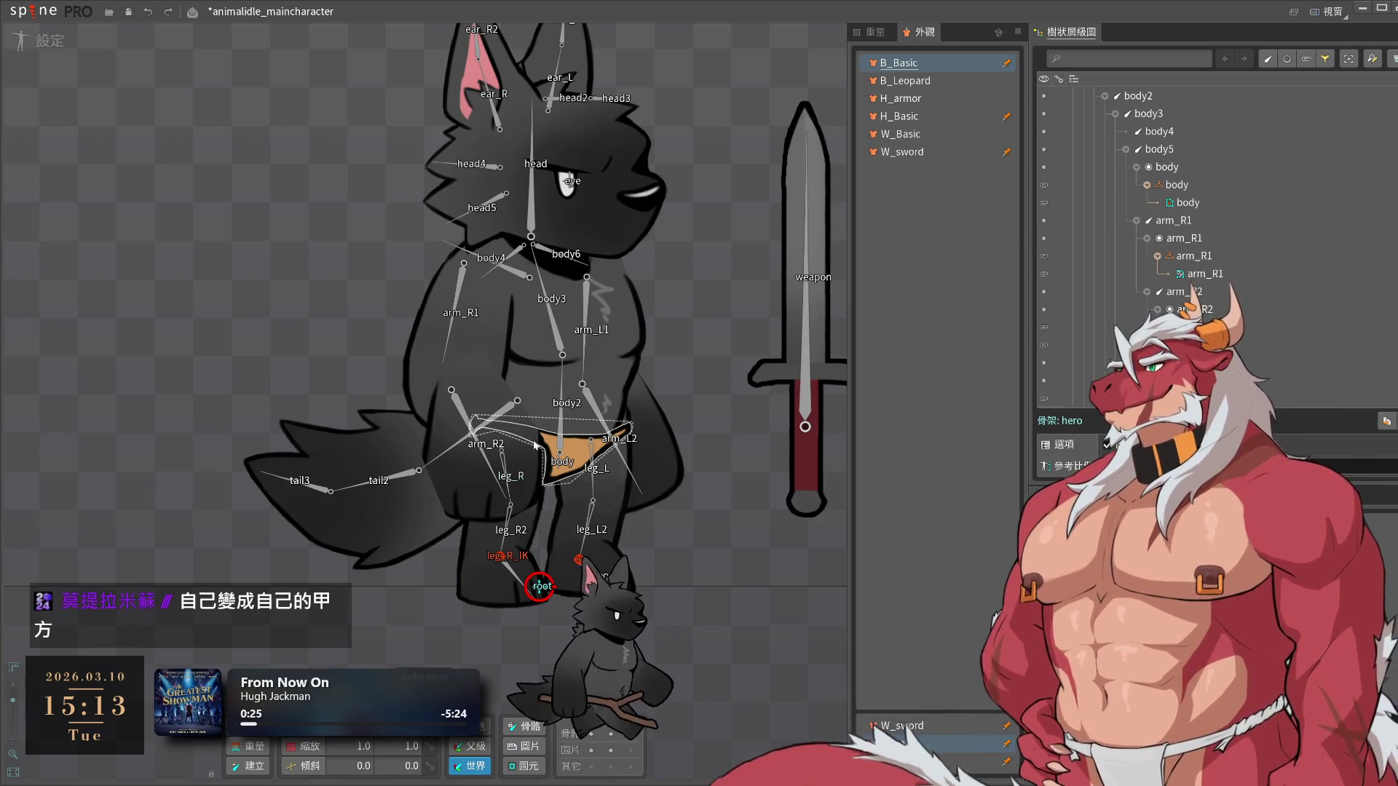
pyautogui.click(25, 40)
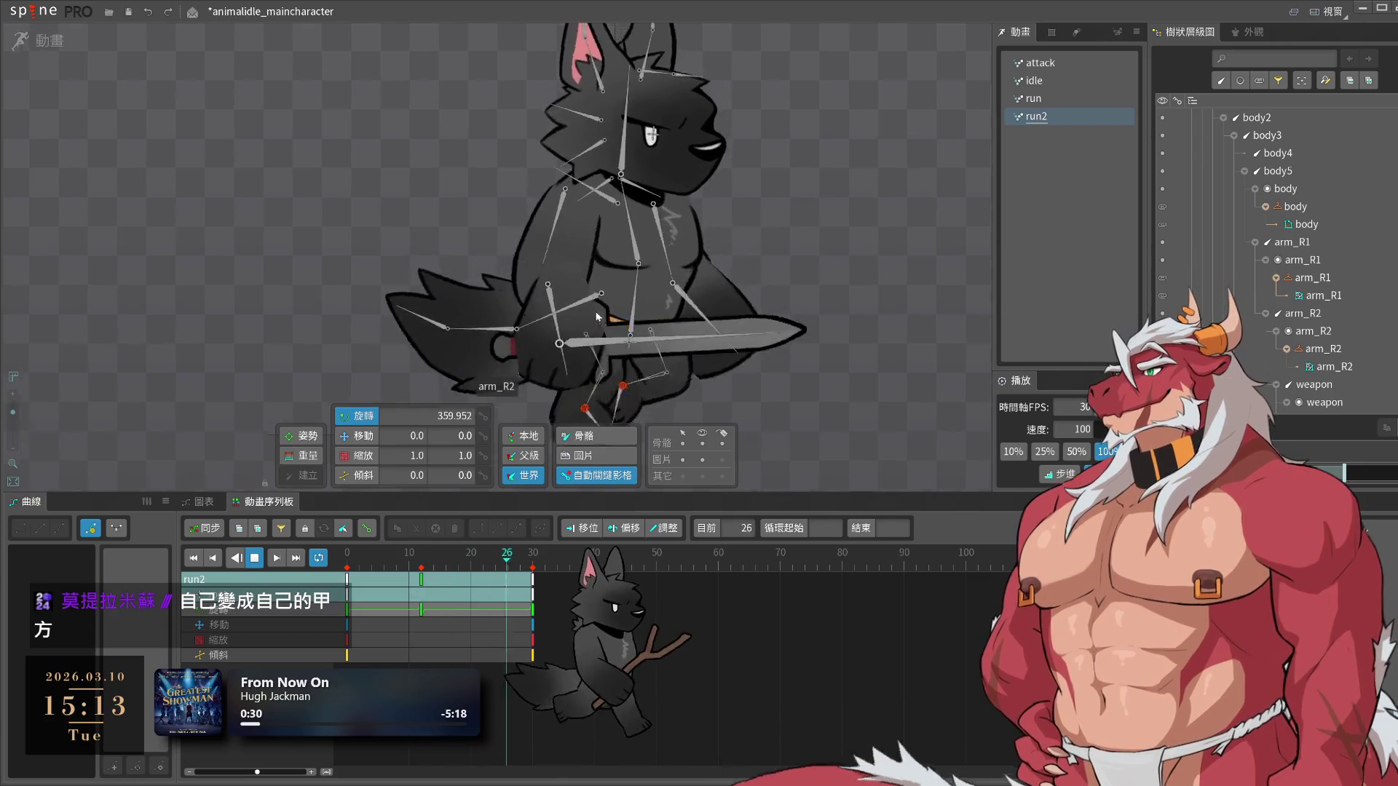
# Select leg_L_IK and play run2, jumping to frame 9
pyautogui.click(718, 352)
pyautogui.press('space')
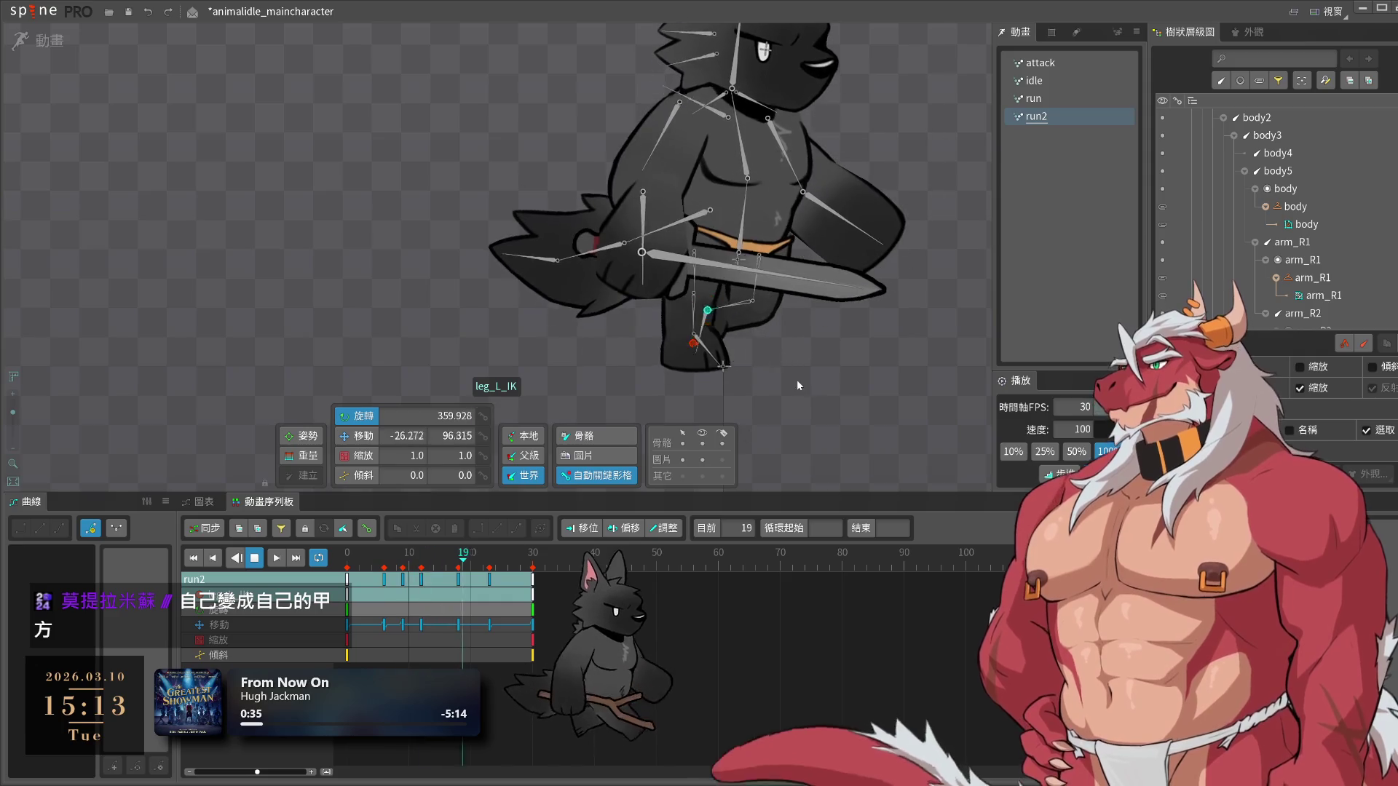
pyautogui.click(401, 578)
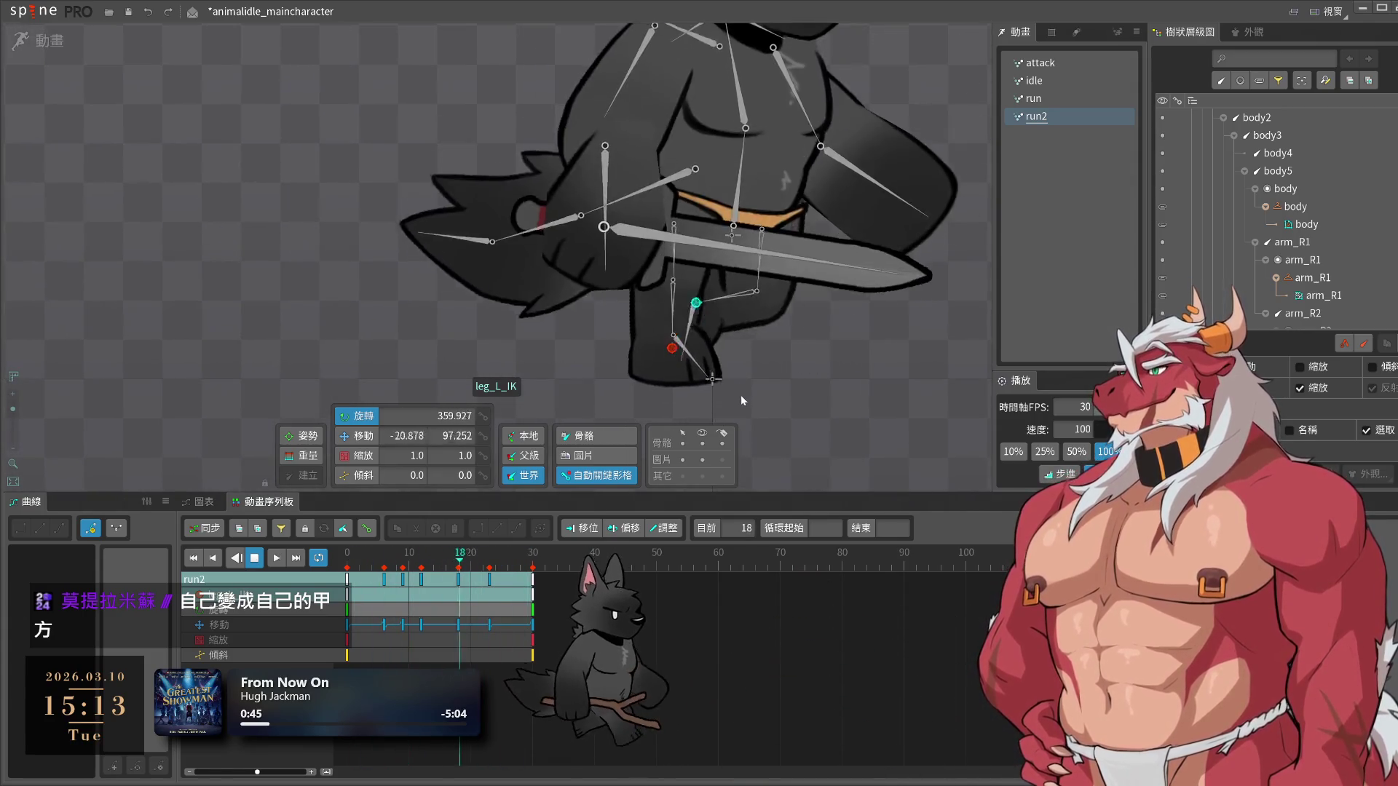
# Switch to the run animation, step through frames 0 to 12, and play it
pyautogui.click(1049, 99)
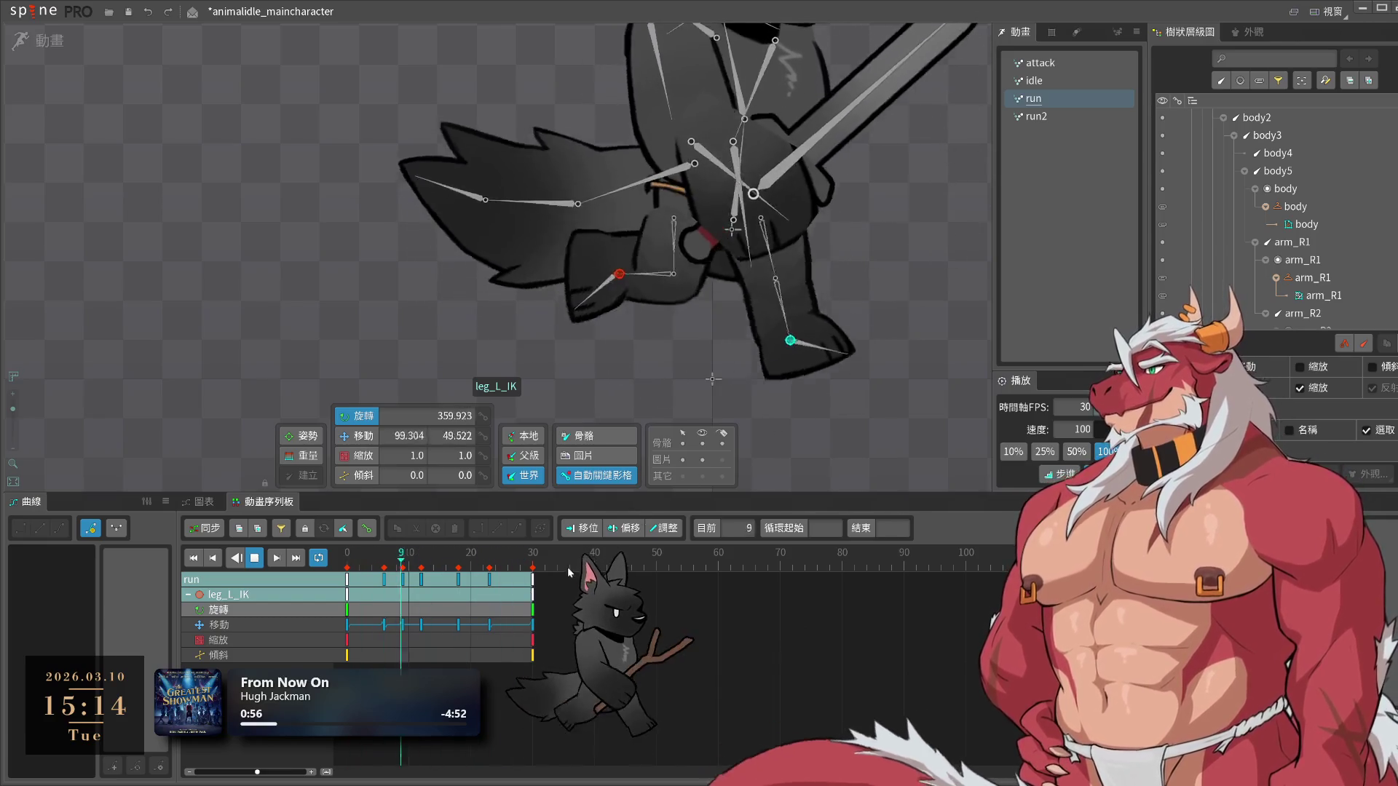
pyautogui.click(341, 568)
pyautogui.click(387, 575)
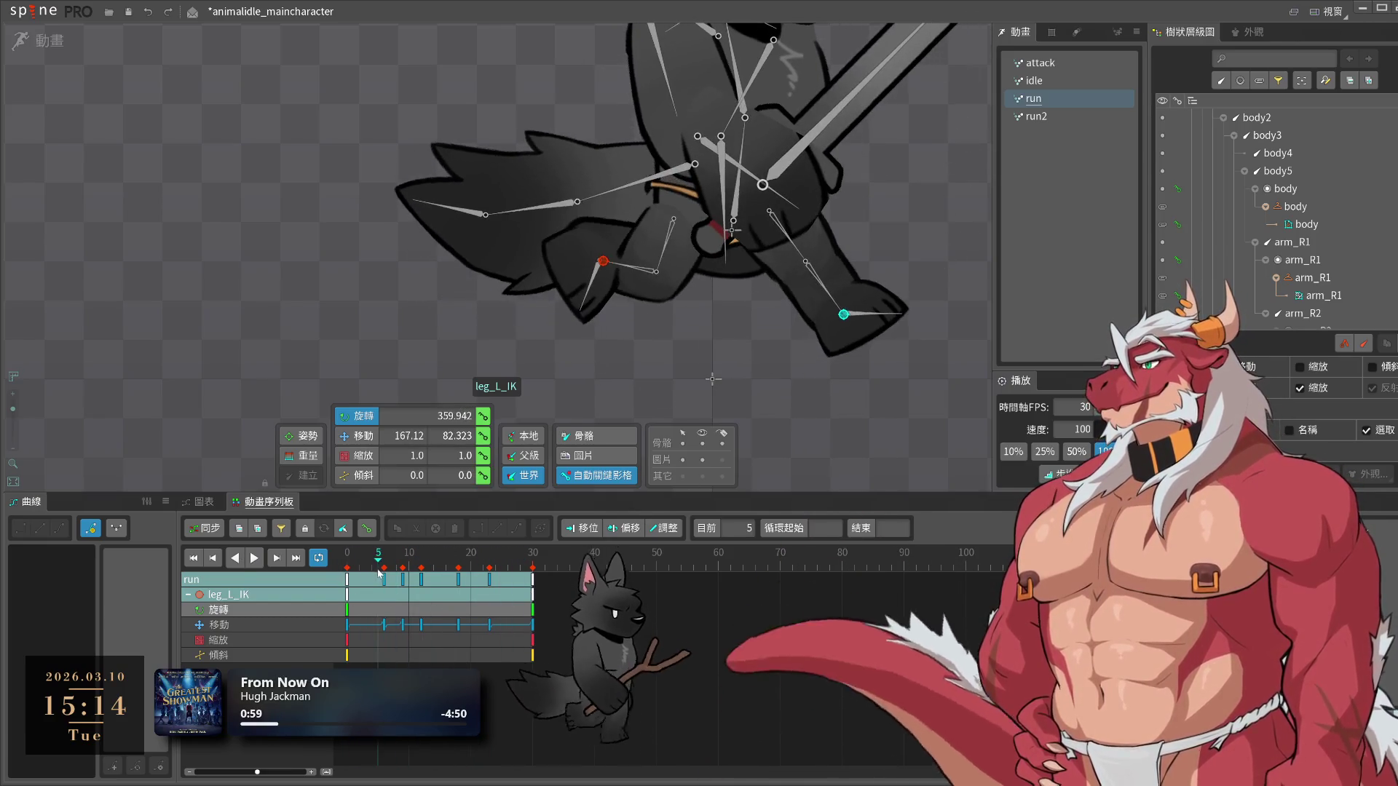
pyautogui.click(341, 583)
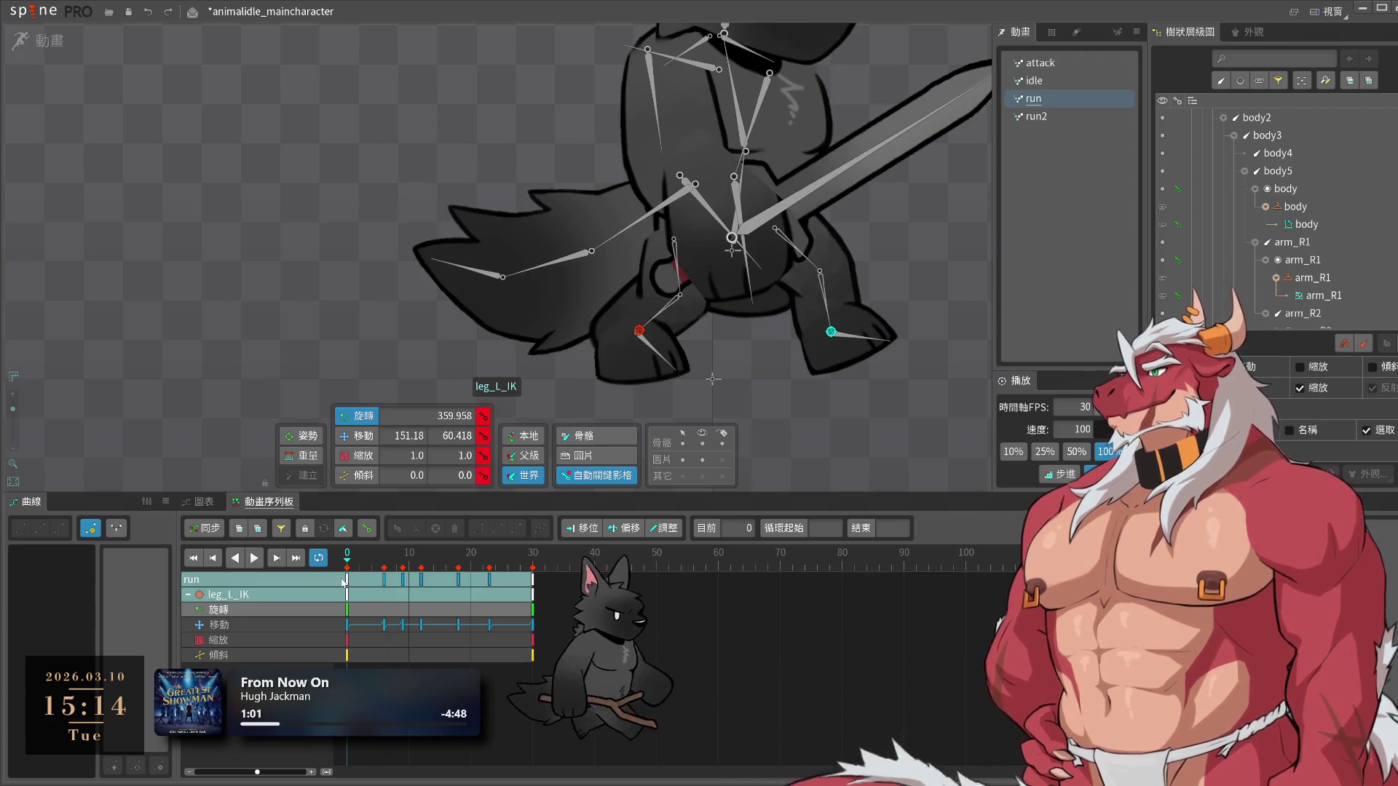
pyautogui.click(377, 583)
pyautogui.moveTo(388, 588); pyautogui.dragTo(423, 595)
pyautogui.press('space')
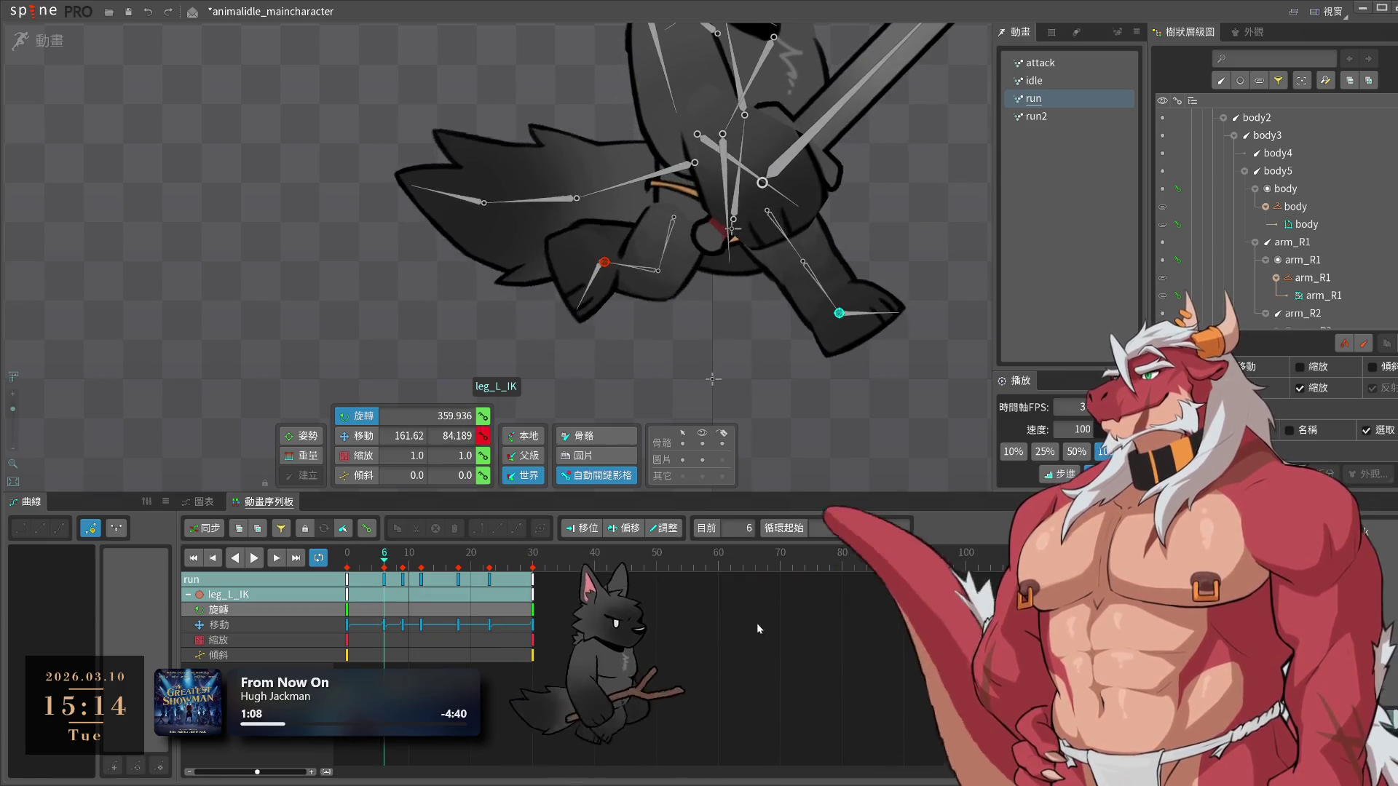
pyautogui.press('space')
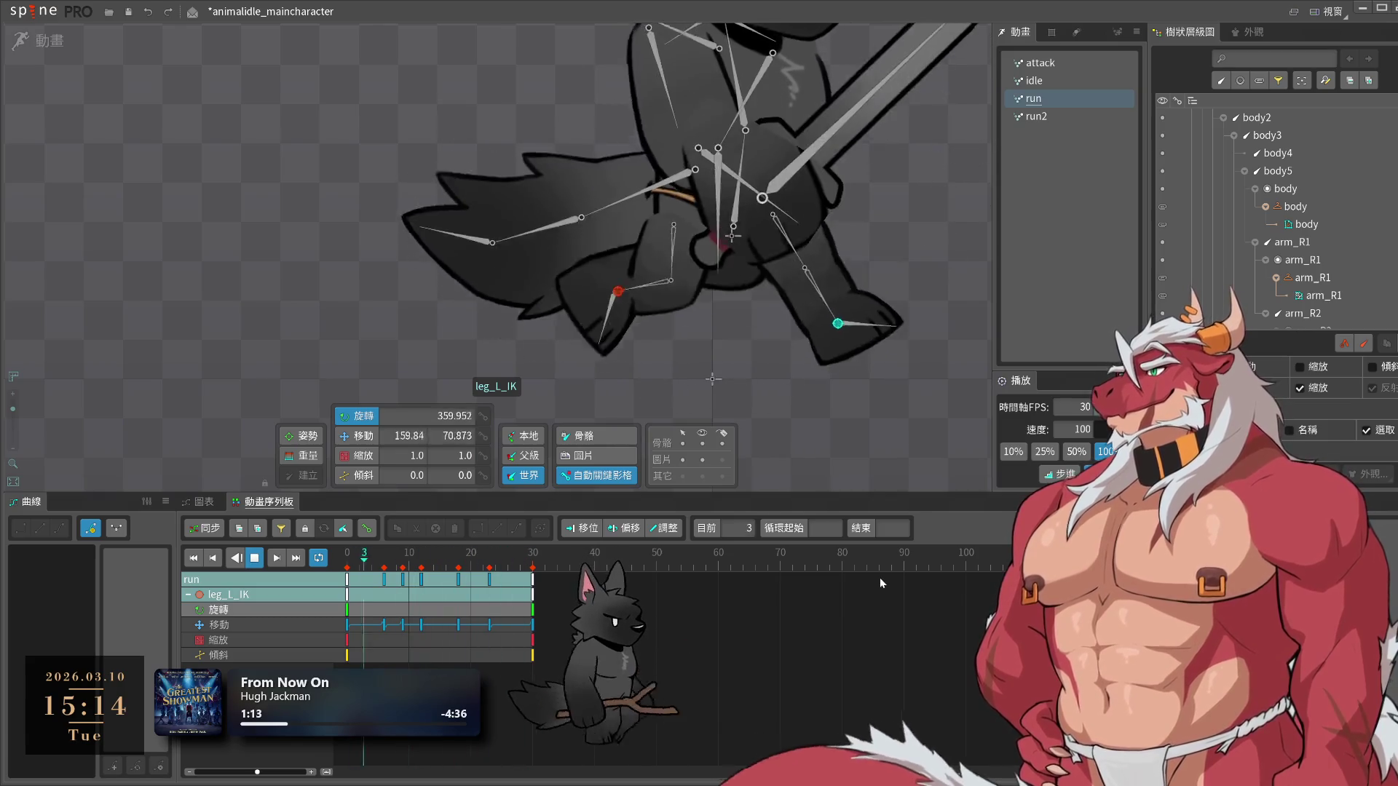
pyautogui.click(33, 11)
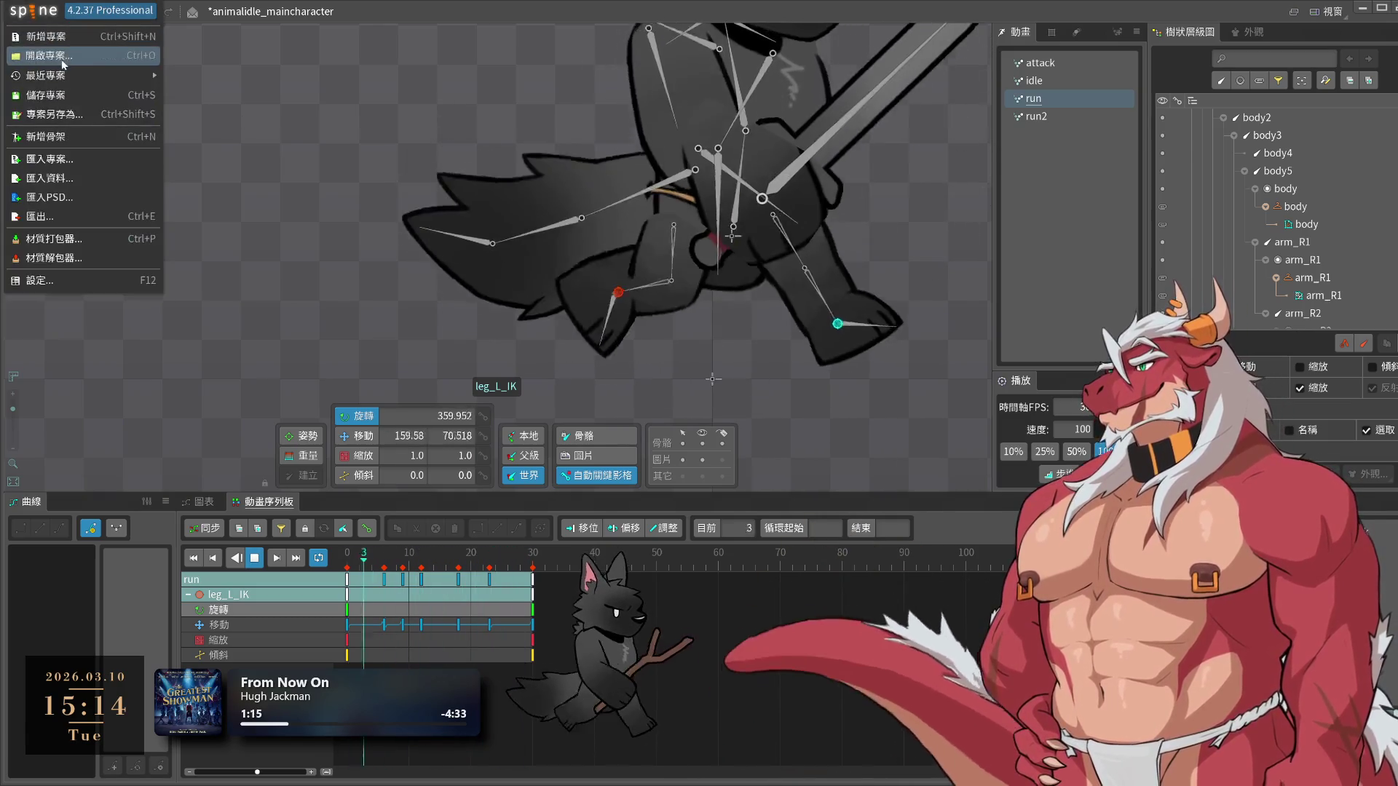
# Reopen hero_v0.2 from Recent Projects, discarding the reference project's changes
pyautogui.moveTo(80, 75)
pyautogui.click(235, 95)
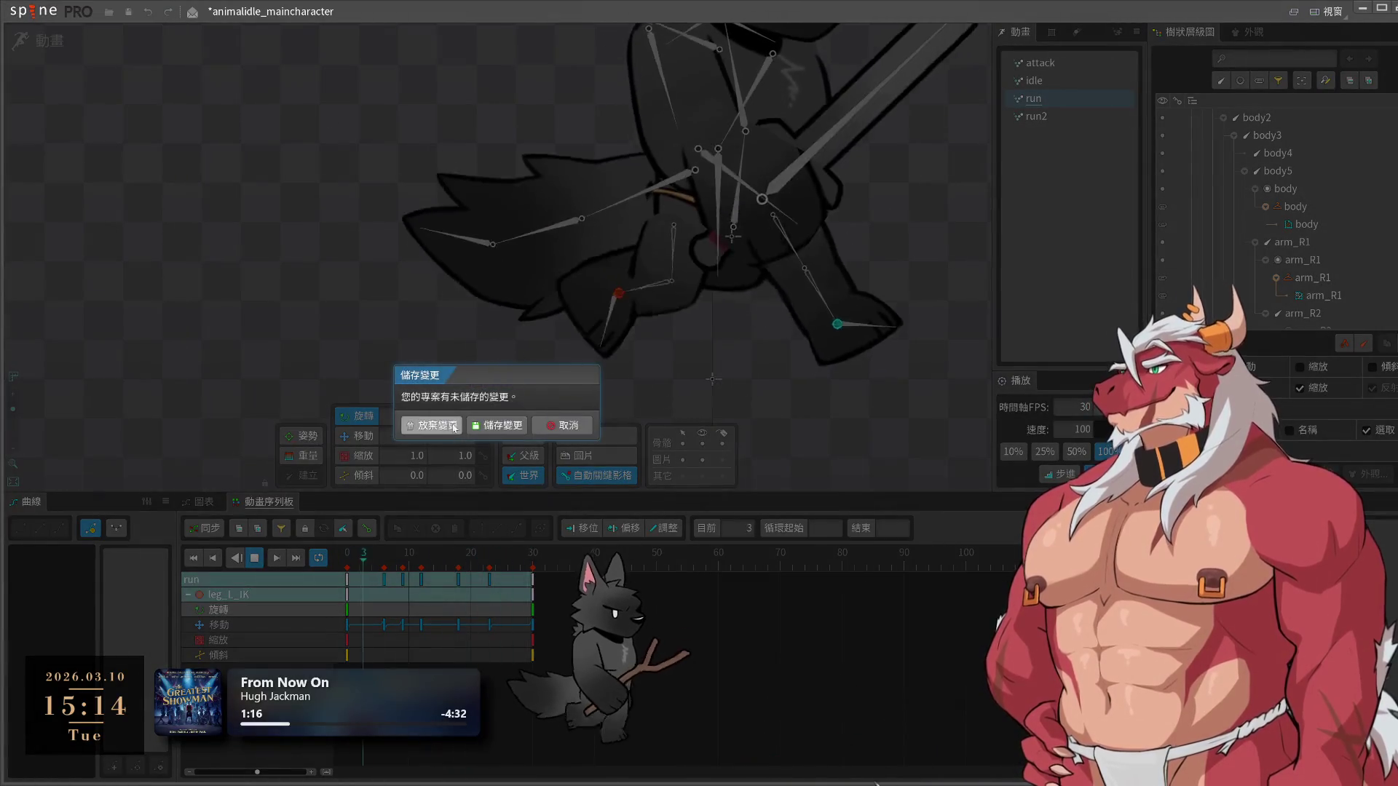
pyautogui.click(575, 441)
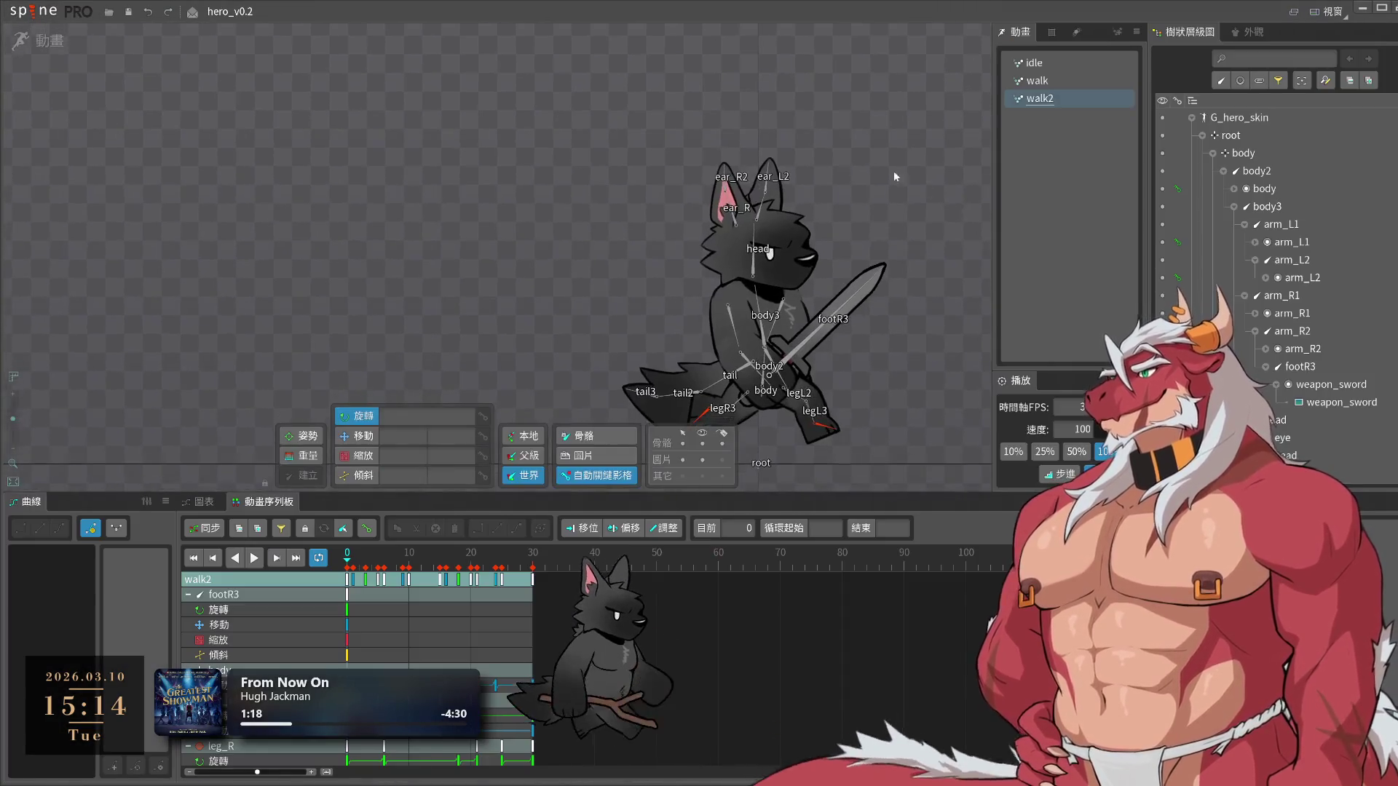
# Scrub walk2 from frame 2 to 27 and select the body bone to see its keys
pyautogui.scroll(5, 739, 407)
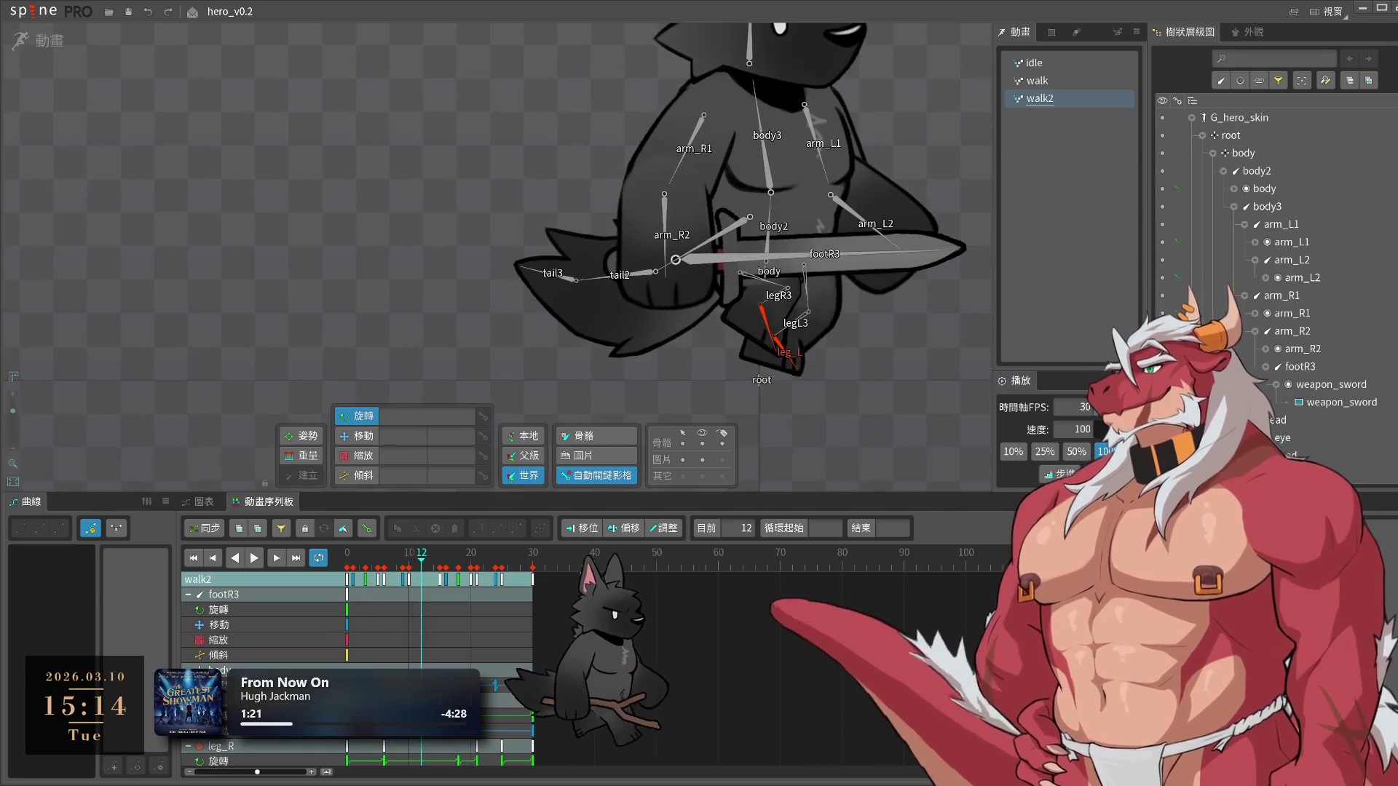
pyautogui.click(362, 567)
pyautogui.moveTo(363, 572); pyautogui.dragTo(518, 588)
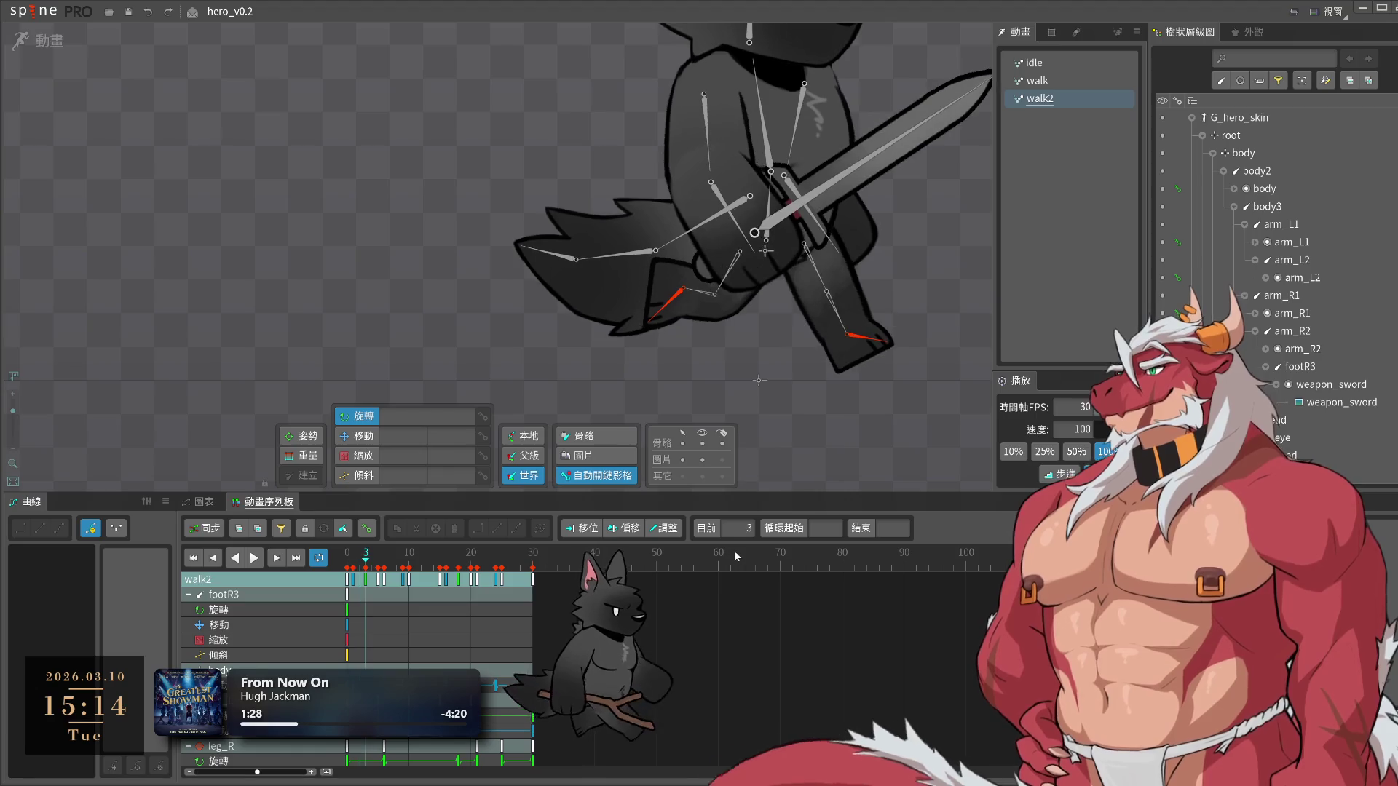
pyautogui.click(776, 271)
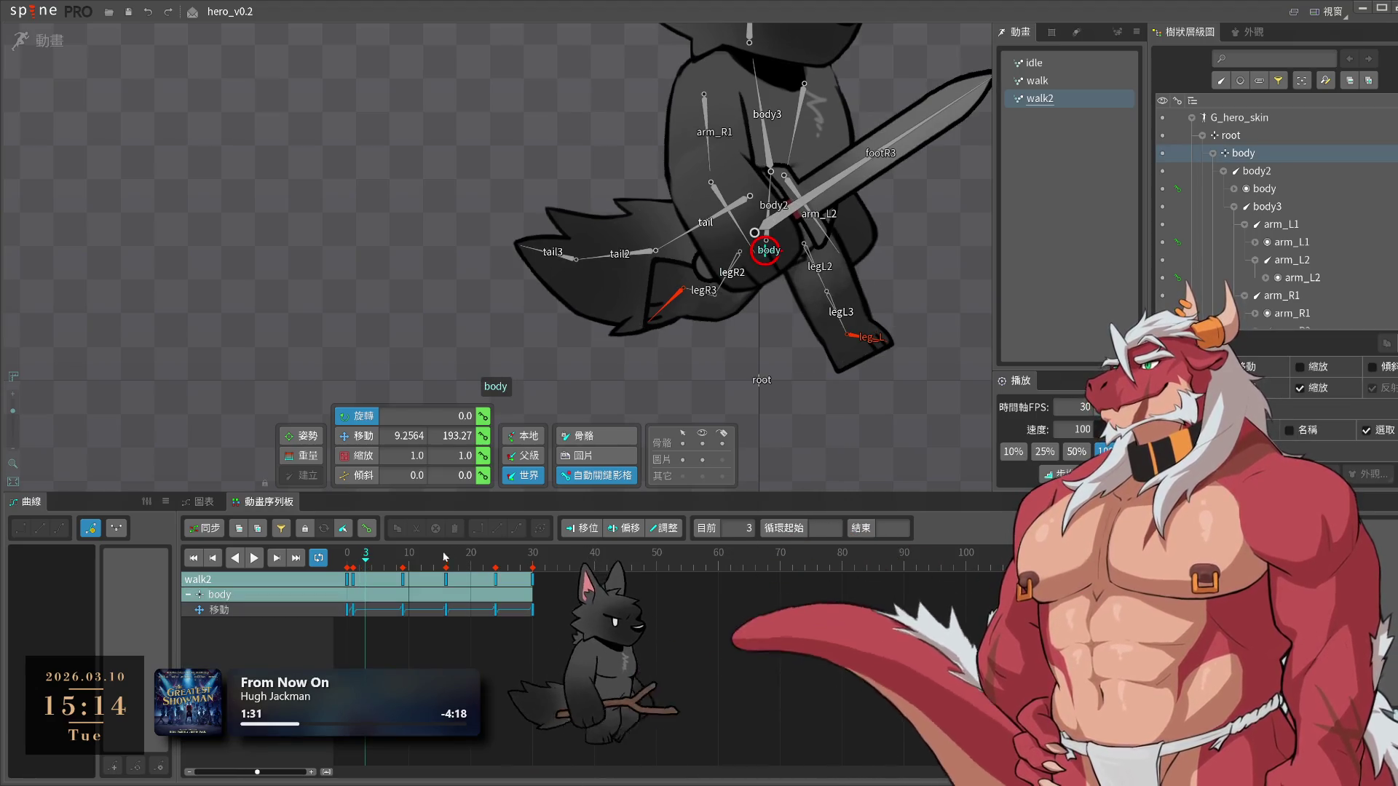
# Delay the body translate keys from frame 9 onward by one frame and play walk2 to check
pyautogui.moveTo(405, 583)
pyautogui.mouseDown()
pyautogui.moveTo(384, 573)
pyautogui.moveTo(420, 587)
pyautogui.mouseUp()
pyautogui.press('space')
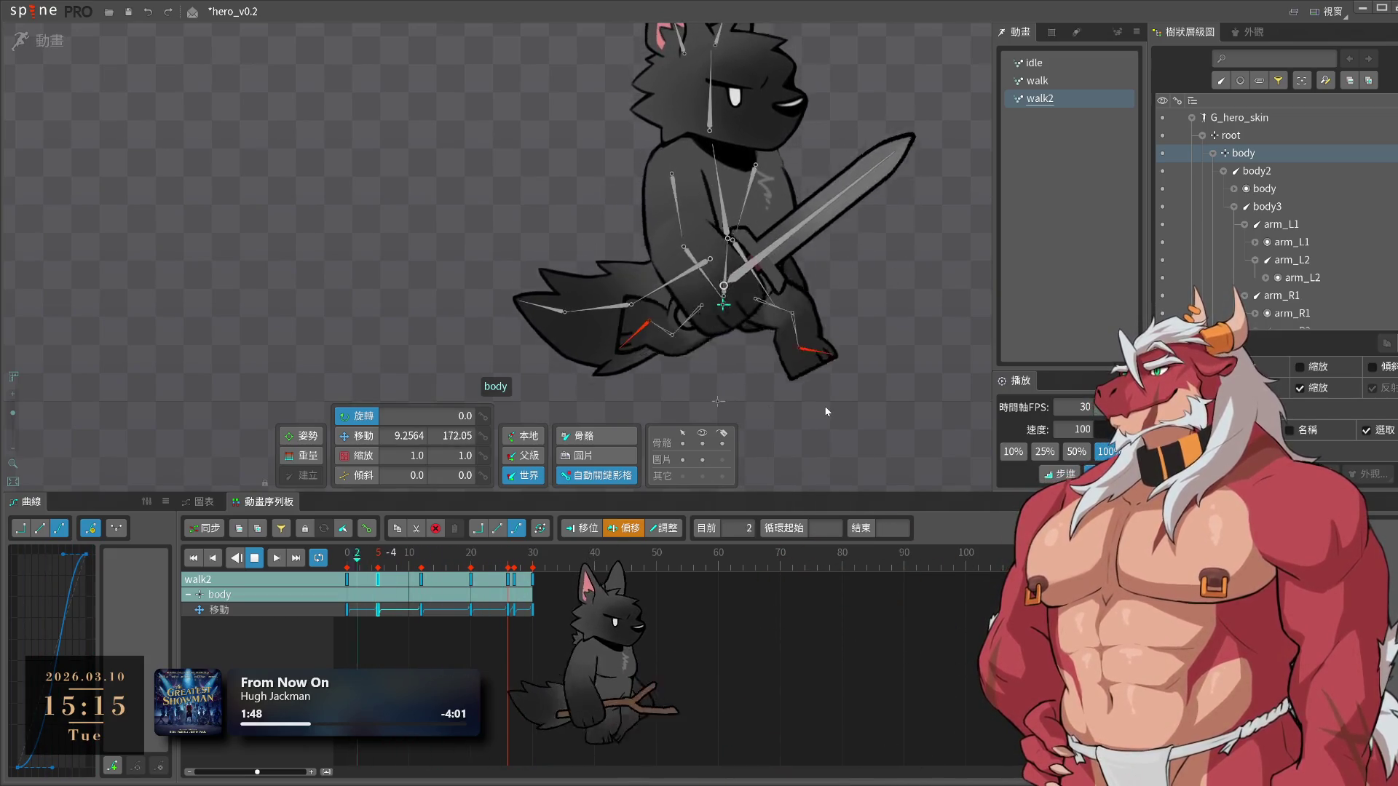
pyautogui.press('space')
pyautogui.click(792, 347)
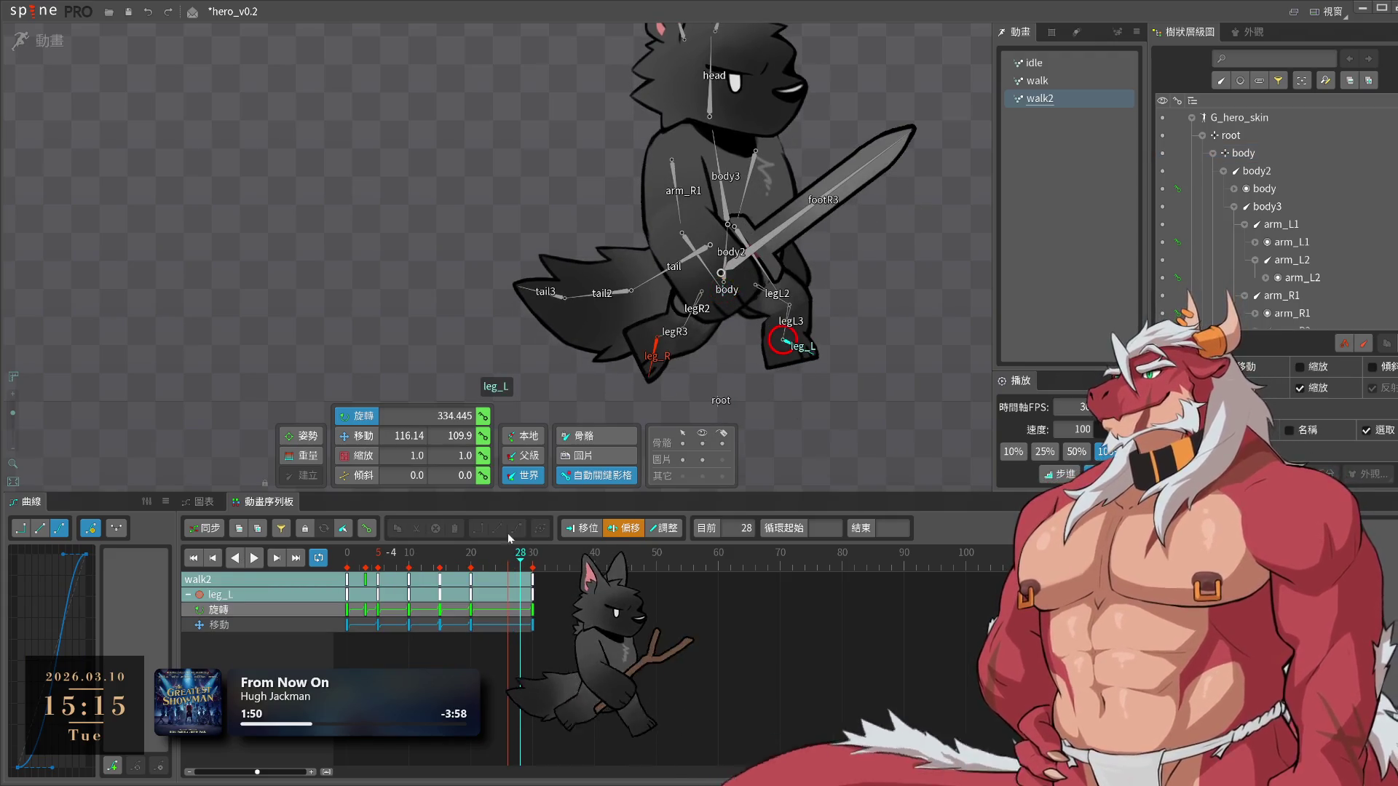
# Select leg_L and review its pose around frames 0–4 with the Translate tool
pyautogui.click(420, 593)
pyautogui.moveTo(421, 593)
pyautogui.mouseDown()
pyautogui.moveTo(537, 619)
pyautogui.moveTo(389, 627)
pyautogui.mouseUp()
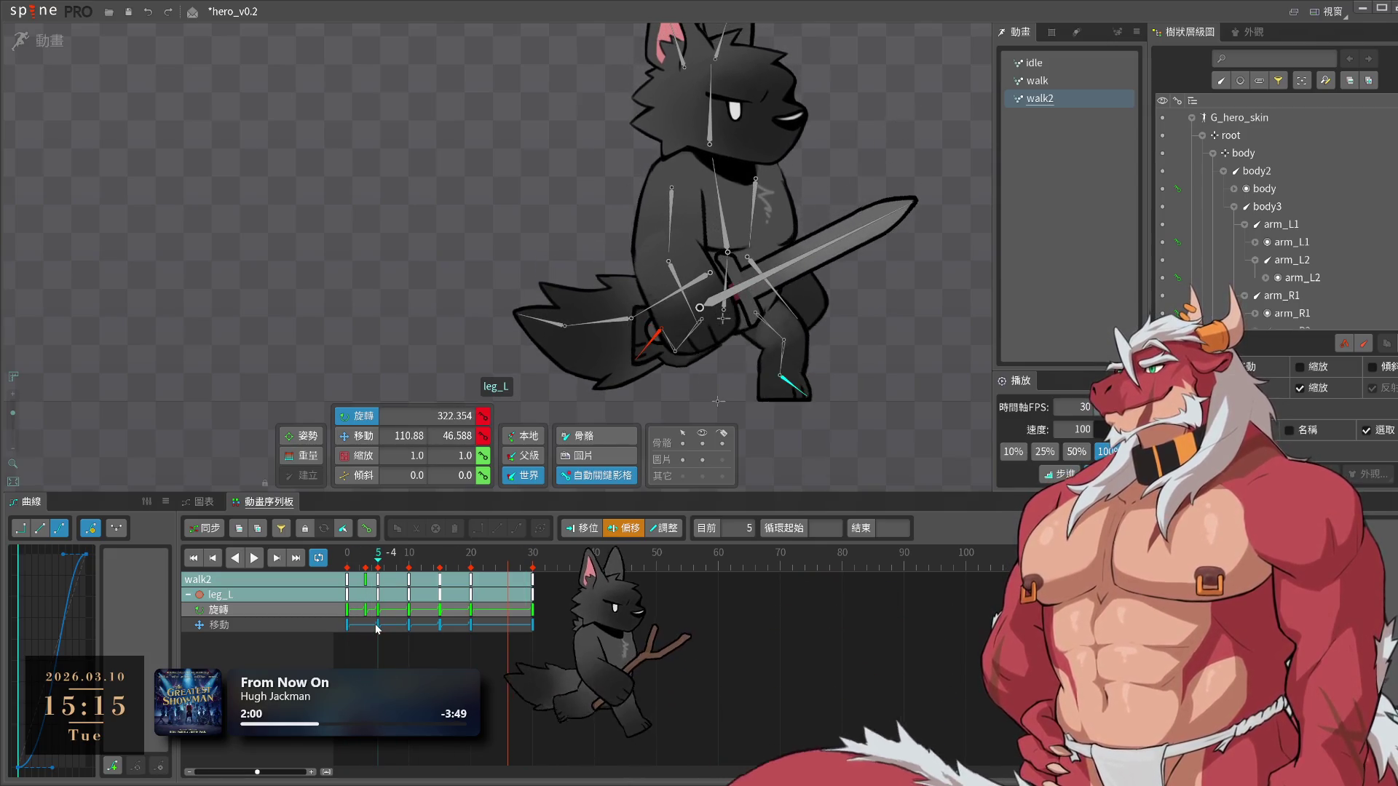
pyautogui.moveTo(365, 631); pyautogui.dragTo(371, 633)
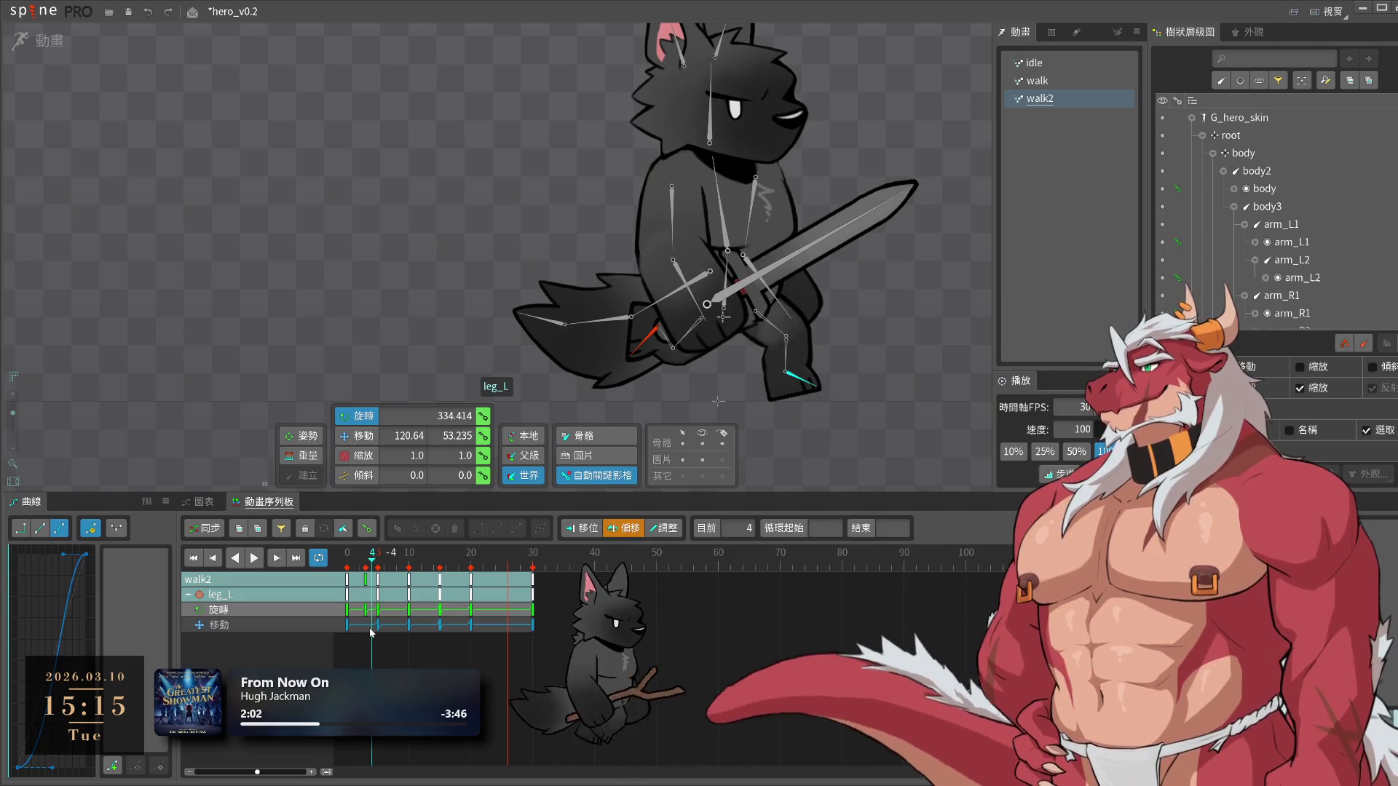
pyautogui.press('v')
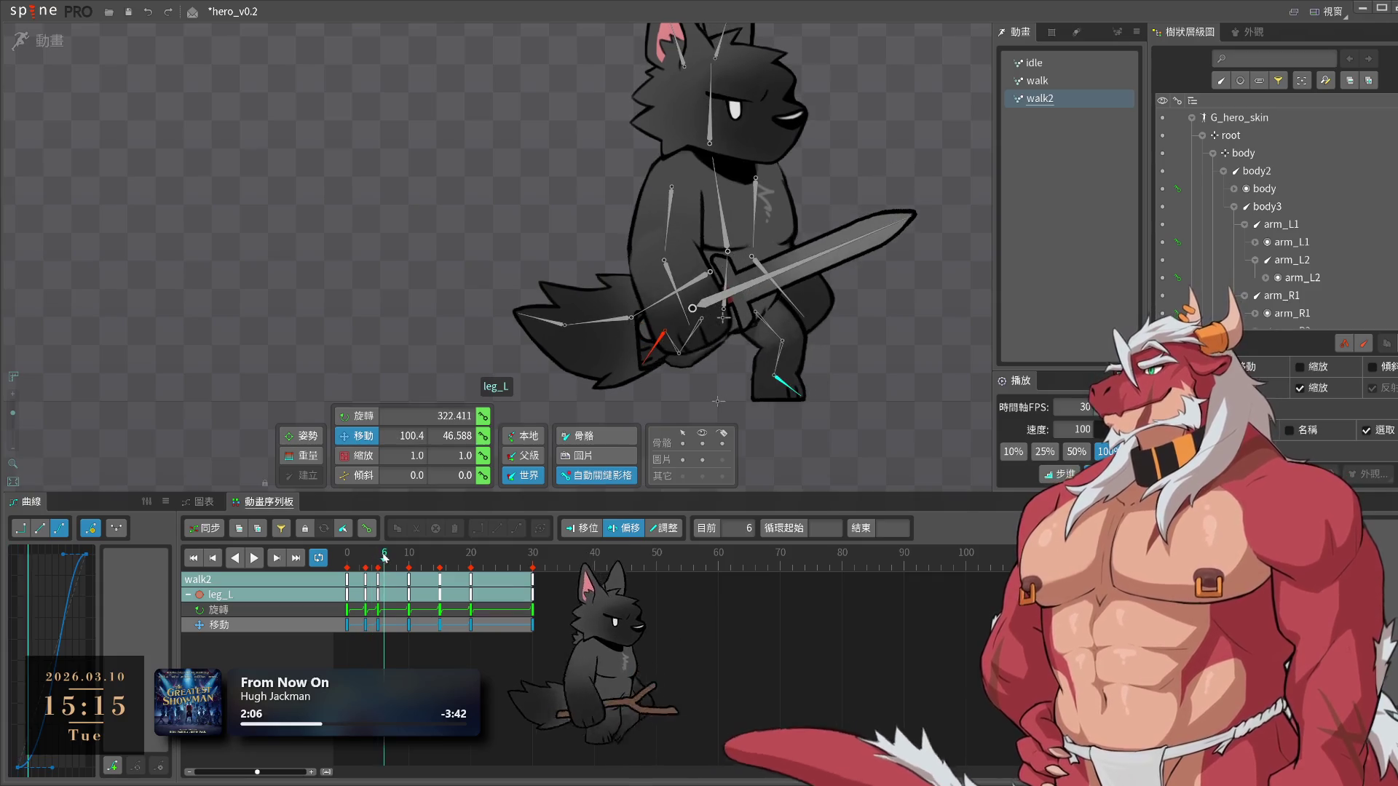
pyautogui.moveTo(348, 572); pyautogui.dragTo(367, 573)
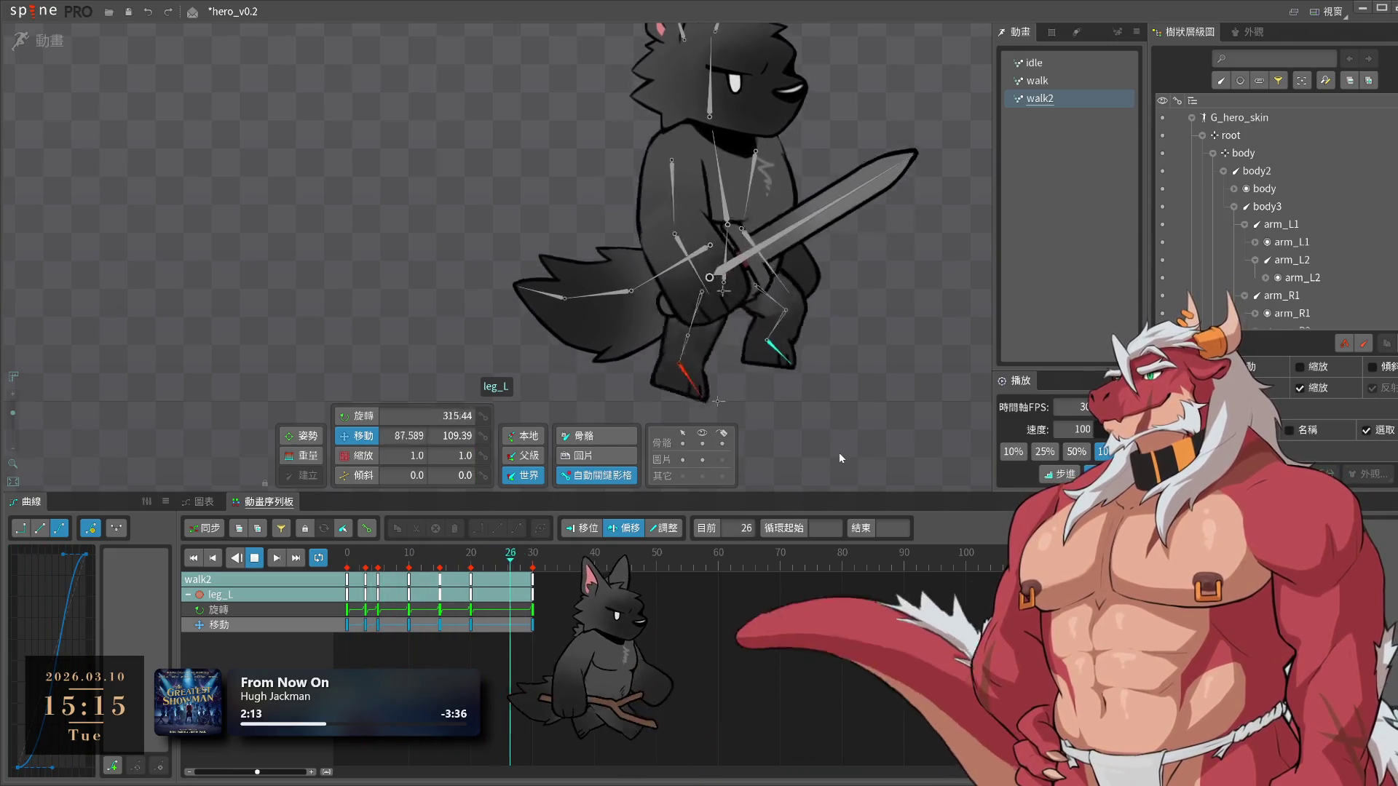
pyautogui.press('space')
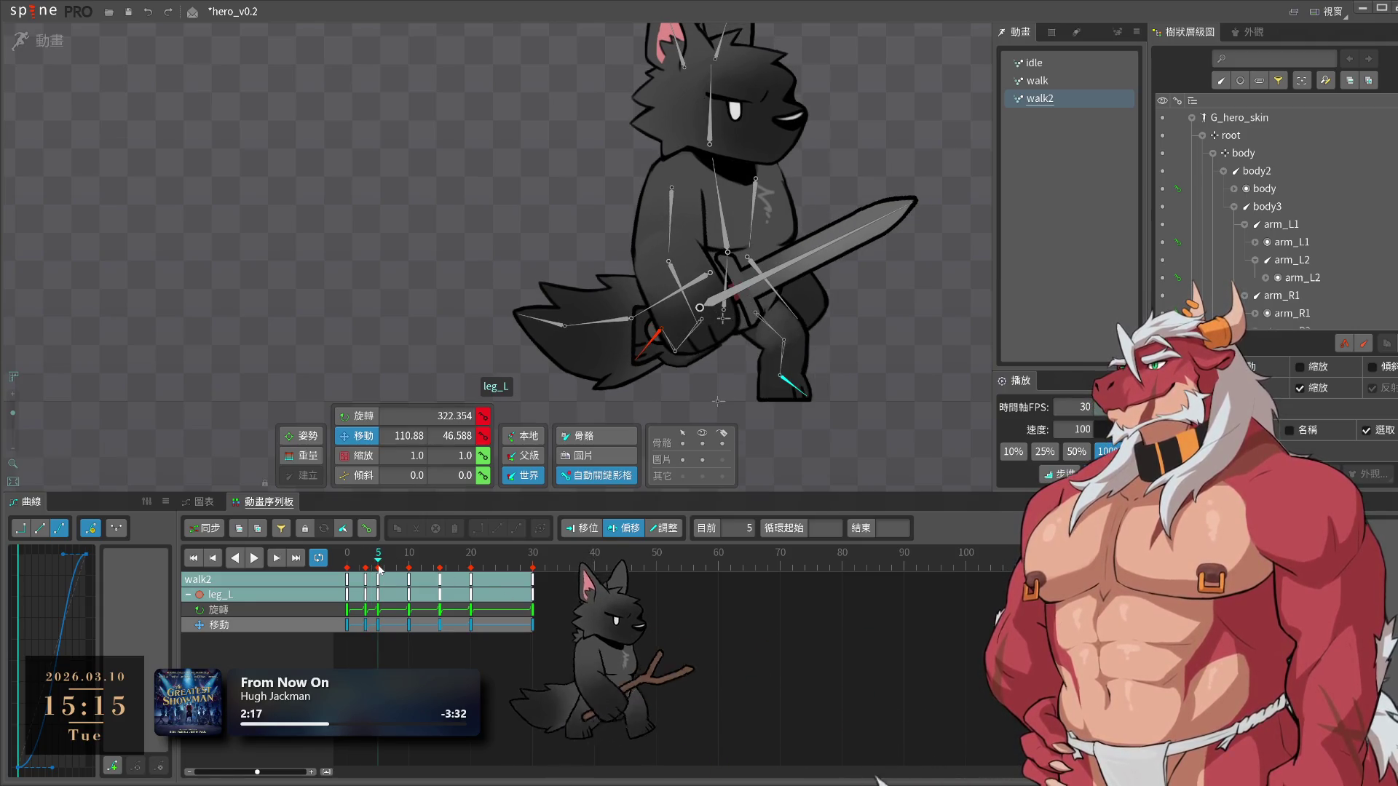
# Move leg_L's rotation key from frame 20 to frame 19 and preview the pose at frame 10
pyautogui.moveTo(404, 574)
pyautogui.mouseDown()
pyautogui.moveTo(440, 583)
pyautogui.moveTo(412, 586)
pyautogui.mouseUp()
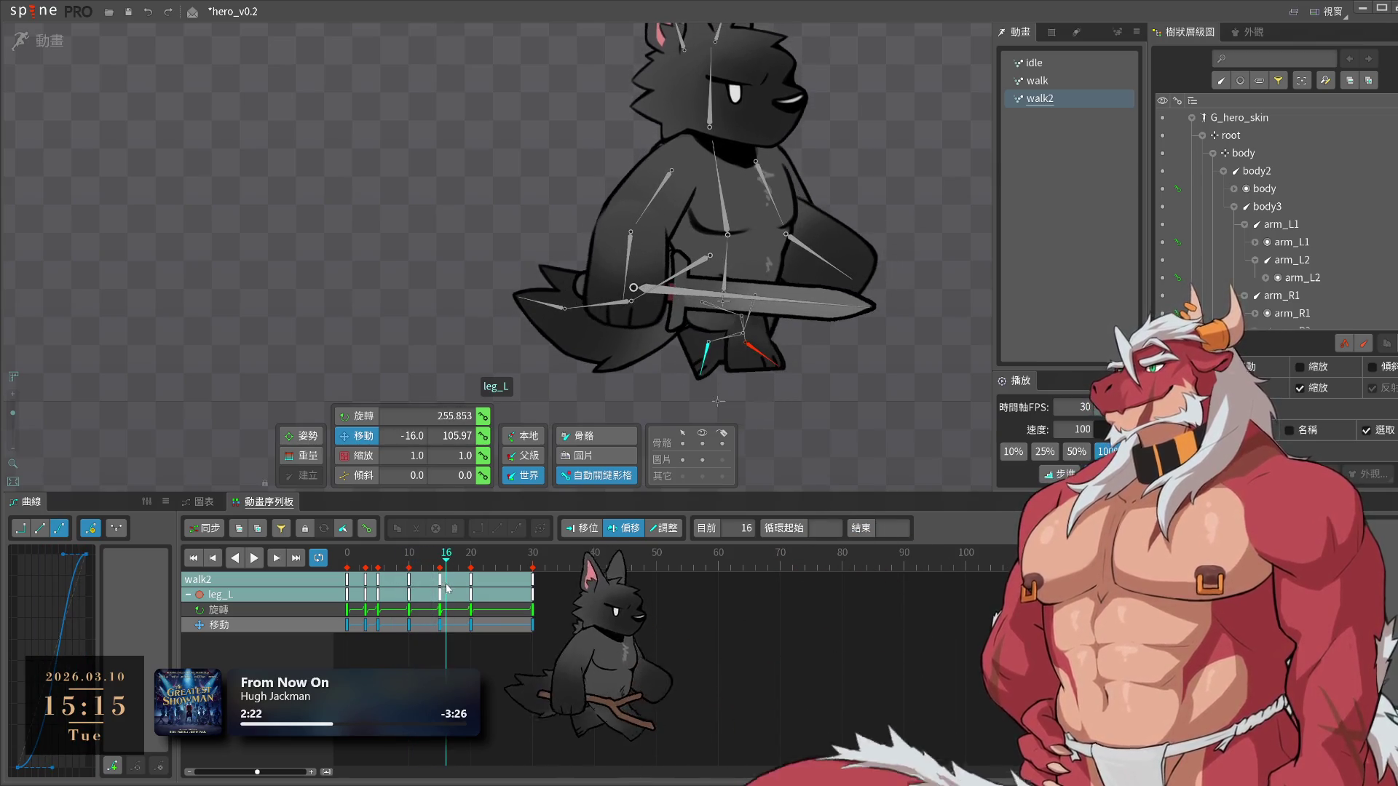
pyautogui.moveTo(470, 586); pyautogui.dragTo(442, 596)
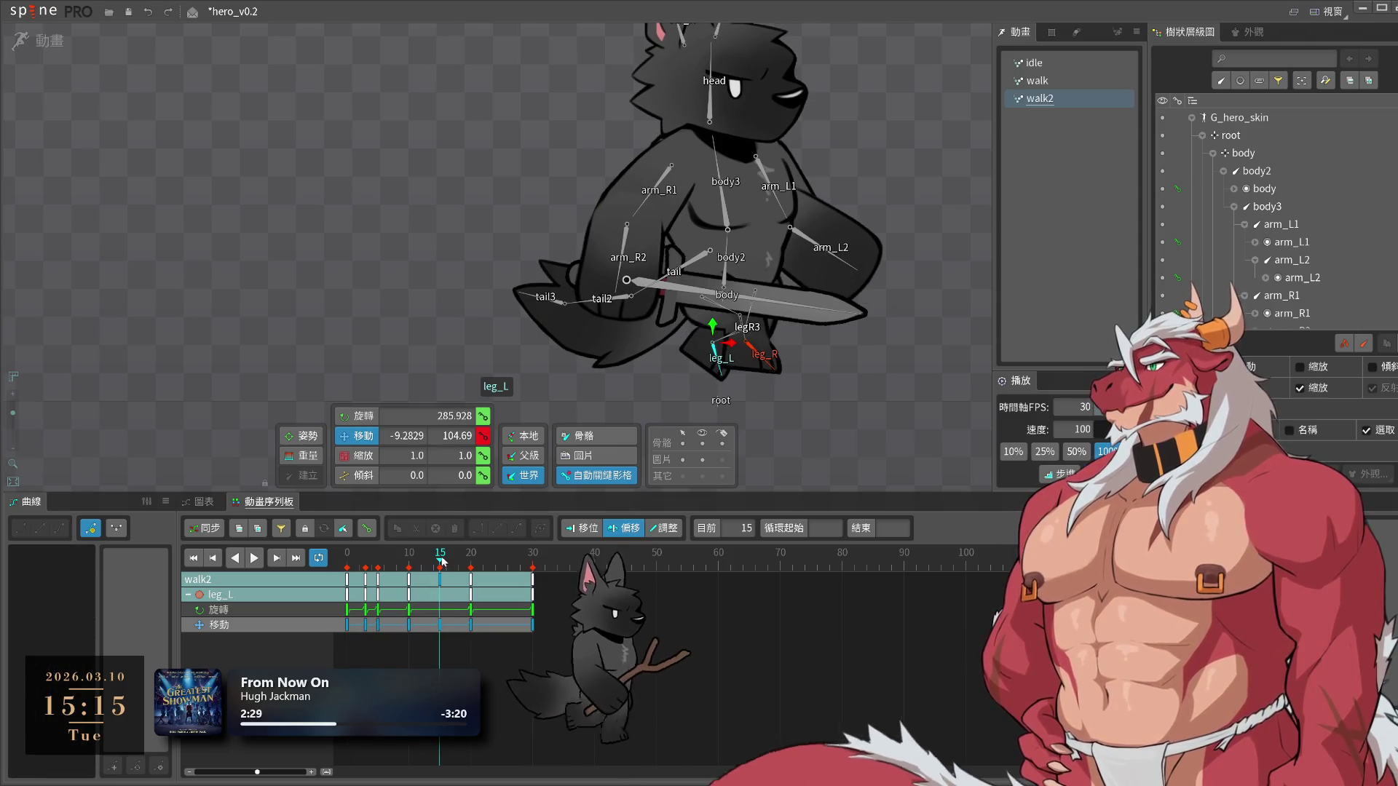
pyautogui.moveTo(472, 617); pyautogui.dragTo(464, 613)
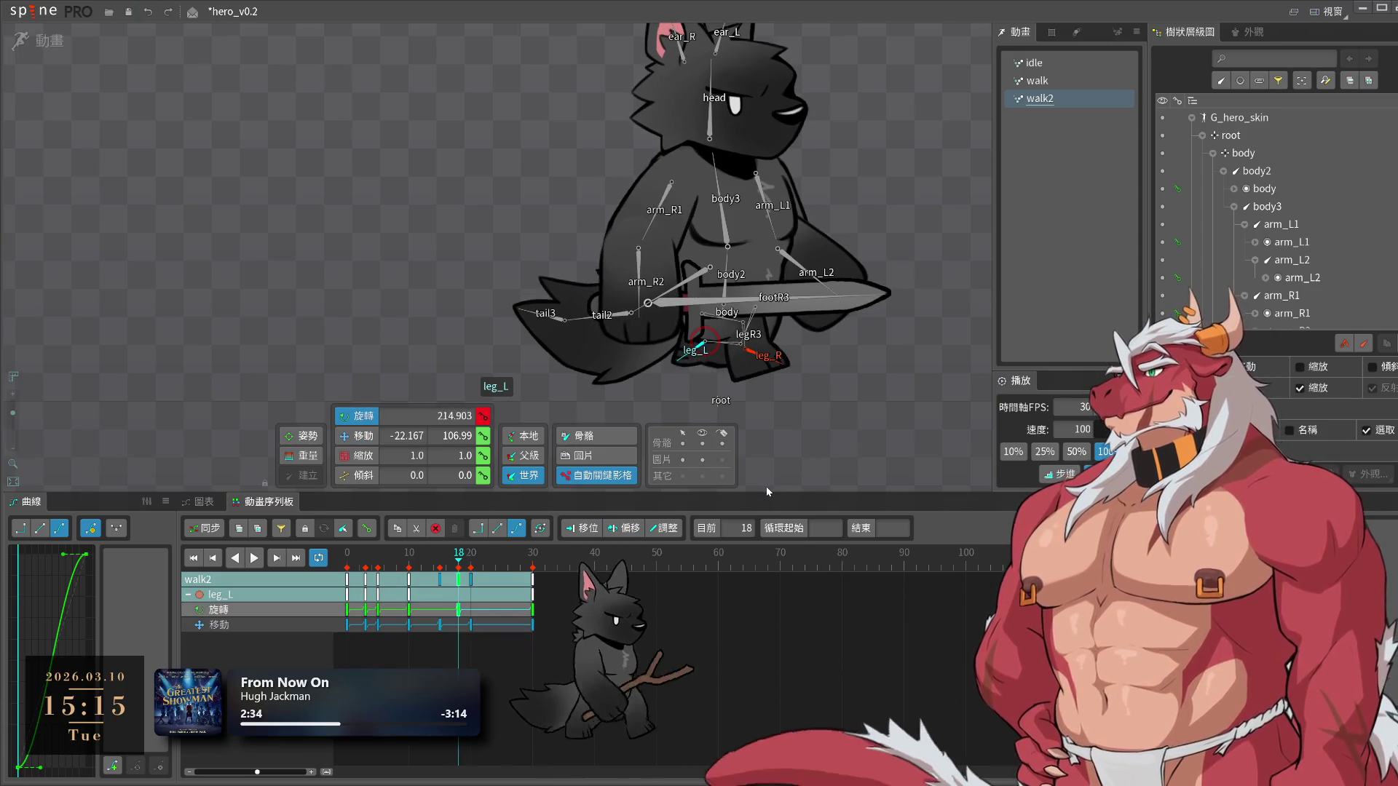
pyautogui.click(410, 567)
# Review walk2 and shift leg_L's rotation key from frame 5 to frame 6
pyautogui.moveTo(409, 567); pyautogui.dragTo(496, 588)
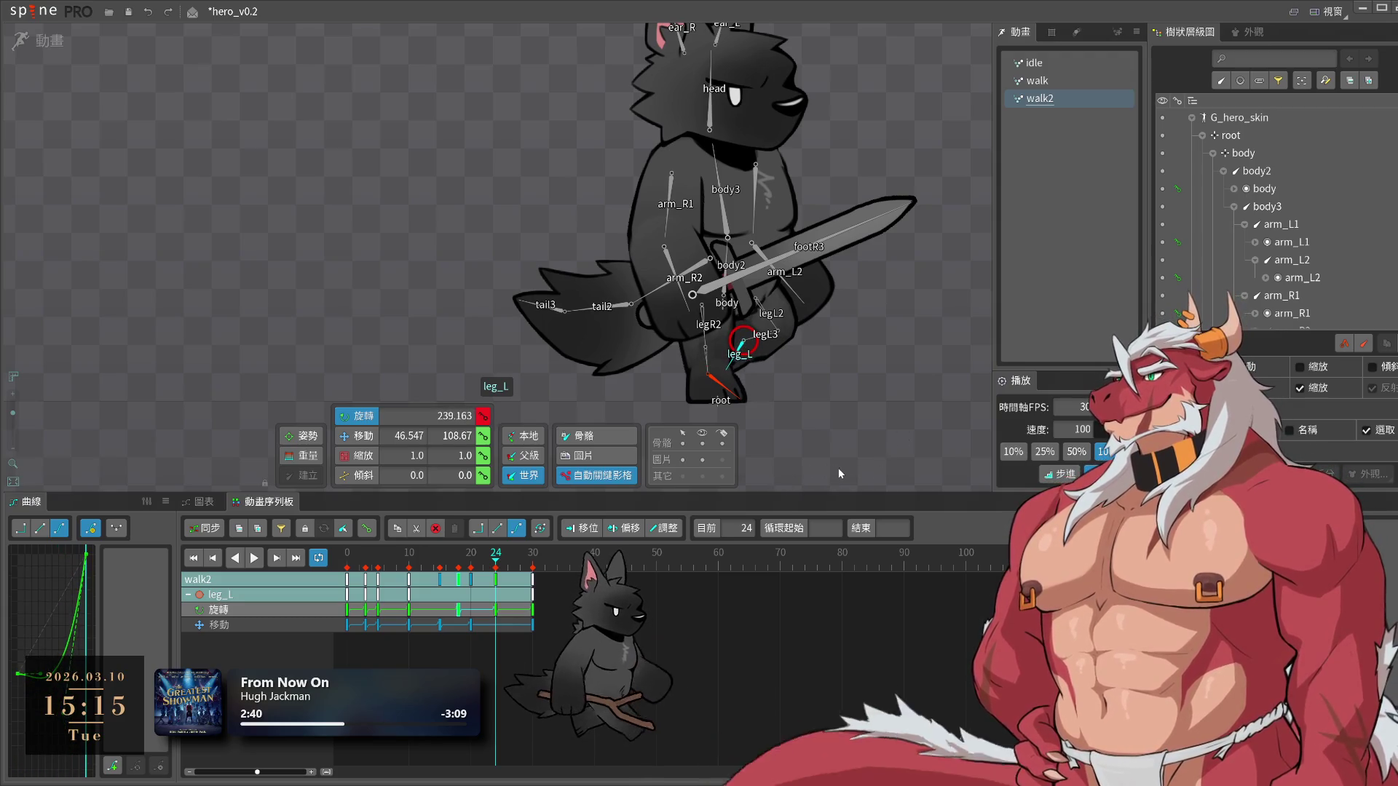
pyautogui.press('l')
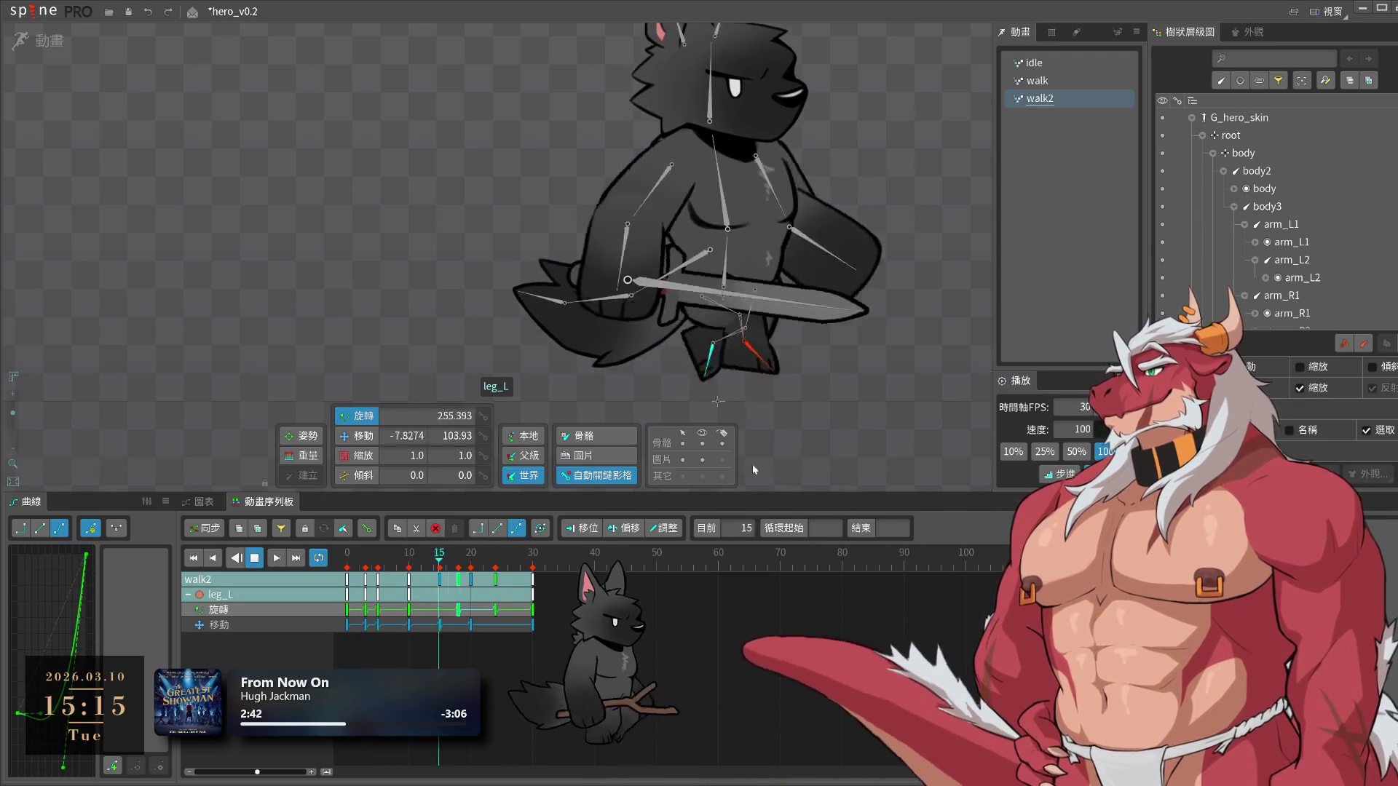
pyautogui.click(375, 567)
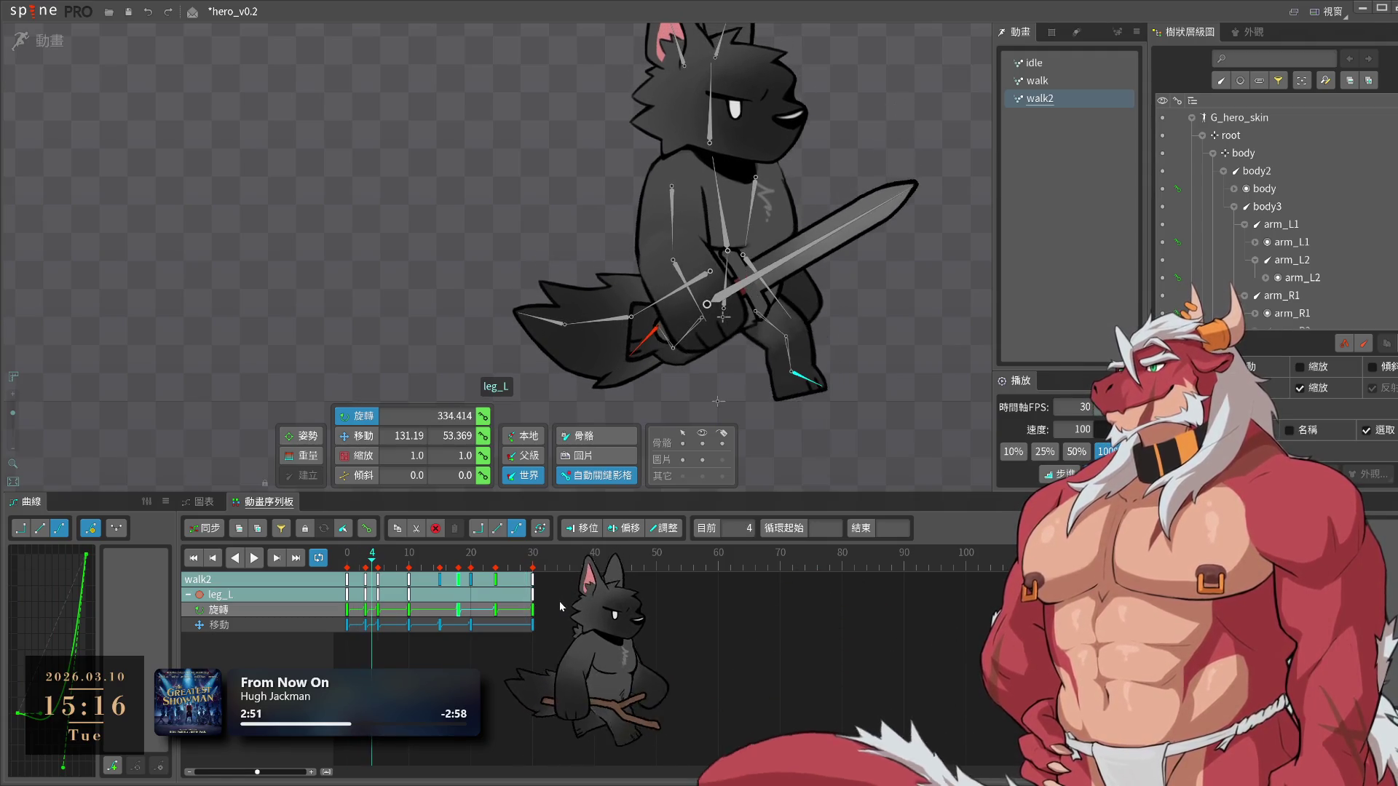
pyautogui.click(380, 611)
pyautogui.moveTo(378, 610); pyautogui.dragTo(385, 610)
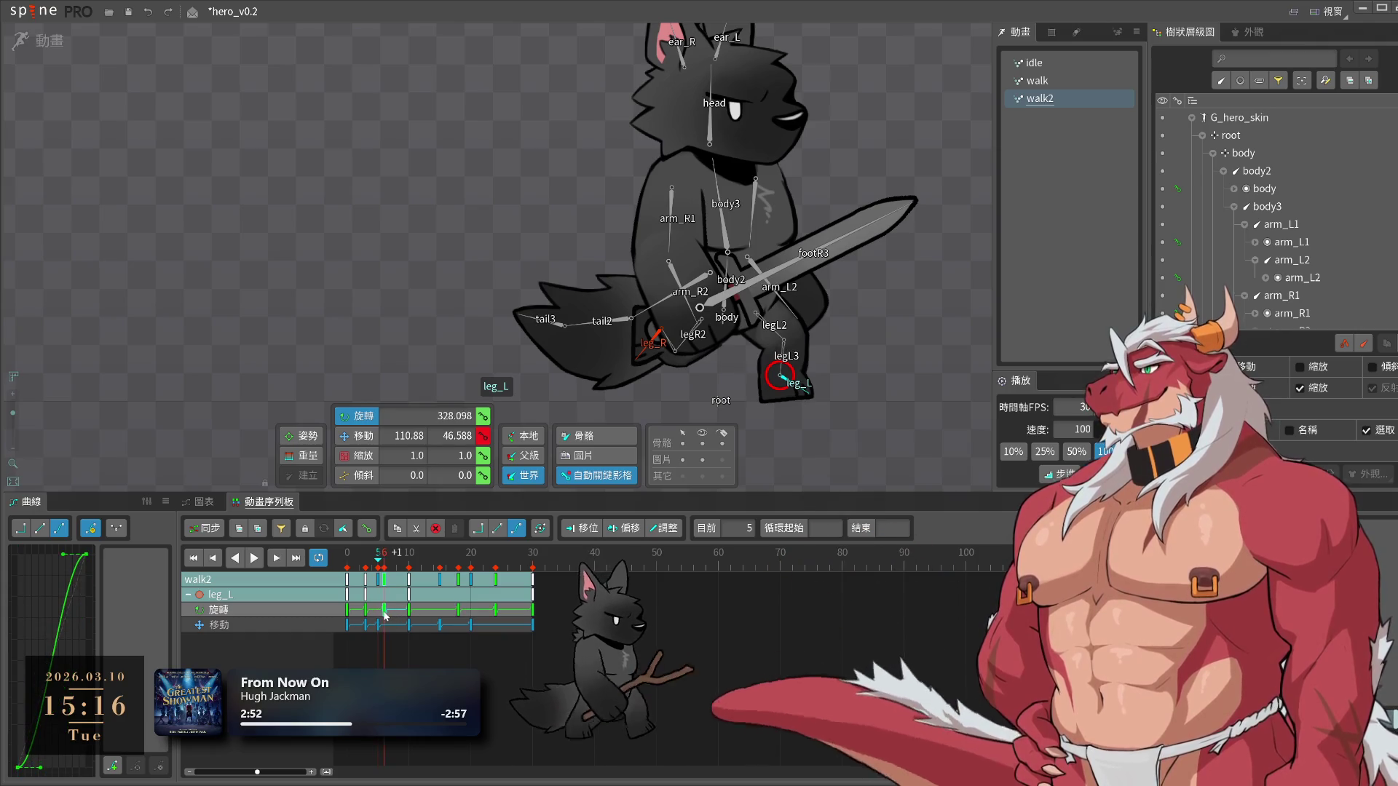
pyautogui.click(399, 577)
pyautogui.press('l')
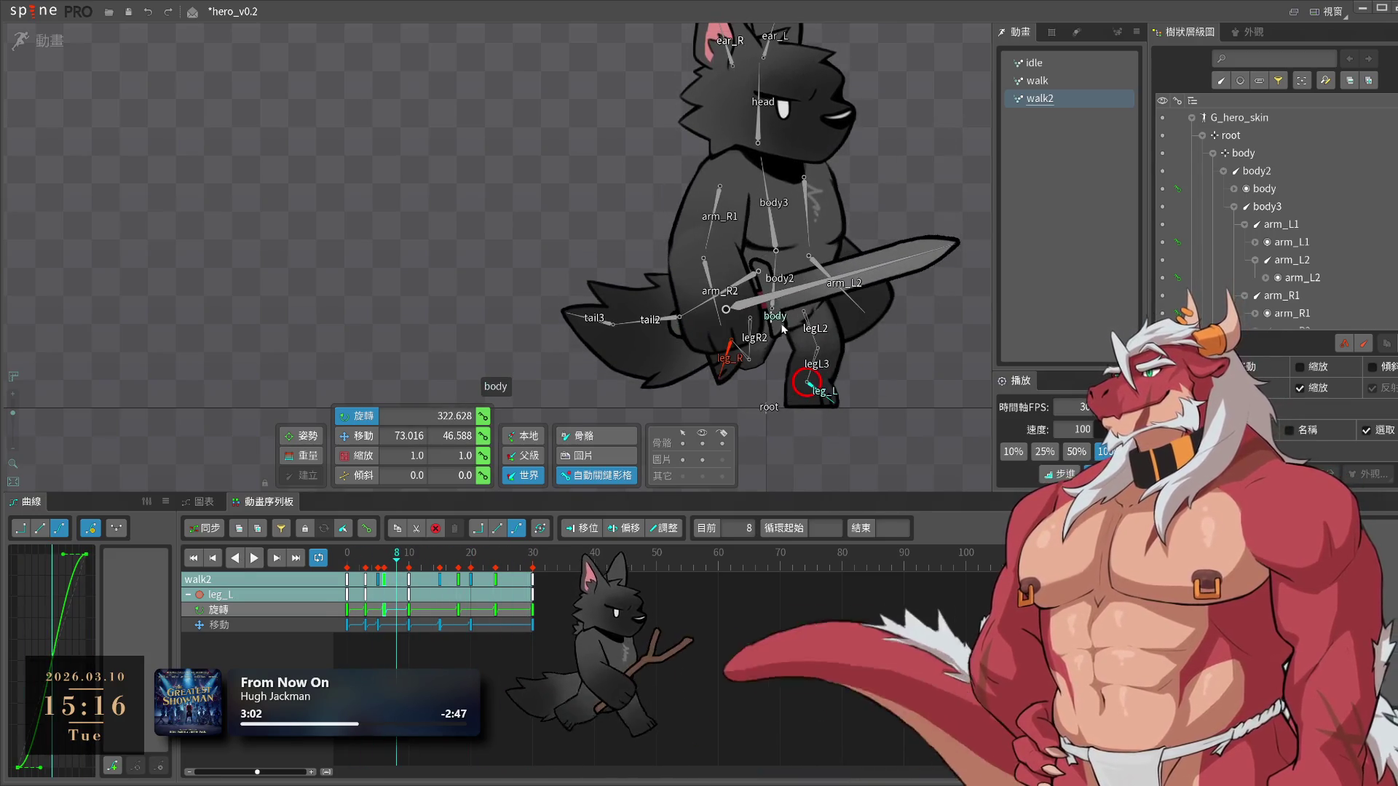
# Select the body bone and its frame-5 translation key
pyautogui.click(770, 322)
pyautogui.click(381, 566)
pyautogui.click(379, 580)
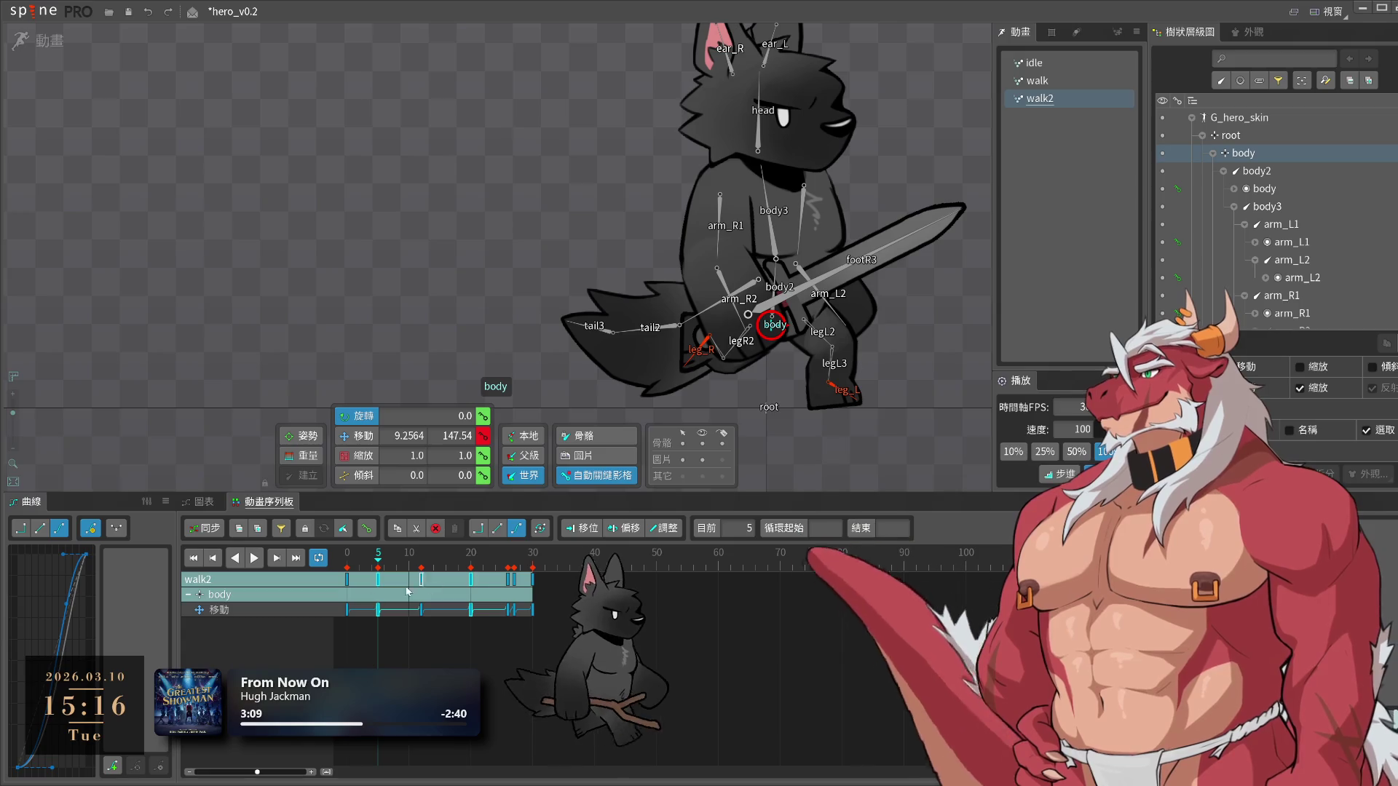
pyautogui.press('space')
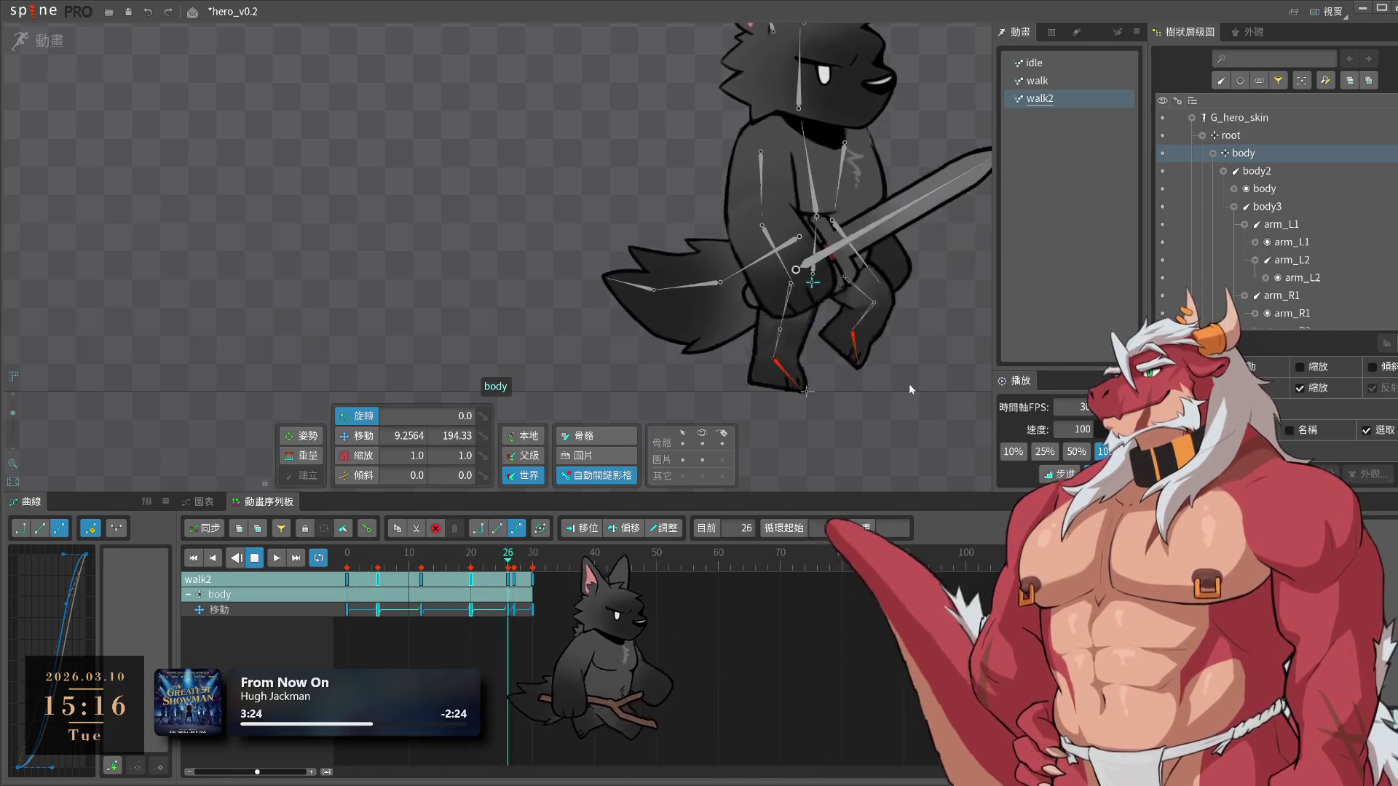
pyautogui.press('space')
pyautogui.click(731, 312)
pyautogui.moveTo(430, 568); pyautogui.dragTo(503, 578)
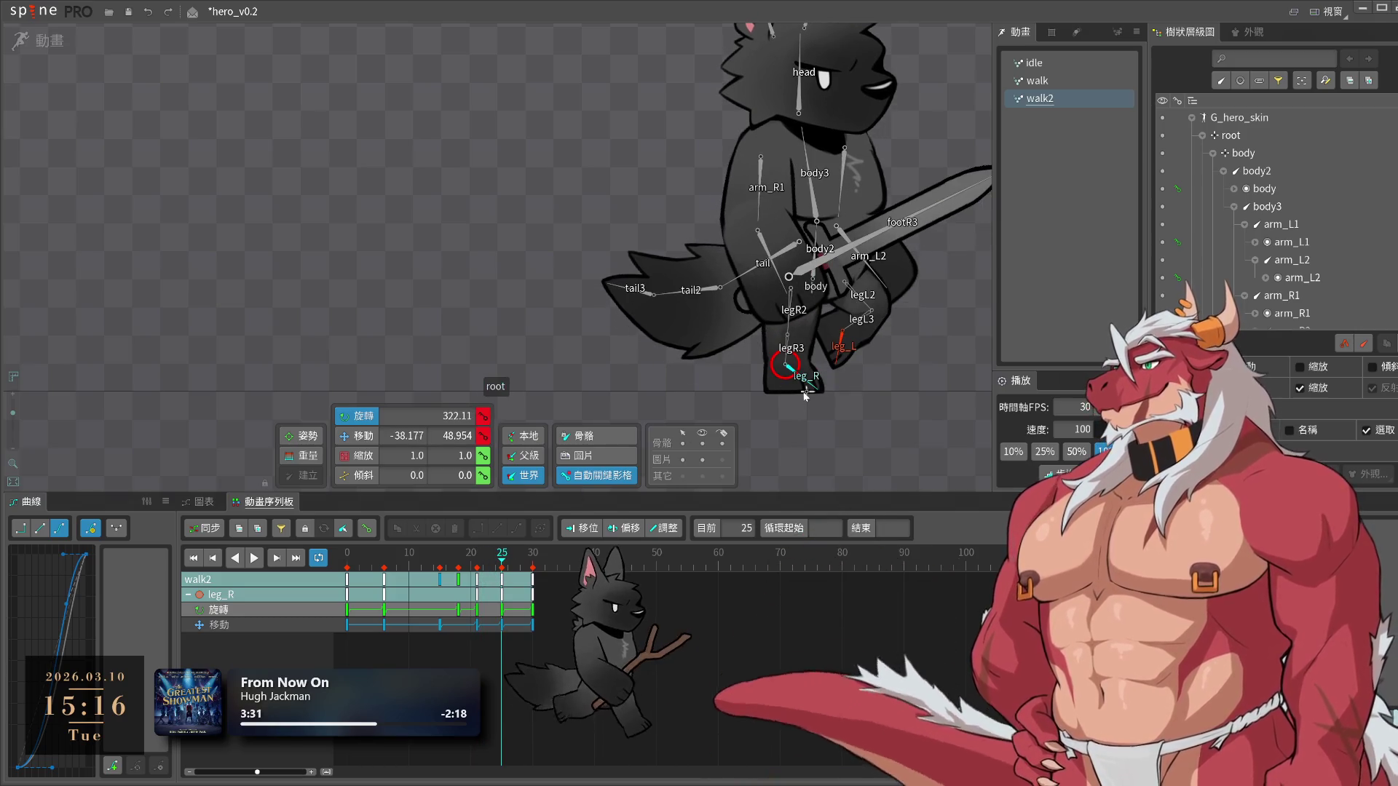
# Paste leg_R's starting key in the early frames and move the right leg into a new stride position
pyautogui.press('v')
pyautogui.press('space')
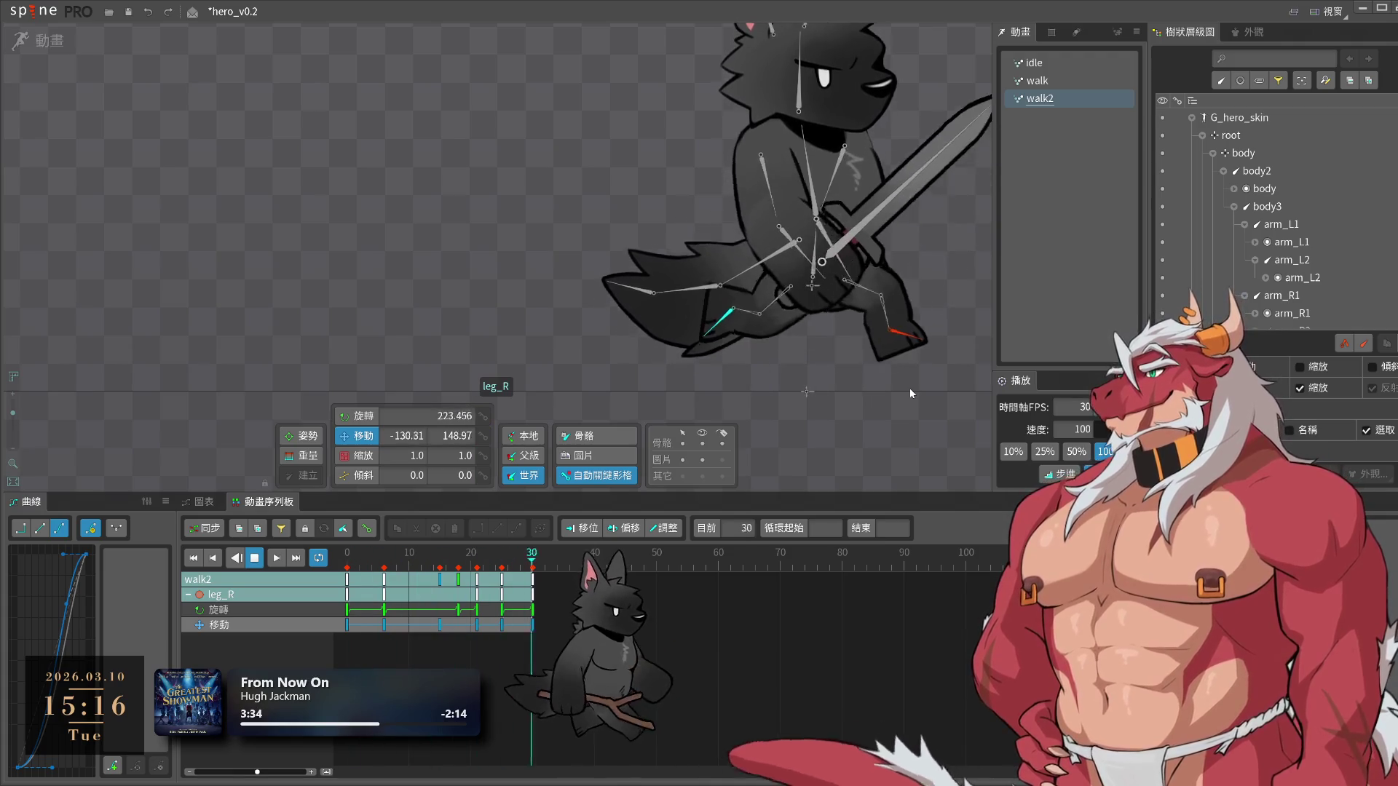
pyautogui.click(254, 558)
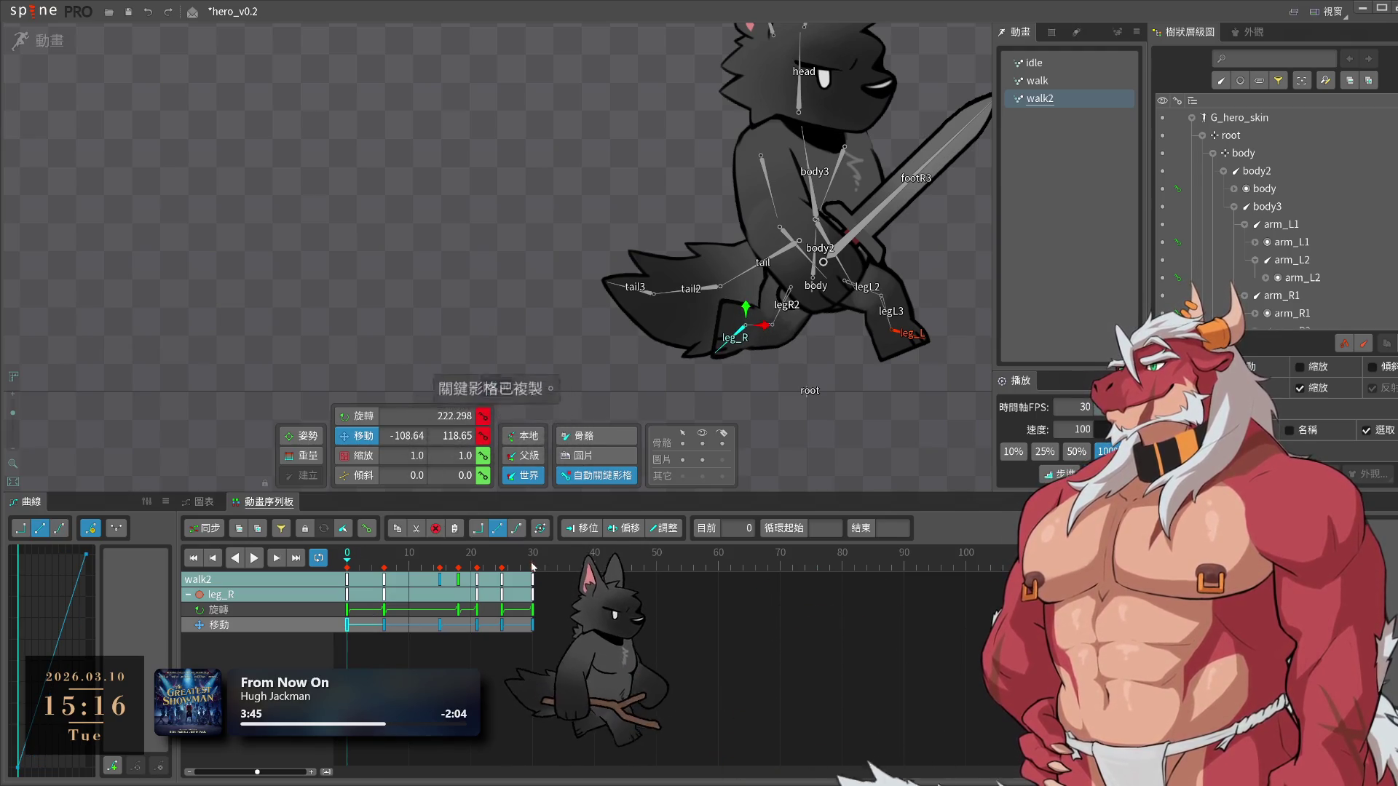
pyautogui.hotkey('ctrl', 'v')
pyautogui.moveTo(533, 563)
pyautogui.mouseDown()
pyautogui.moveTo(352, 568)
pyautogui.moveTo(384, 566)
pyautogui.mouseUp()
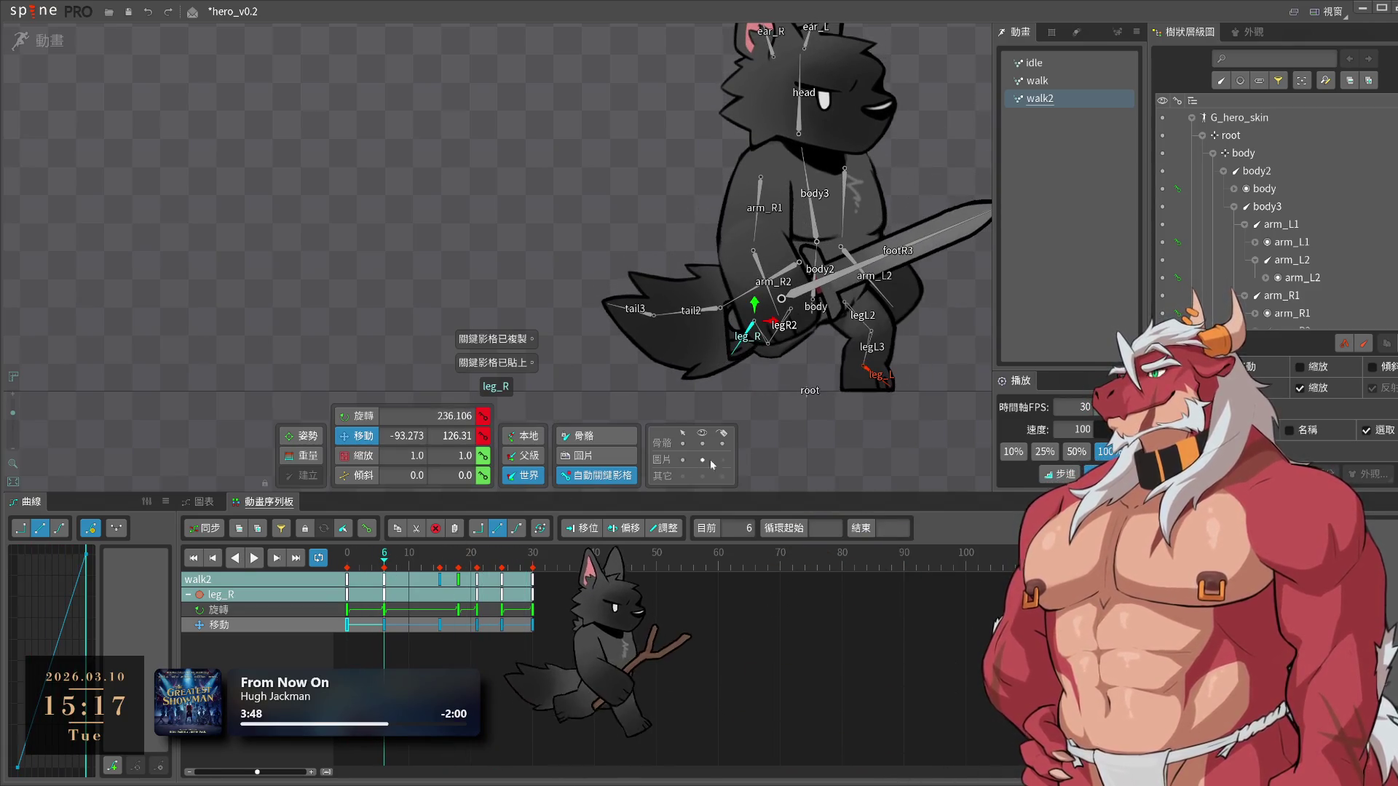
pyautogui.moveTo(826, 445)
pyautogui.mouseDown()
pyautogui.moveTo(740, 459)
pyautogui.moveTo(784, 444)
pyautogui.mouseUp()
pyautogui.press('c')
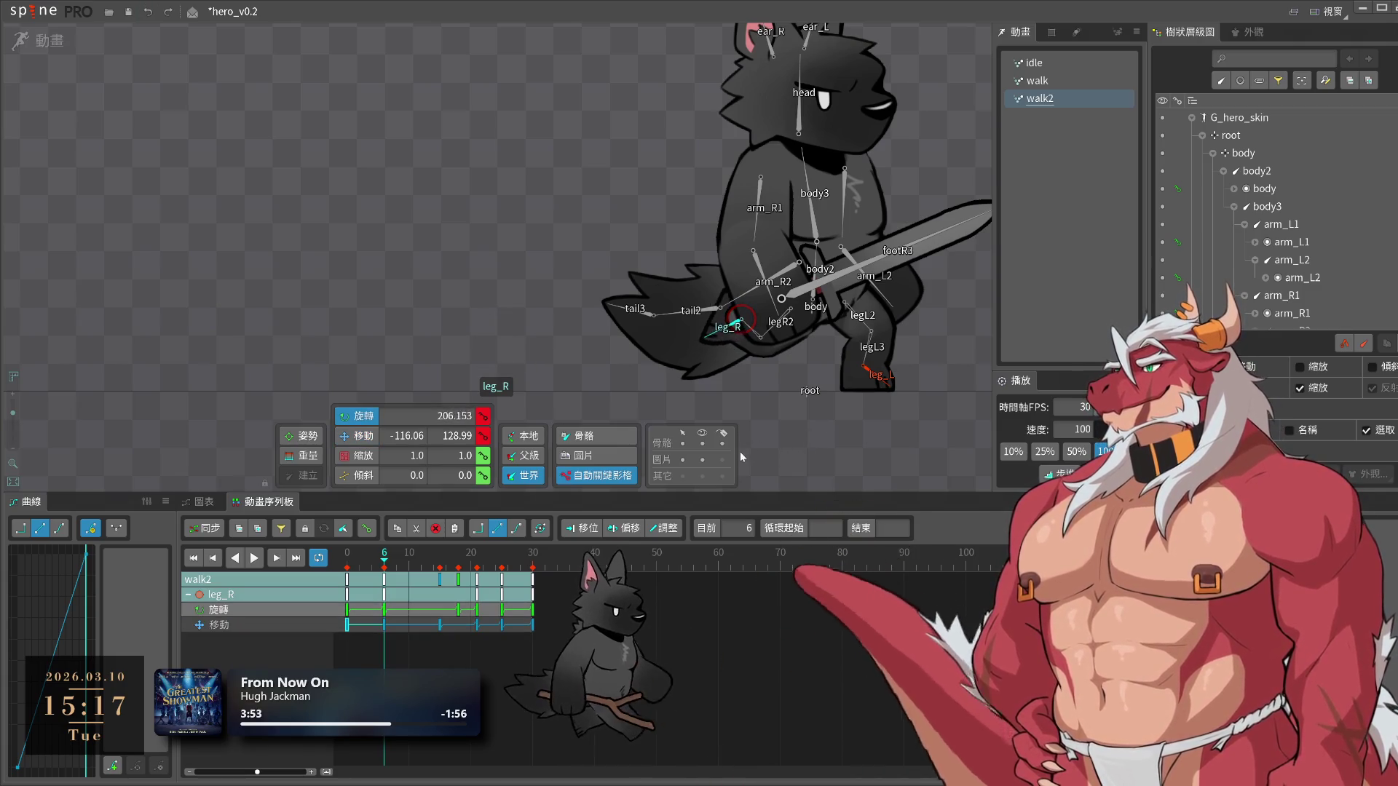
# Play walk2 through frames 25–30 to check the new right-leg stride
pyautogui.press('space')
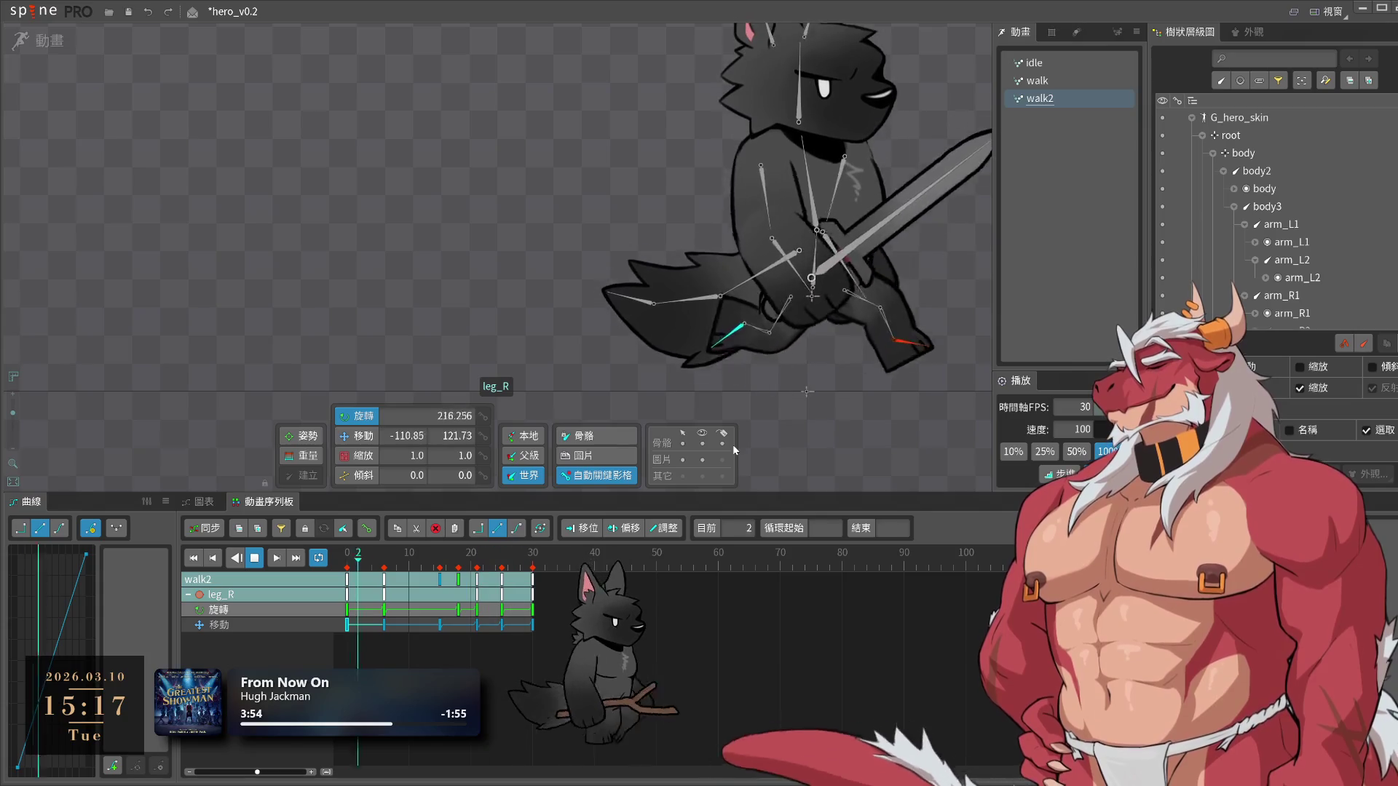
pyautogui.click(525, 567)
pyautogui.moveTo(525, 571)
pyautogui.mouseDown()
pyautogui.moveTo(510, 572)
pyautogui.moveTo(546, 575)
pyautogui.moveTo(532, 578)
pyautogui.mouseUp()
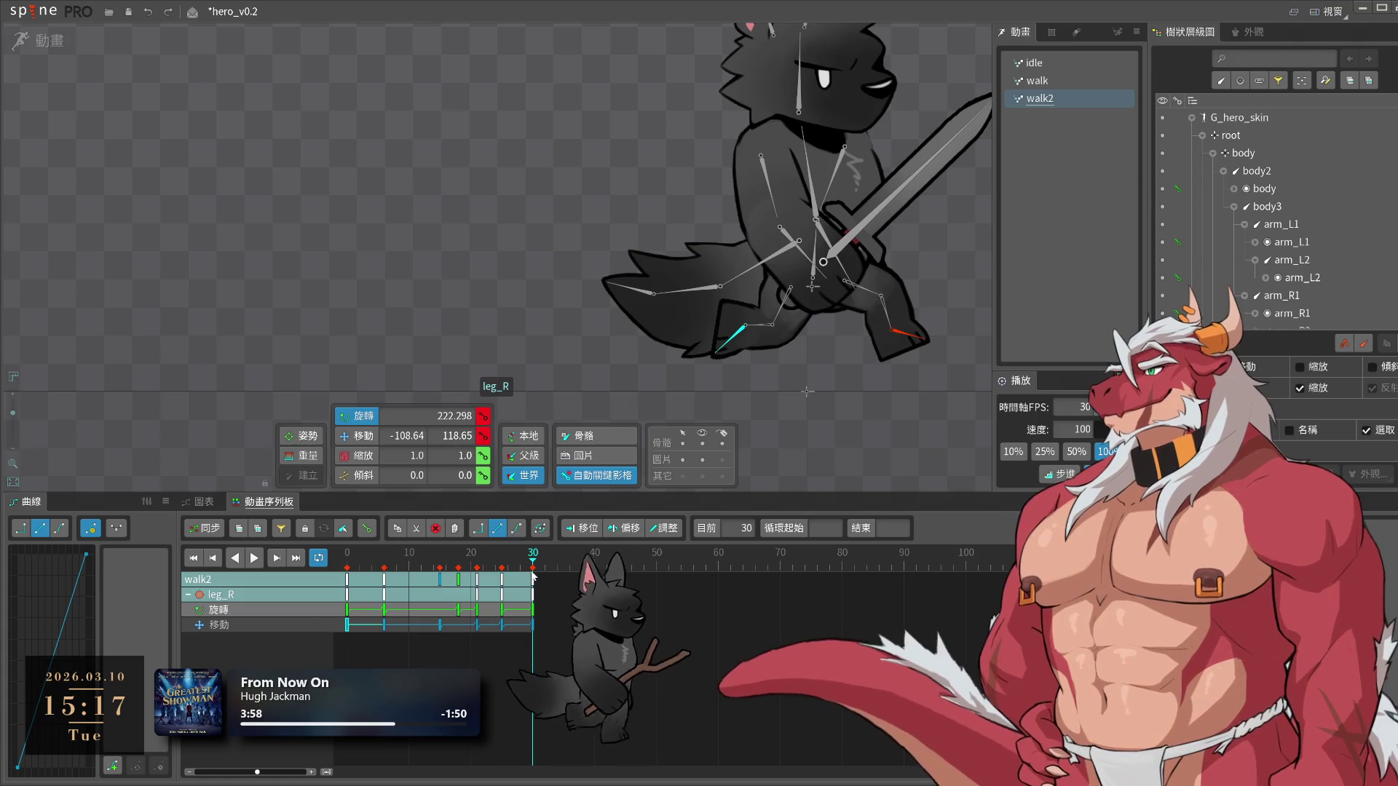
pyautogui.press('space')
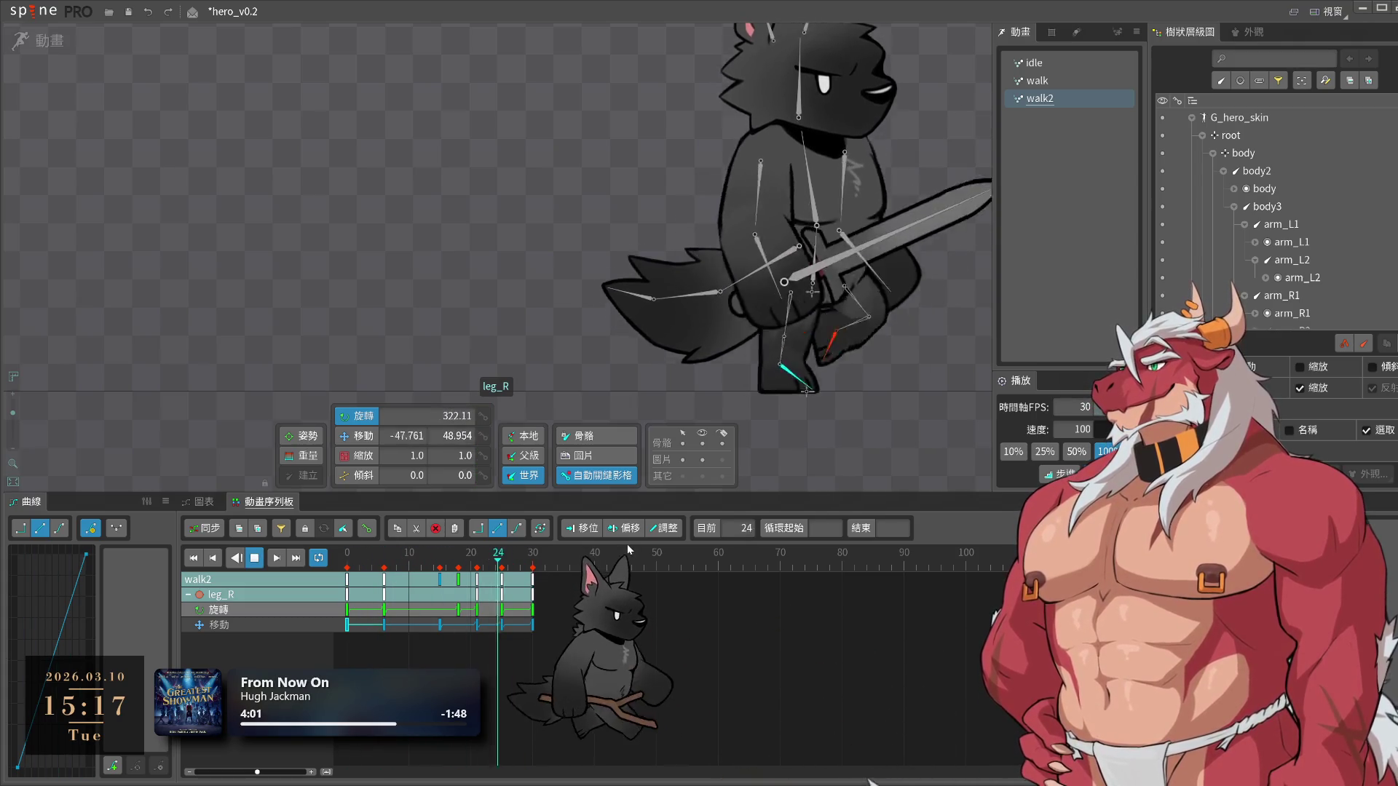
pyautogui.click(501, 570)
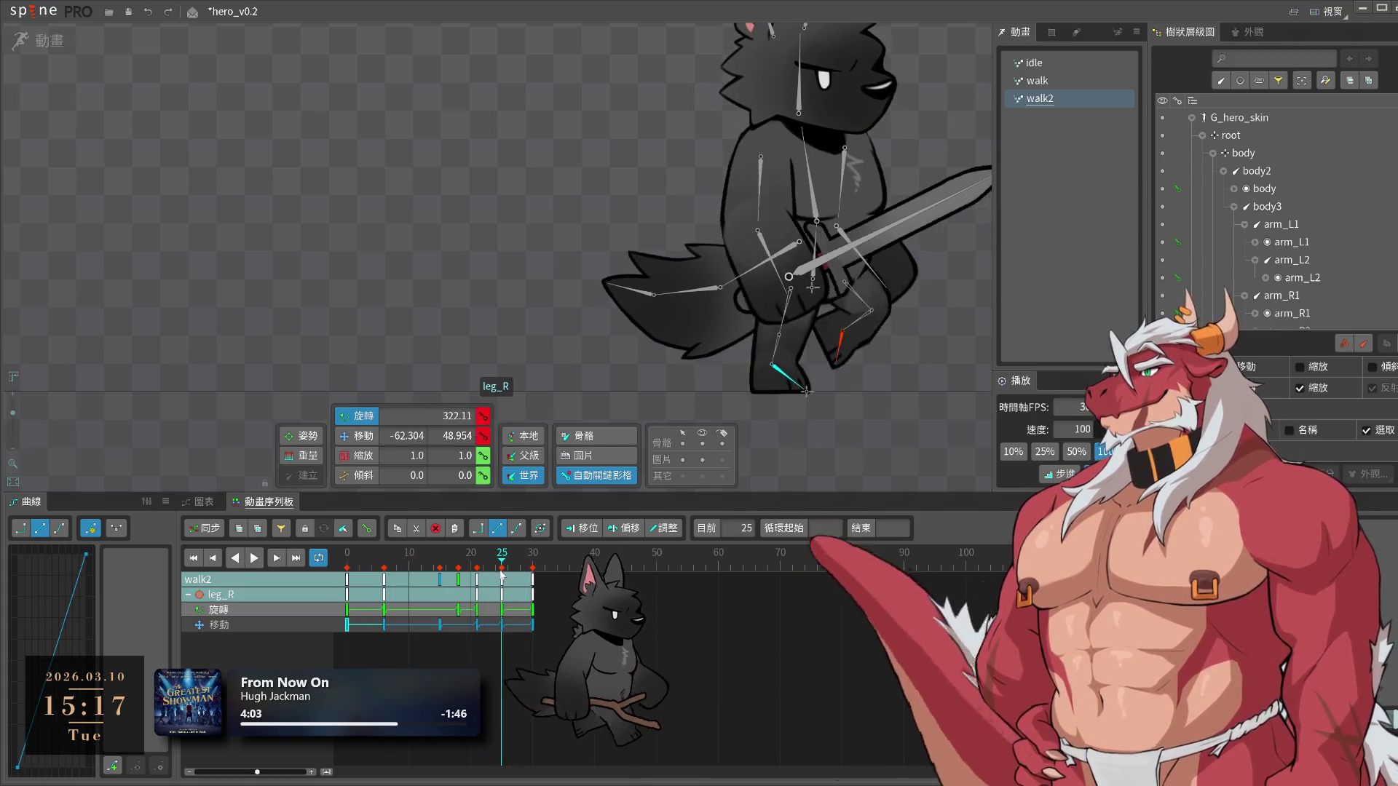
pyautogui.press('space')
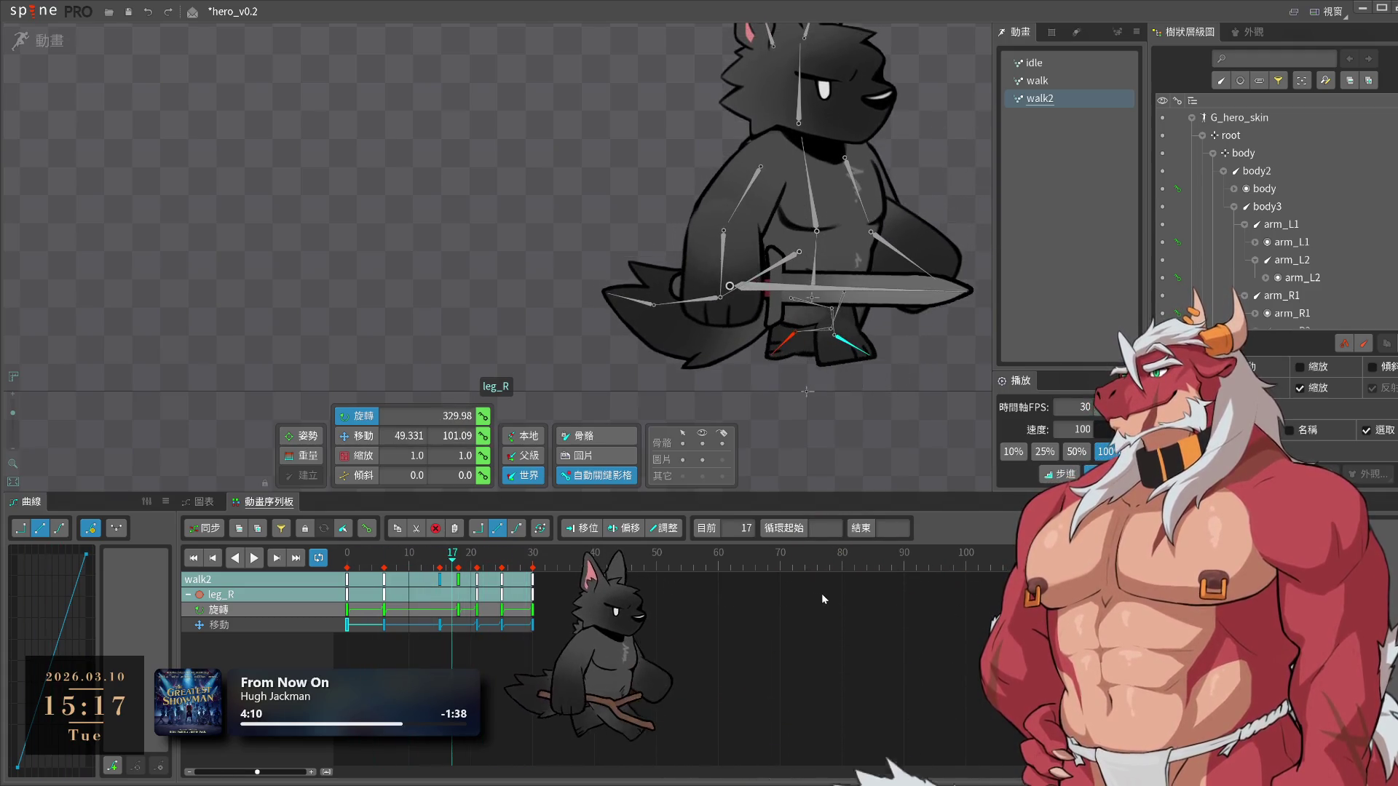
pyautogui.click(785, 340)
# Nudge leg_L's position at frame 20 and scrub the later frames to check it
pyautogui.moveTo(459, 576)
pyautogui.mouseDown()
pyautogui.moveTo(510, 576)
pyautogui.moveTo(408, 575)
pyautogui.moveTo(471, 580)
pyautogui.mouseUp()
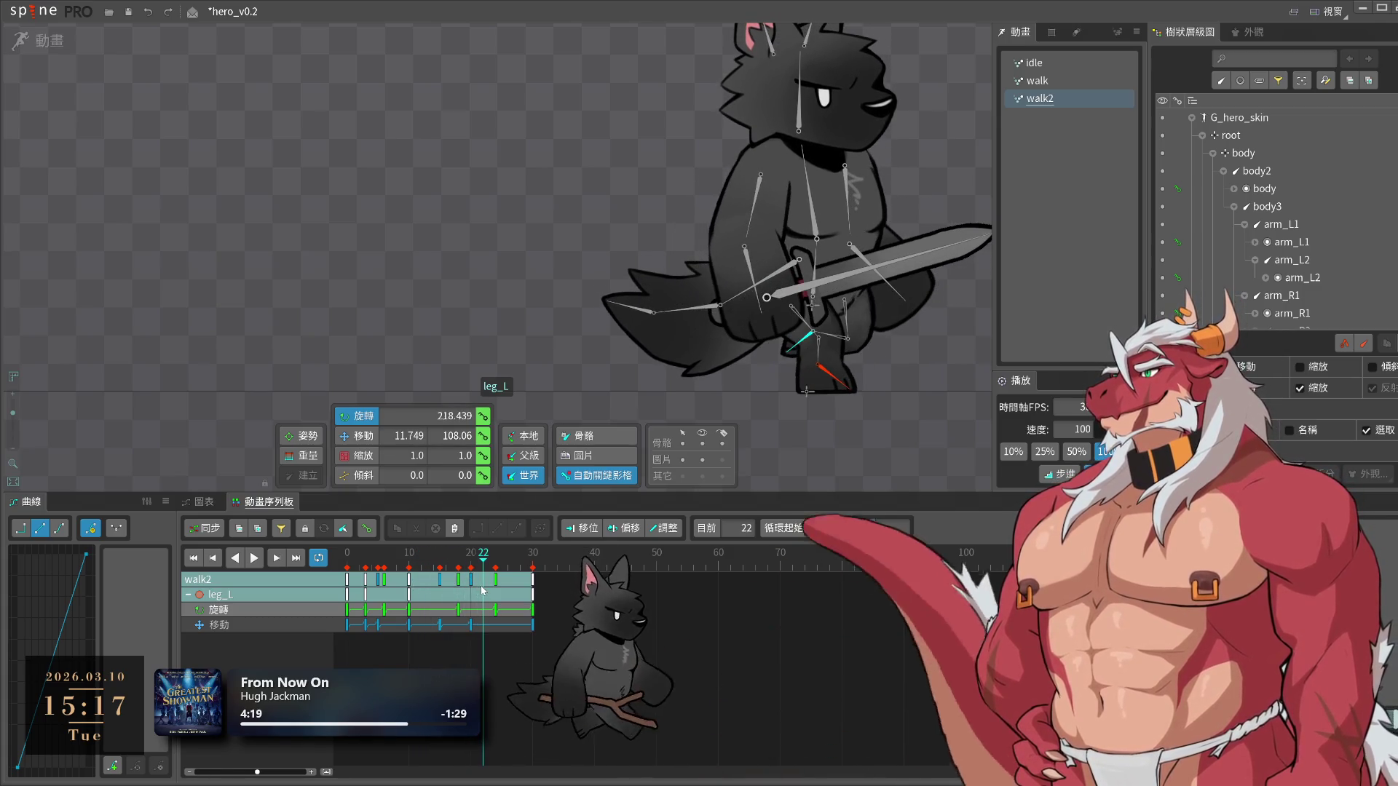
pyautogui.press('v')
pyautogui.moveTo(805, 331); pyautogui.dragTo(805, 338)
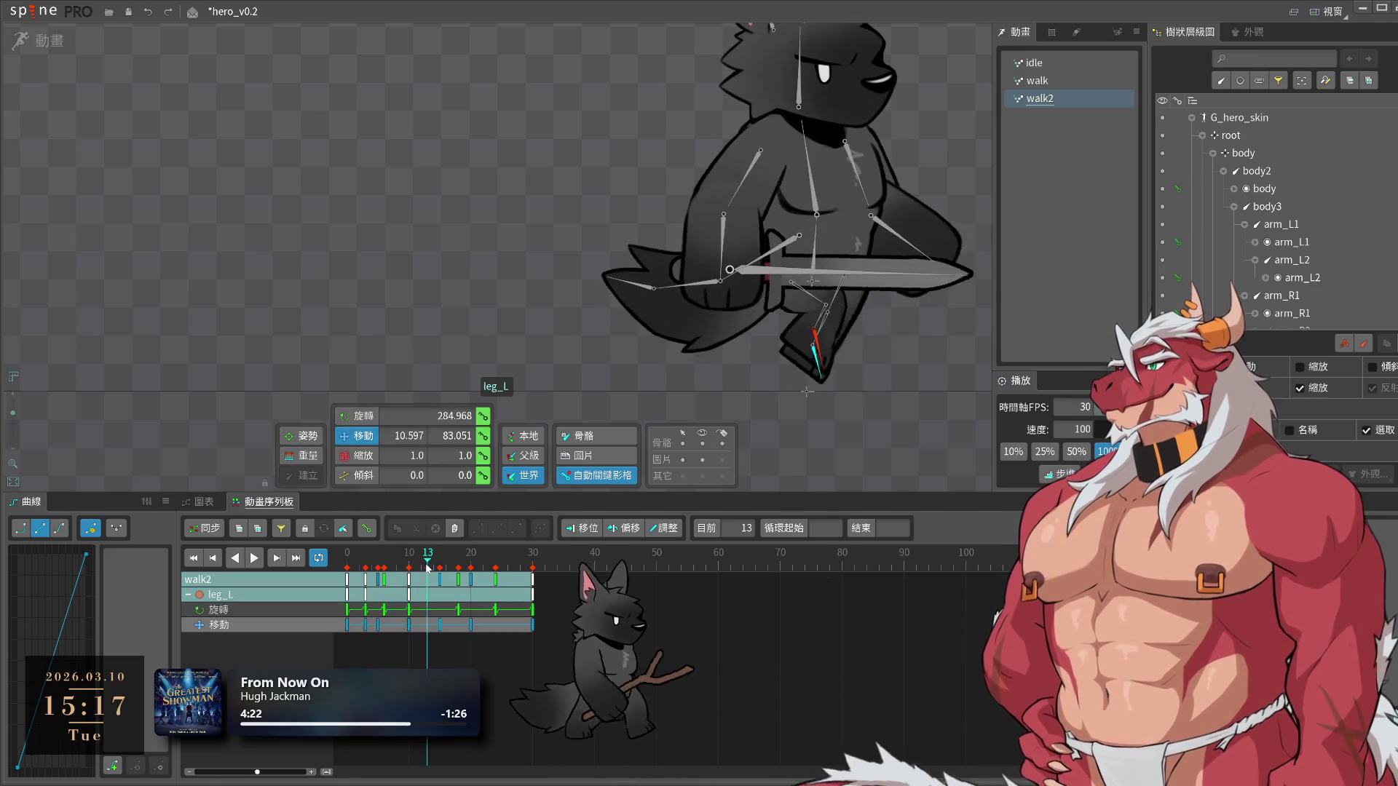
pyautogui.moveTo(474, 585)
pyautogui.mouseDown()
pyautogui.moveTo(514, 595)
pyautogui.moveTo(429, 596)
pyautogui.mouseUp()
# Play walk2 and inspect the left leg's pose around frames 9, 3 and 2
pyautogui.press('space')
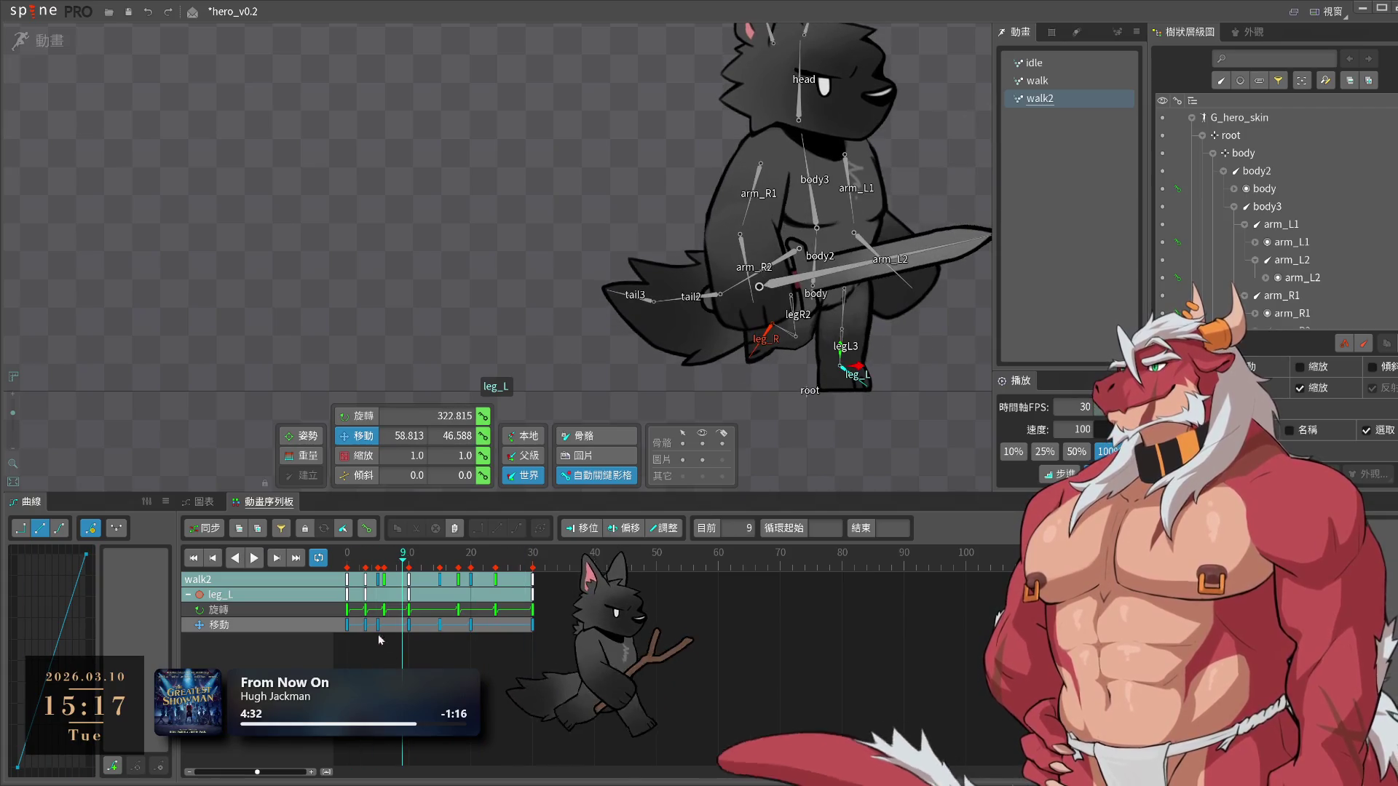
pyautogui.click(405, 591)
pyautogui.moveTo(404, 591)
pyautogui.mouseDown()
pyautogui.moveTo(394, 597)
pyautogui.moveTo(411, 595)
pyautogui.mouseUp()
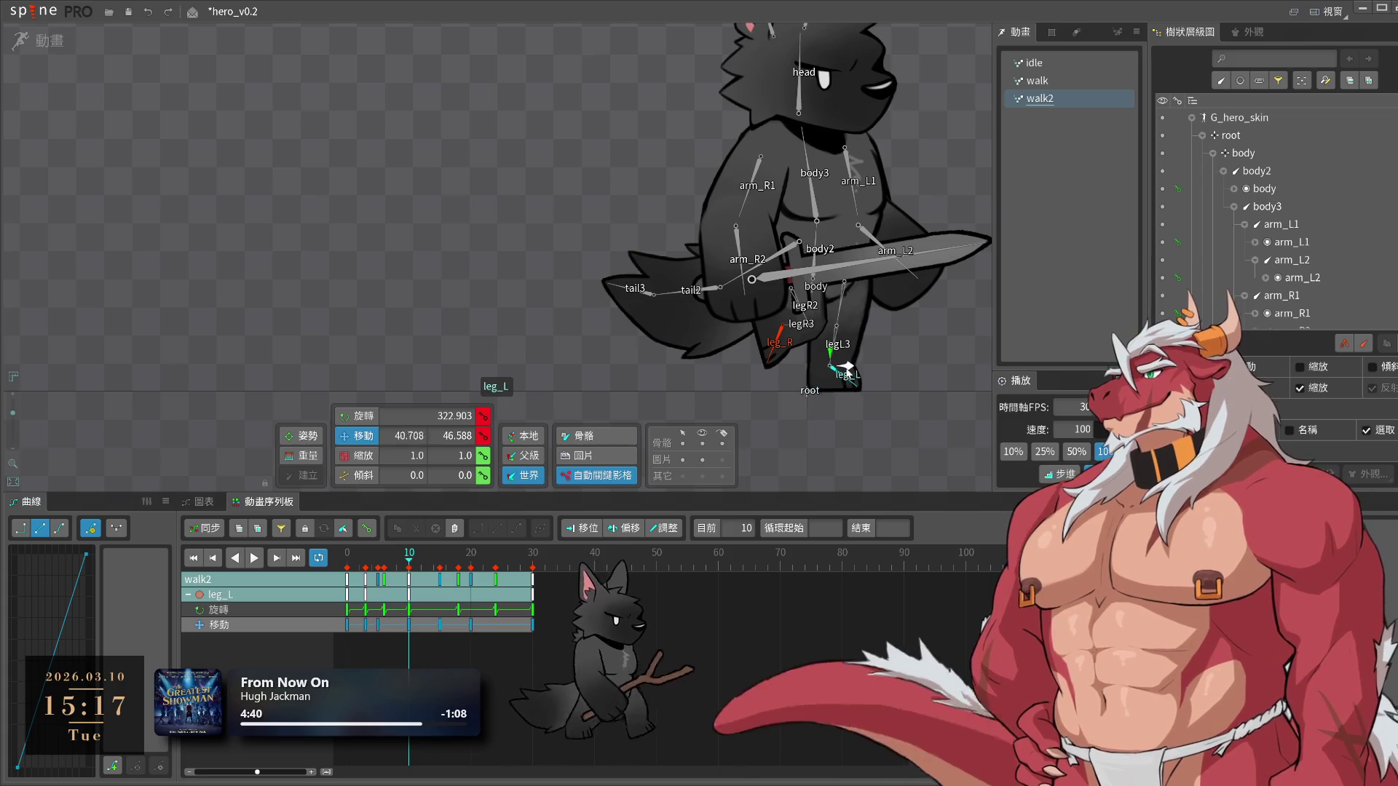
pyautogui.press('space')
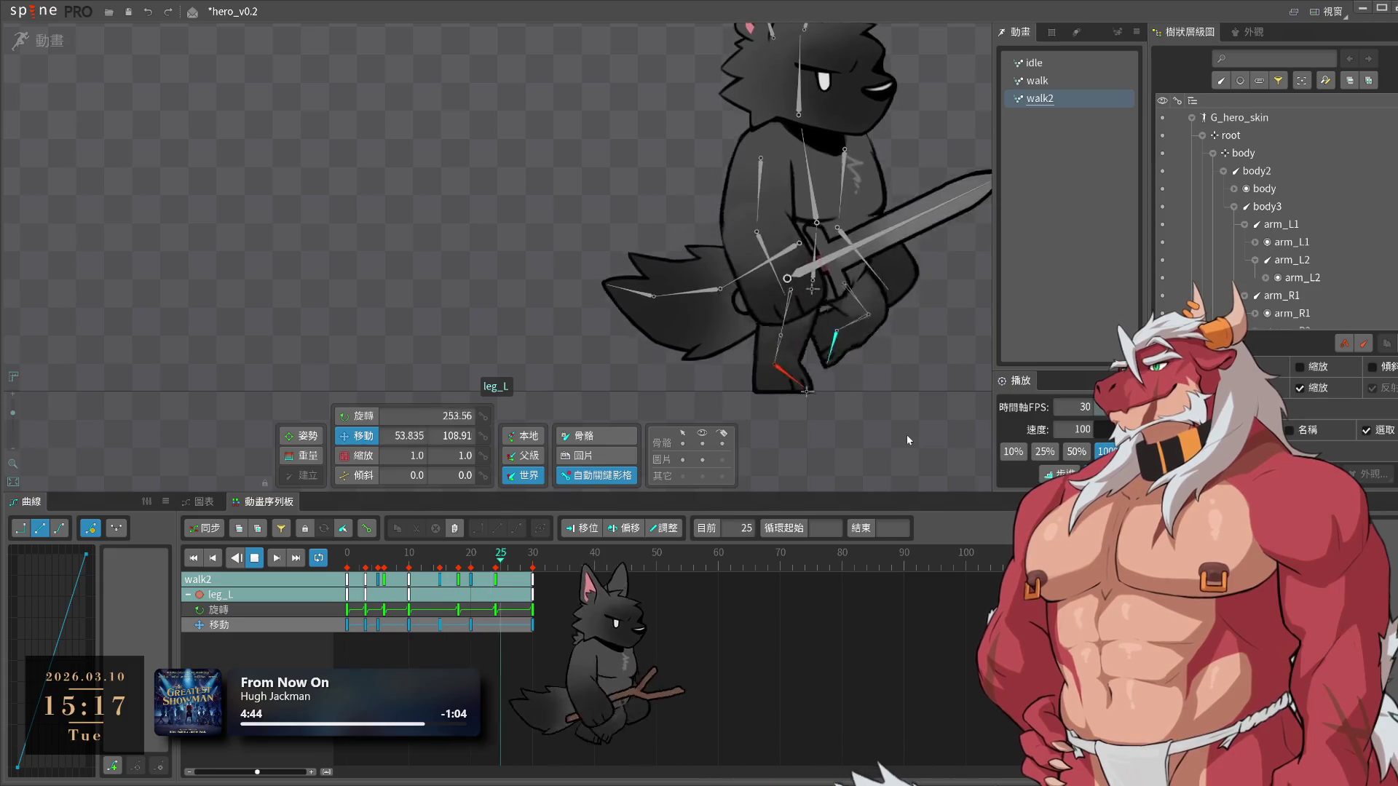
pyautogui.click(366, 563)
pyautogui.moveTo(366, 564); pyautogui.dragTo(367, 573)
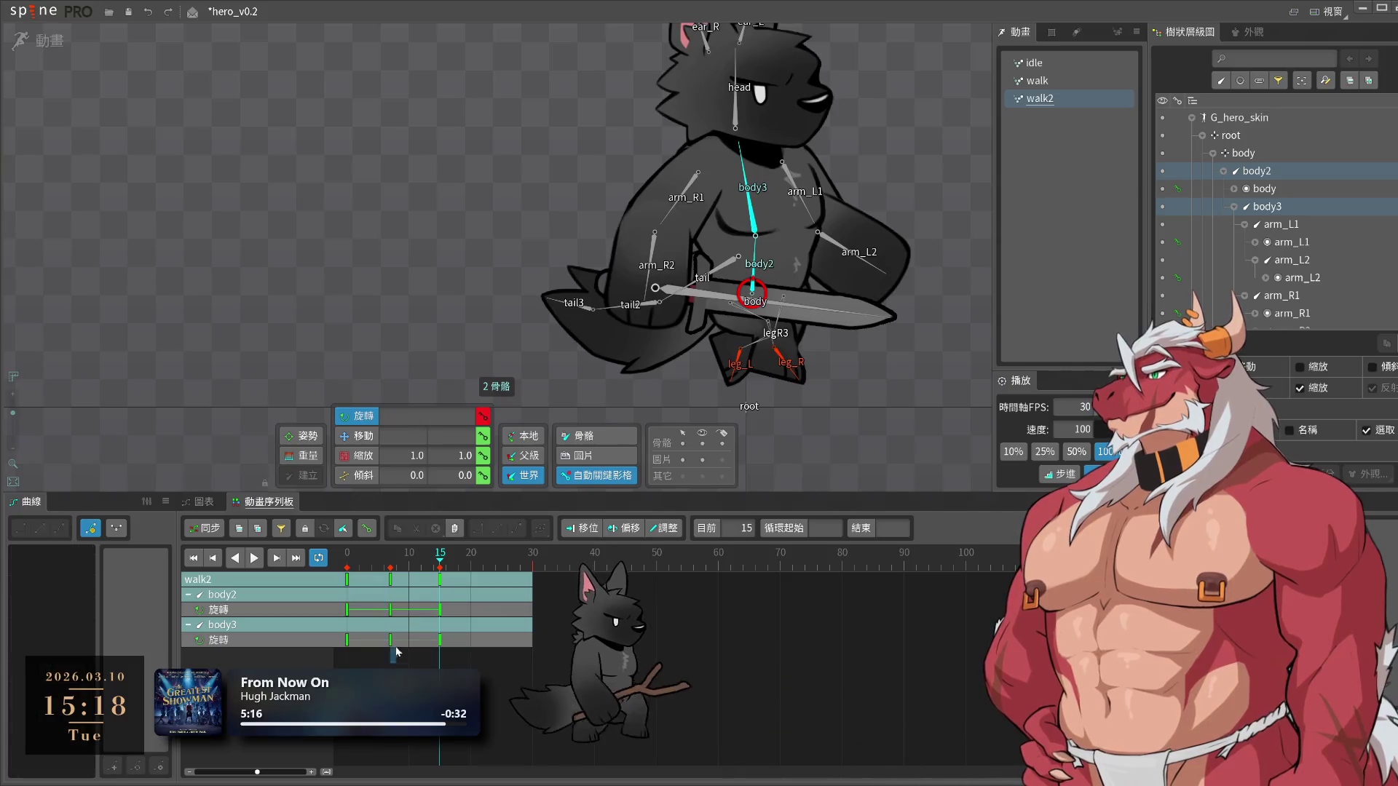
# Copy the body2 and body3 frame-15 rotation keys to frame 23, then undo the paste
pyautogui.moveTo(490, 657); pyautogui.dragTo(430, 588)
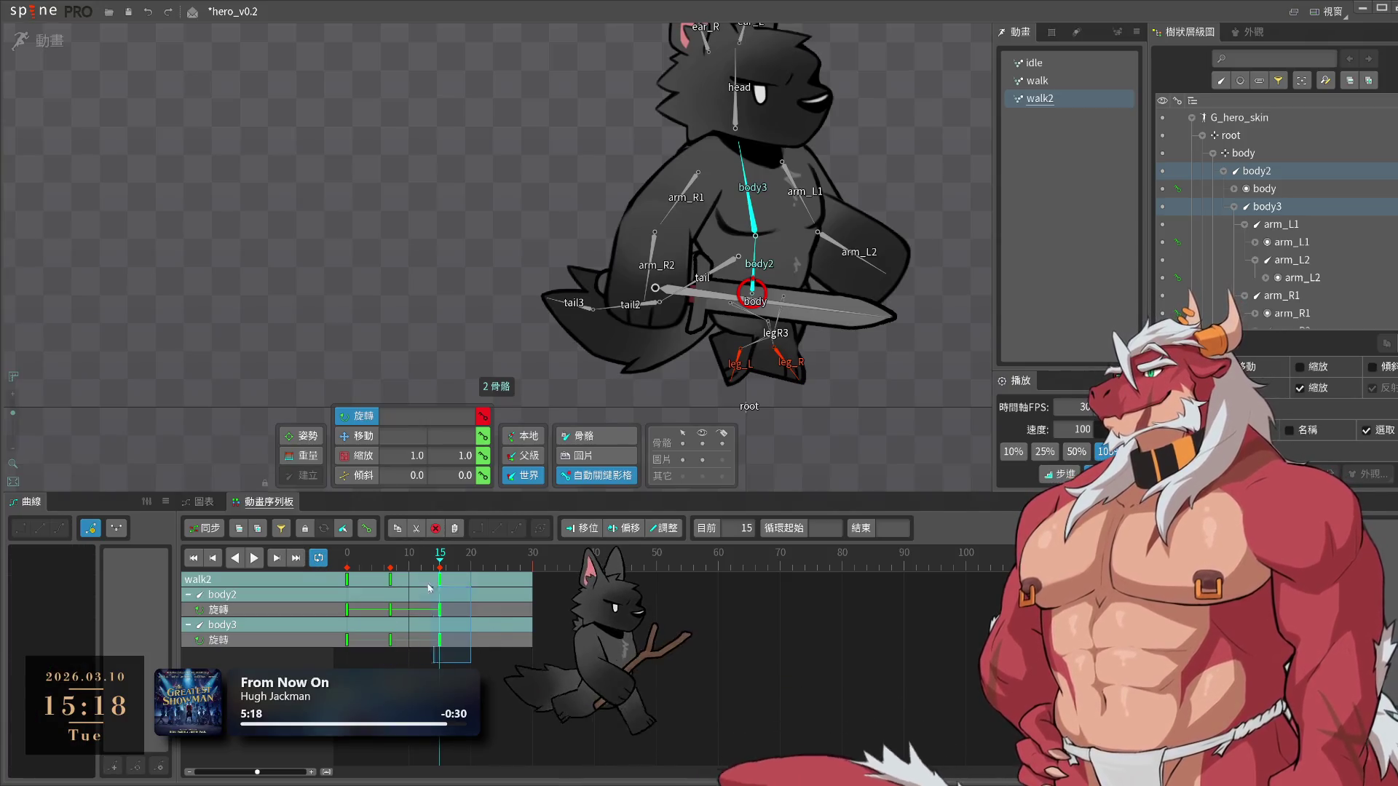
pyautogui.hotkey('ctrl', 'c')
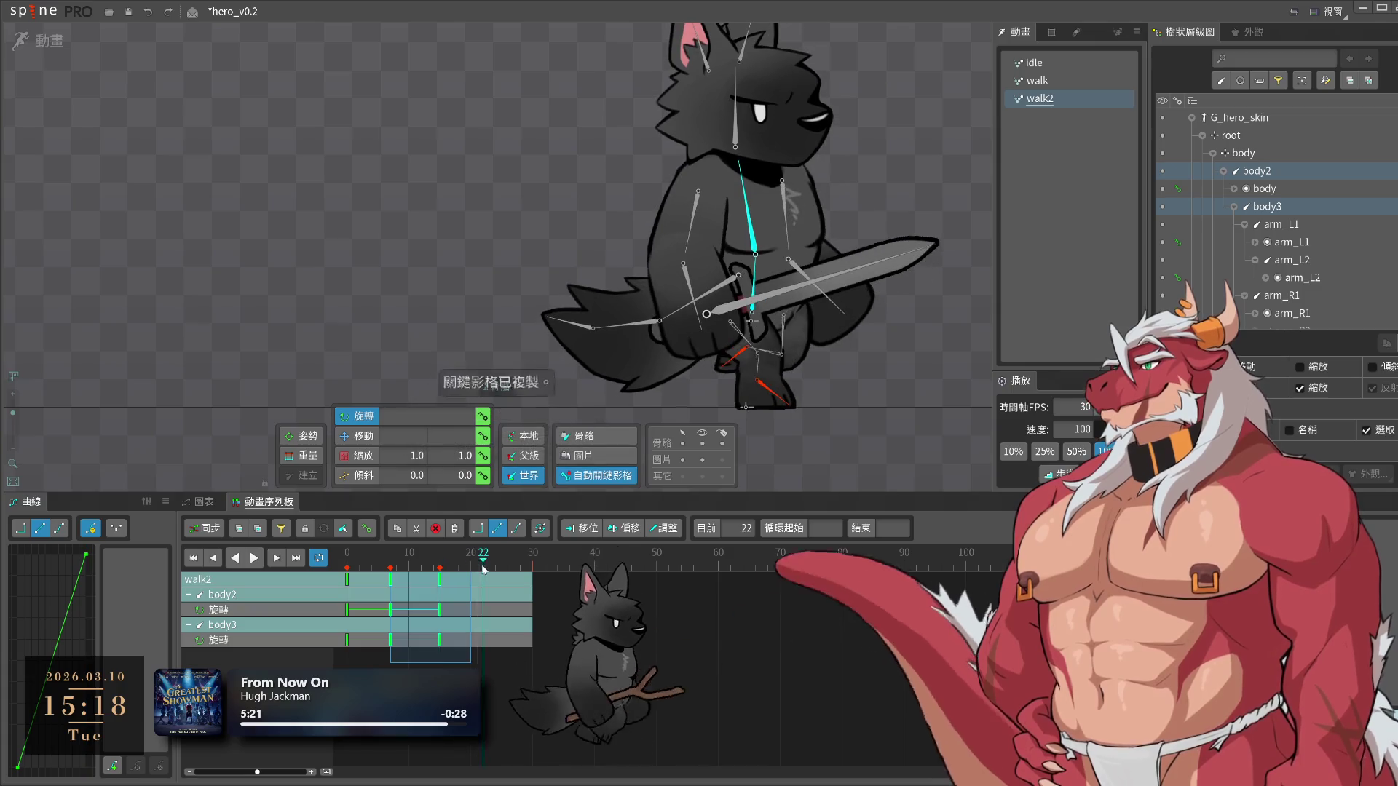
pyautogui.click(489, 569)
pyautogui.hotkey('ctrl', 'v')
pyautogui.hotkey('ctrl', 'z')
pyautogui.click(486, 569)
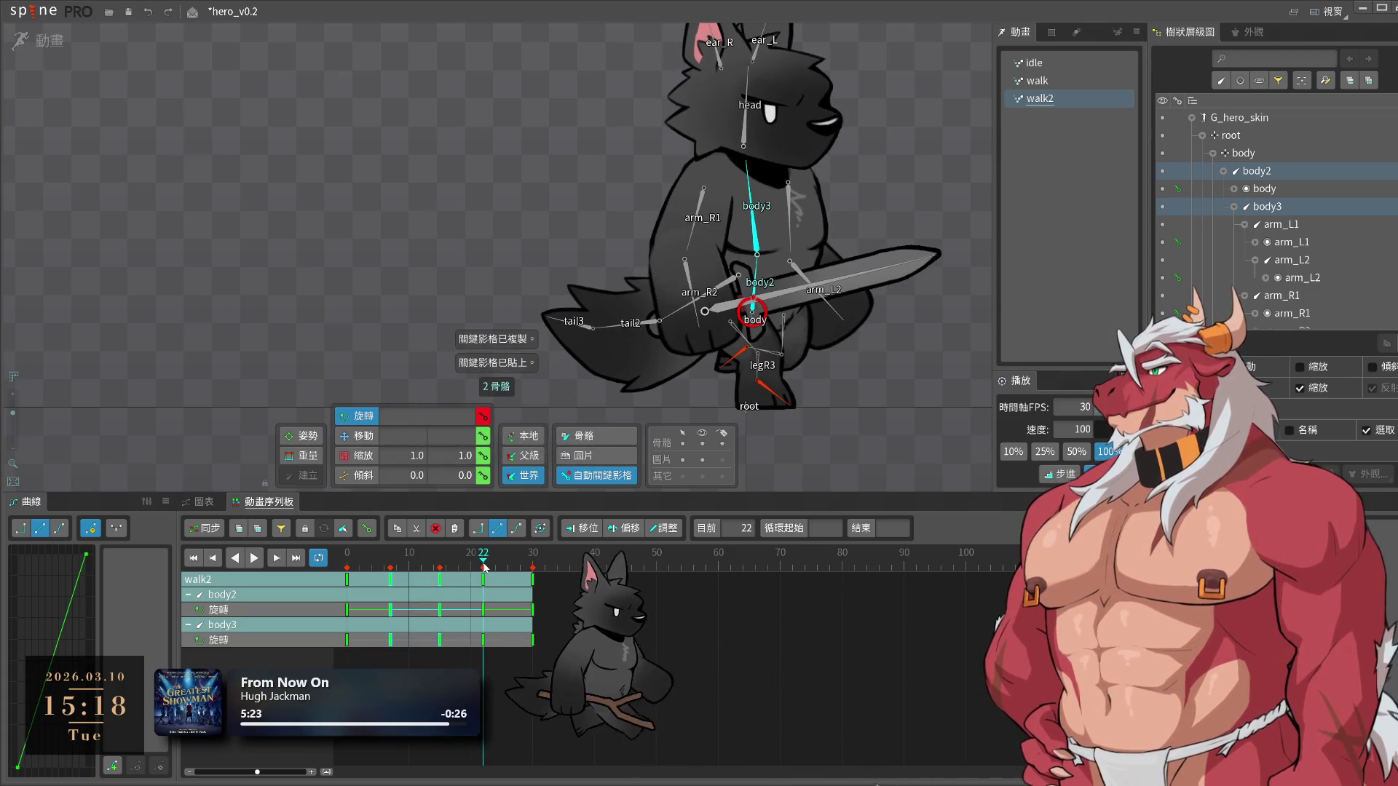
# Delete the later torso rotation keys and play walk2 to review the torso
pyautogui.press('space')
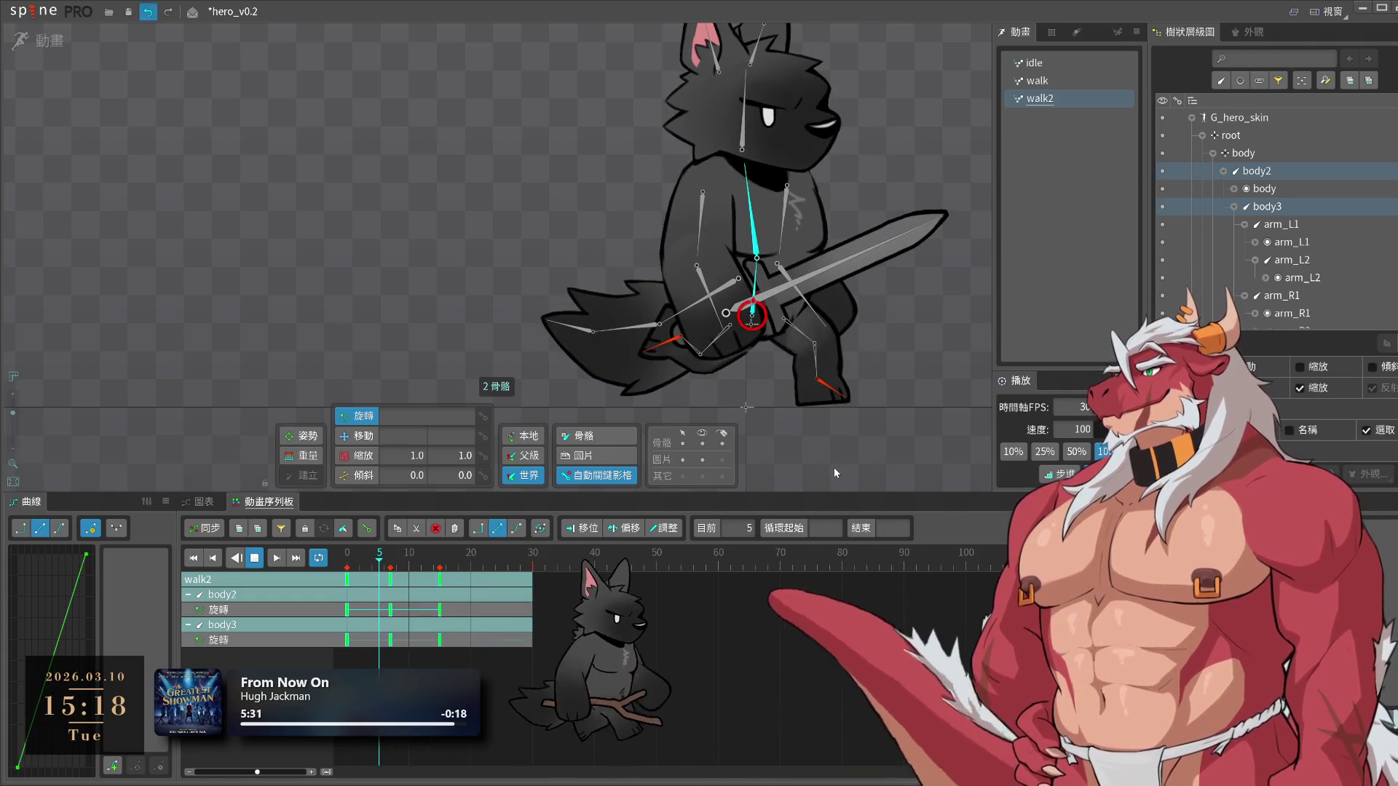
pyautogui.press('Delete')
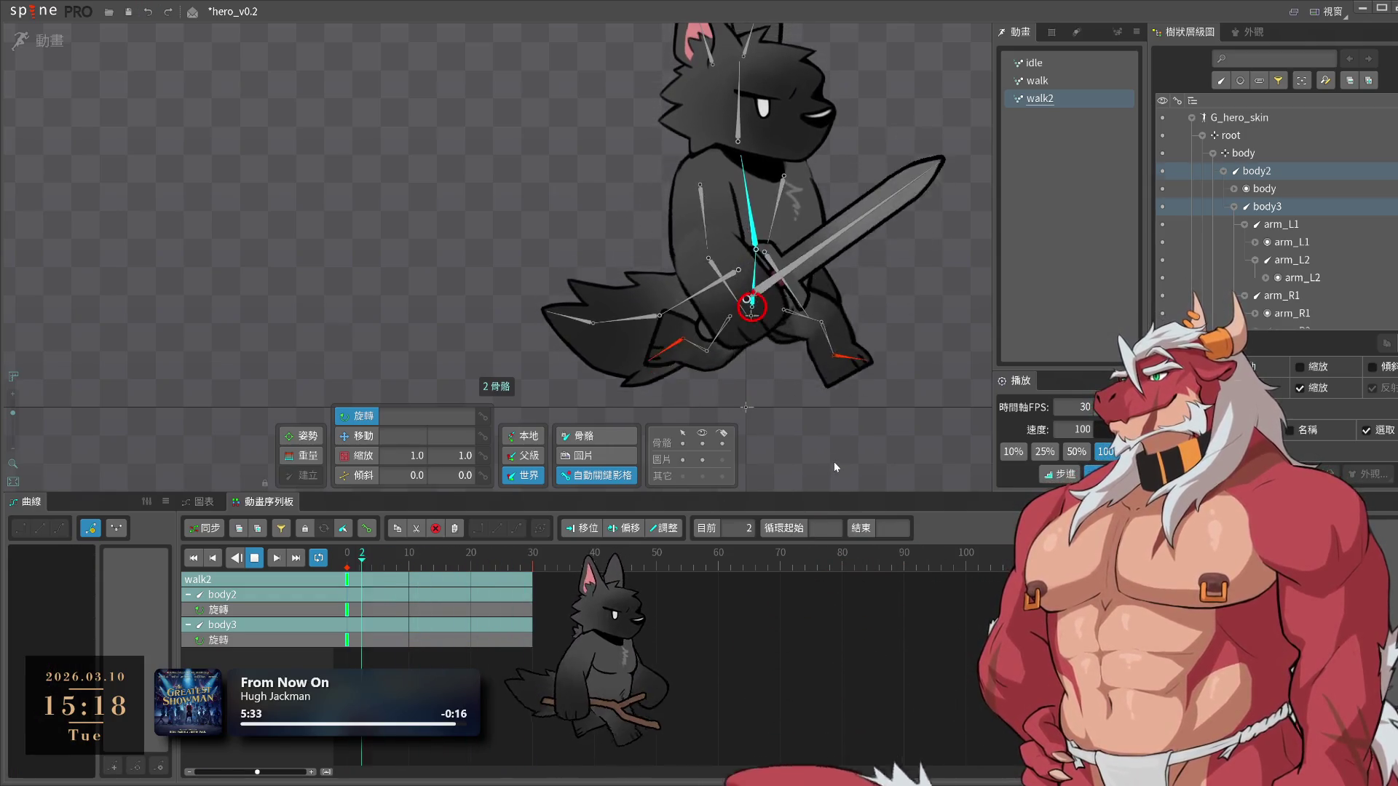
pyautogui.click(833, 461)
pyautogui.press('space')
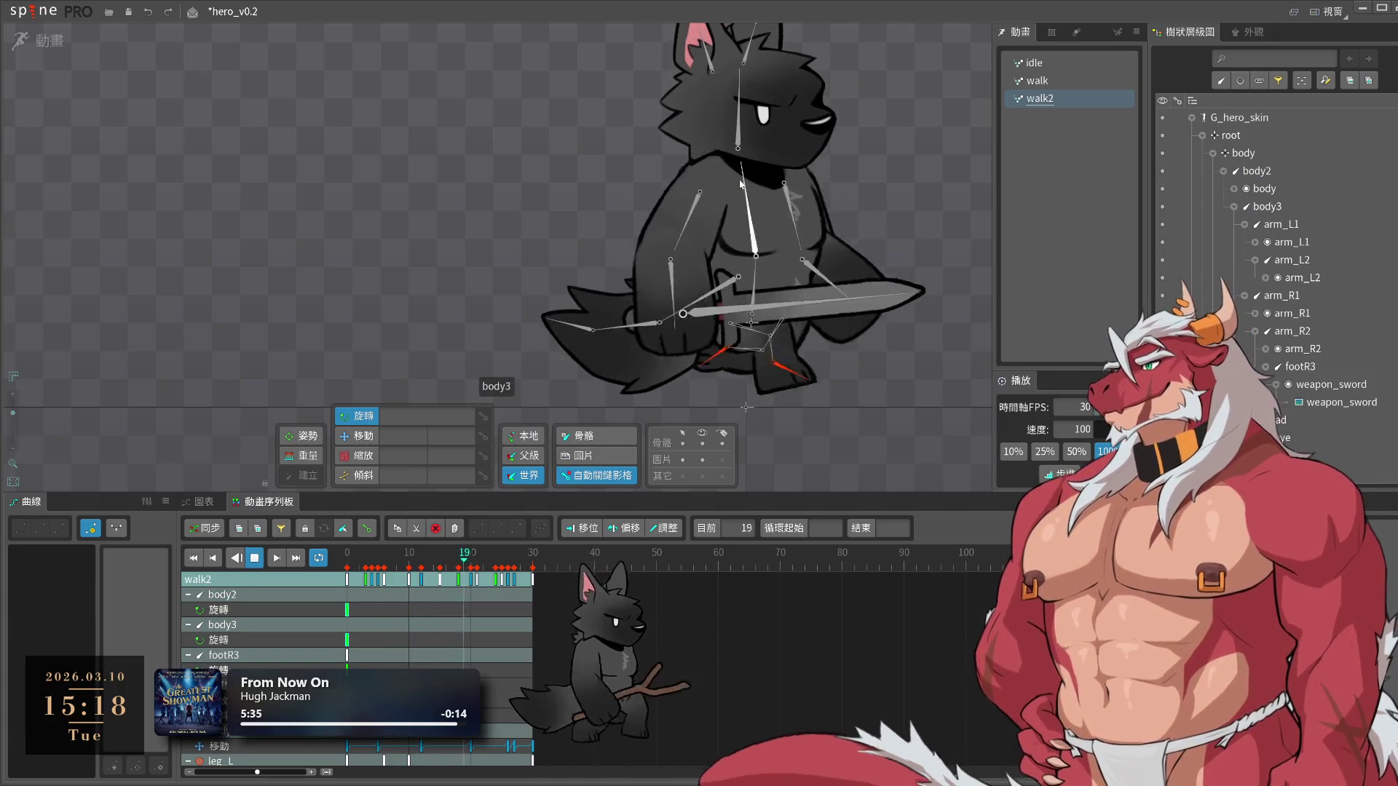
# Key body3's position at frame 0 and copy that key to frame 30
pyautogui.press('space')
pyautogui.click(750, 197)
pyautogui.click(326, 575)
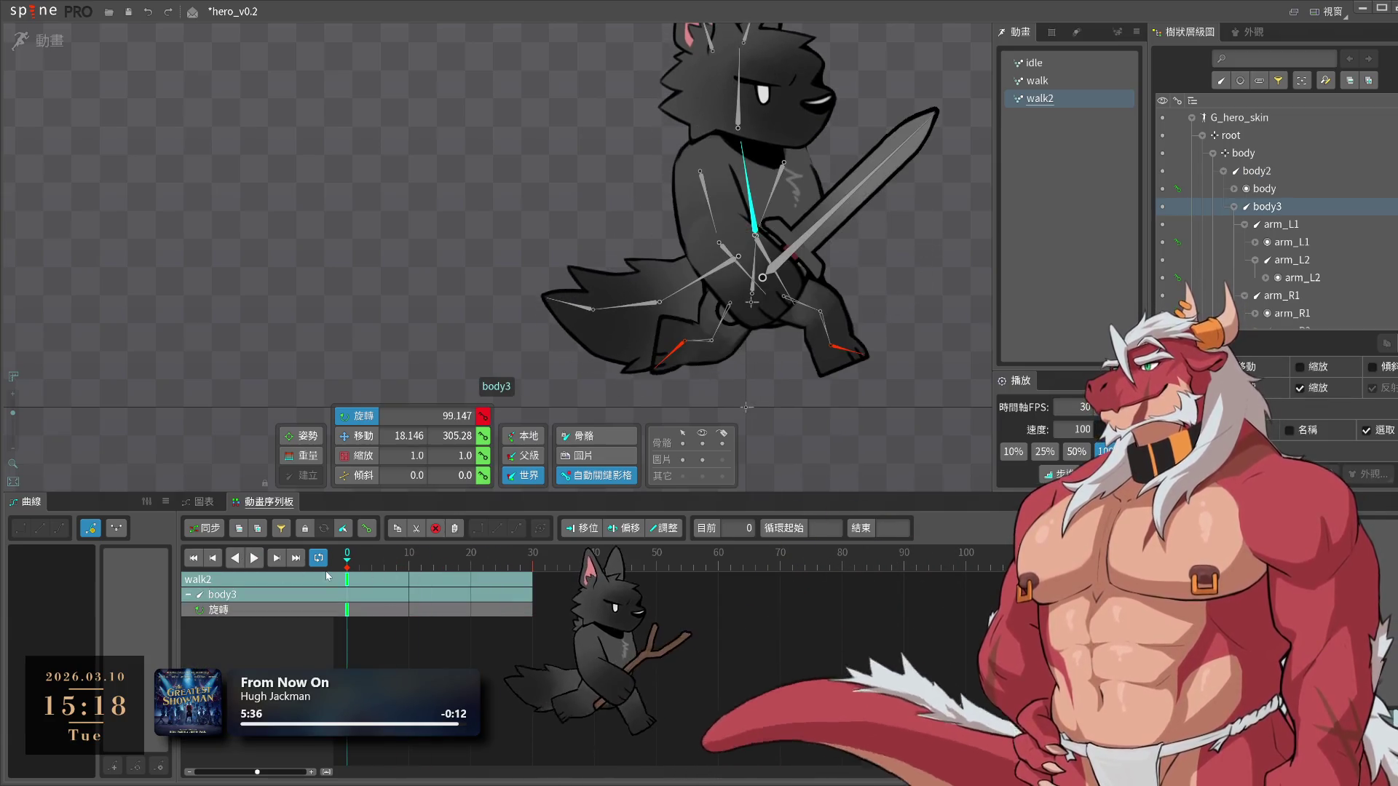
pyautogui.click(482, 435)
pyautogui.hotkey('ctrl', 'c')
pyautogui.click(533, 561)
pyautogui.hotkey('ctrl', 'v')
# Raise body3 for the frame-7 pose and lift it slightly at frame 0
pyautogui.click(384, 558)
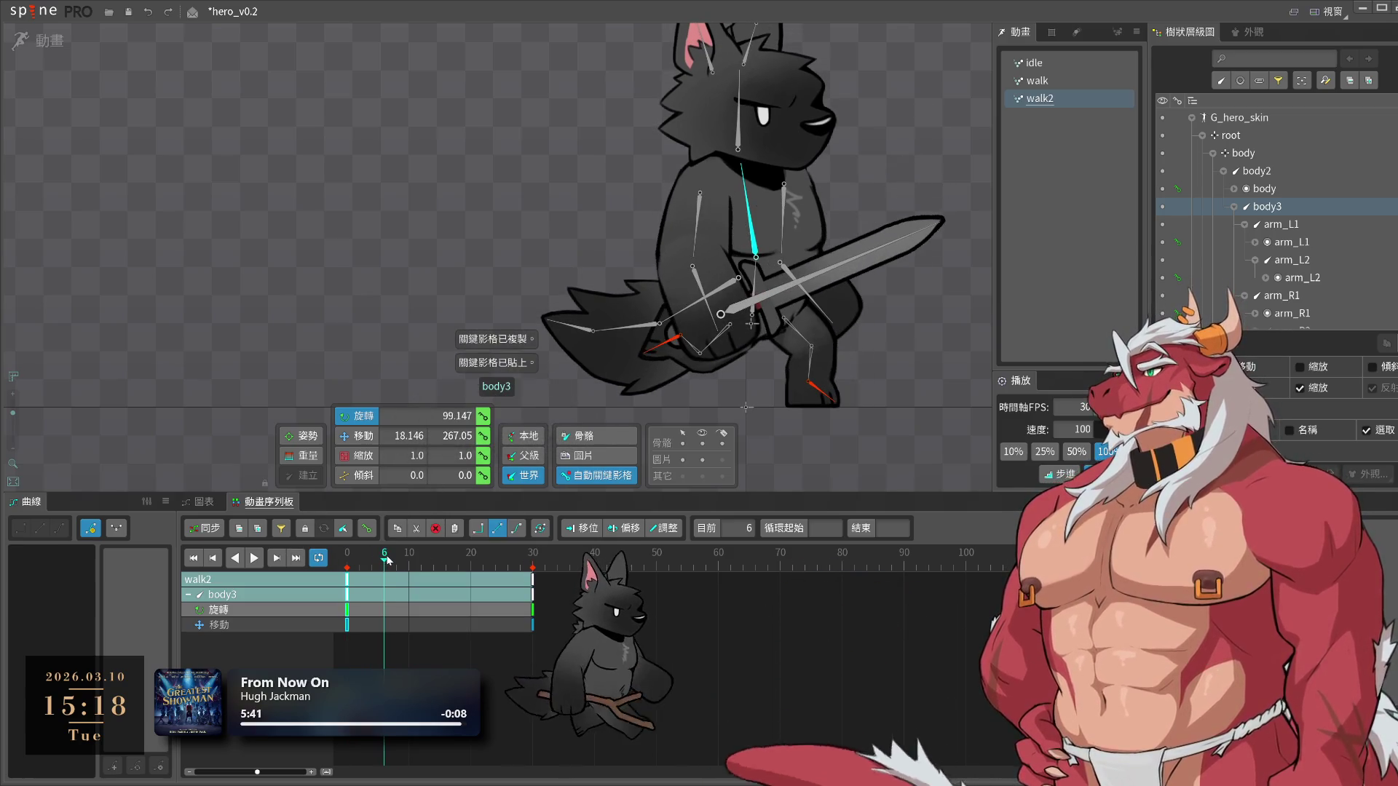
pyautogui.click(390, 558)
pyautogui.press('v')
pyautogui.moveTo(767, 275); pyautogui.dragTo(756, 247)
pyautogui.click(348, 558)
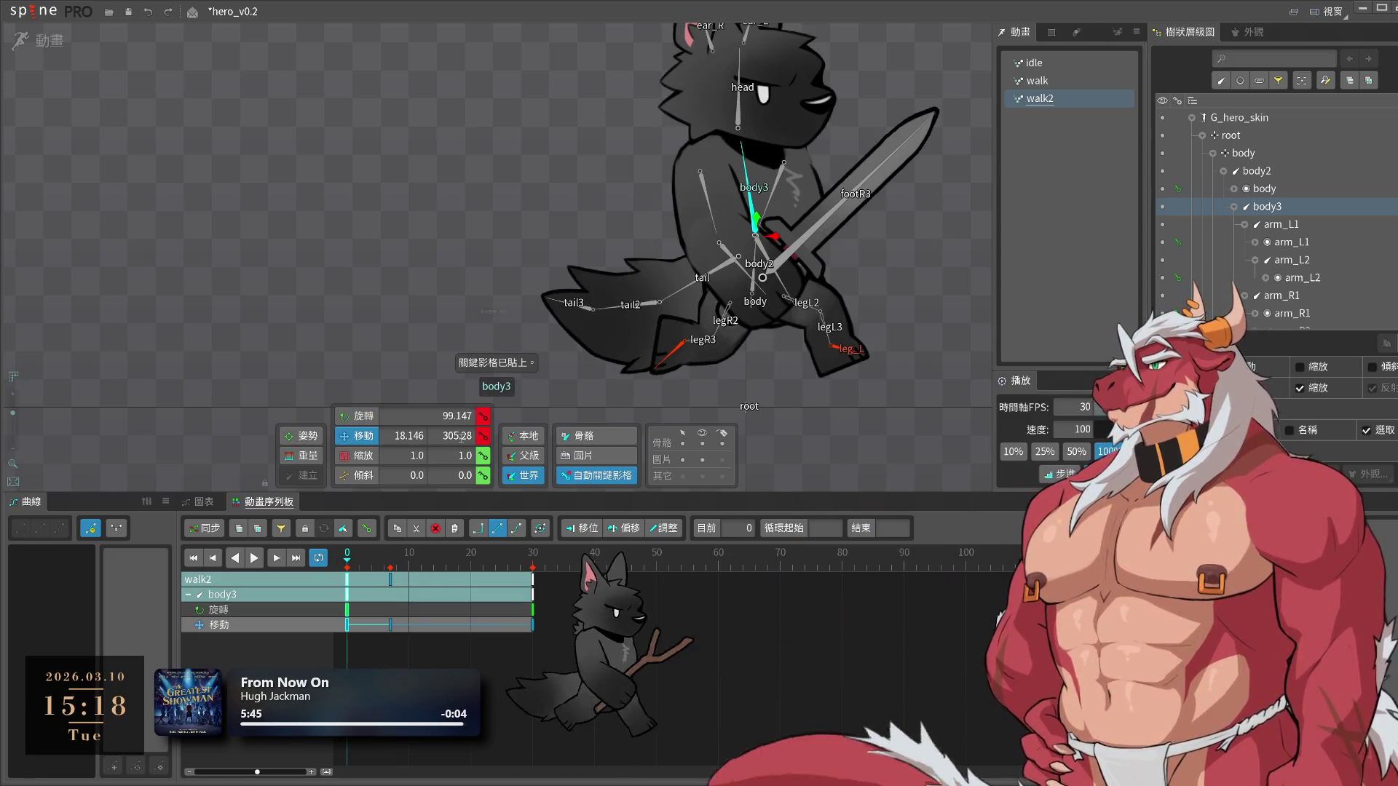
pyautogui.moveTo(757, 219); pyautogui.dragTo(757, 216)
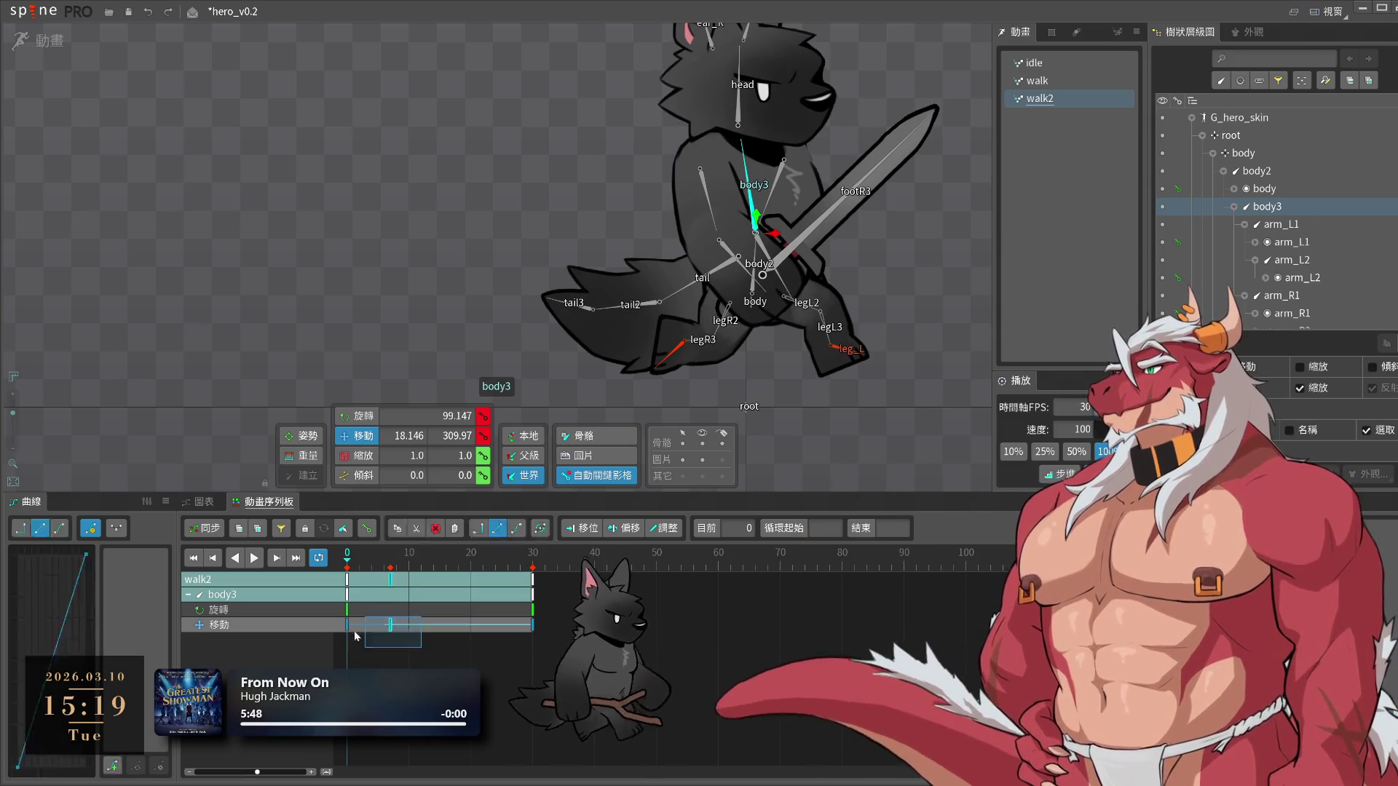
# Copy body3's position keys to frame 15, give them bezier easing and preview the bob
pyautogui.moveTo(440, 644); pyautogui.dragTo(314, 627)
pyautogui.hotkey('ctrl', 'c')
pyautogui.click(440, 557)
pyautogui.hotkey('ctrl', 'v')
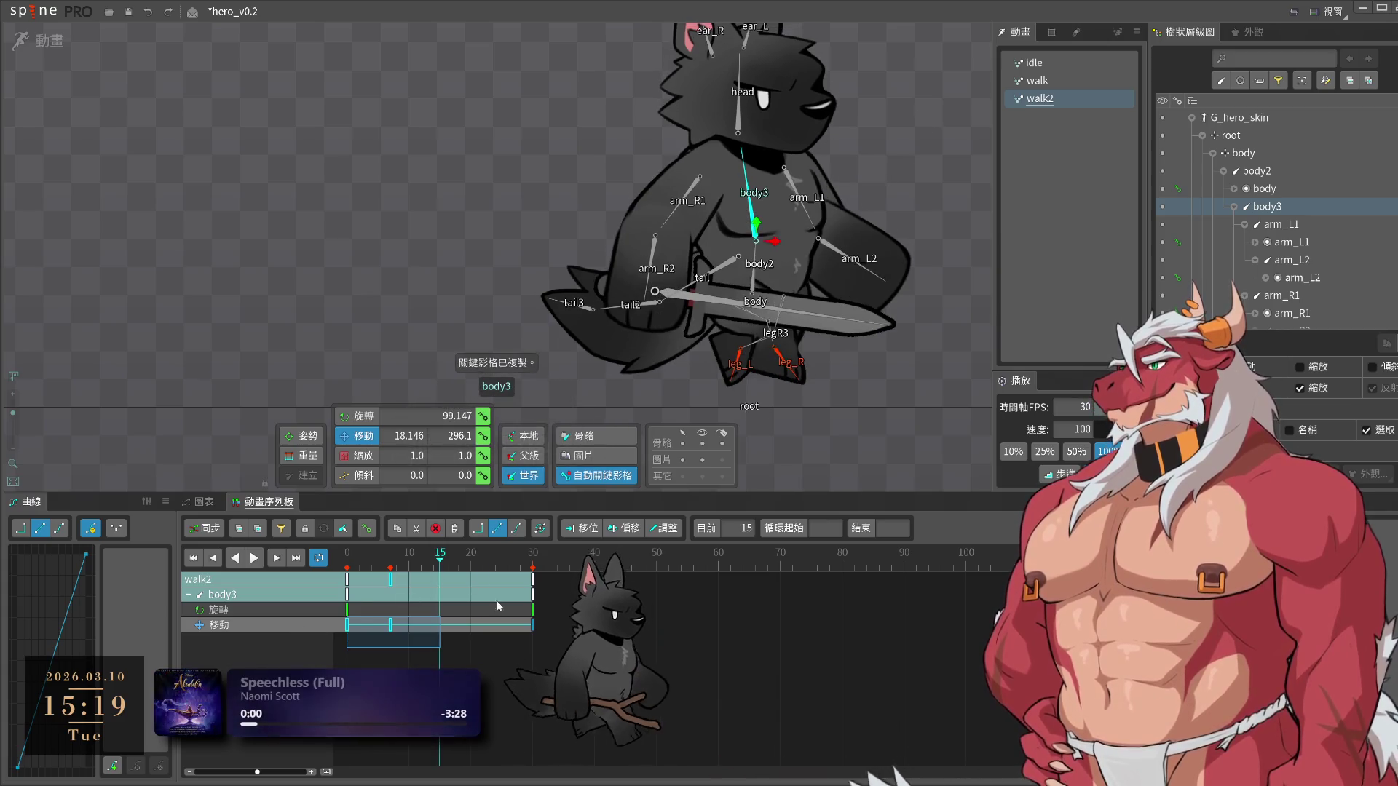
pyautogui.click(58, 530)
pyautogui.click(254, 558)
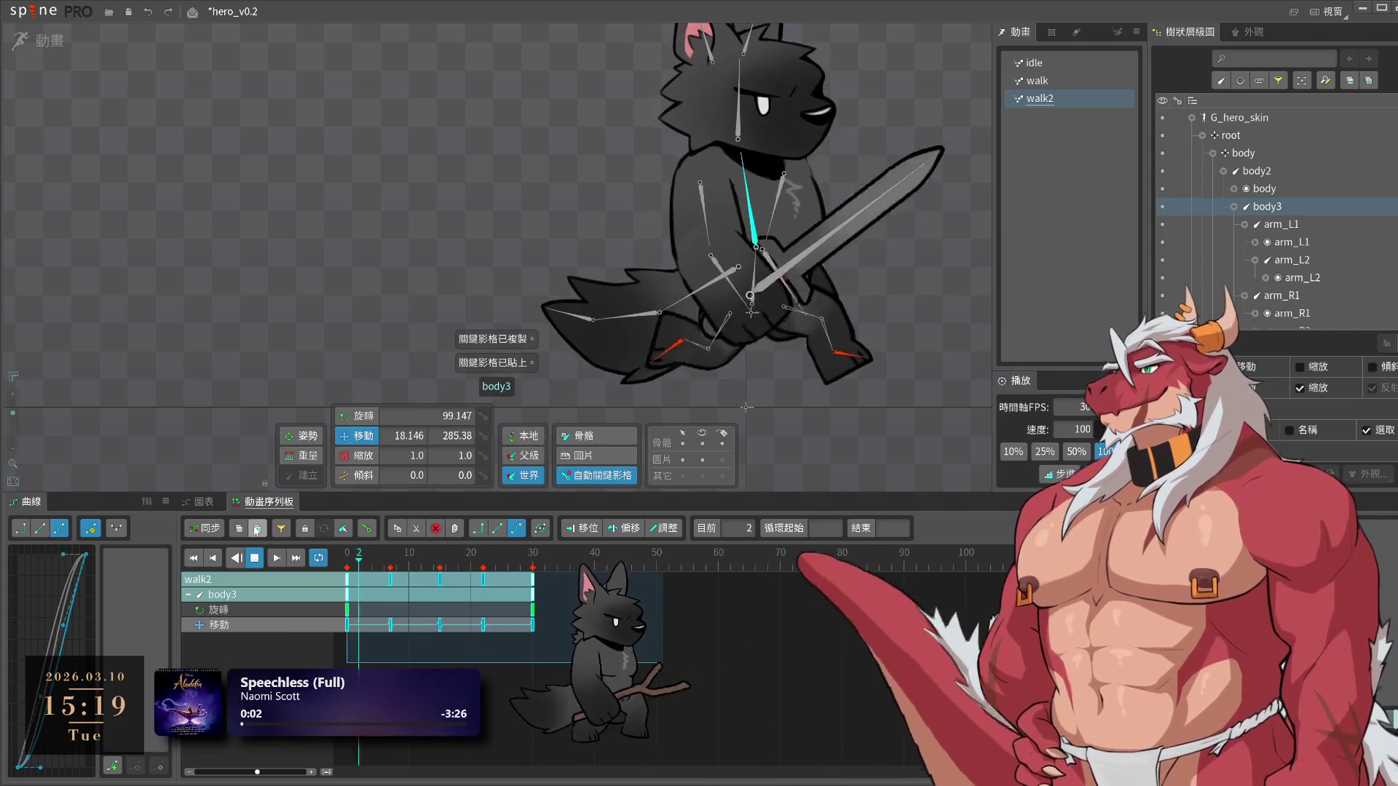
pyautogui.click(436, 635)
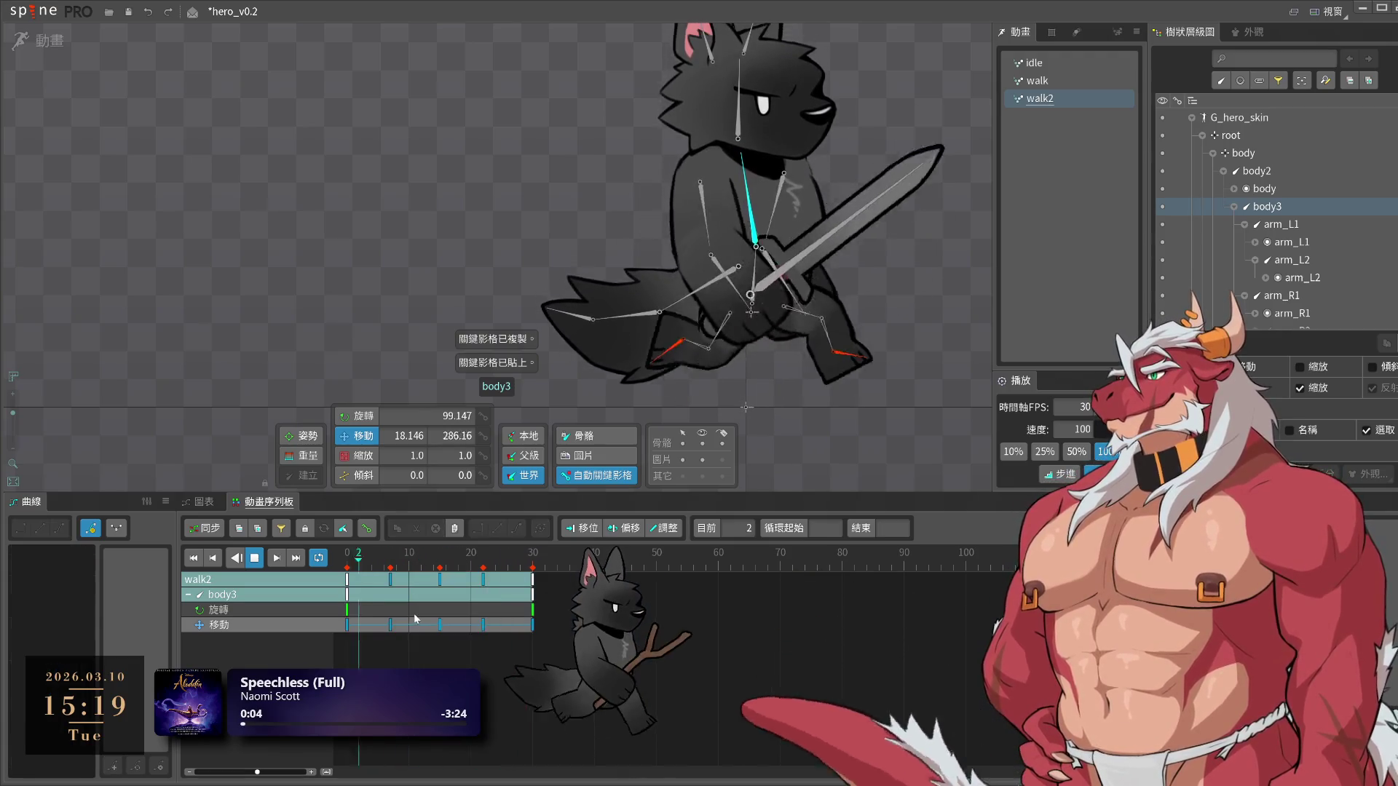
pyautogui.click(457, 628)
# Copy the first position key to frame 30 and drag body3's keys to offset the bob timing
pyautogui.moveTo(358, 645)
pyautogui.mouseDown()
pyautogui.moveTo(345, 621)
pyautogui.moveTo(444, 650)
pyautogui.mouseUp()
pyautogui.hotkey('ctrl', 'c')
pyautogui.click(532, 552)
pyautogui.hotkey('ctrl', 'v')
pyautogui.press('space')
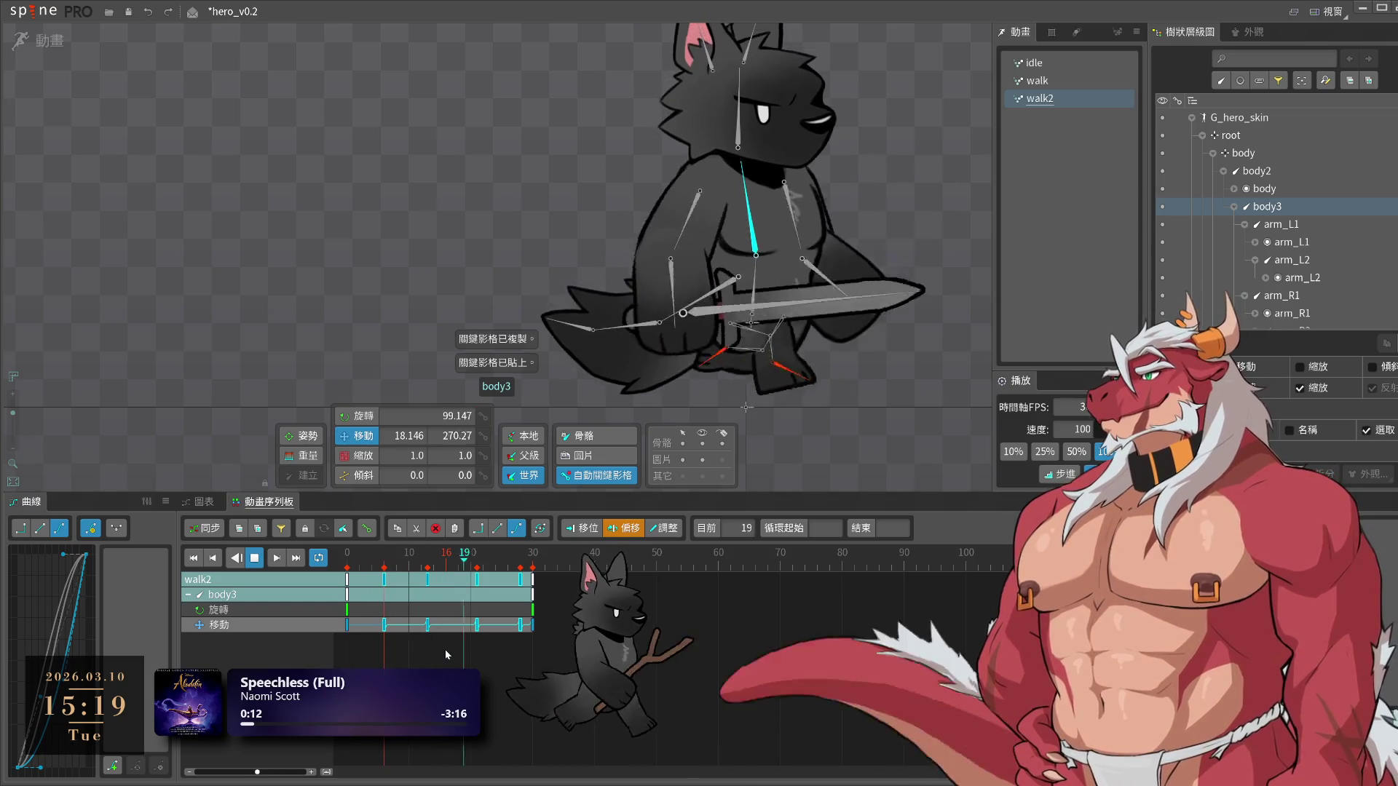
pyautogui.moveTo(444, 650); pyautogui.dragTo(409, 628)
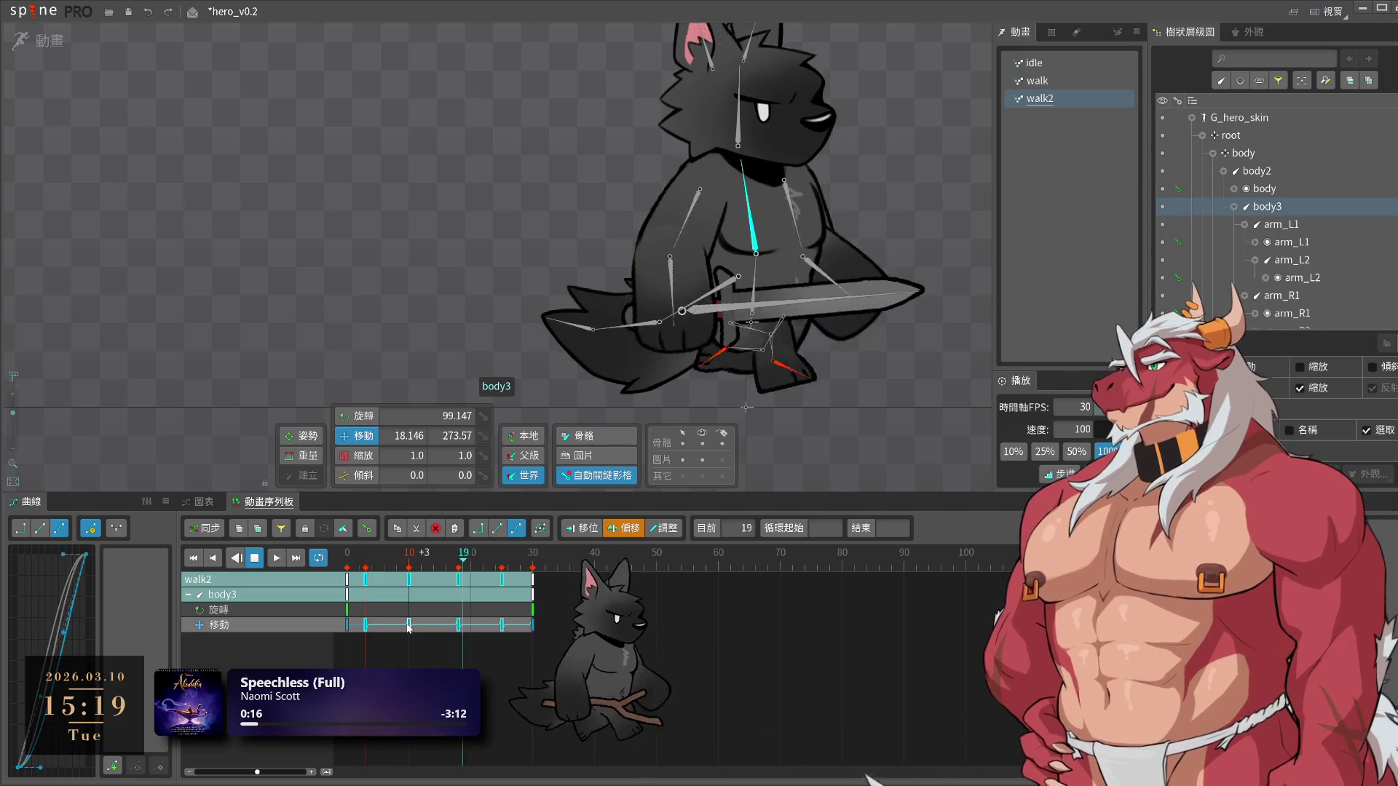
pyautogui.click(741, 189)
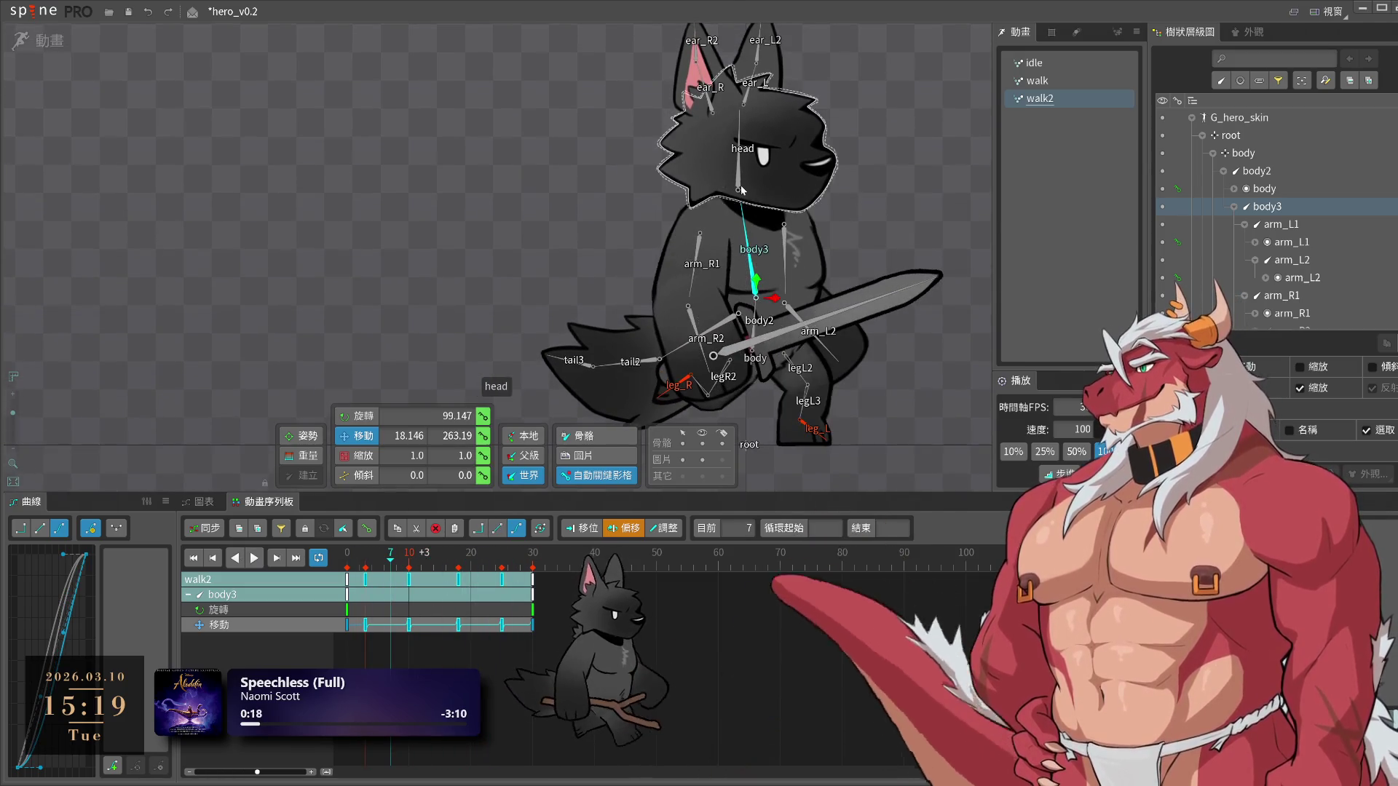
# Tilt the head slightly forward and lower it at frame 7
pyautogui.click(742, 189)
pyautogui.press('Home')
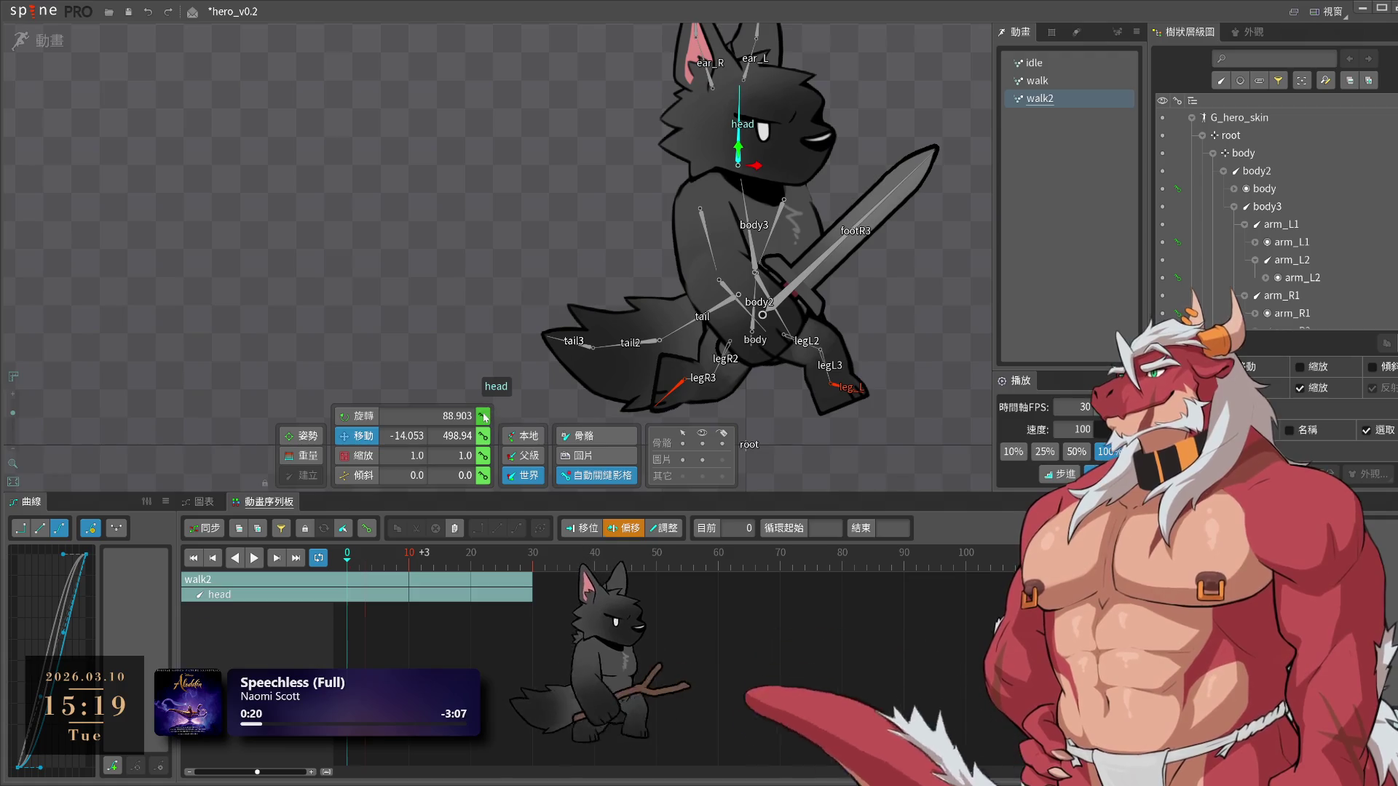
pyautogui.moveTo(378, 568); pyautogui.dragTo(392, 569)
pyautogui.press('c')
pyautogui.moveTo(793, 458); pyautogui.dragTo(771, 461)
pyautogui.press('v')
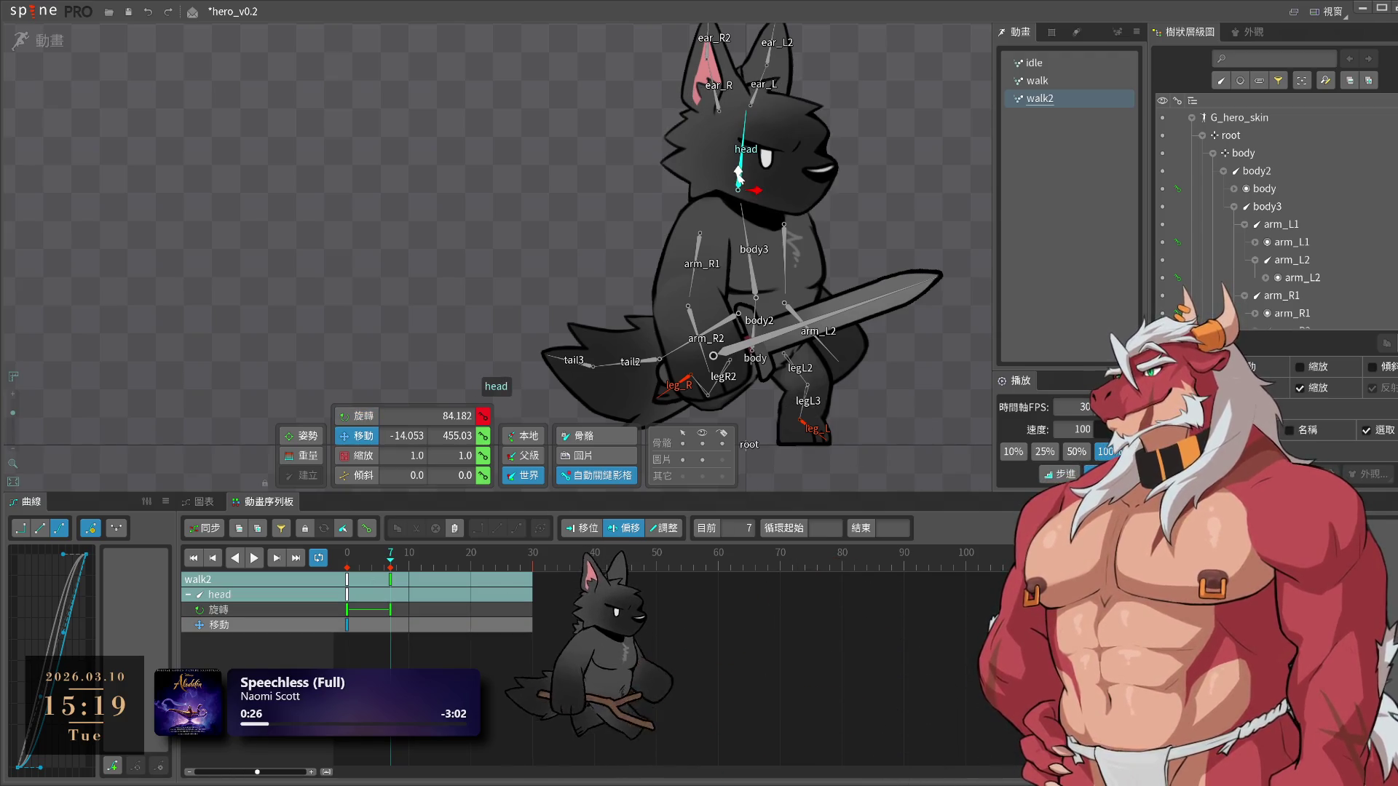
pyautogui.moveTo(740, 185); pyautogui.dragTo(741, 187)
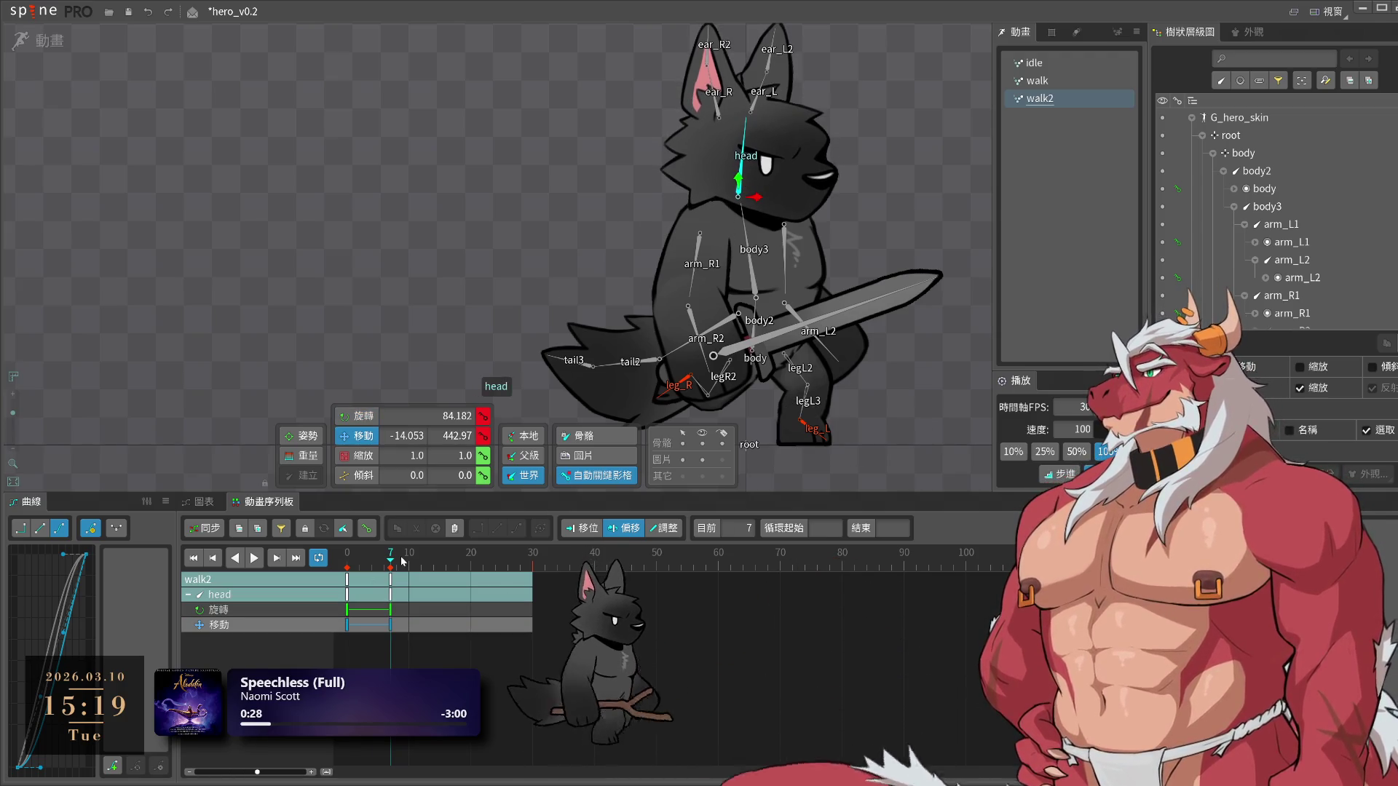
# Copy the head keys to frames 15 and 30
pyautogui.moveTo(359, 646); pyautogui.dragTo(347, 608)
pyautogui.hotkey('ctrl', 'c')
pyautogui.click(442, 575)
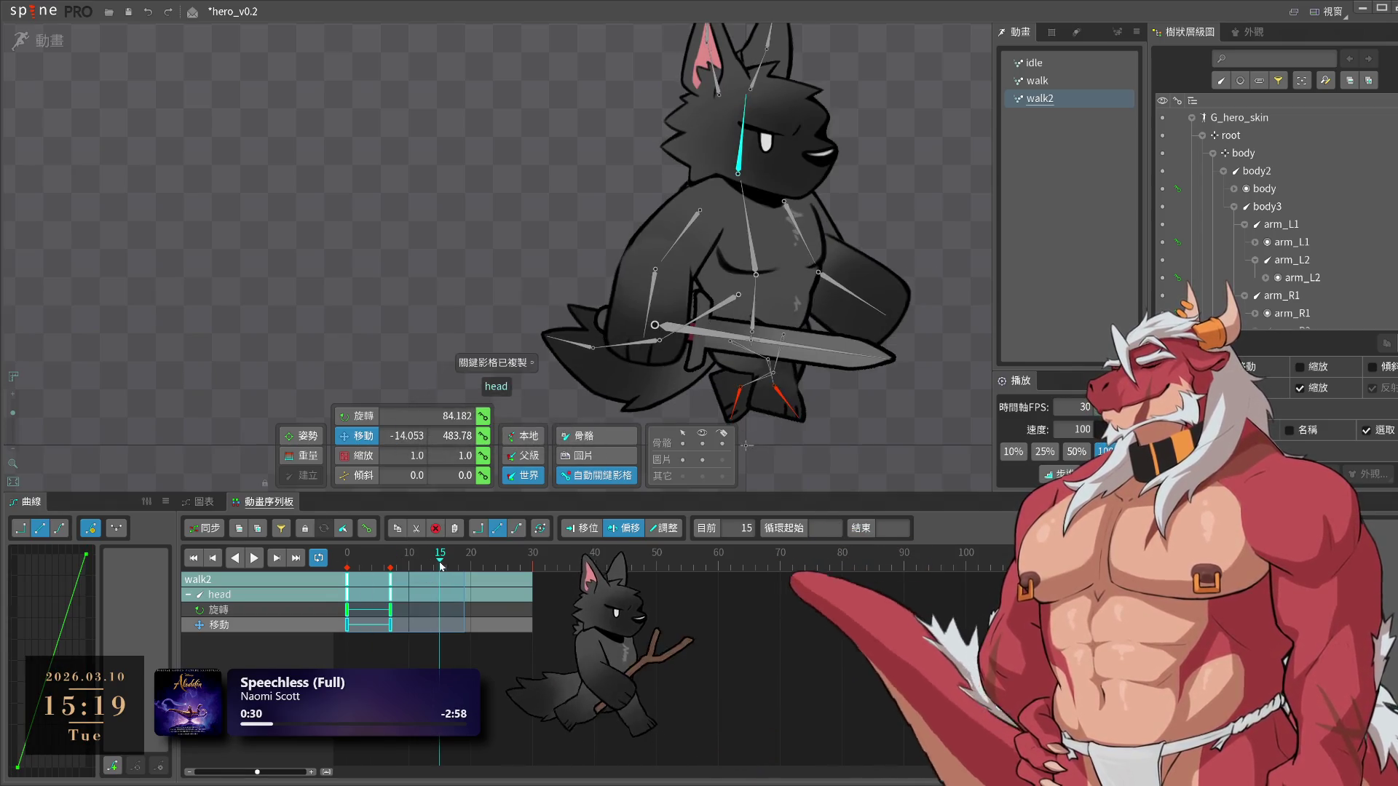
pyautogui.hotkey('ctrl', 'v')
pyautogui.click(535, 559)
pyautogui.hotkey('ctrl', 'v')
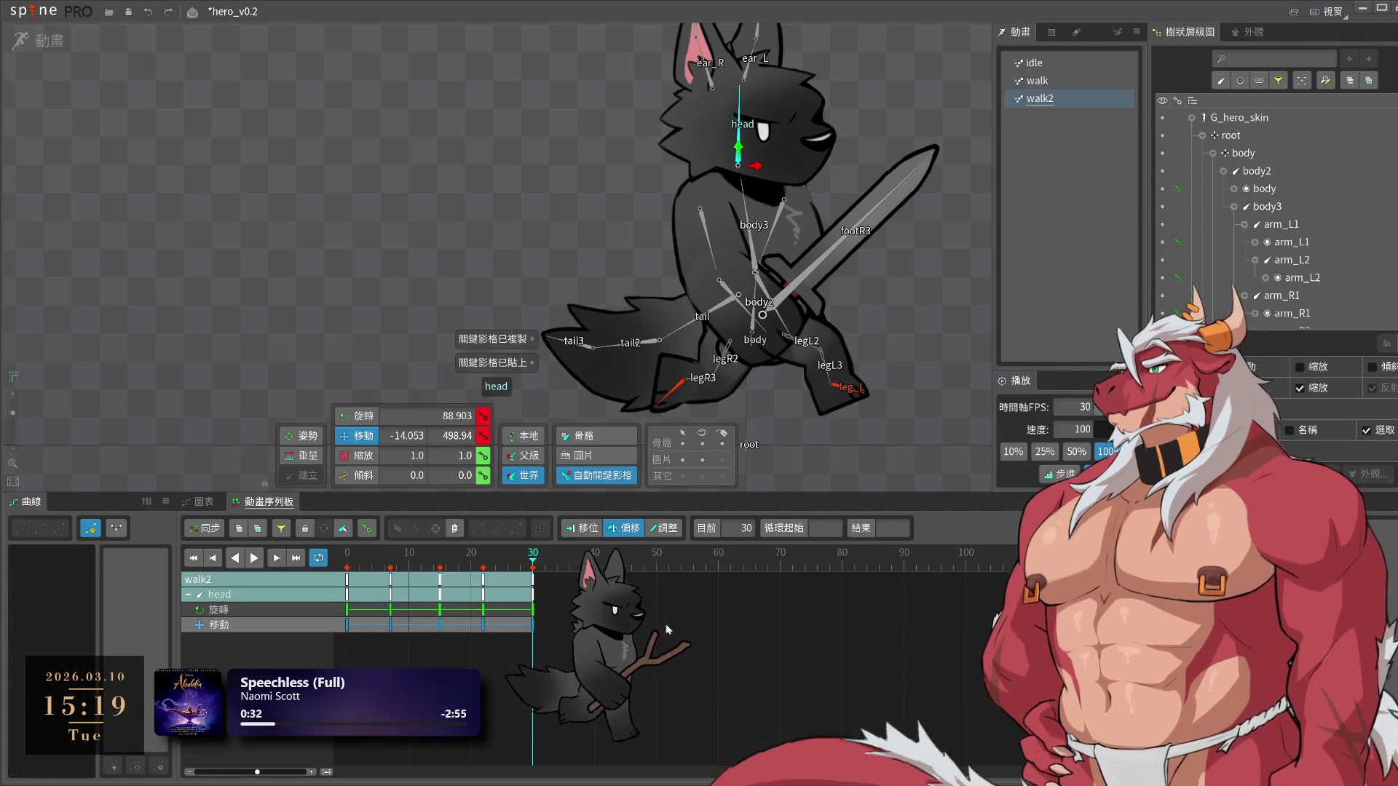
# Delay all head keys by about five frames, fine-tune the offset, and save hero_v0.2
pyautogui.moveTo(675, 631); pyautogui.dragTo(534, 573)
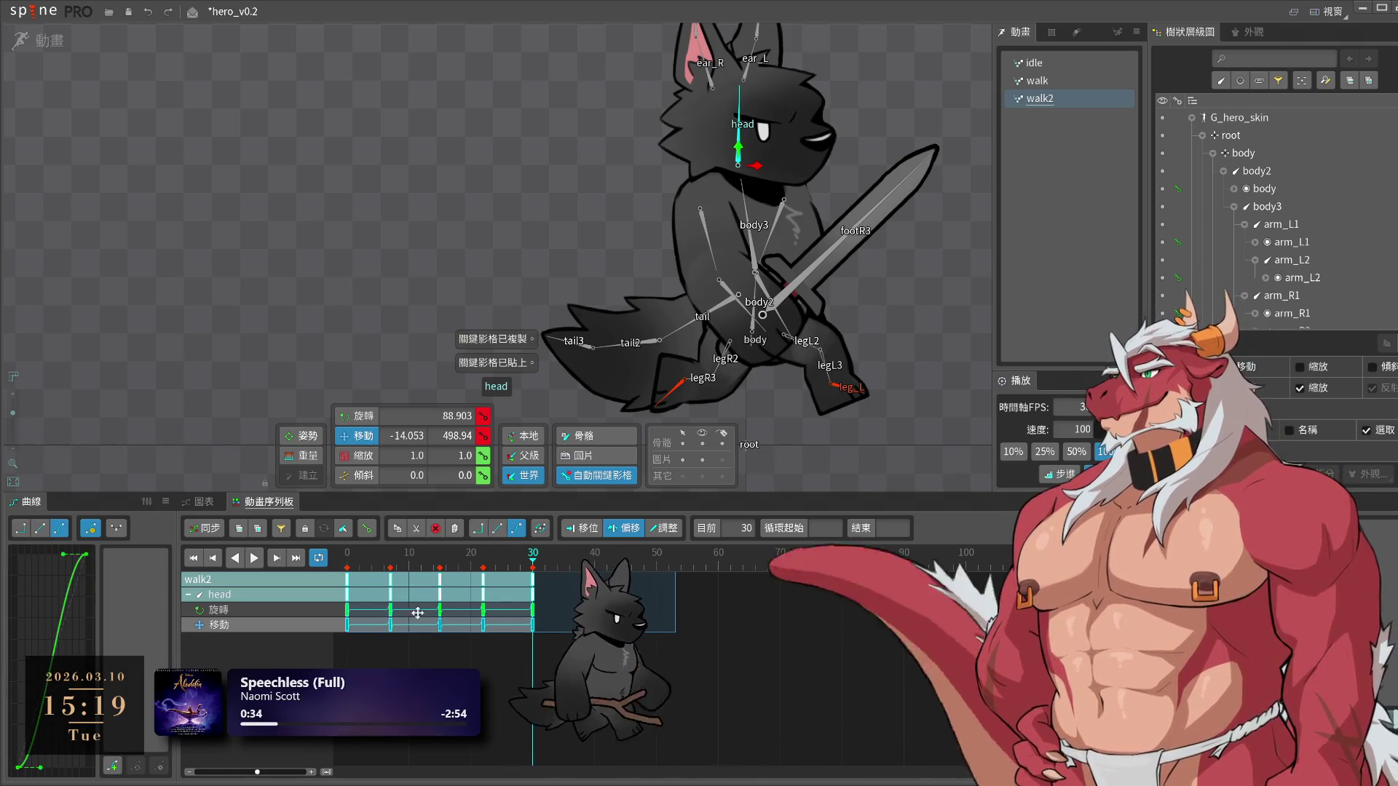
pyautogui.moveTo(421, 616); pyautogui.dragTo(450, 616)
pyautogui.press('space')
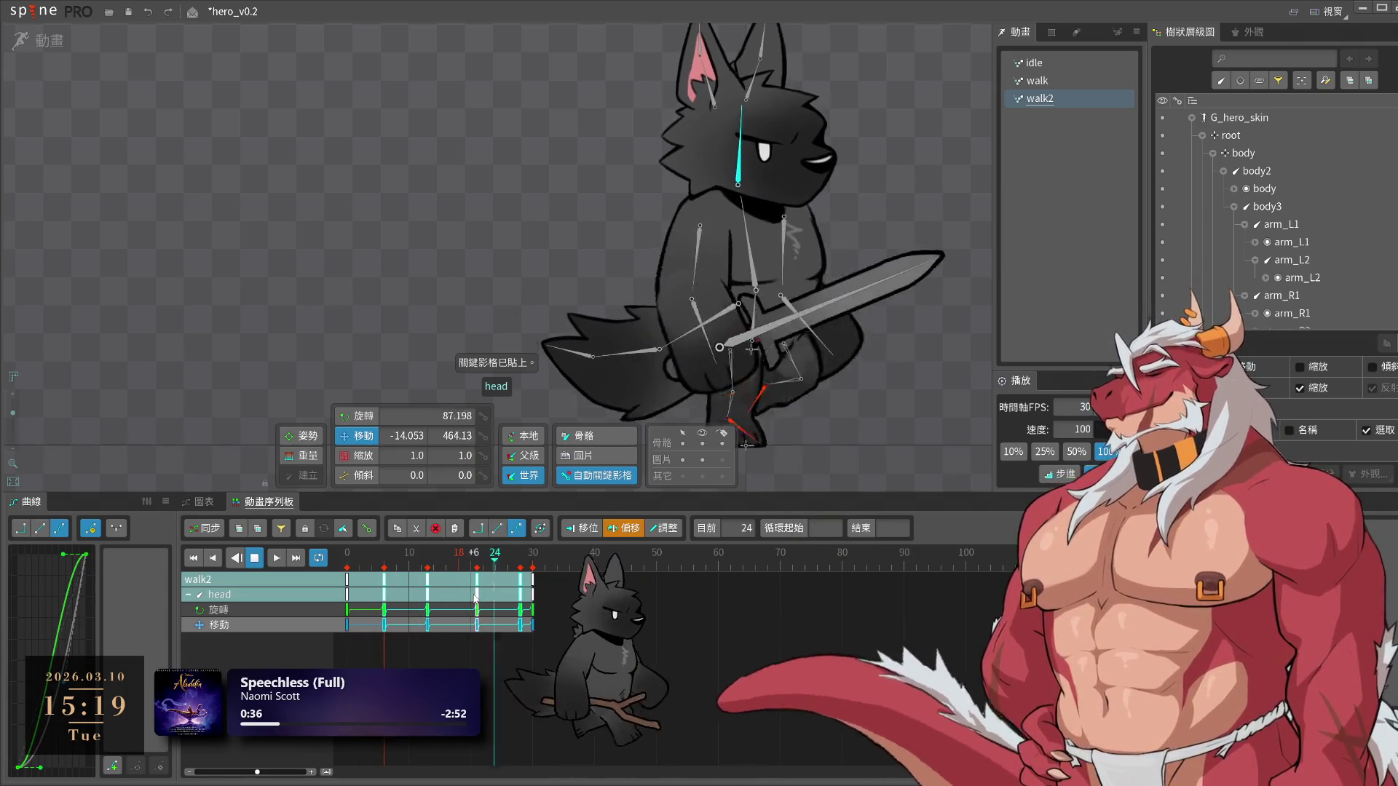
pyautogui.moveTo(485, 582); pyautogui.dragTo(415, 586)
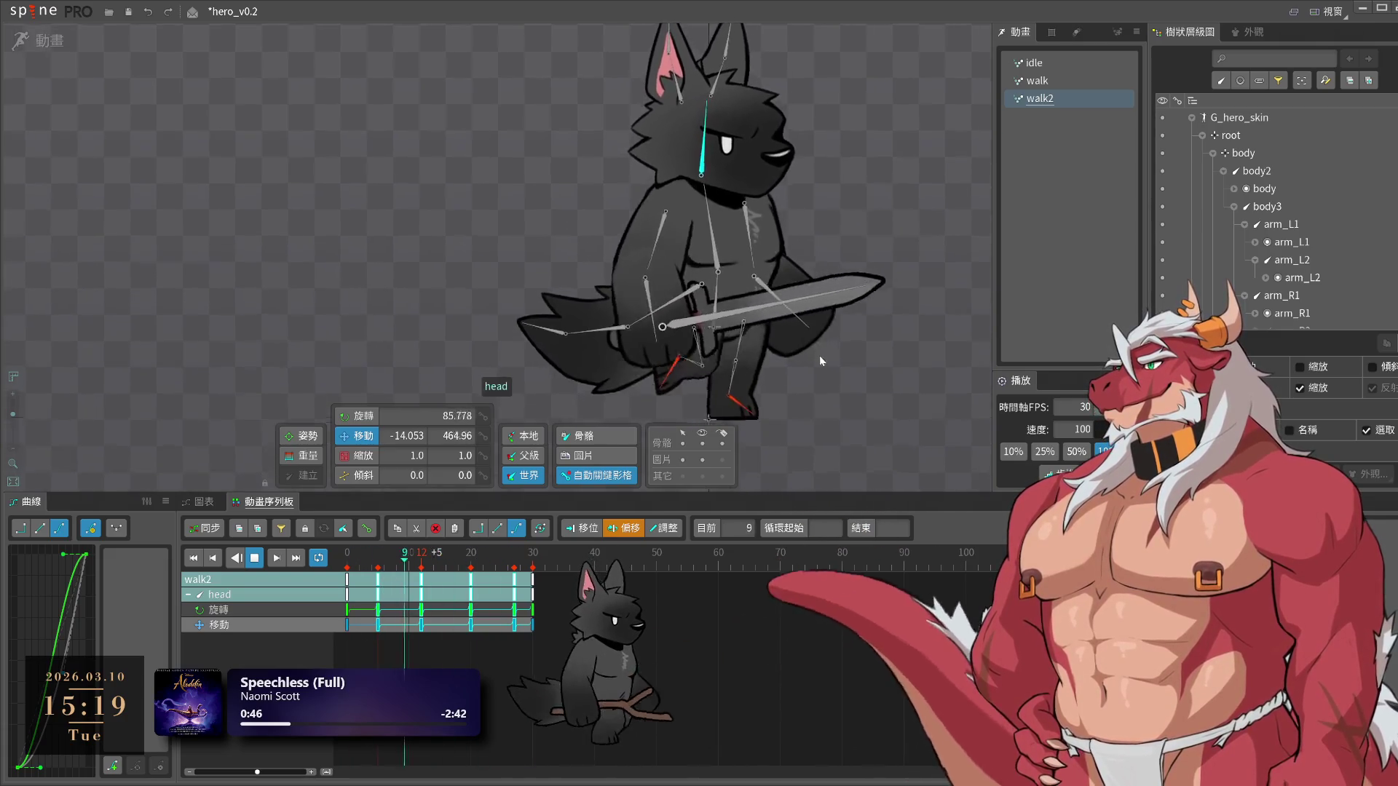
pyautogui.hotkey('ctrl', 's')
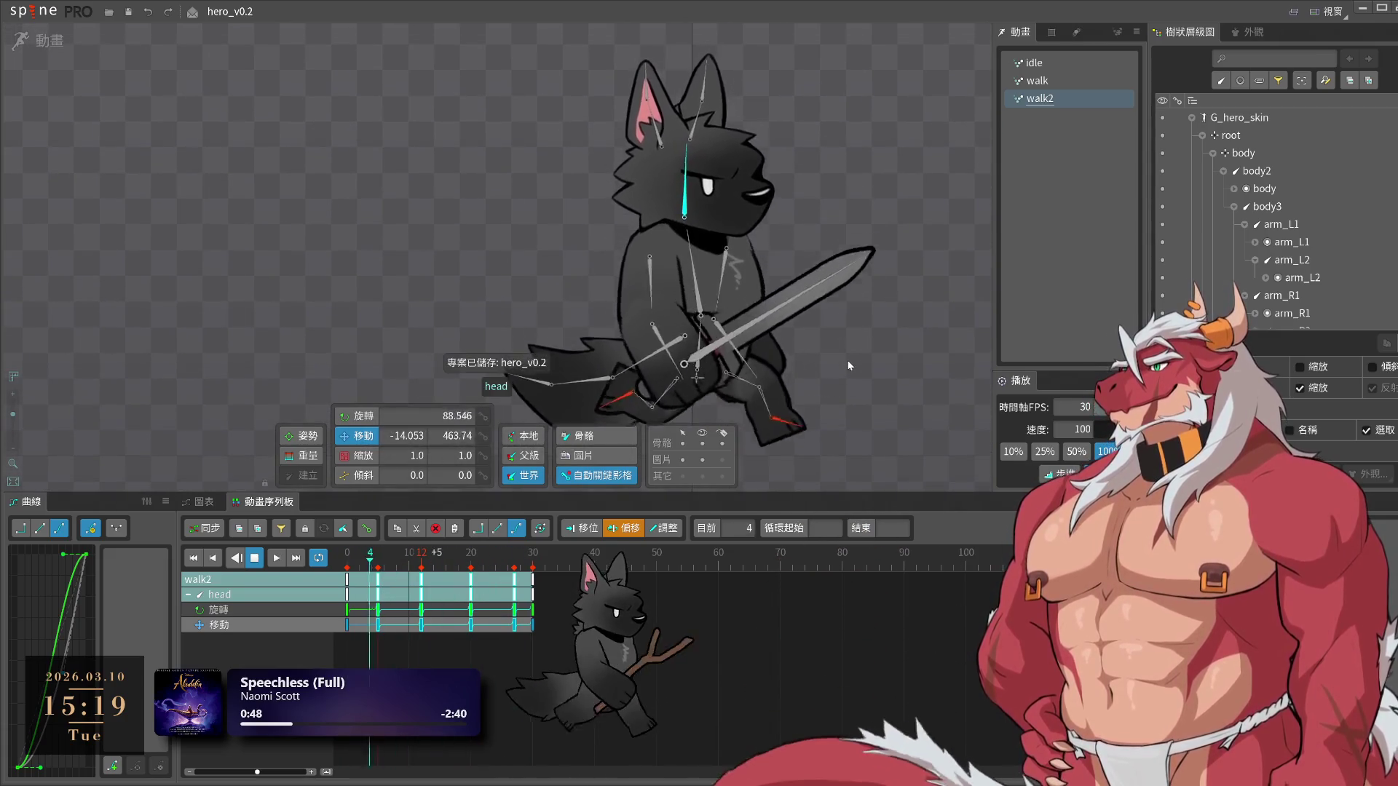
pyautogui.click(655, 275)
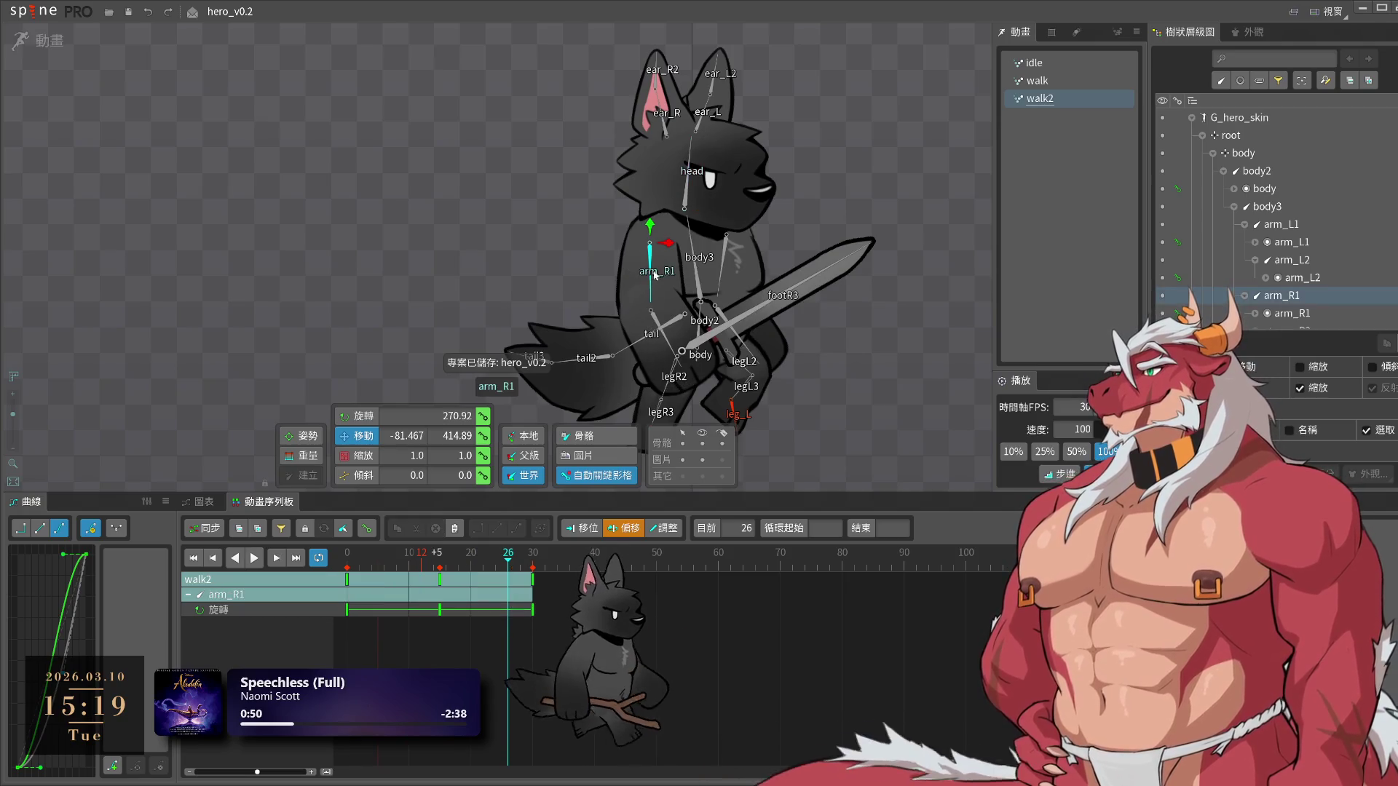
pyautogui.keyDown('ctrl'); pyautogui.click(728, 268); pyautogui.keyUp('ctrl')
pyautogui.click(193, 558)
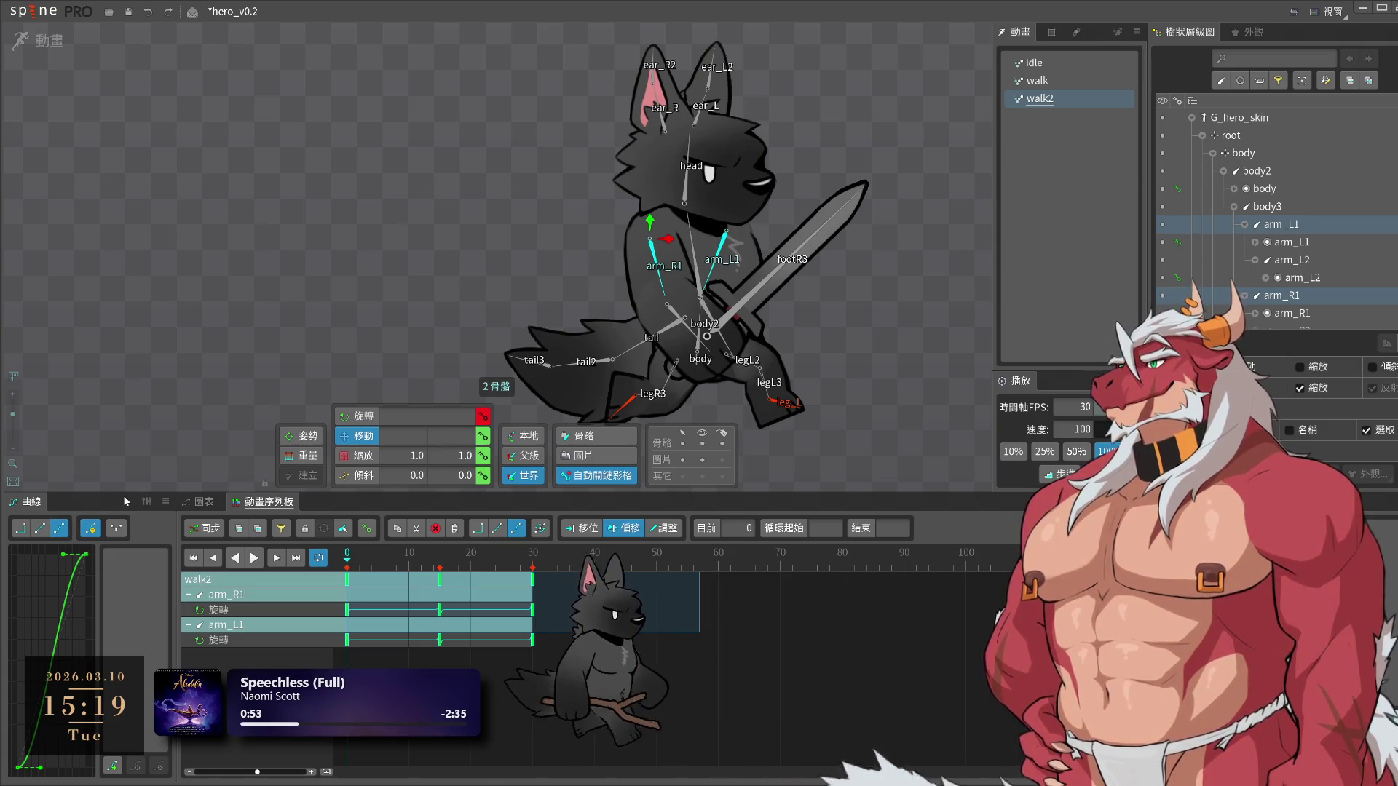
pyautogui.hotkey('ctrl', 'shift', 'a')
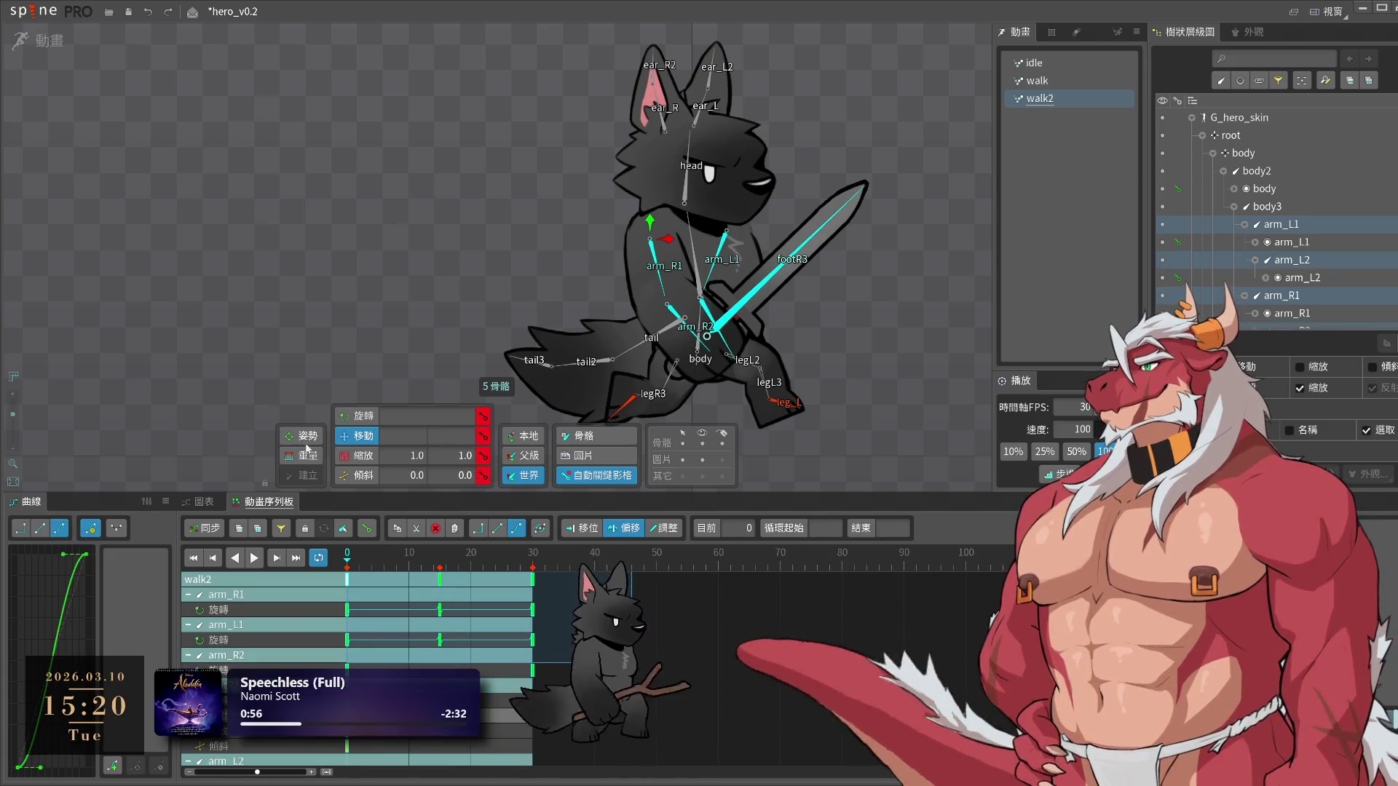
pyautogui.click(254, 558)
pyautogui.click(856, 369)
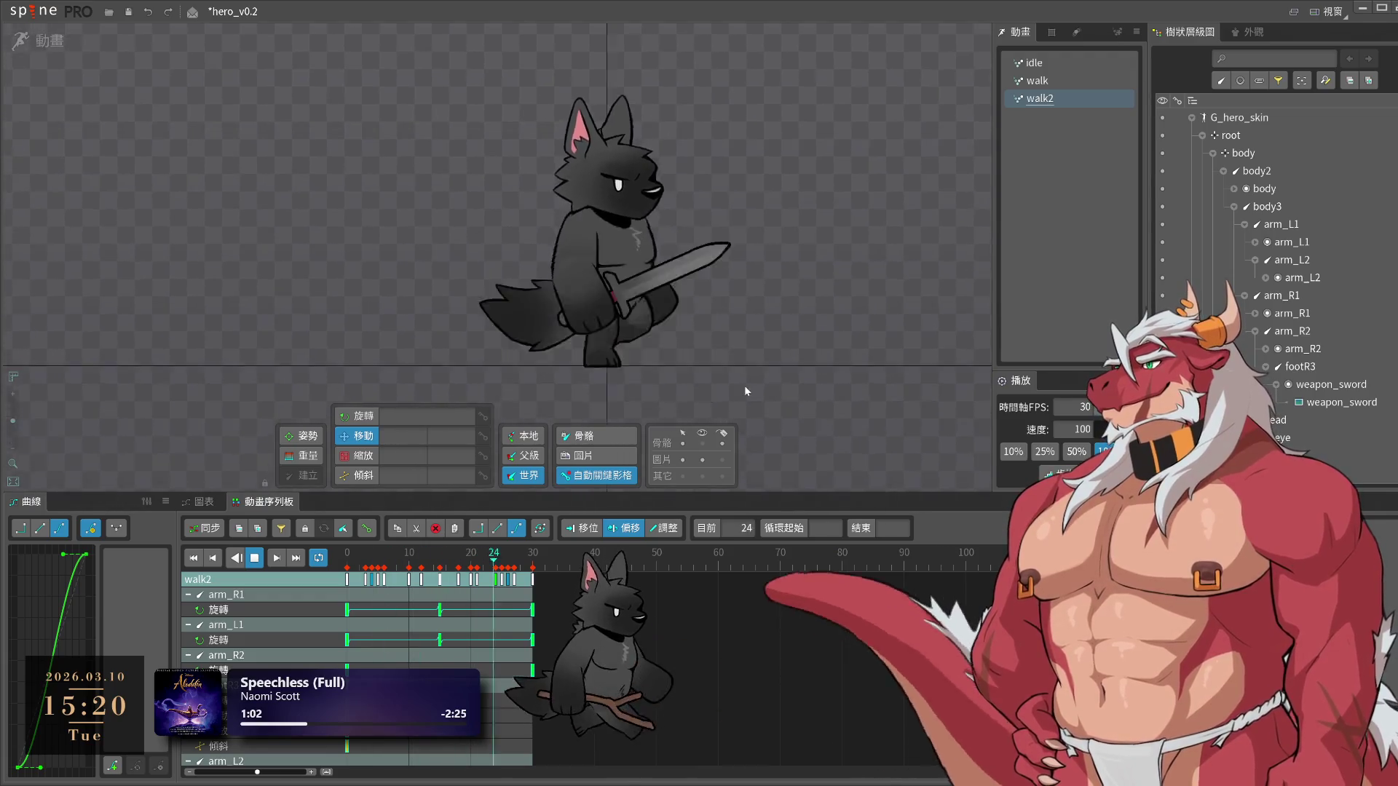
pyautogui.moveTo(744, 391); pyautogui.dragTo(860, 415)
pyautogui.hotkey('ctrl', 's')
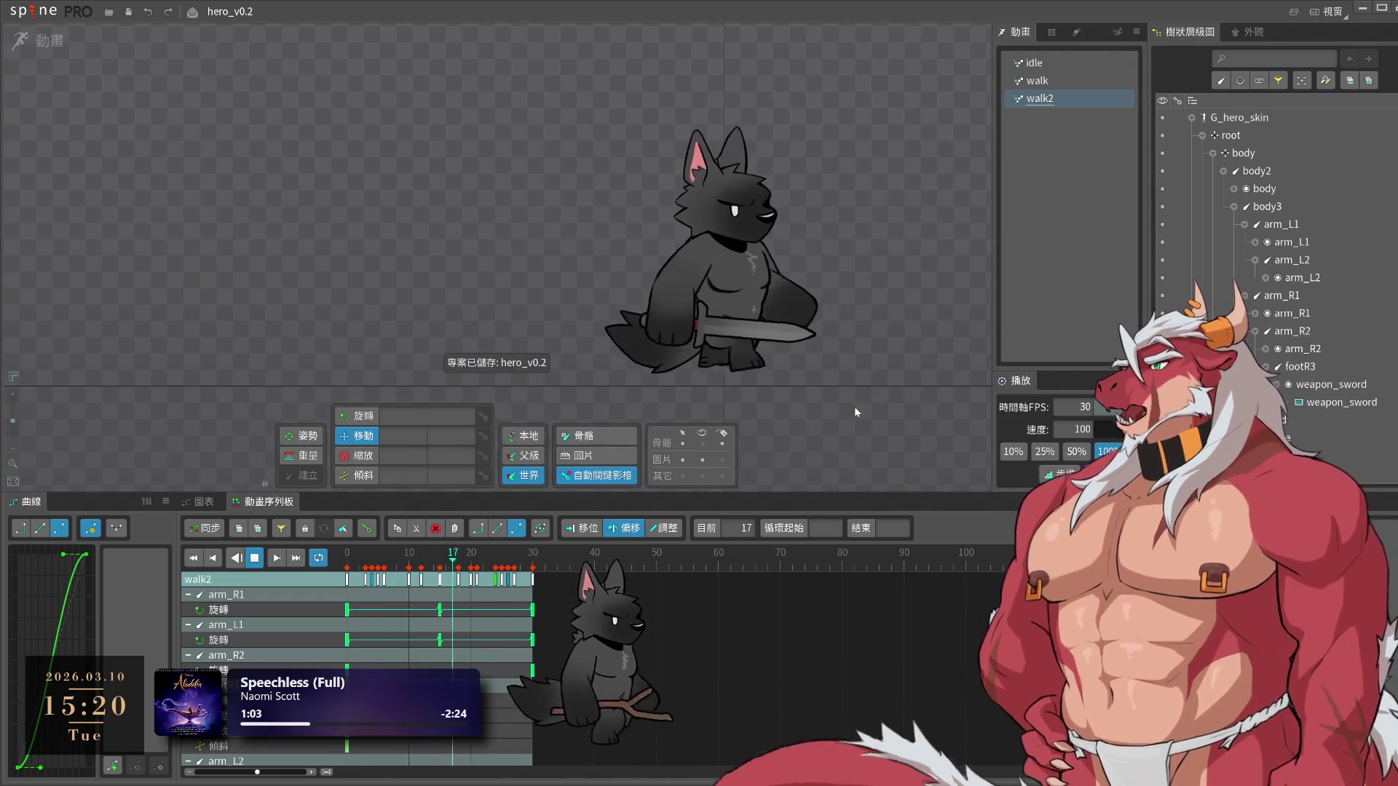
pyautogui.scroll(2, 855, 404)
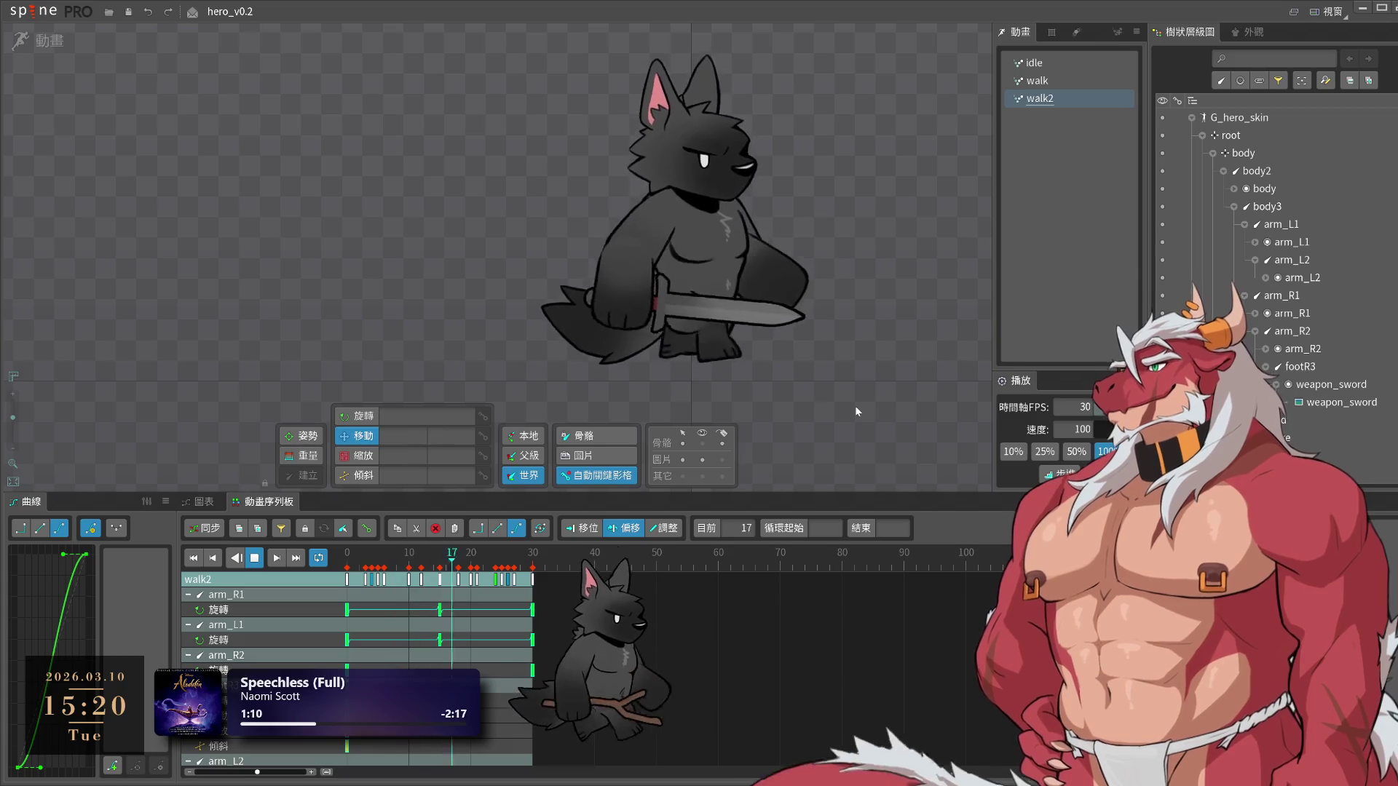
# Delete leg_L's position key near frame 26 and key its position at frame 27 instead
pyautogui.click(721, 368)
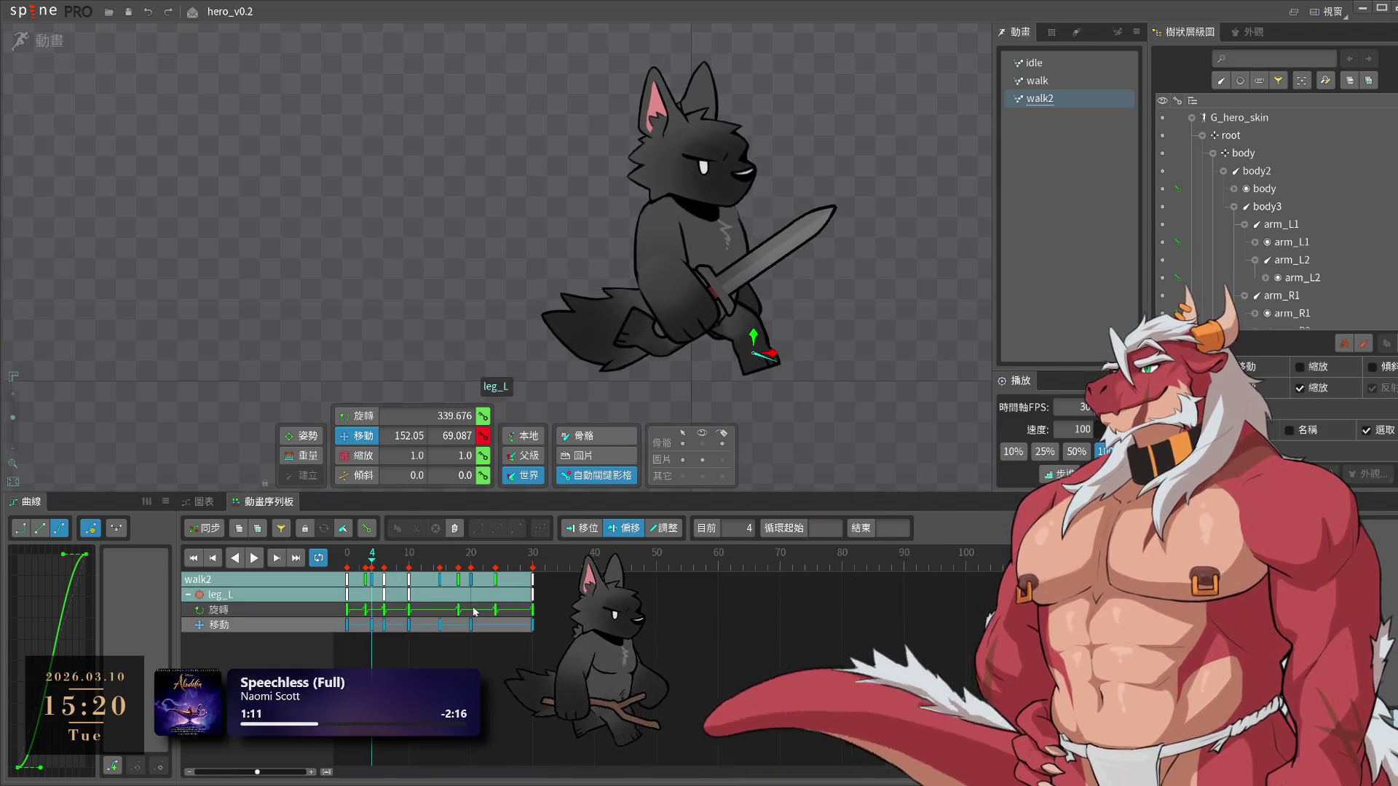
pyautogui.click(334, 568)
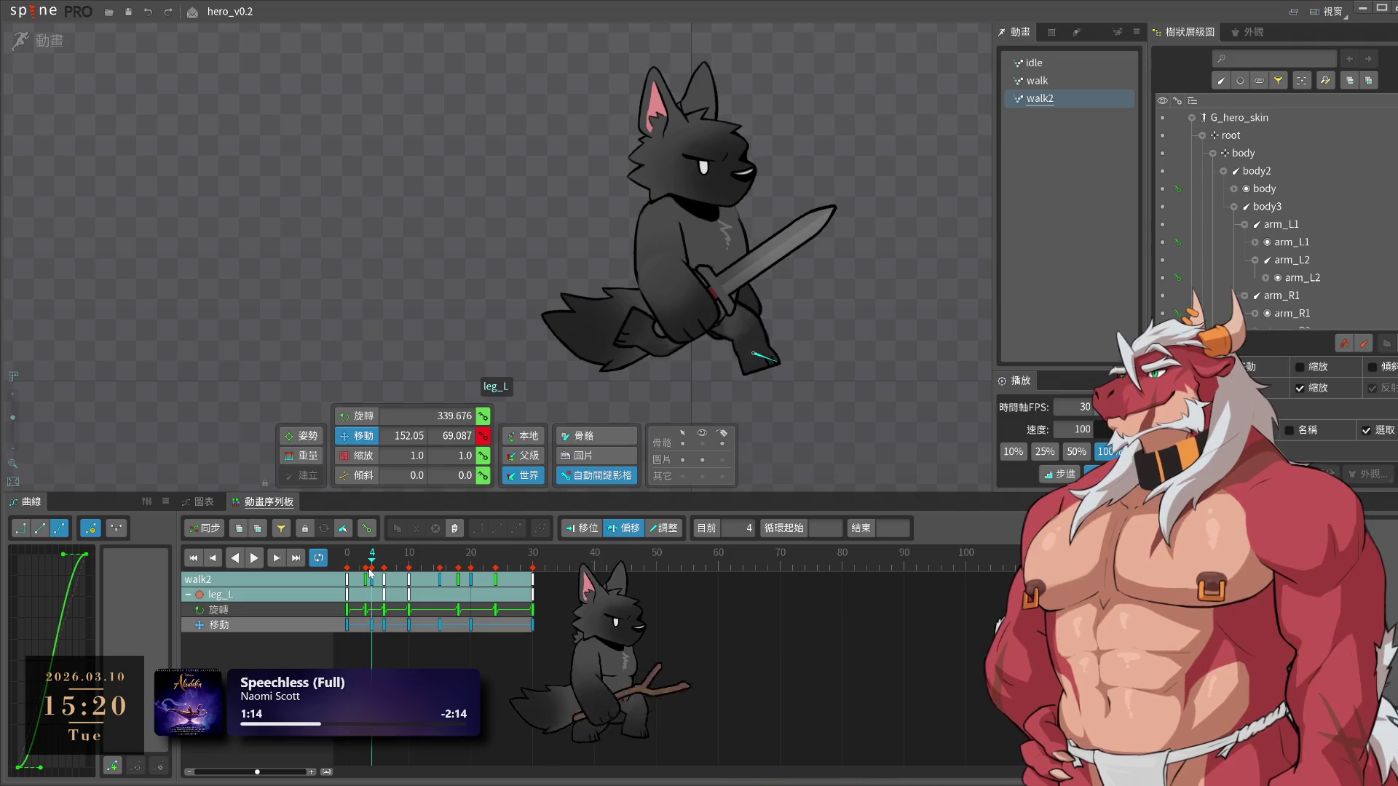
pyautogui.moveTo(370, 573); pyautogui.dragTo(538, 576)
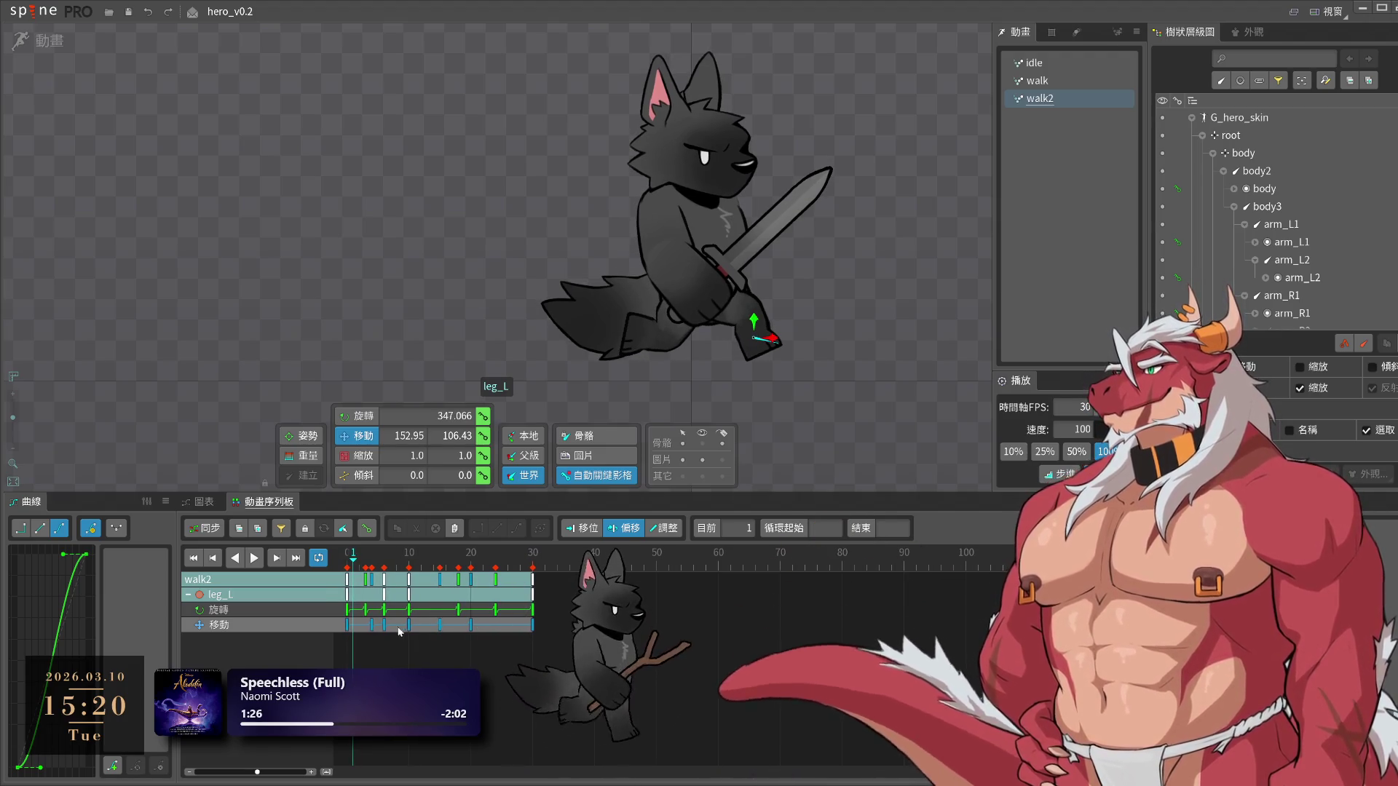
pyautogui.moveTo(357, 633); pyautogui.dragTo(349, 633)
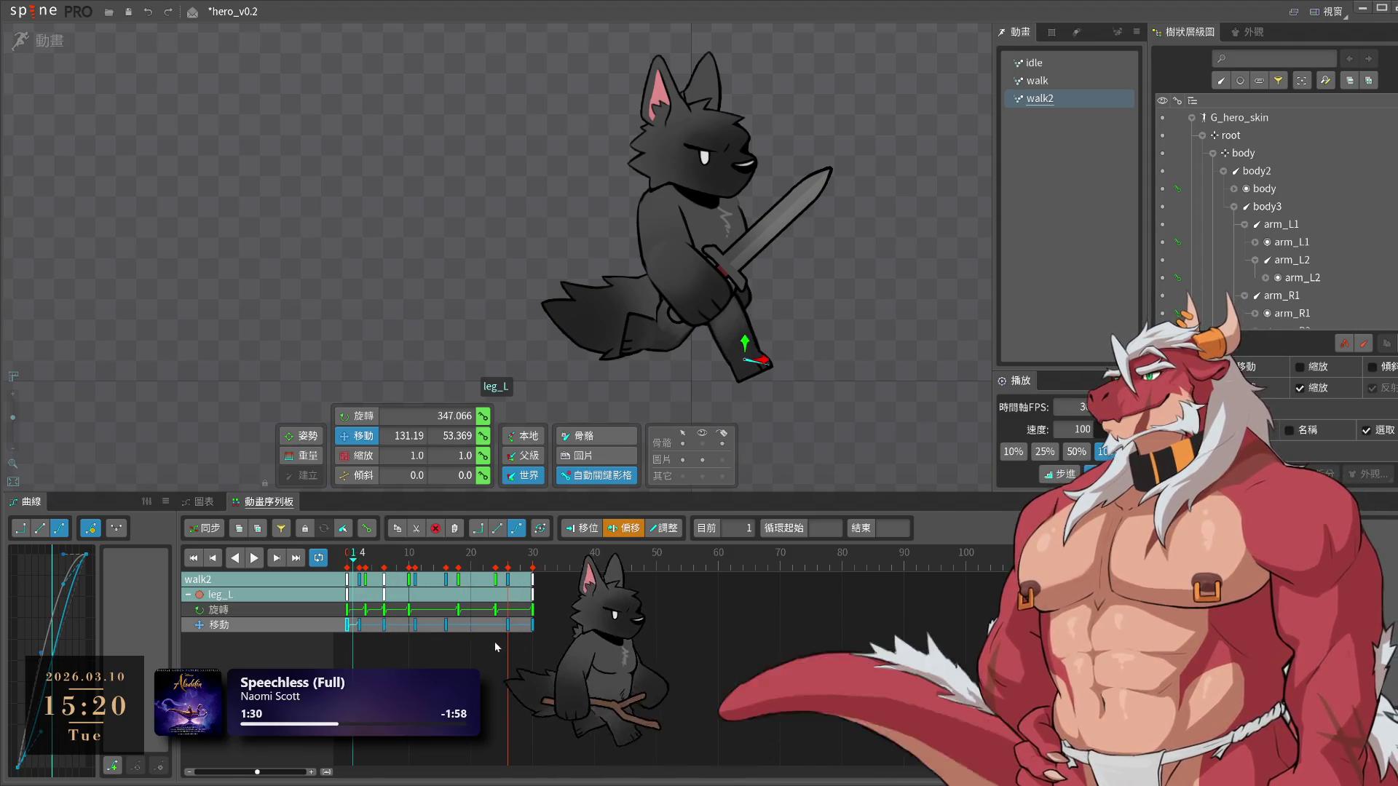
pyautogui.moveTo(495, 645); pyautogui.dragTo(514, 631)
pyautogui.press('Delete')
pyautogui.click(479, 576)
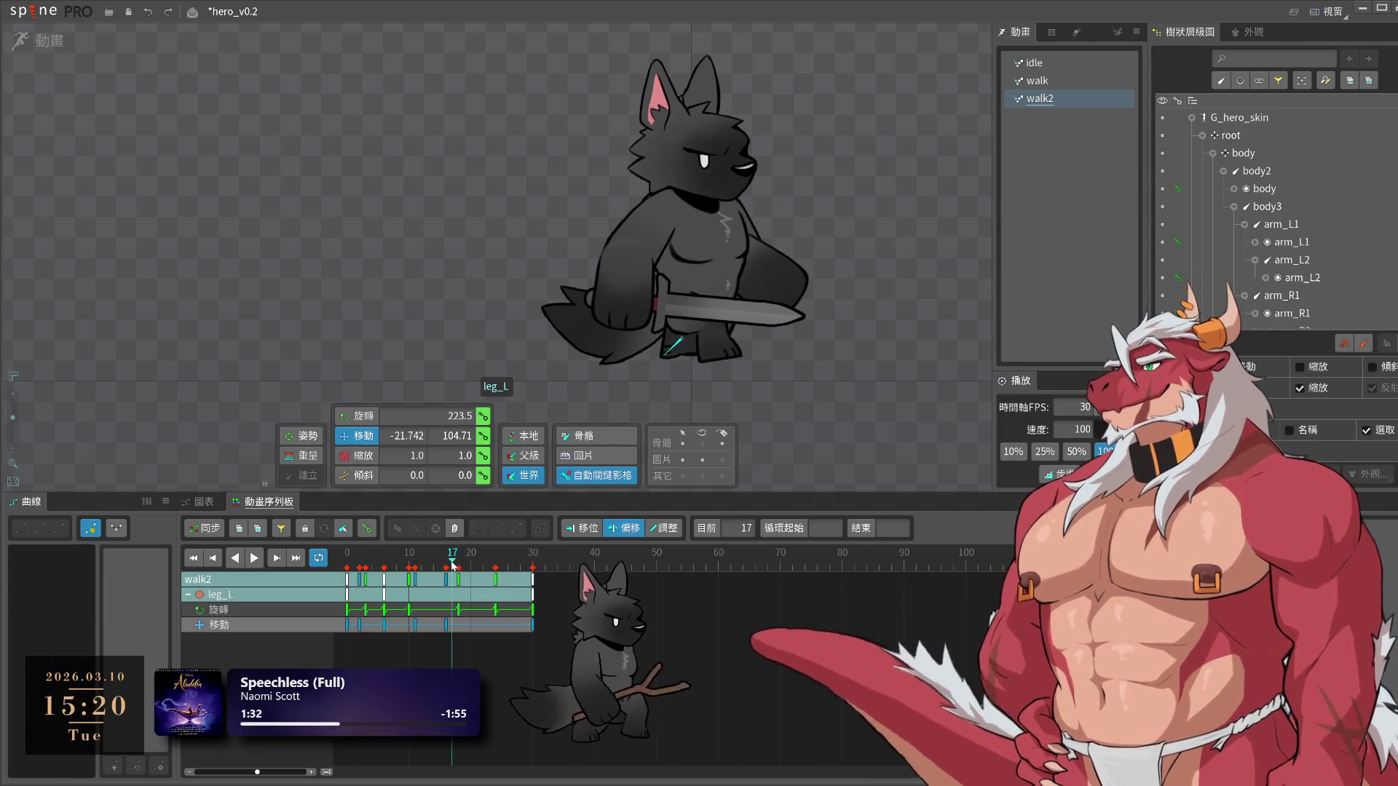
pyautogui.moveTo(478, 576)
pyautogui.mouseDown()
pyautogui.moveTo(512, 580)
pyautogui.moveTo(514, 568)
pyautogui.mouseUp()
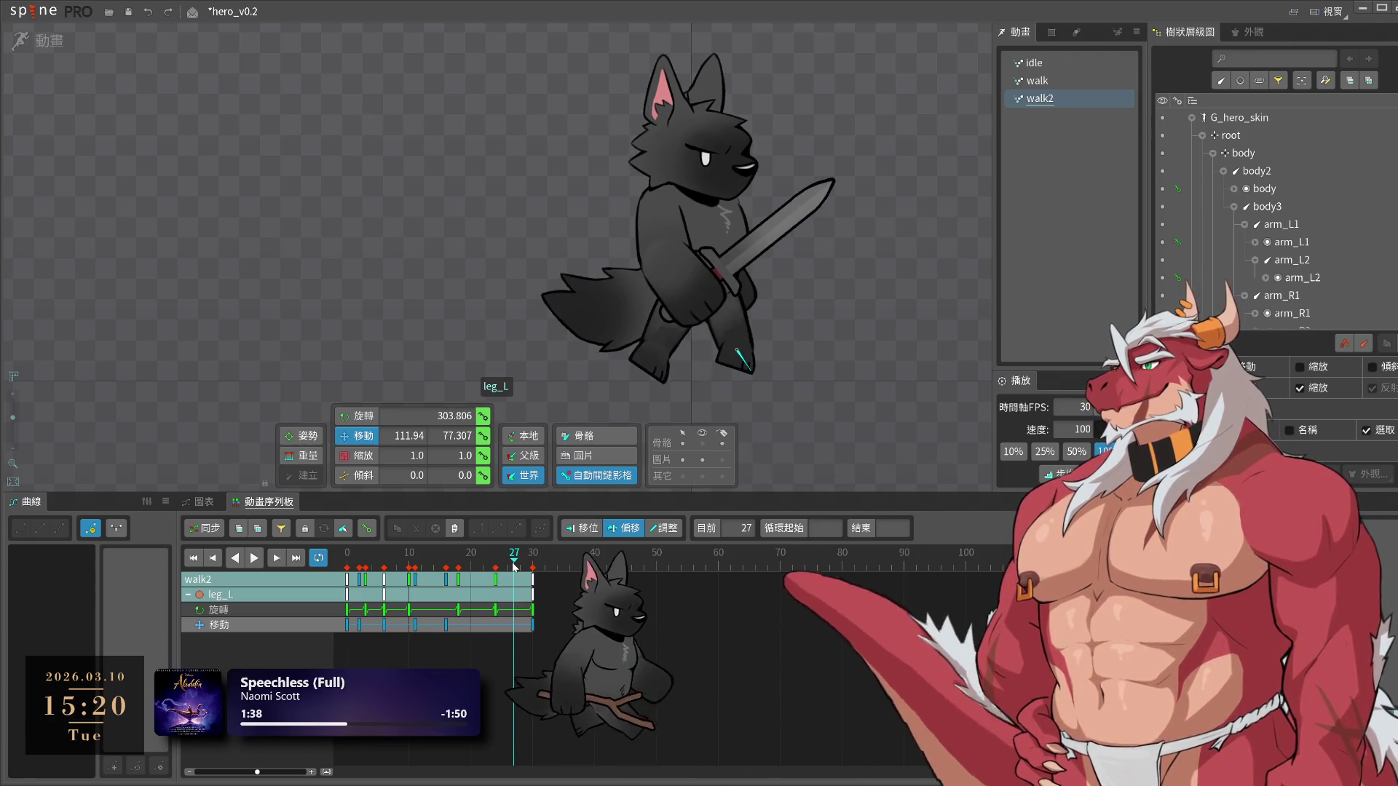
pyautogui.click(482, 436)
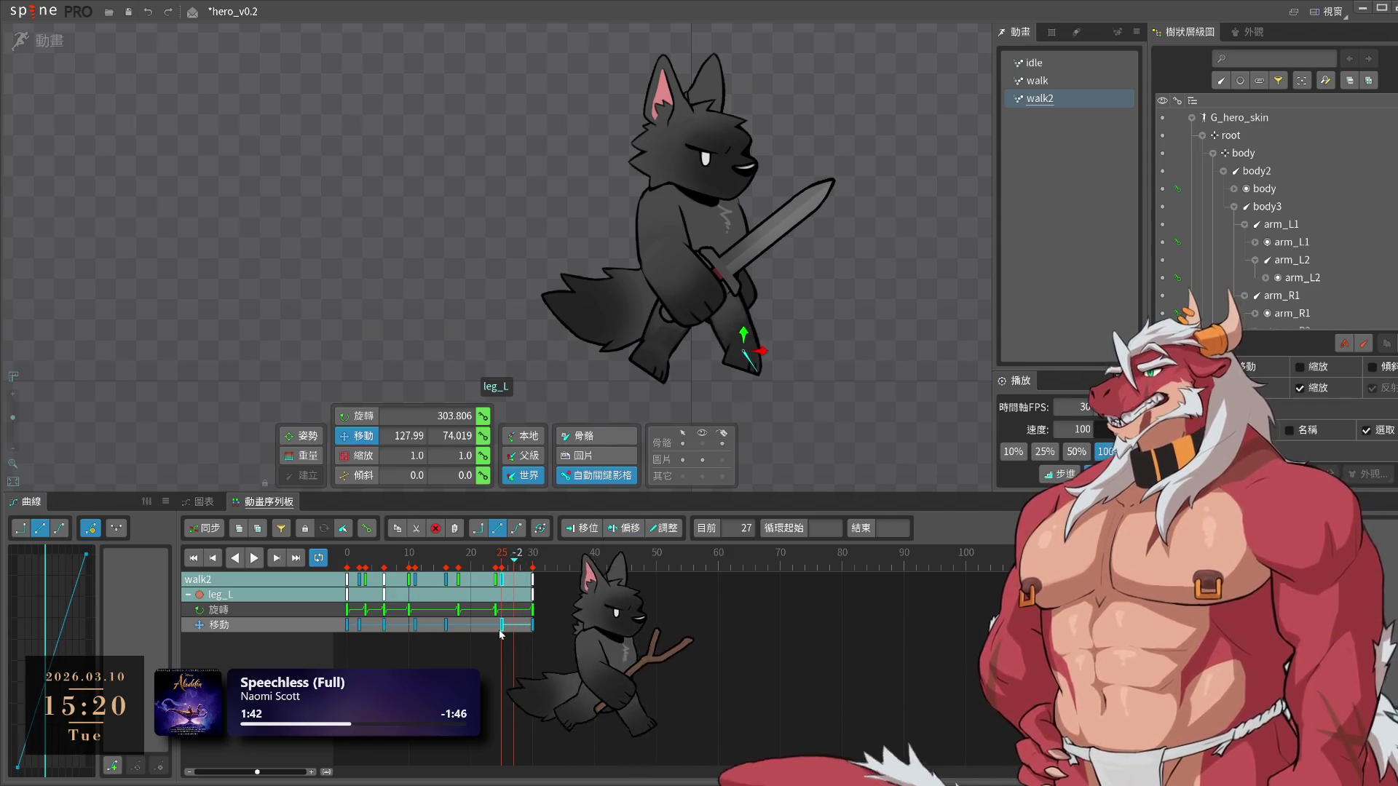
# Move leg_L's frame-24 position key to frame 20 and preview the leg timing
pyautogui.click(444, 628)
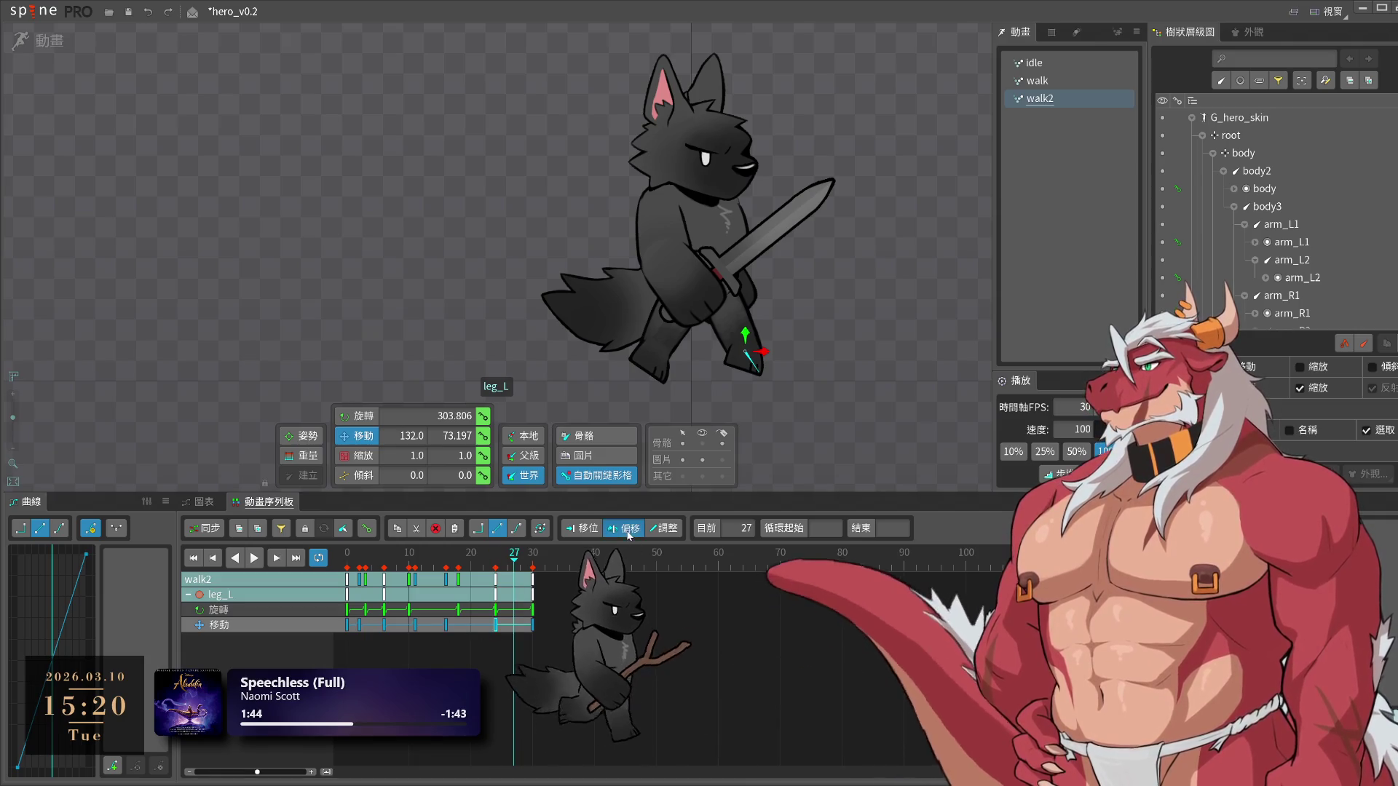
pyautogui.moveTo(450, 628); pyautogui.dragTo(470, 628)
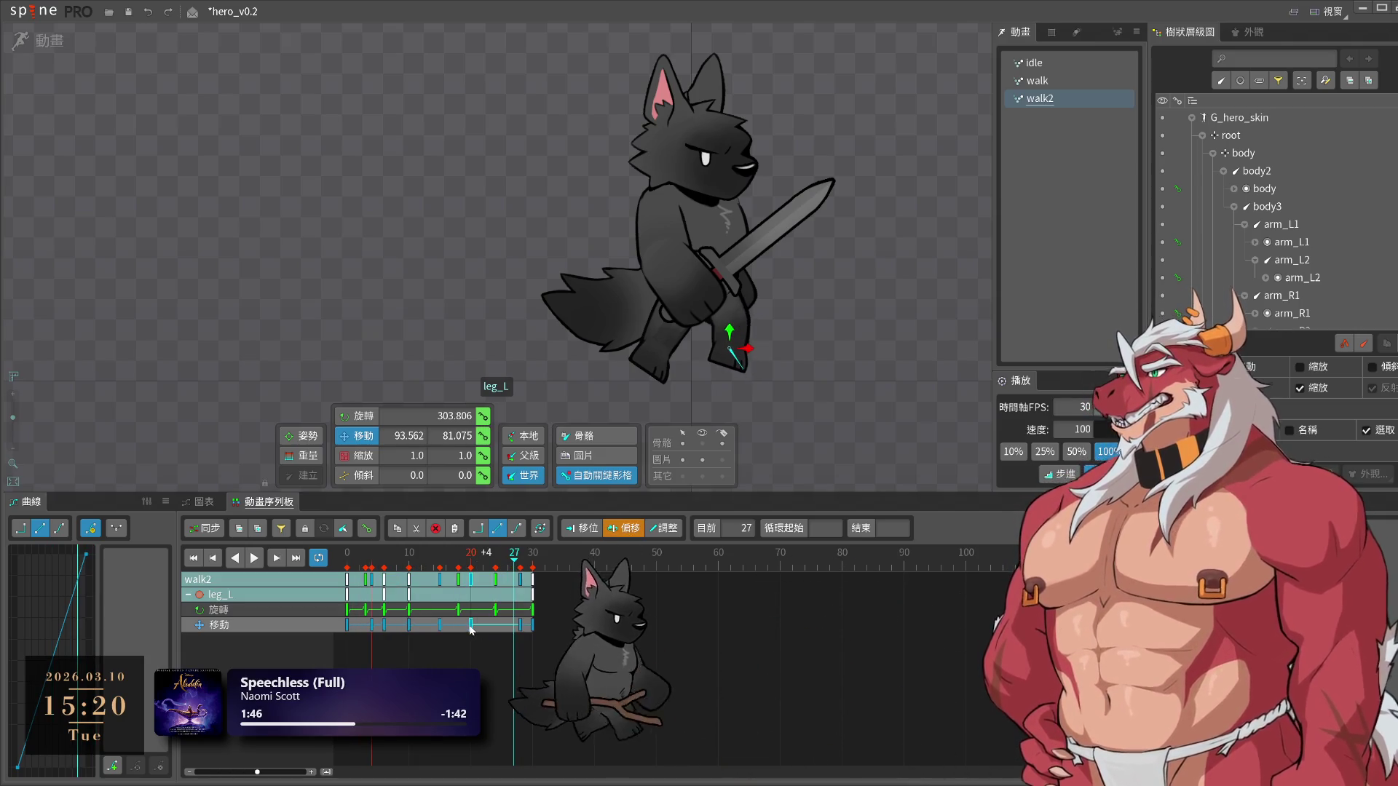
pyautogui.press('space')
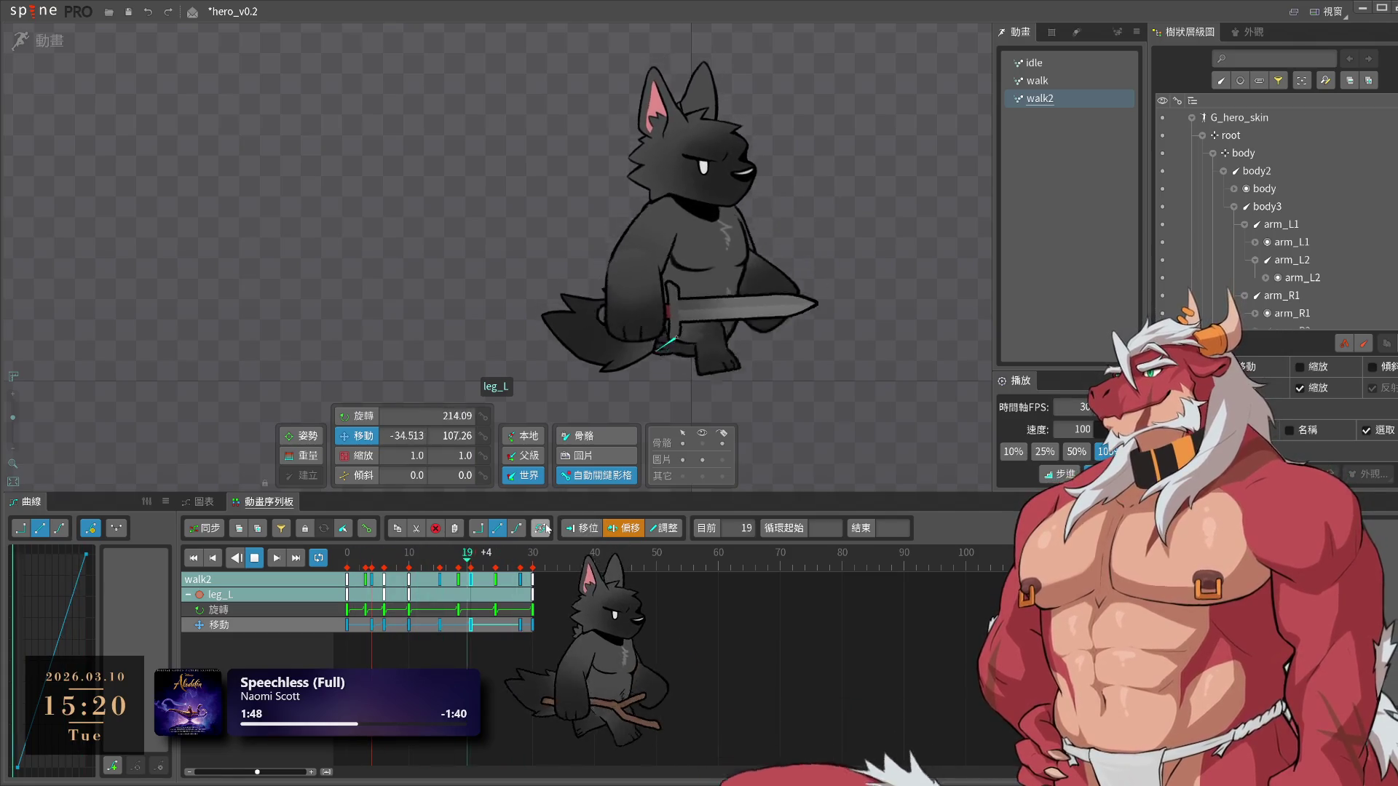
pyautogui.moveTo(818, 391); pyautogui.dragTo(859, 417)
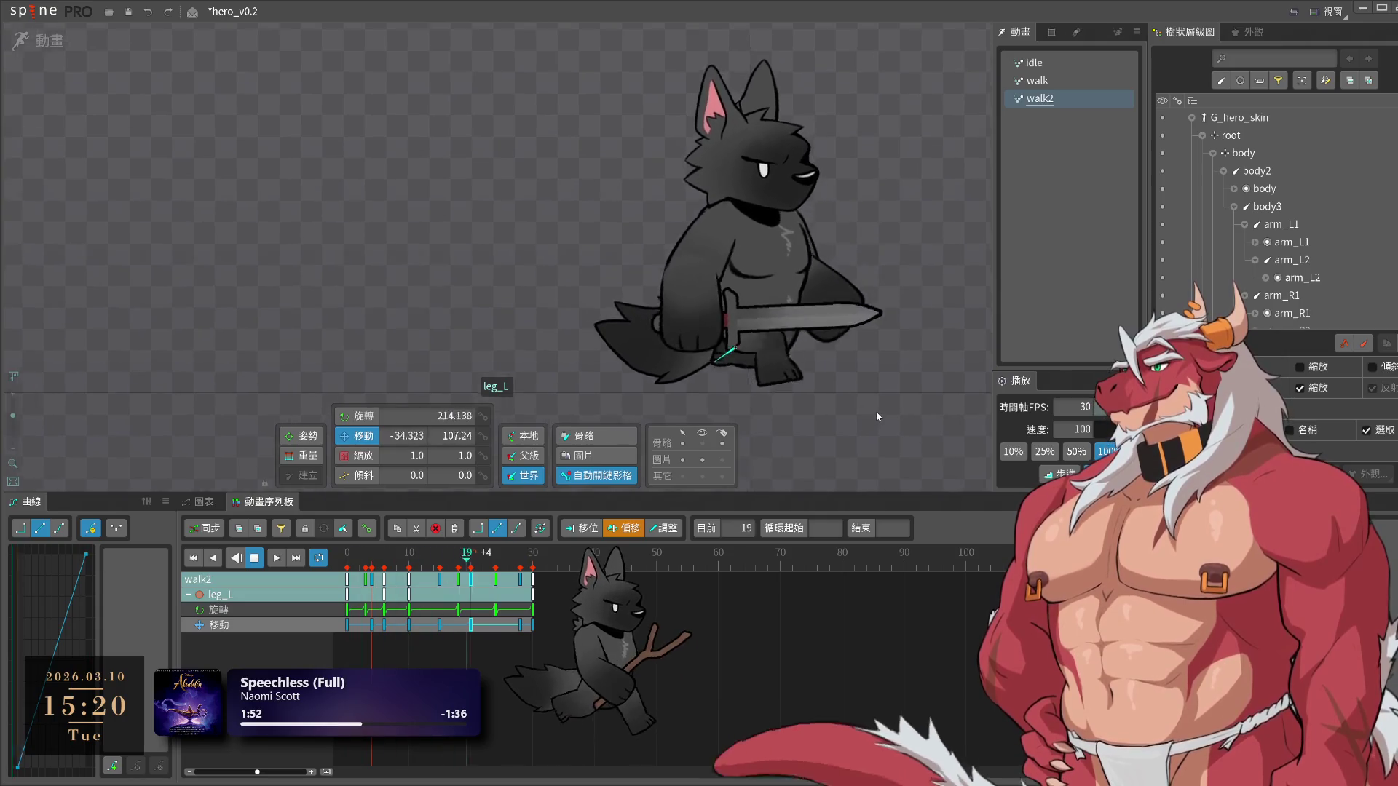
pyautogui.scroll(1, 876, 412)
pyautogui.click(771, 355)
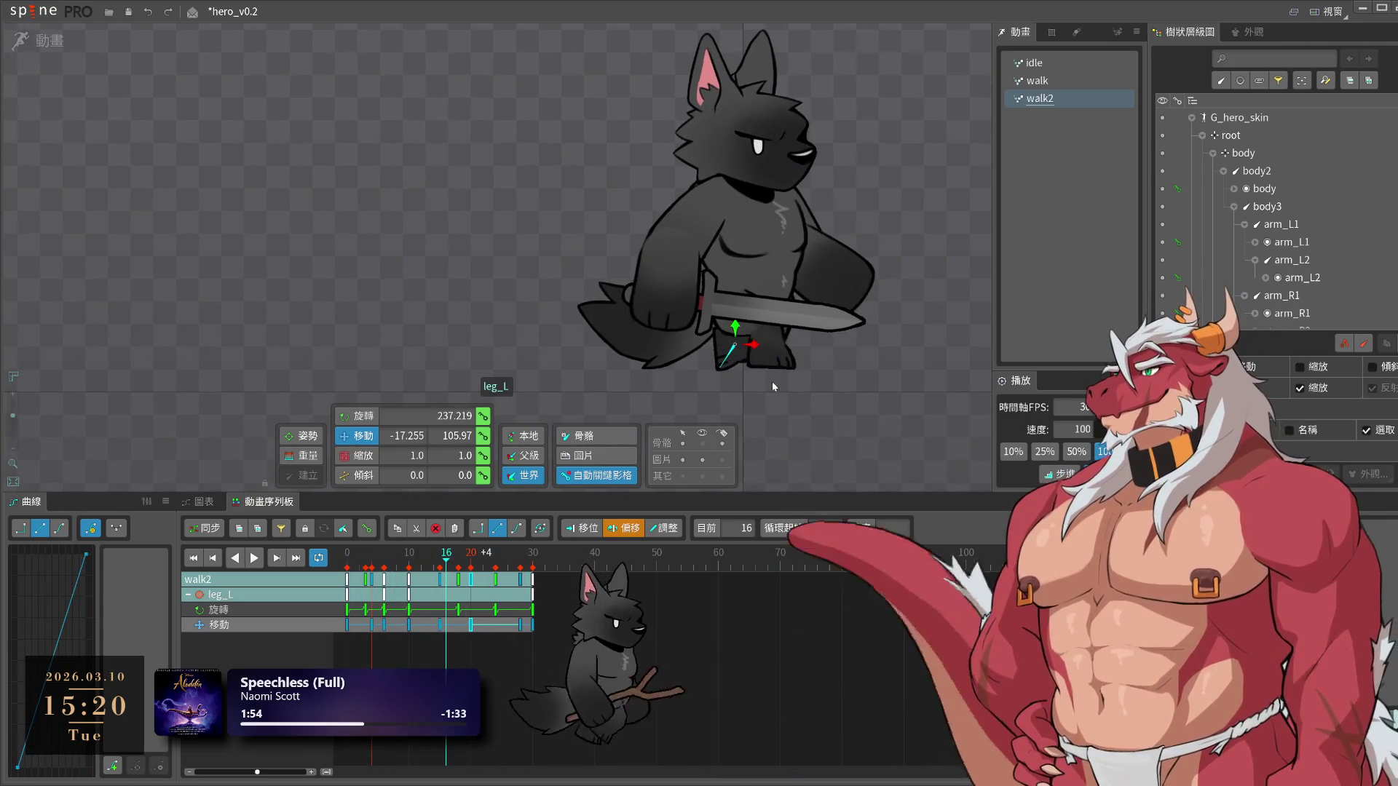
pyautogui.moveTo(446, 568)
pyautogui.mouseDown()
pyautogui.moveTo(469, 573)
pyautogui.moveTo(459, 580)
pyautogui.mouseUp()
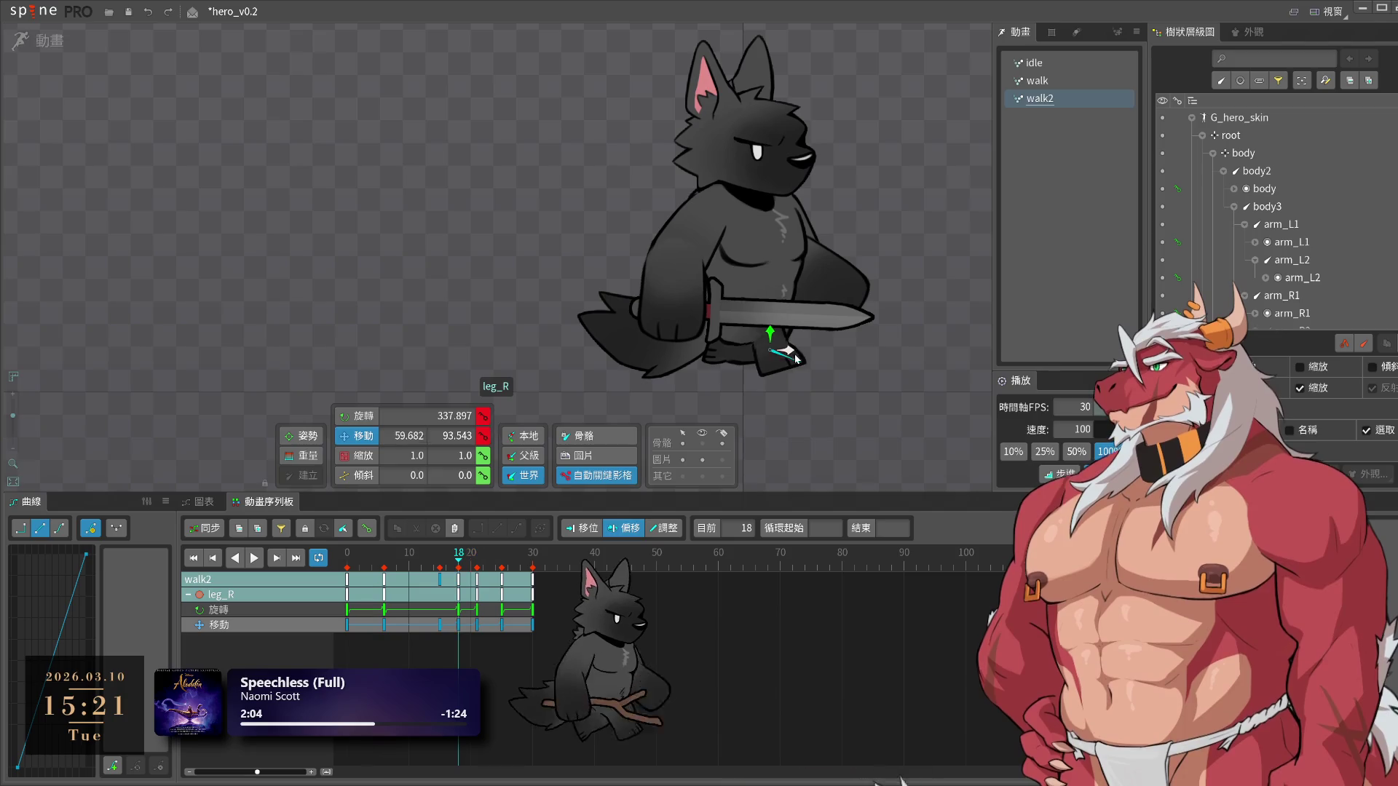
# Drag leg_R's position key from frame 16 to frame 15 and replay walk2 to check the step
pyautogui.press('space')
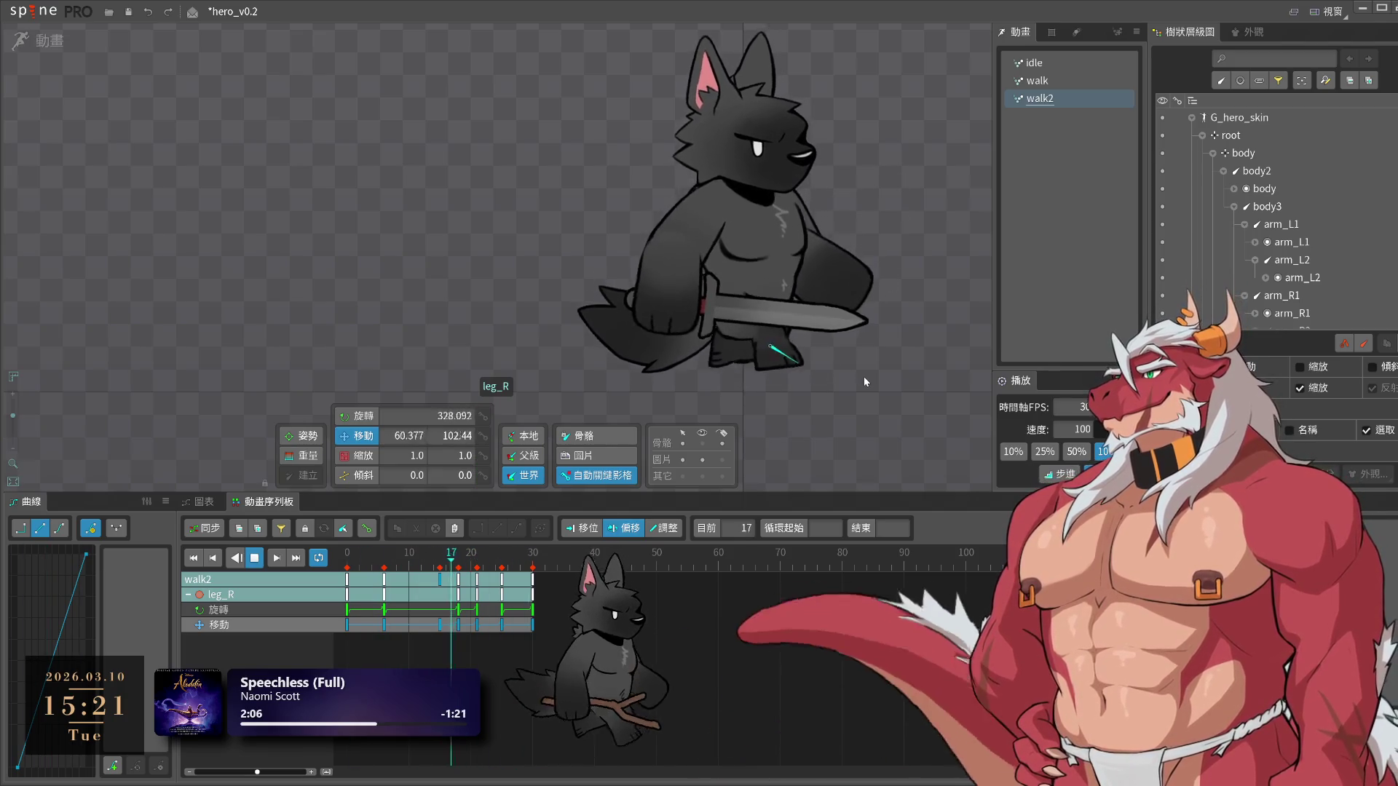
pyautogui.moveTo(422, 662); pyautogui.dragTo(463, 621)
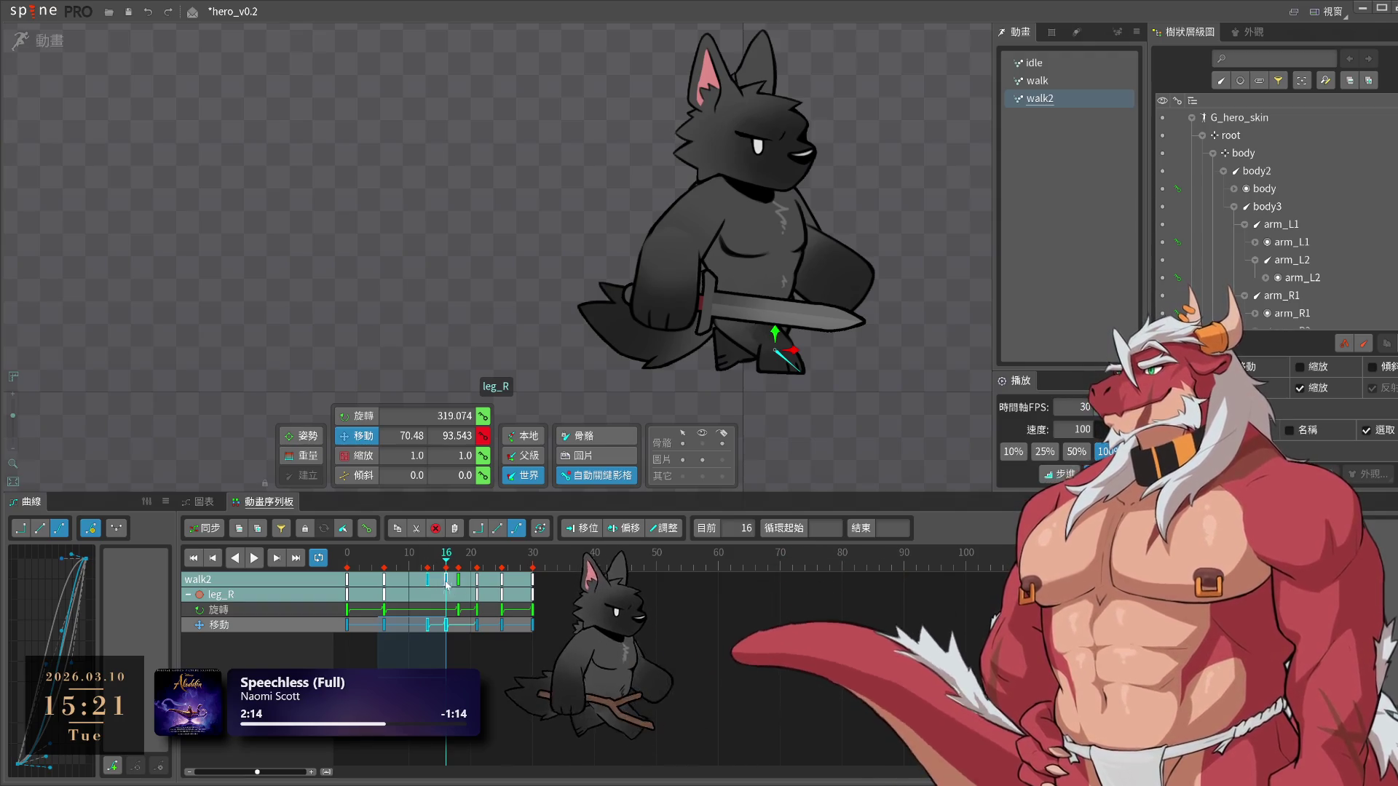
pyautogui.moveTo(444, 638); pyautogui.dragTo(421, 627)
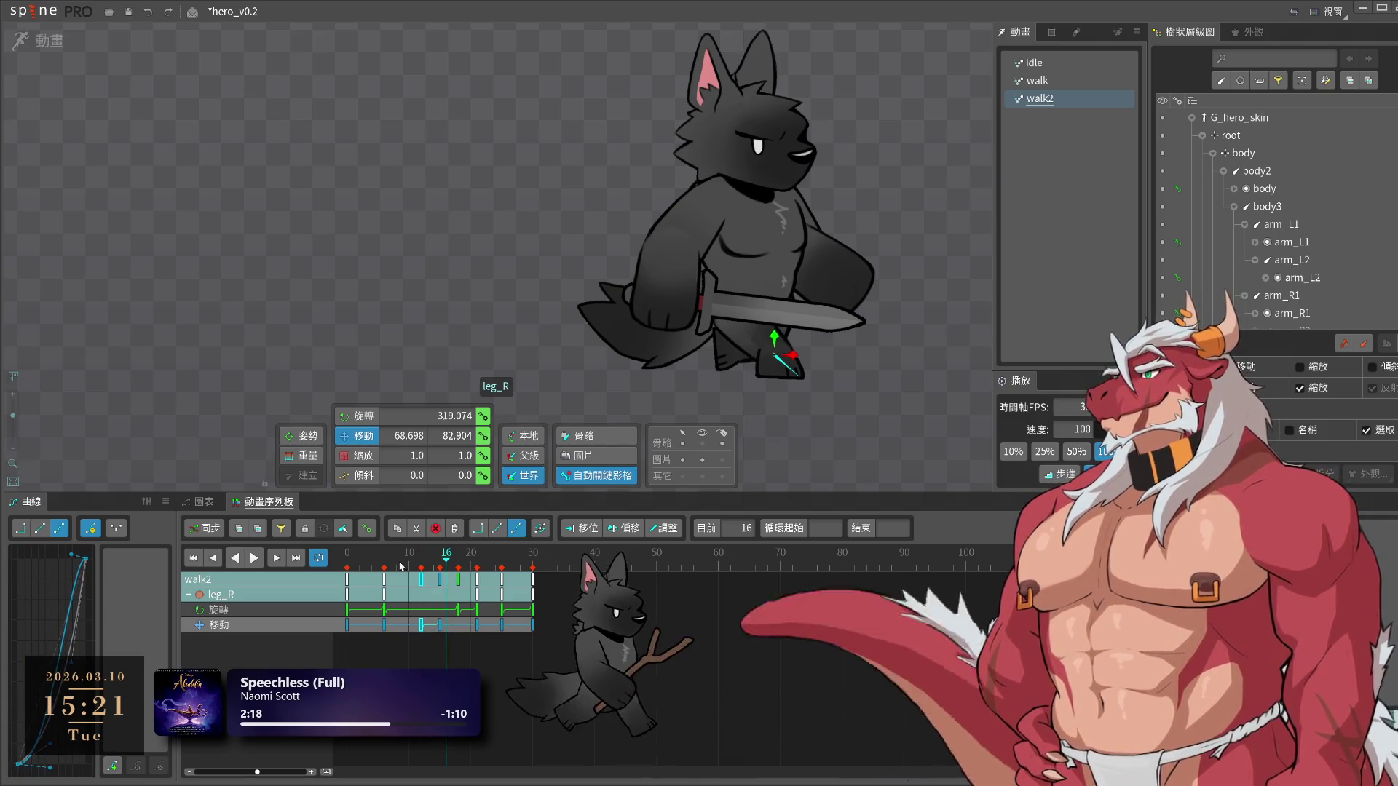
pyautogui.press('space')
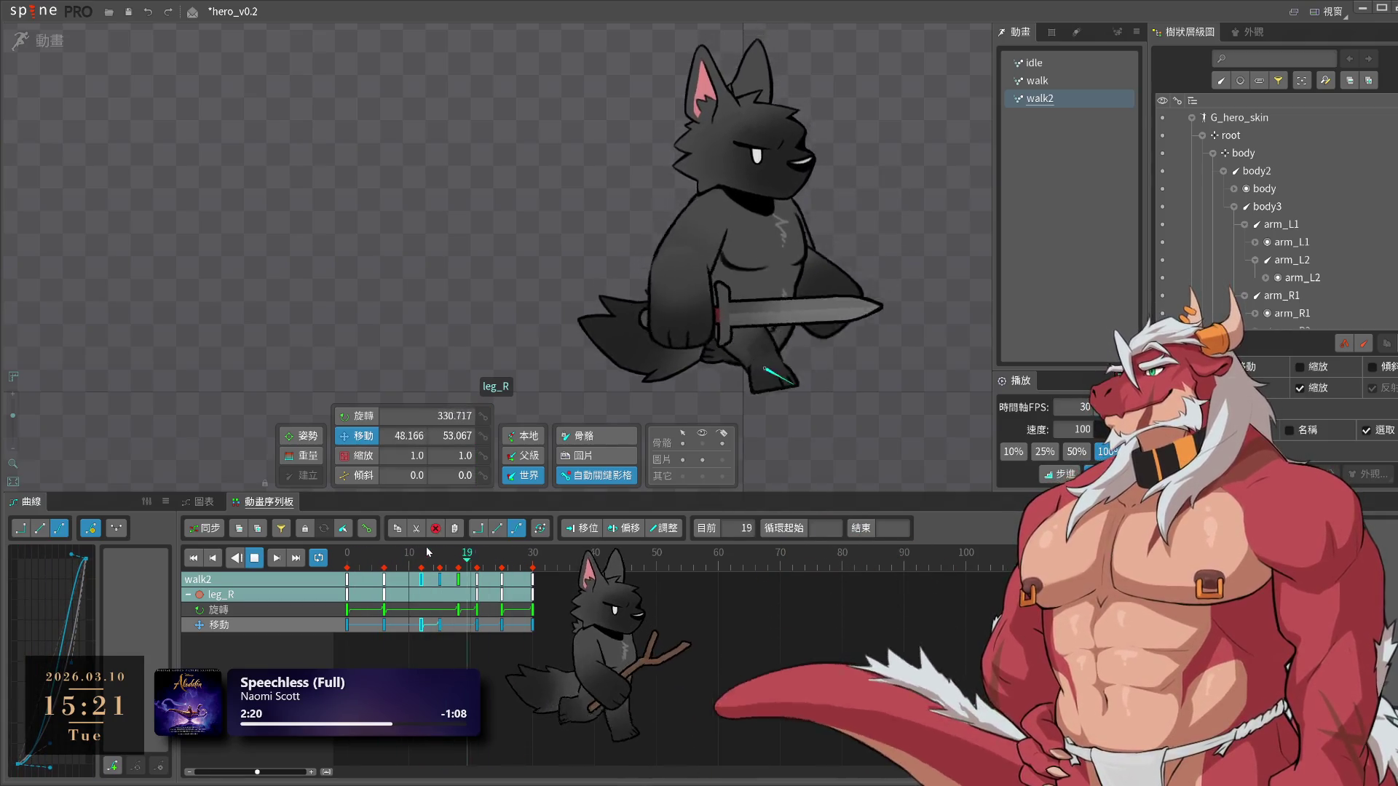
pyautogui.click(440, 568)
pyautogui.moveTo(439, 568); pyautogui.dragTo(470, 577)
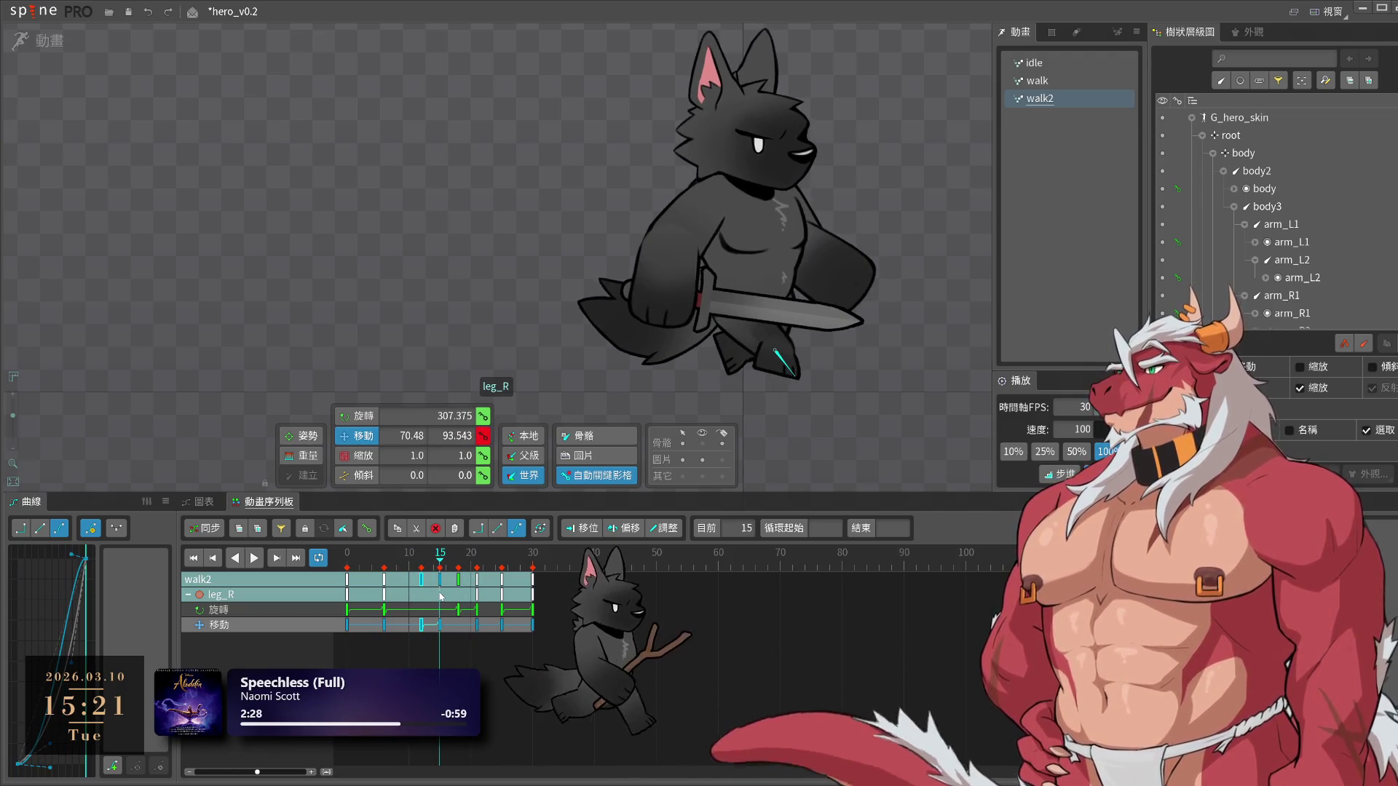
pyautogui.press('space')
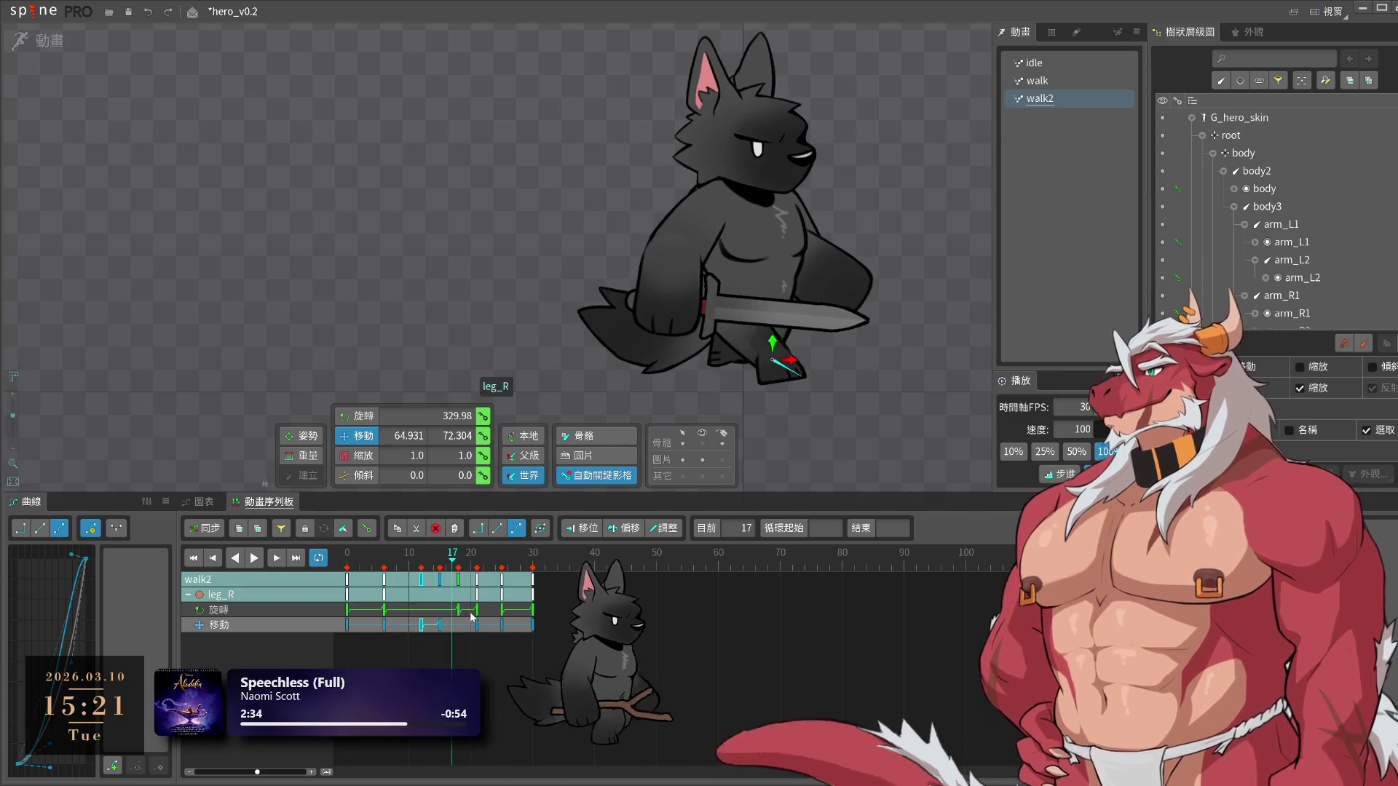
pyautogui.press('space')
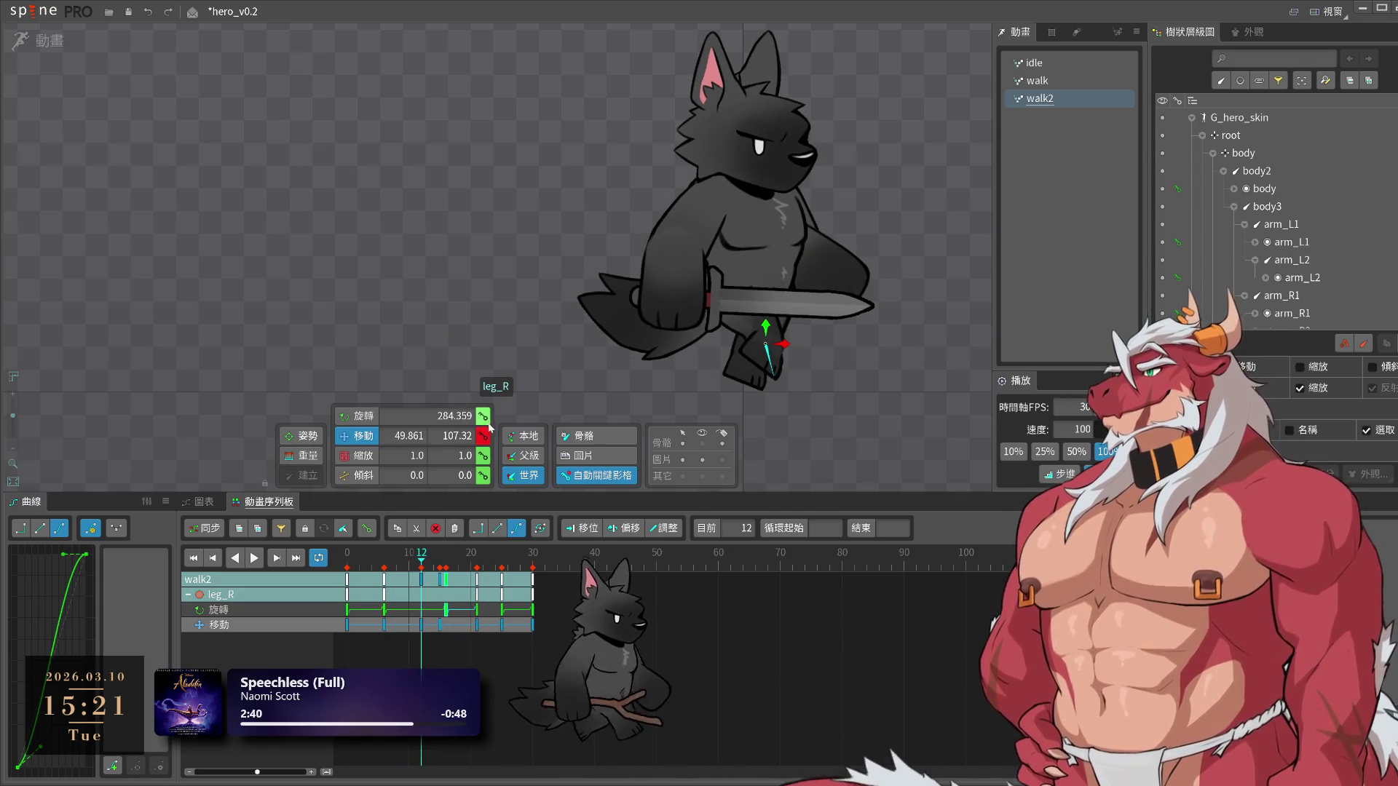
# Scrub leg_R through frames 15–19 of walk2, re-angle the right leg, and replay the cycle
pyautogui.moveTo(420, 565); pyautogui.dragTo(449, 578)
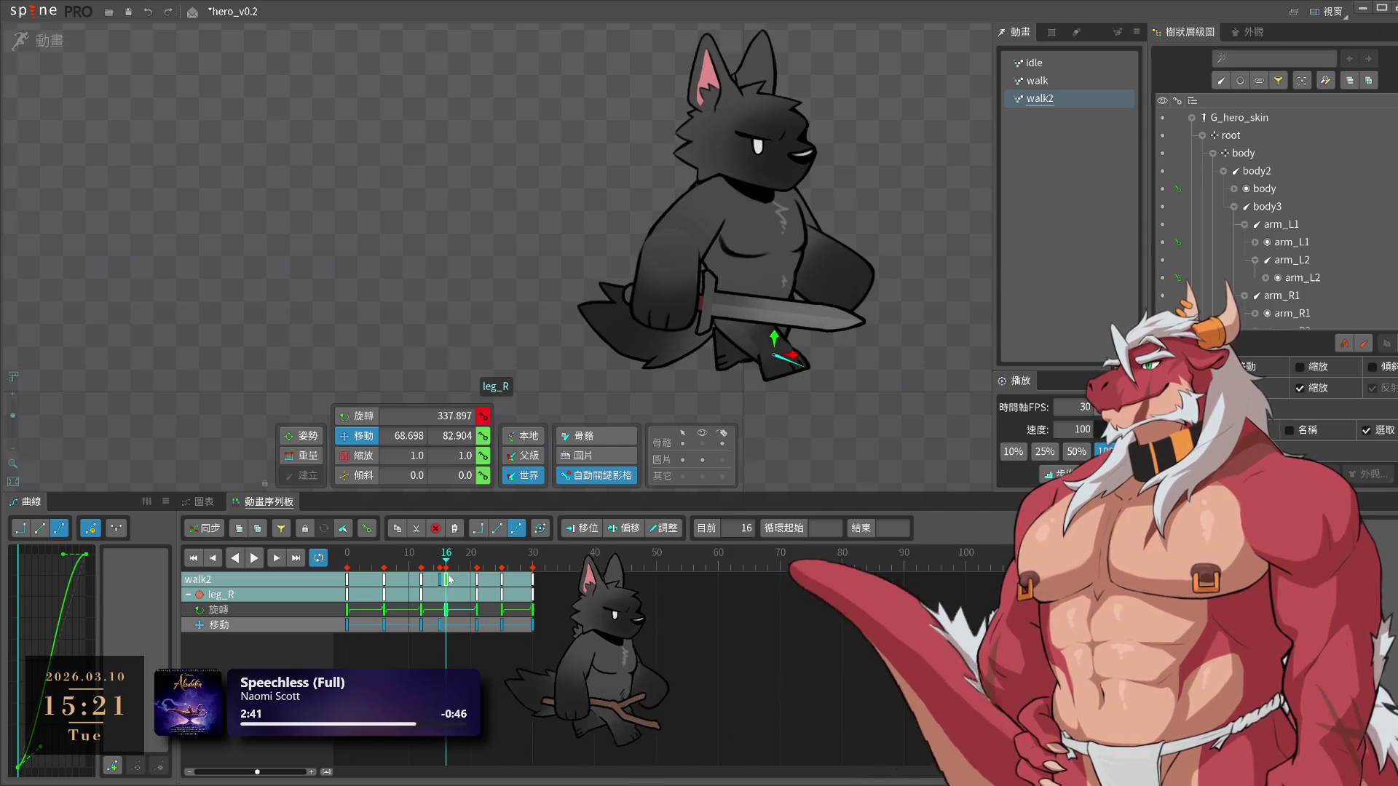
pyautogui.click(440, 566)
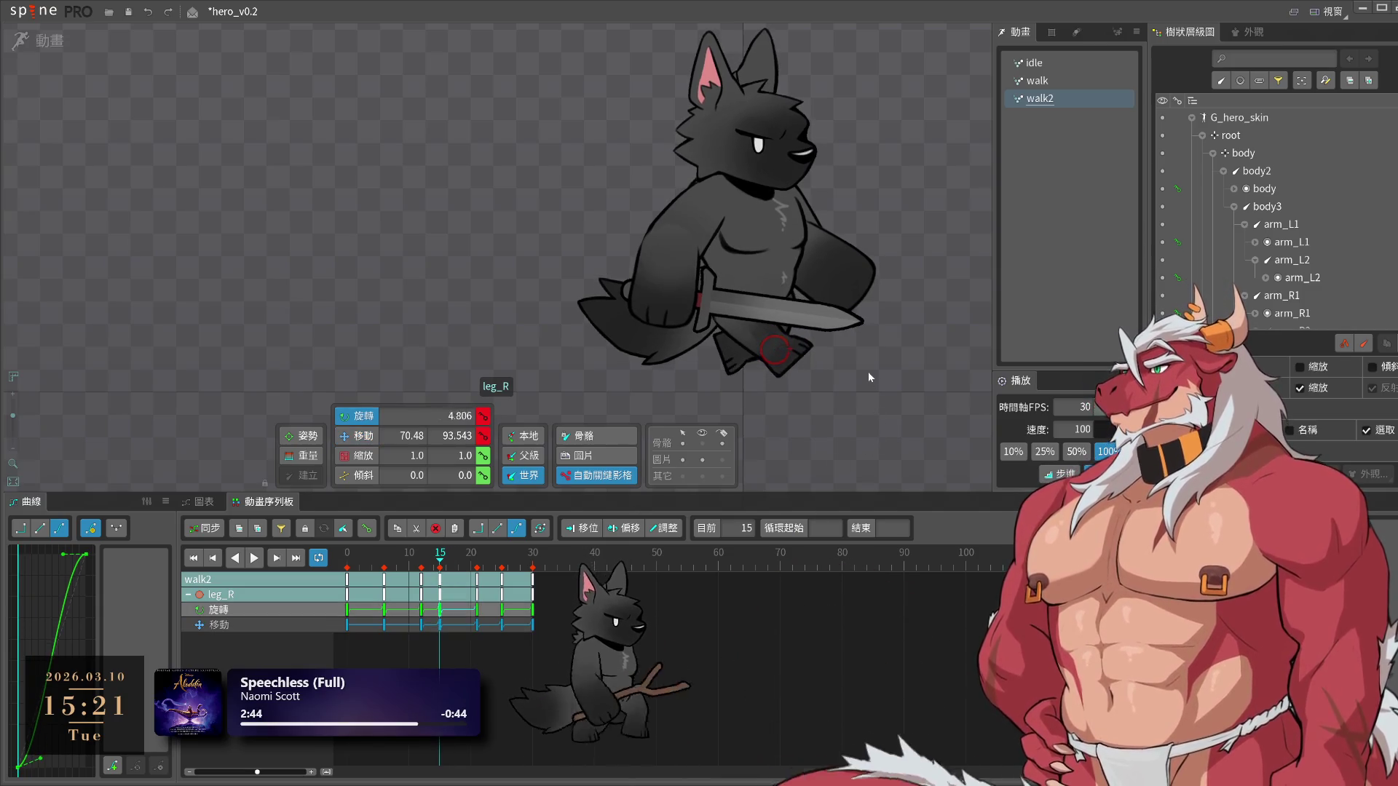
pyautogui.press('space')
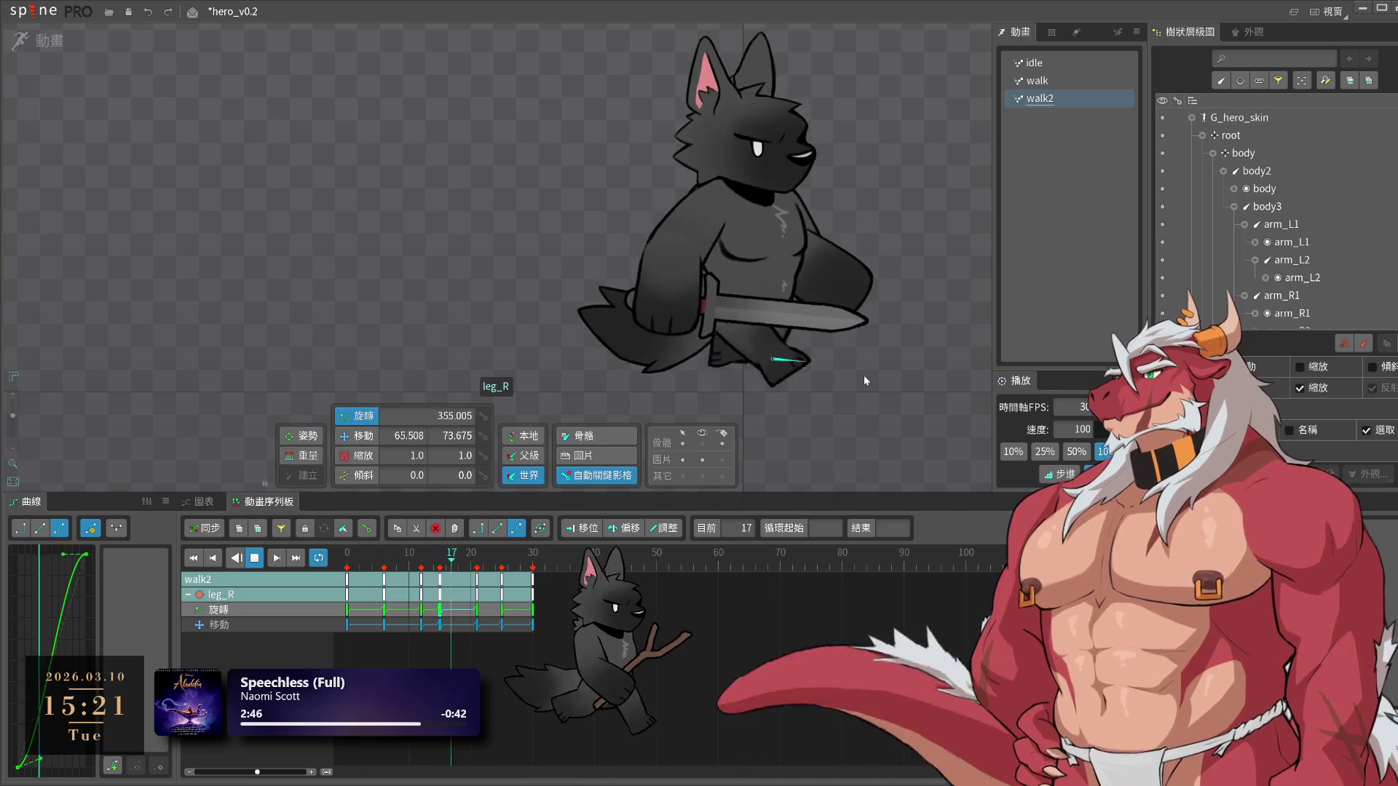
pyautogui.click(452, 578)
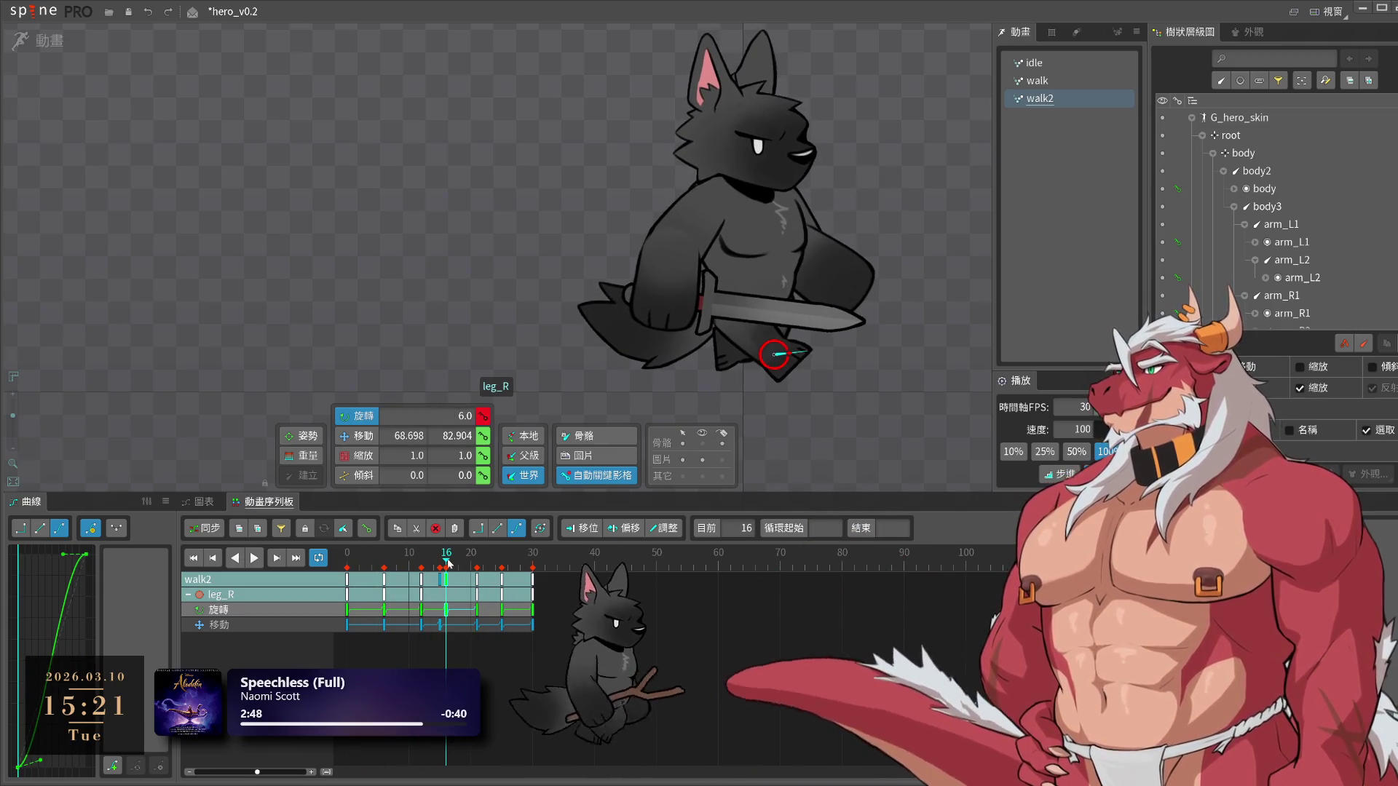
pyautogui.press('space')
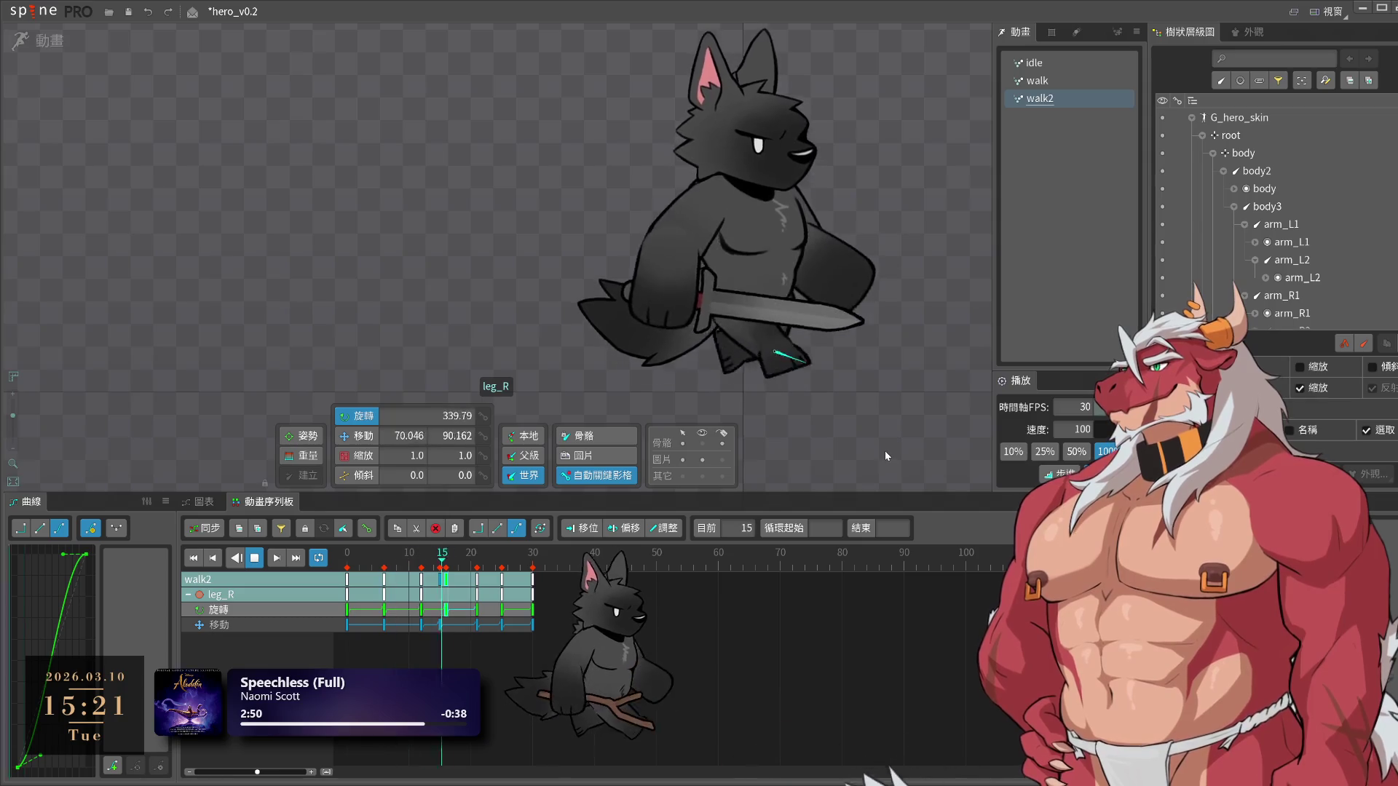
pyautogui.click(451, 555)
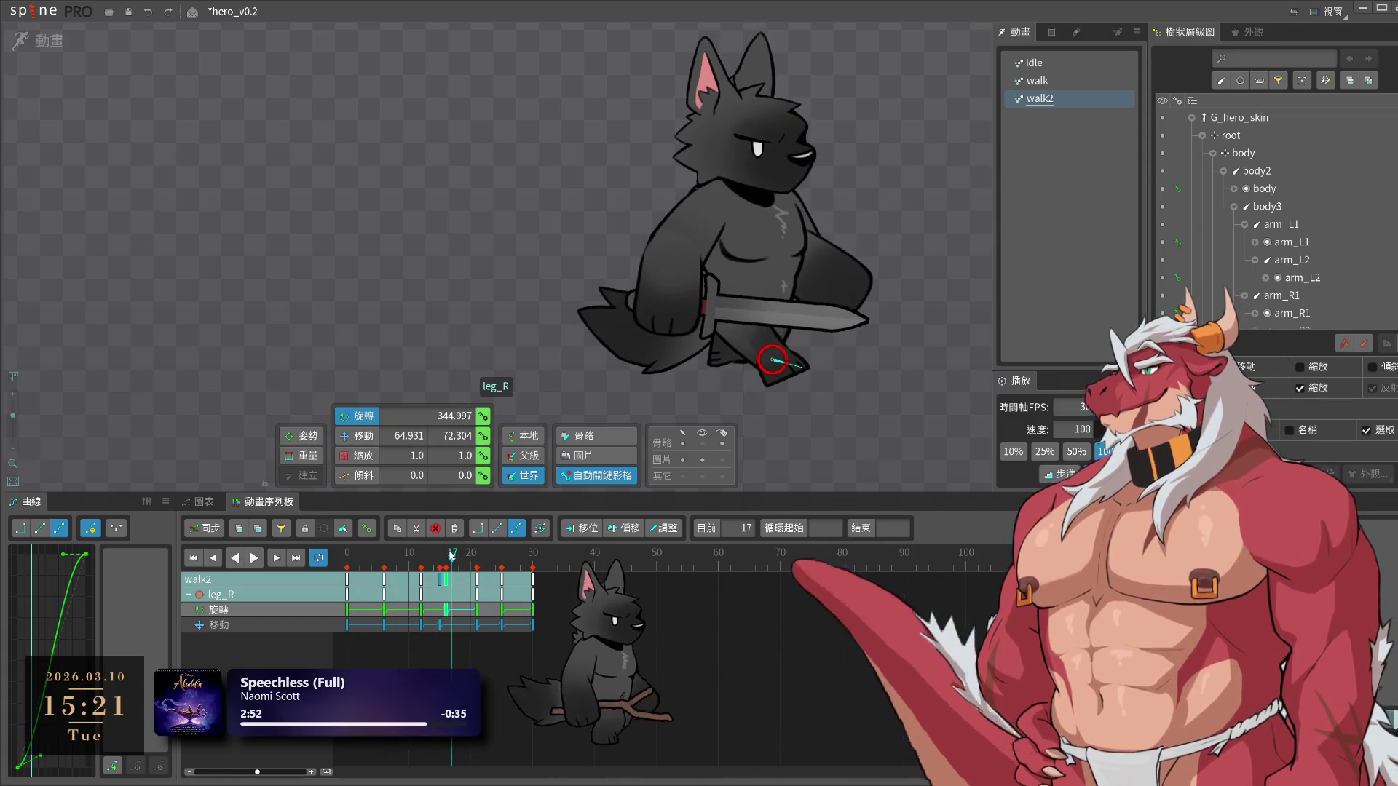
pyautogui.moveTo(458, 567); pyautogui.dragTo(466, 568)
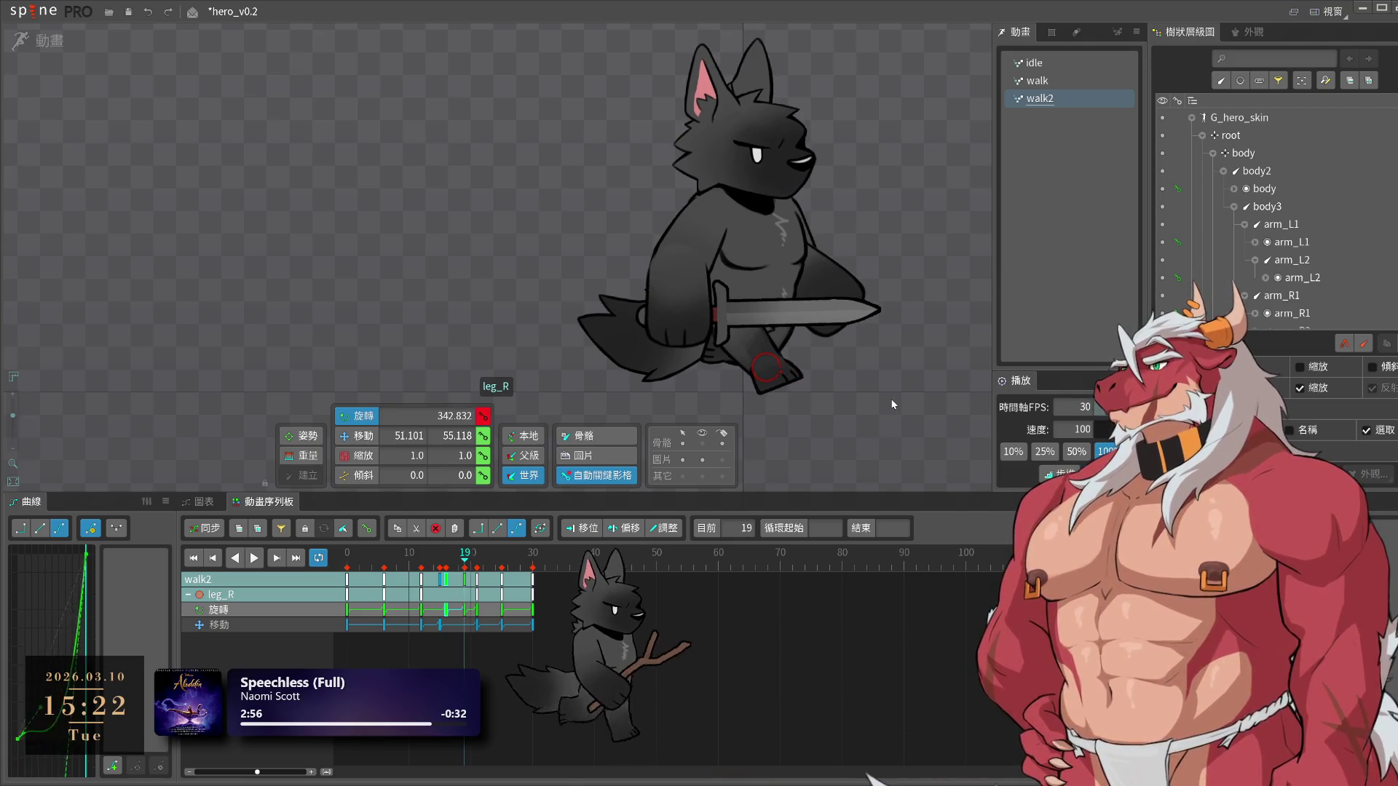
pyautogui.click(444, 561)
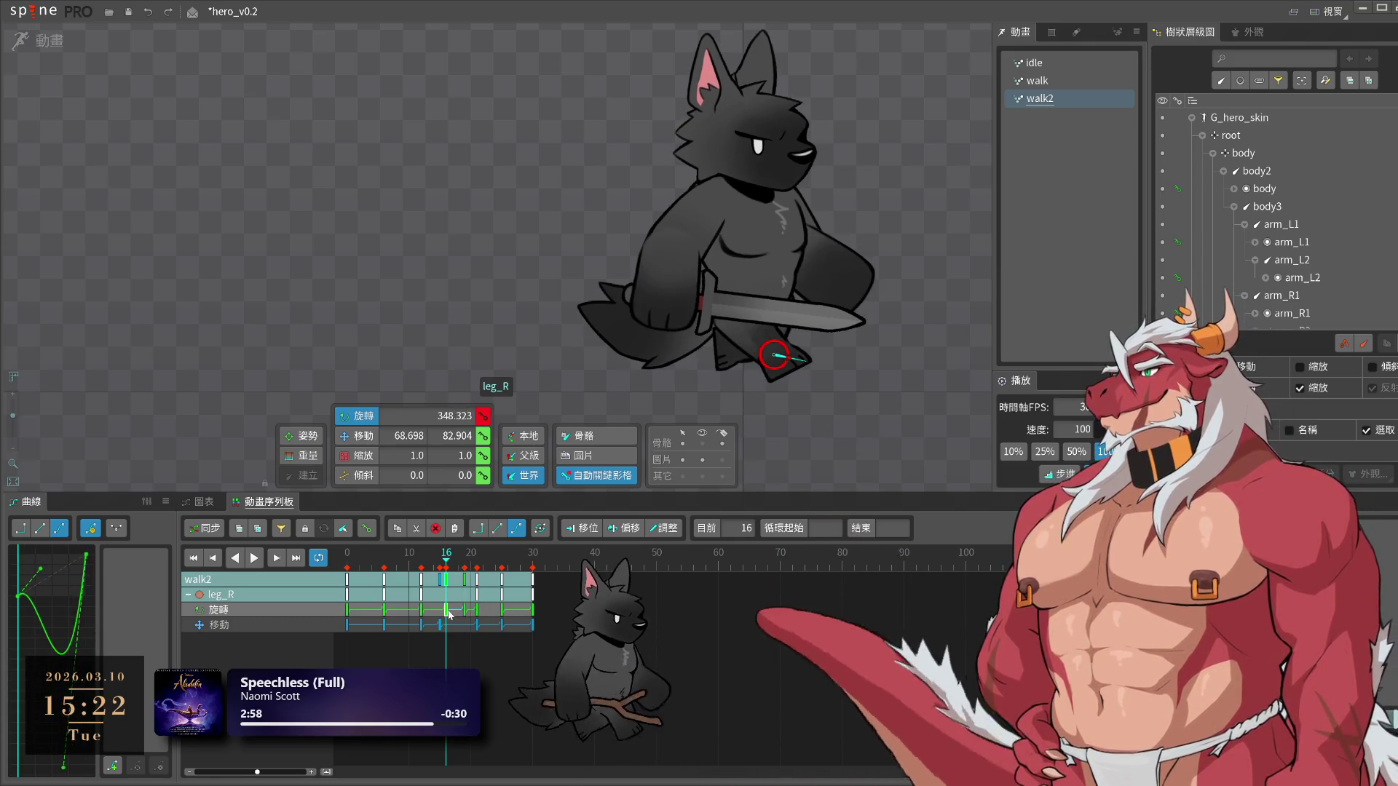
pyautogui.press('space')
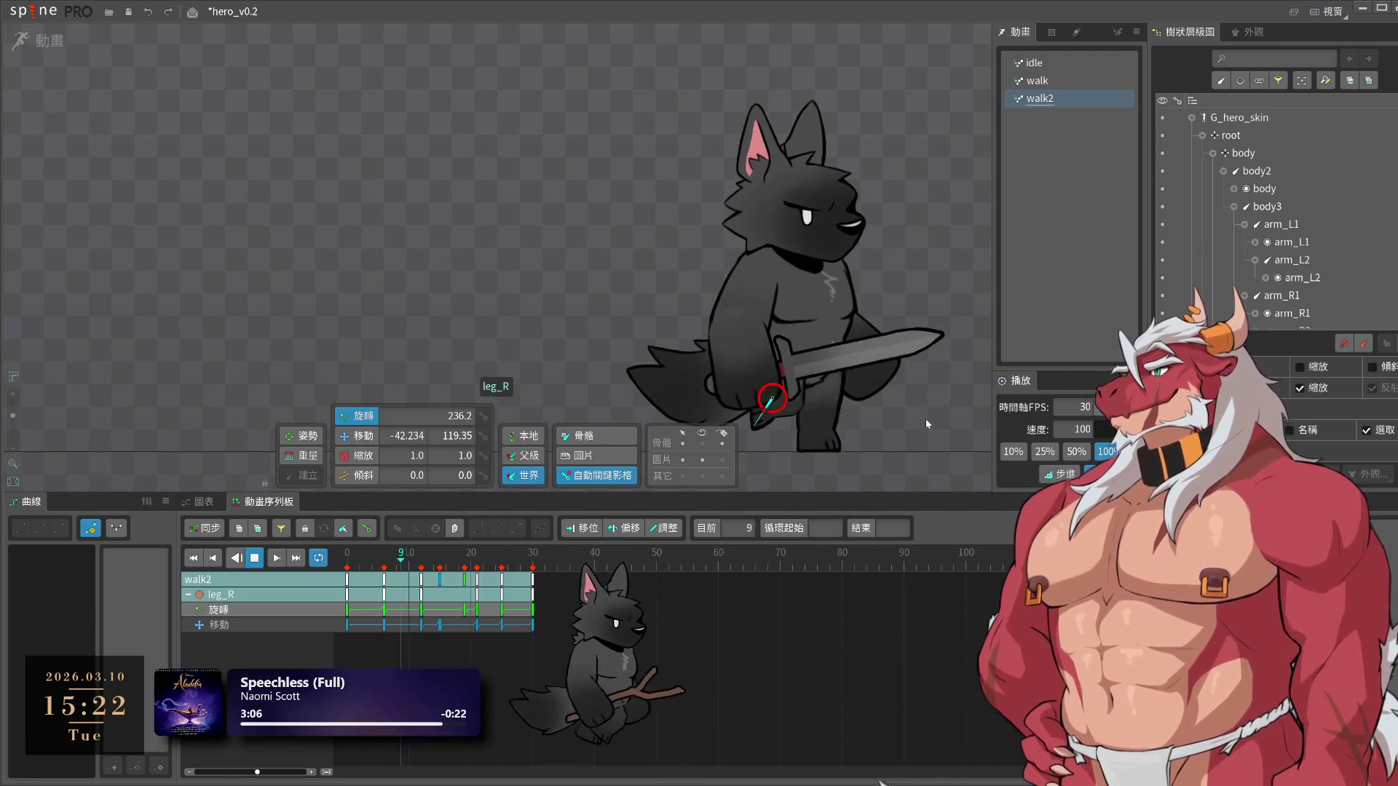
# Translate leg_R up and back to -134.43, 116.5 at frame 5, preview, and save hero_v0.2
pyautogui.hotkey('ctrl', 's')
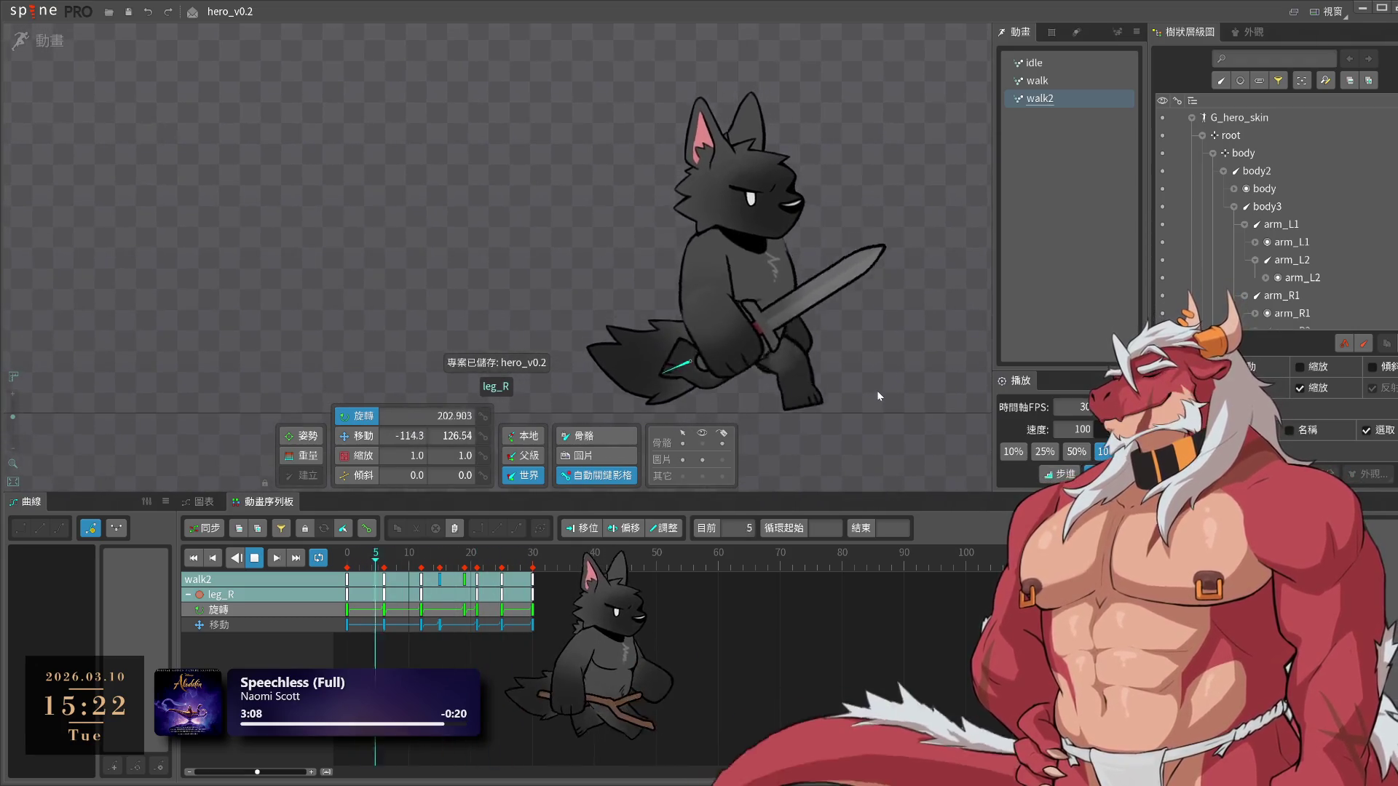
pyautogui.press('space')
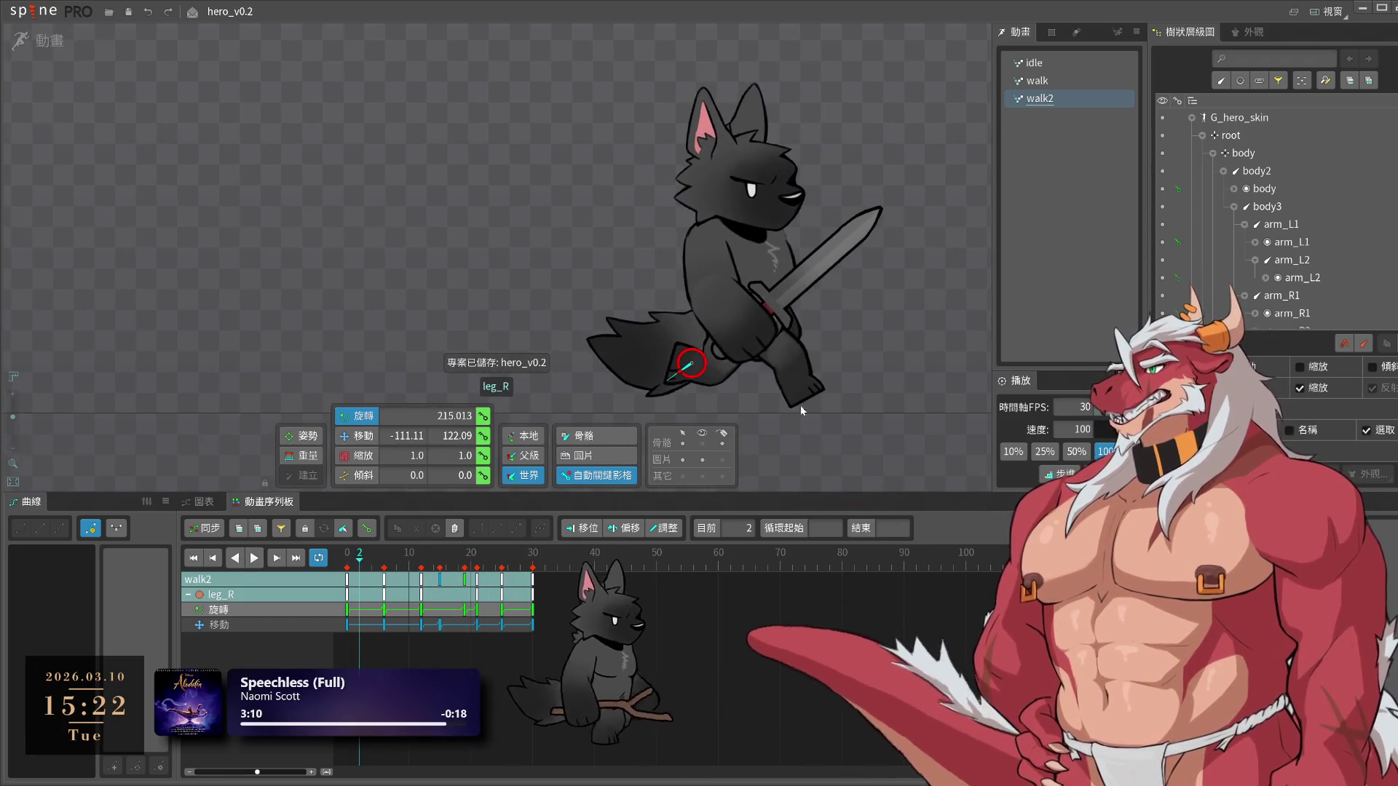
pyautogui.moveTo(359, 573); pyautogui.dragTo(380, 574)
pyautogui.press('v')
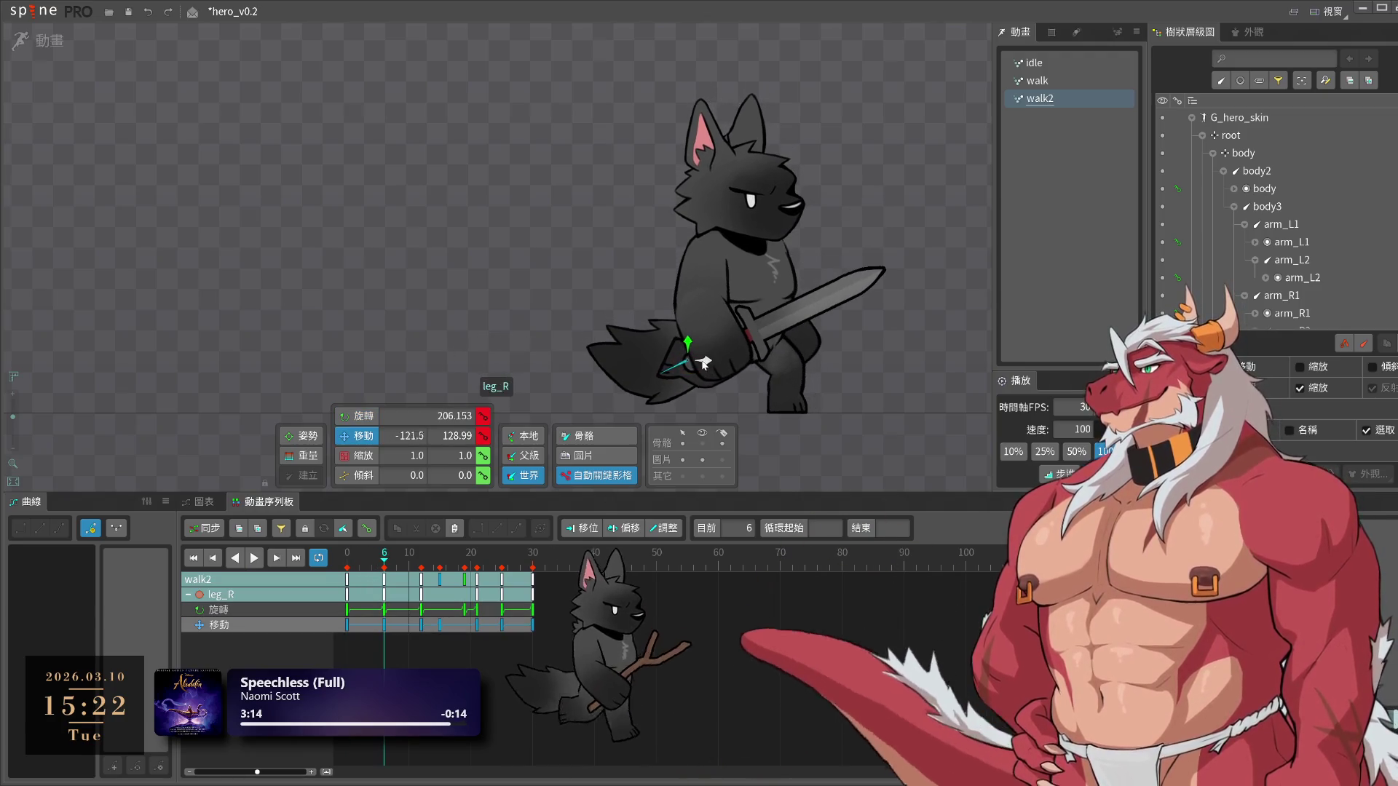
pyautogui.moveTo(696, 360); pyautogui.dragTo(682, 345)
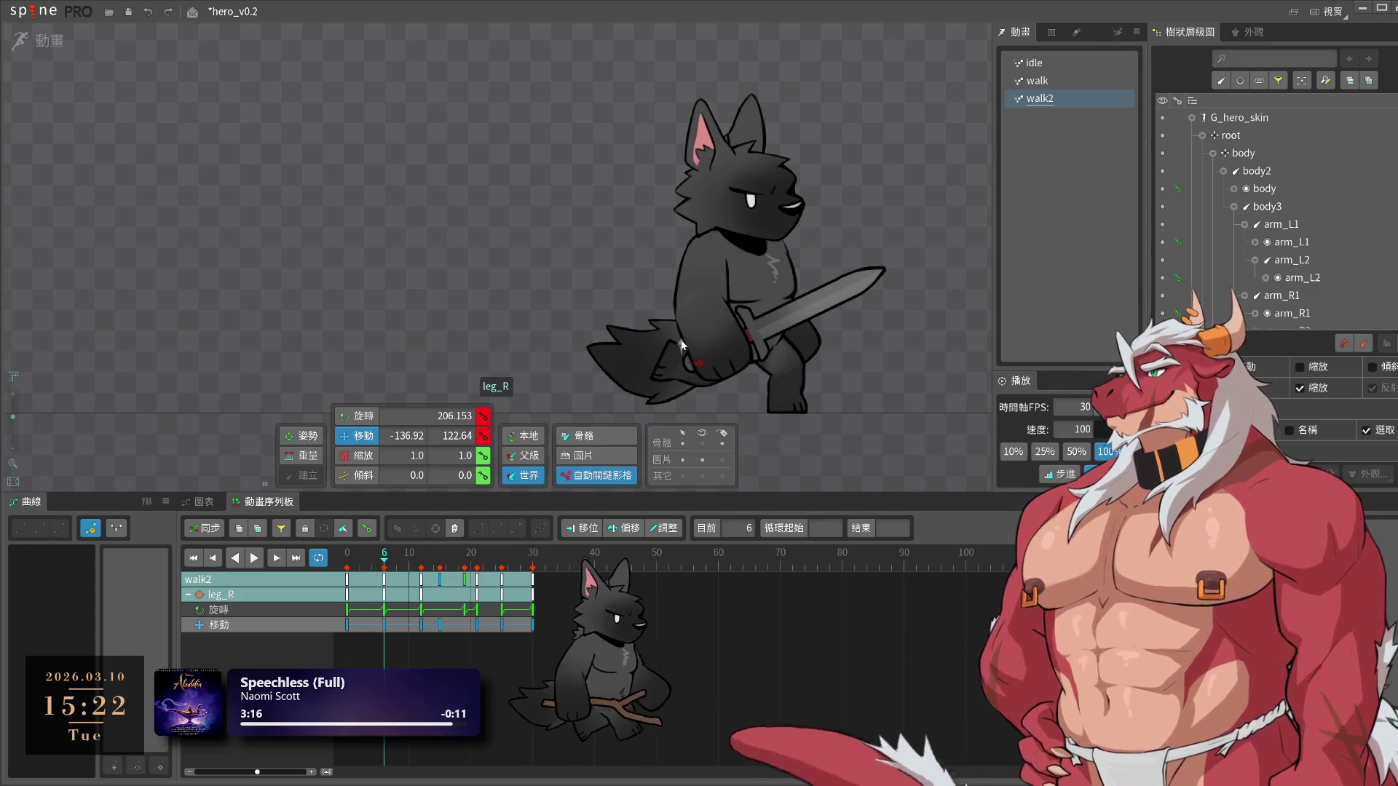
pyautogui.press('space')
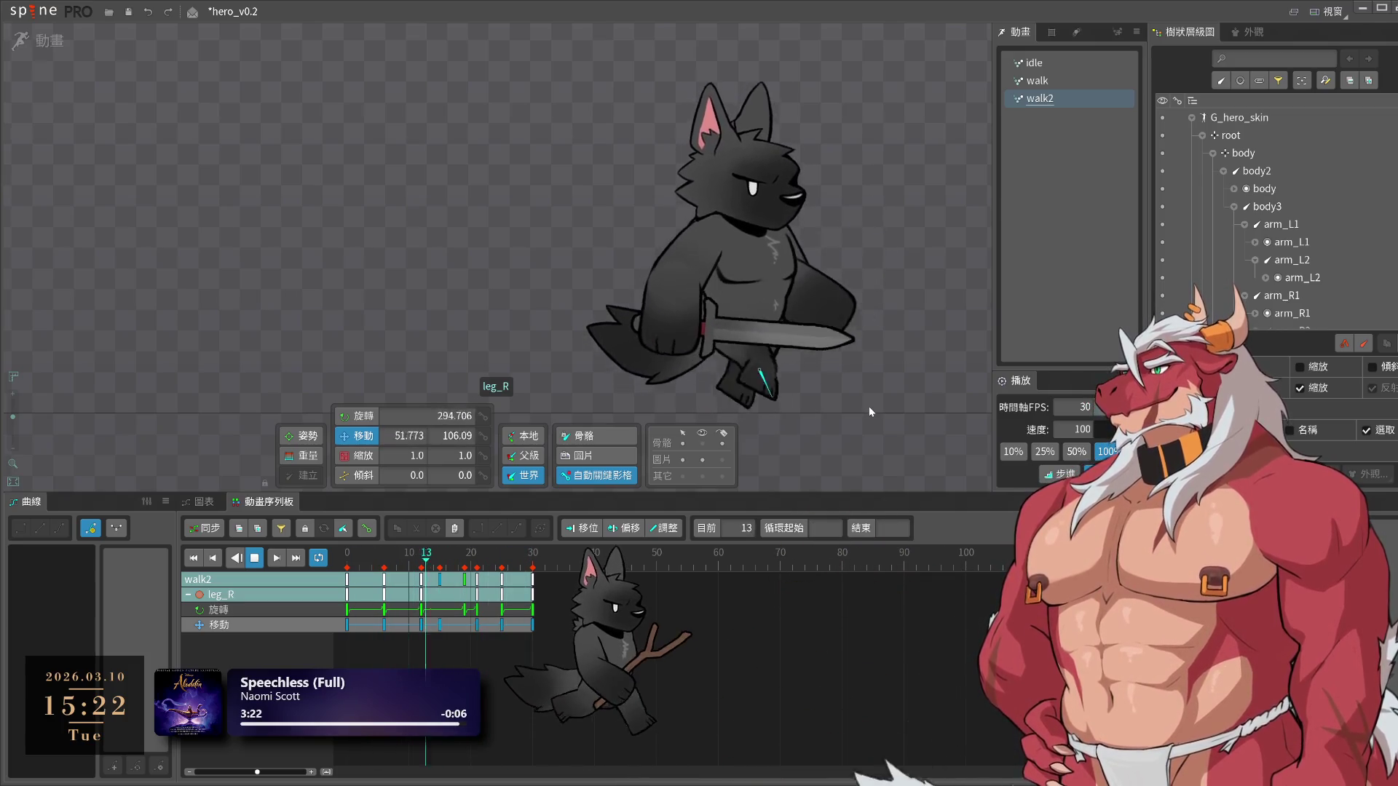
pyautogui.hotkey('ctrl', 's')
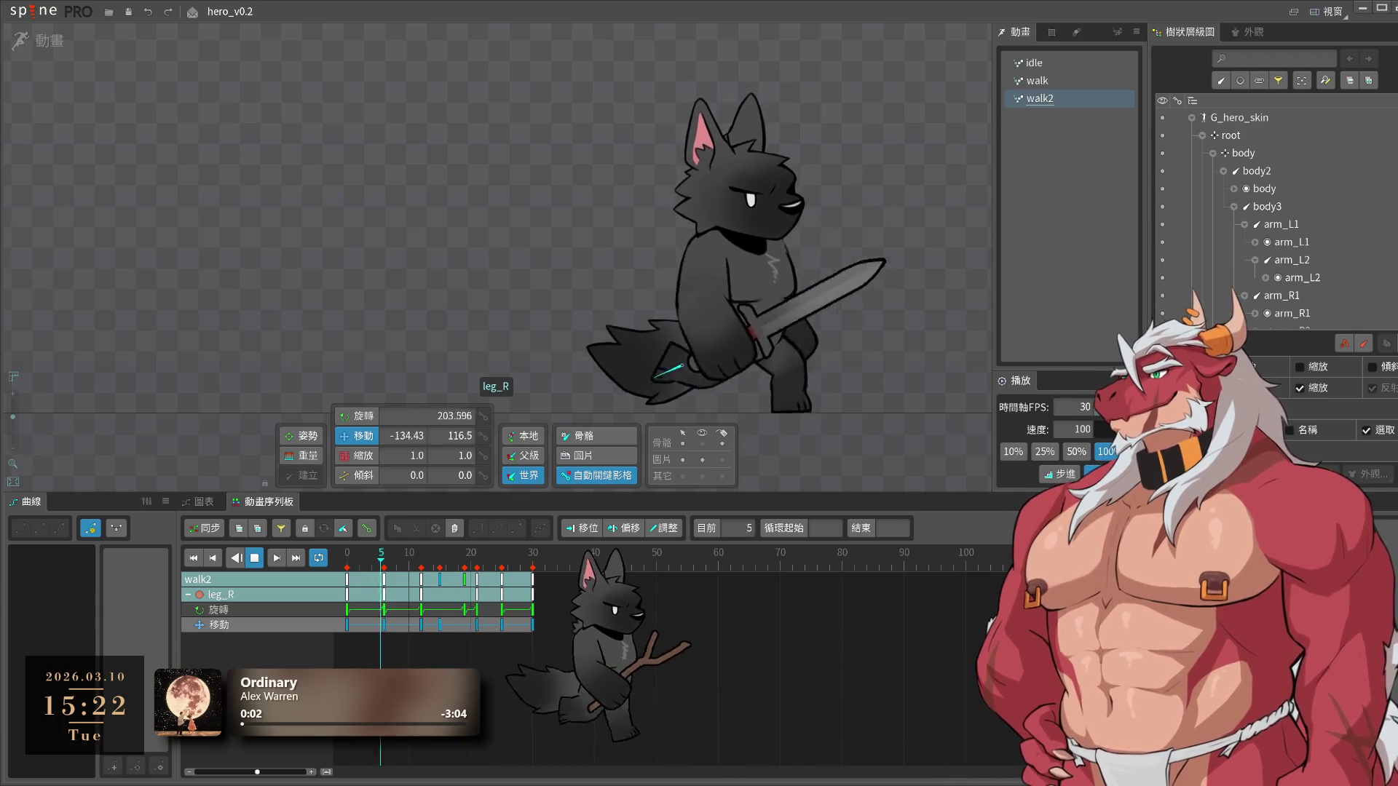
# Select the tail, tail2 and tail3 chain and key a raised tail rotation at frame 0
pyautogui.click(862, 391)
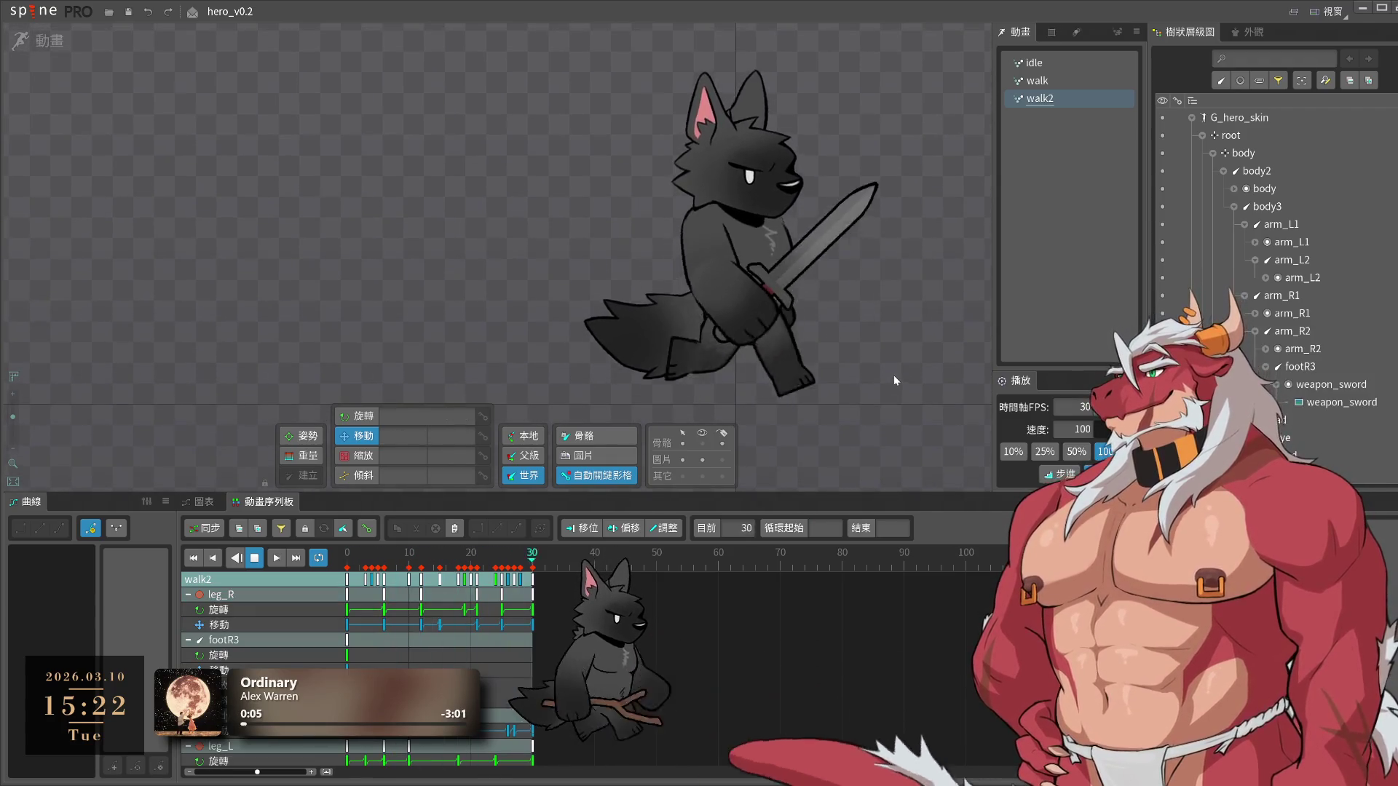
pyautogui.hotkey('ctrl', 's')
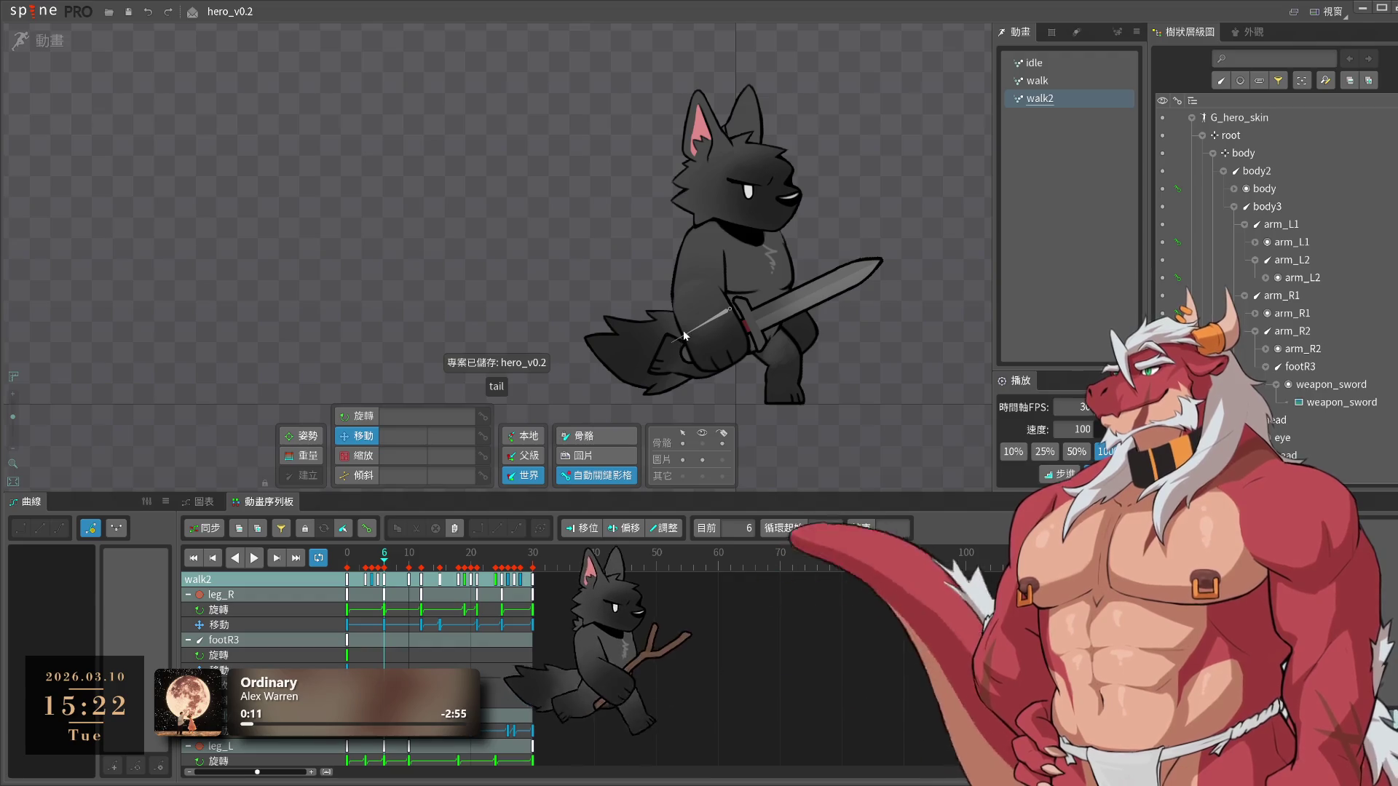
pyautogui.doubleClick(683, 330)
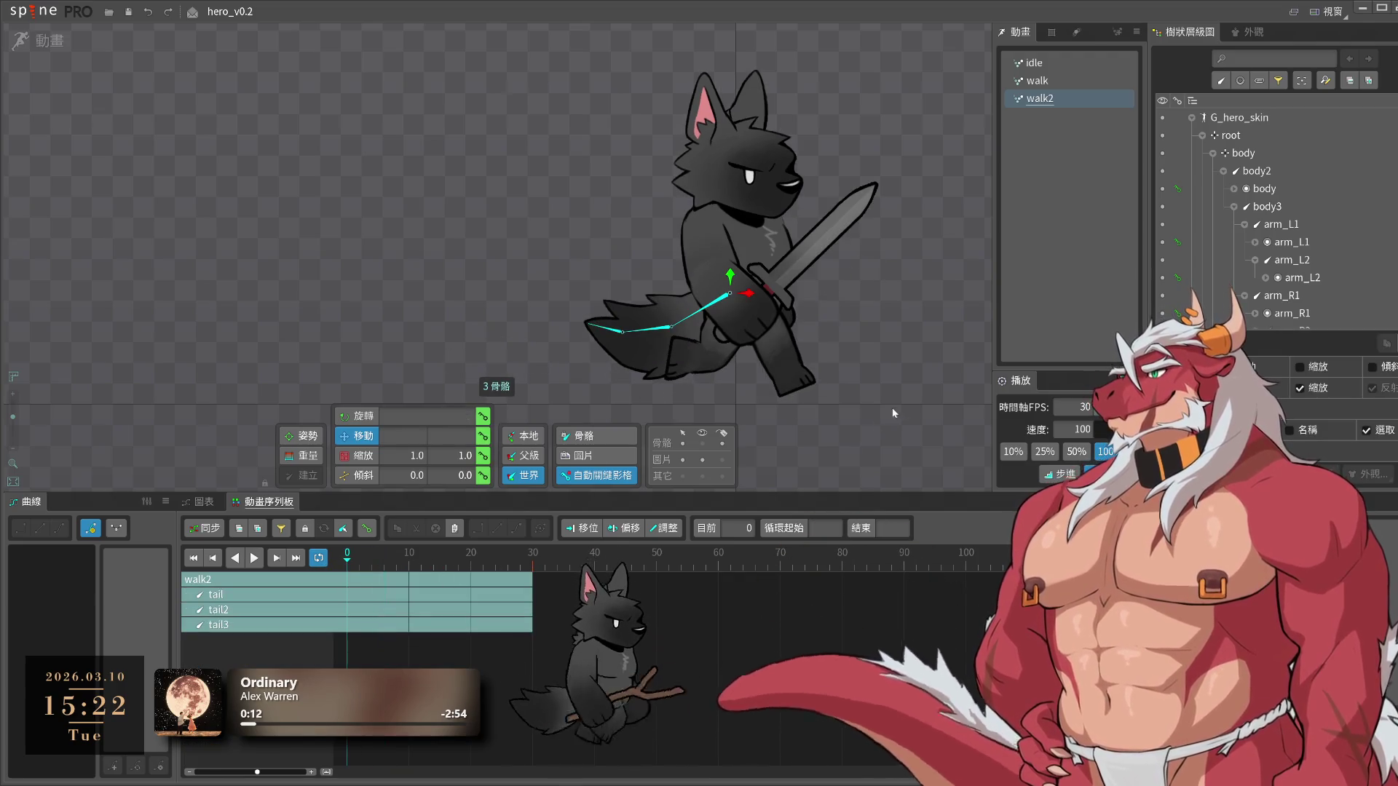
pyautogui.moveTo(915, 357)
pyautogui.mouseDown()
pyautogui.moveTo(900, 417)
pyautogui.moveTo(885, 412)
pyautogui.mouseUp()
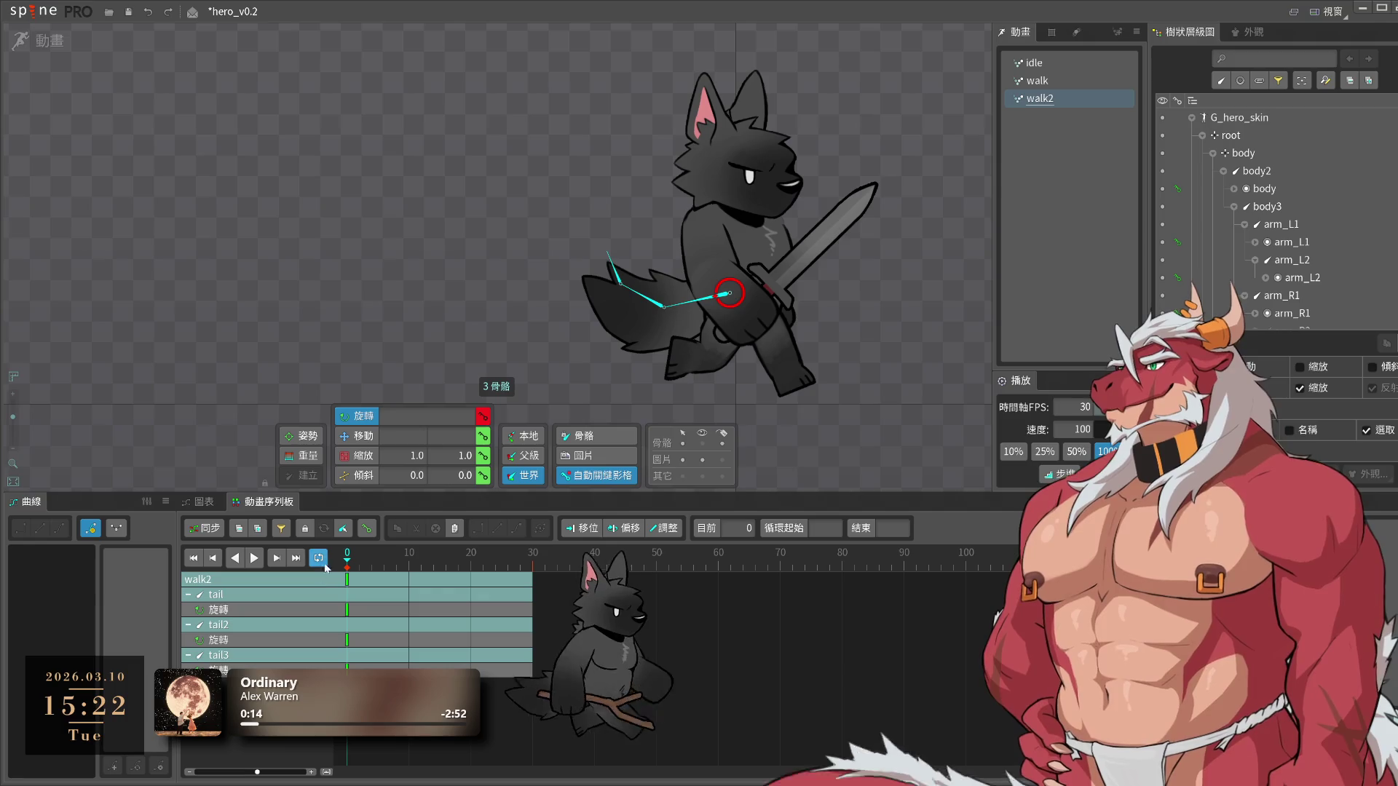
# Scrub the tail swing through frames 4–30 and select the tail keys at frame 30
pyautogui.click(372, 567)
pyautogui.moveTo(388, 573); pyautogui.dragTo(391, 573)
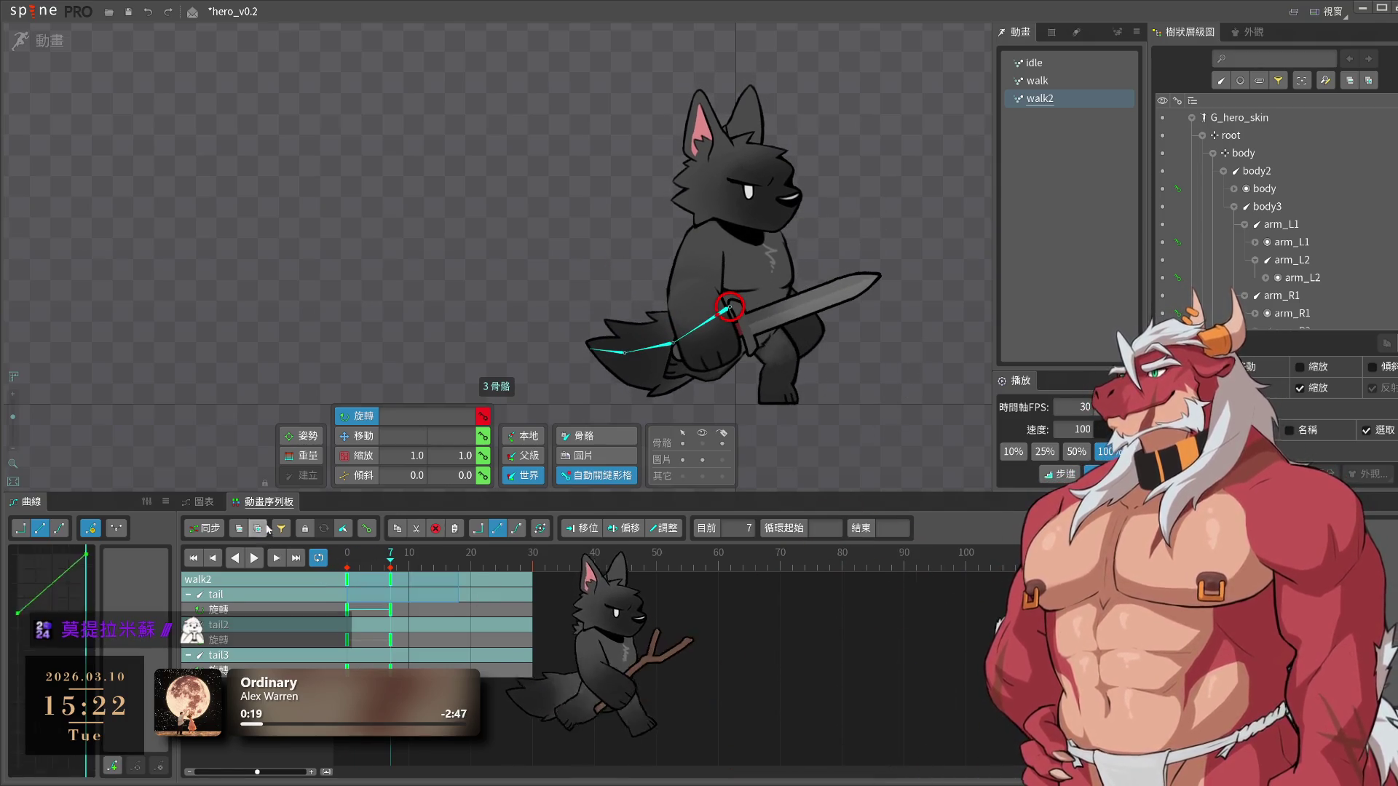
pyautogui.click(441, 560)
pyautogui.click(528, 555)
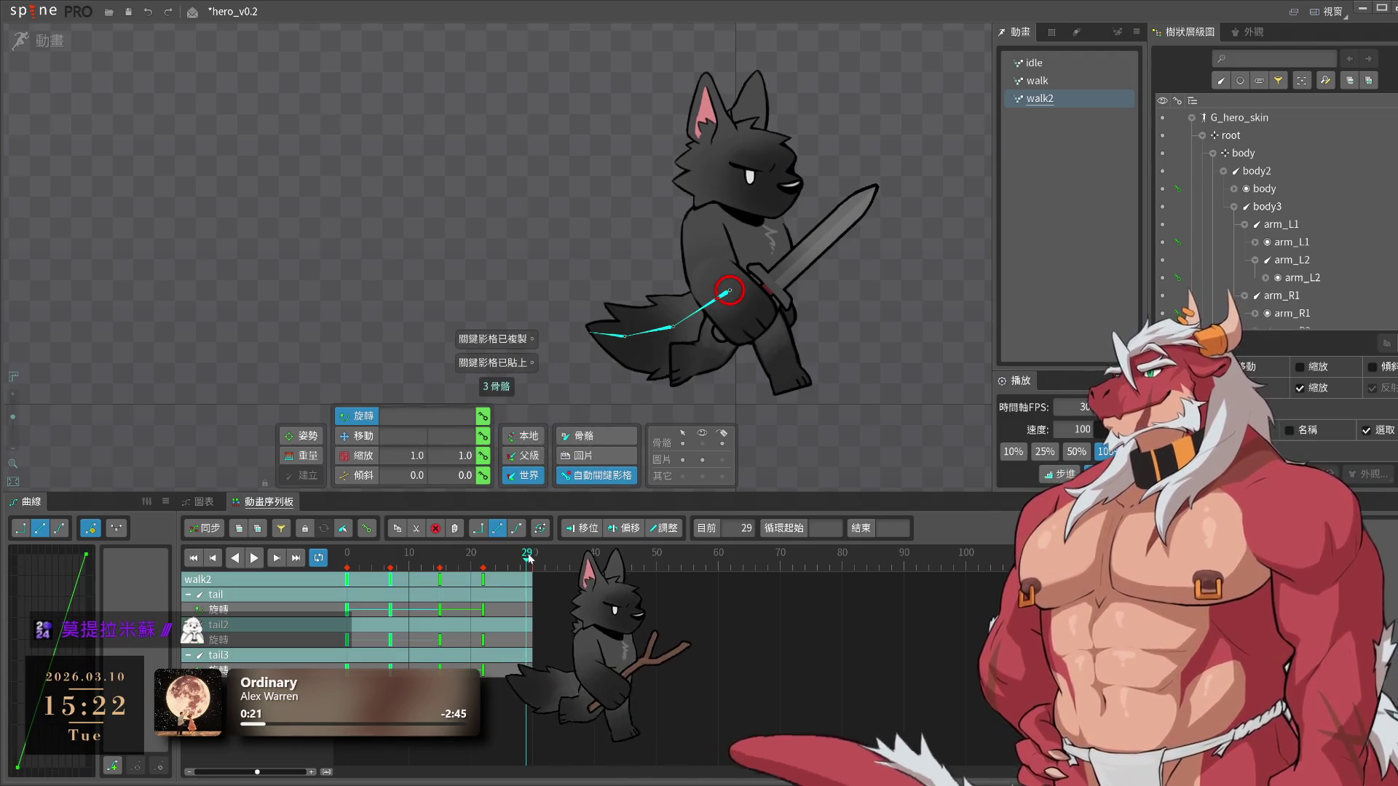
pyautogui.click(653, 624)
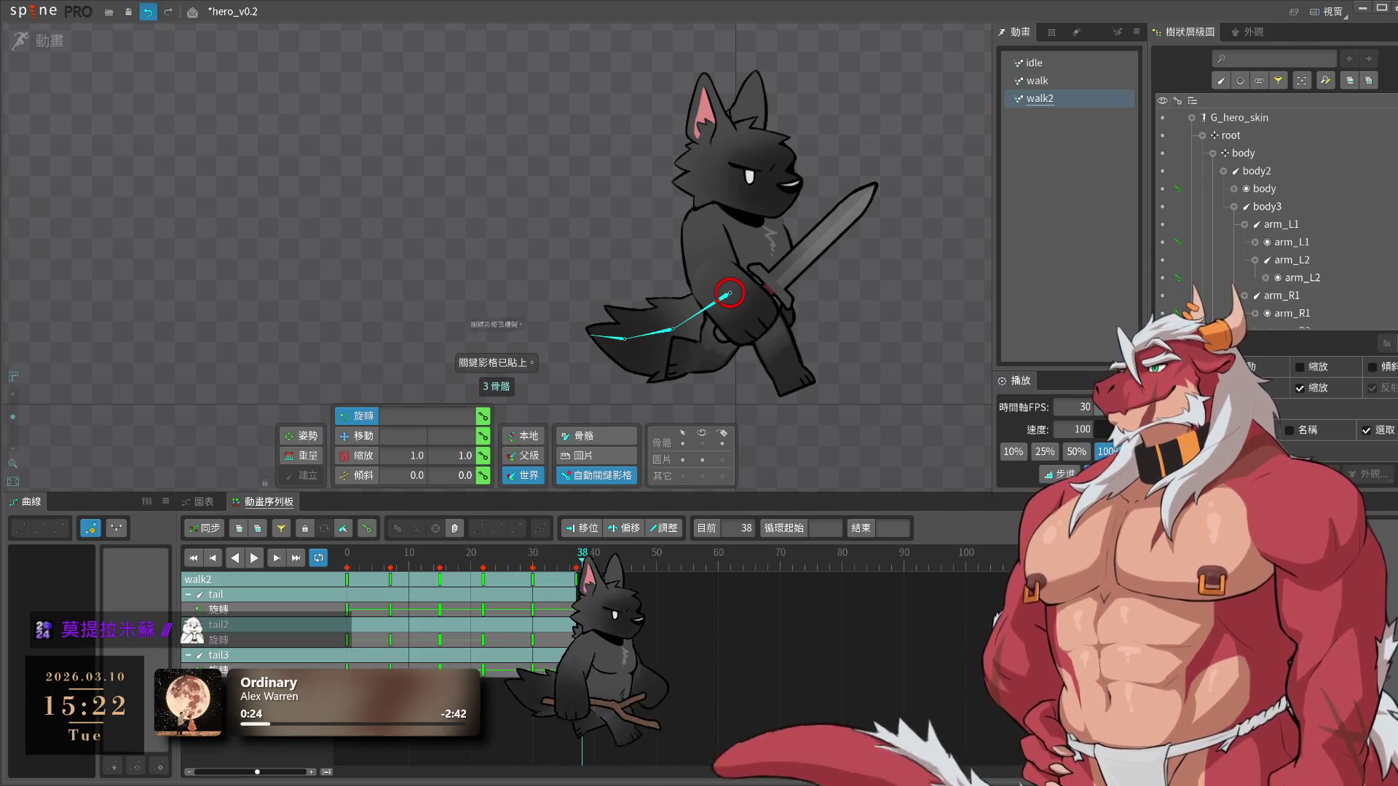
pyautogui.moveTo(632, 591); pyautogui.dragTo(533, 572)
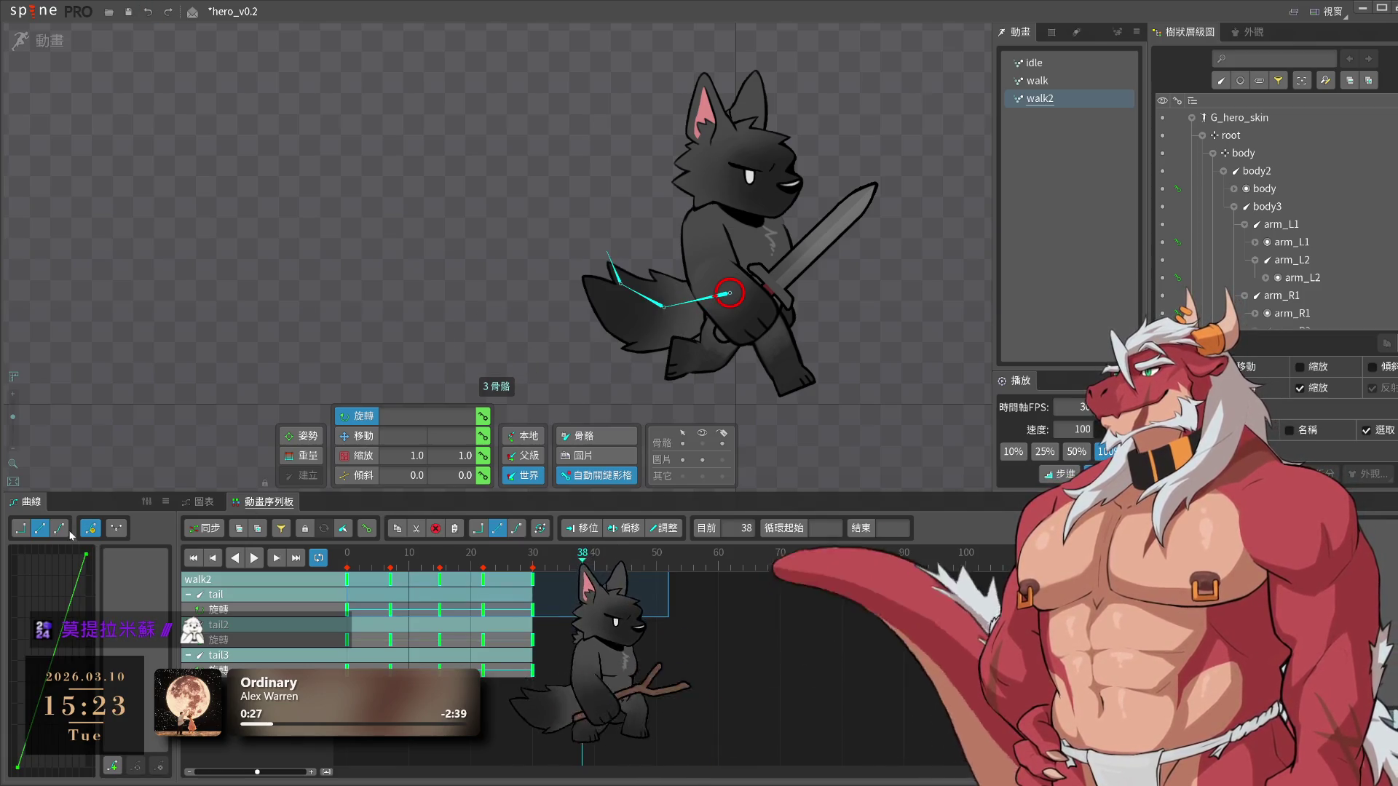
pyautogui.click(782, 602)
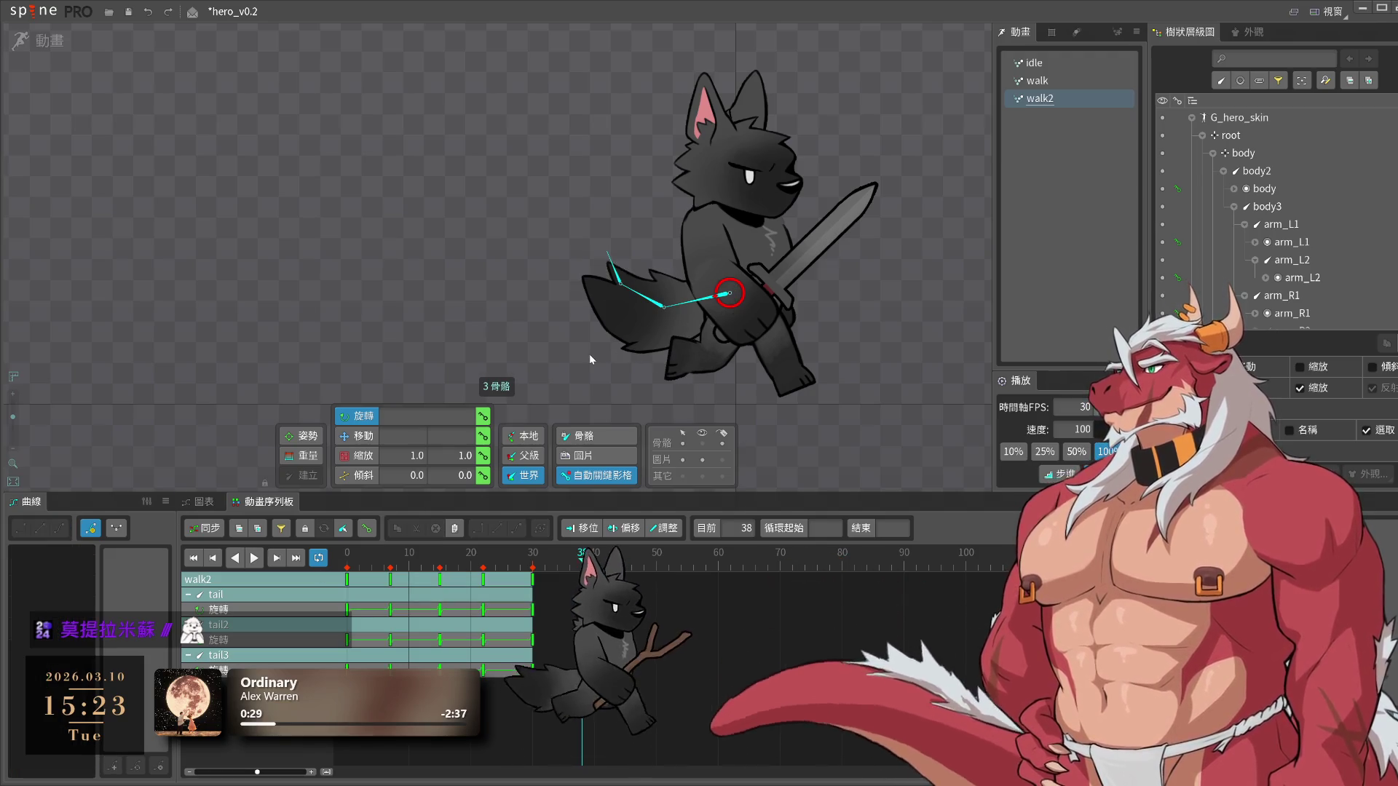
# Delay tail2's rotation keys by two frames for follow-through
pyautogui.click(588, 354)
pyautogui.click(430, 583)
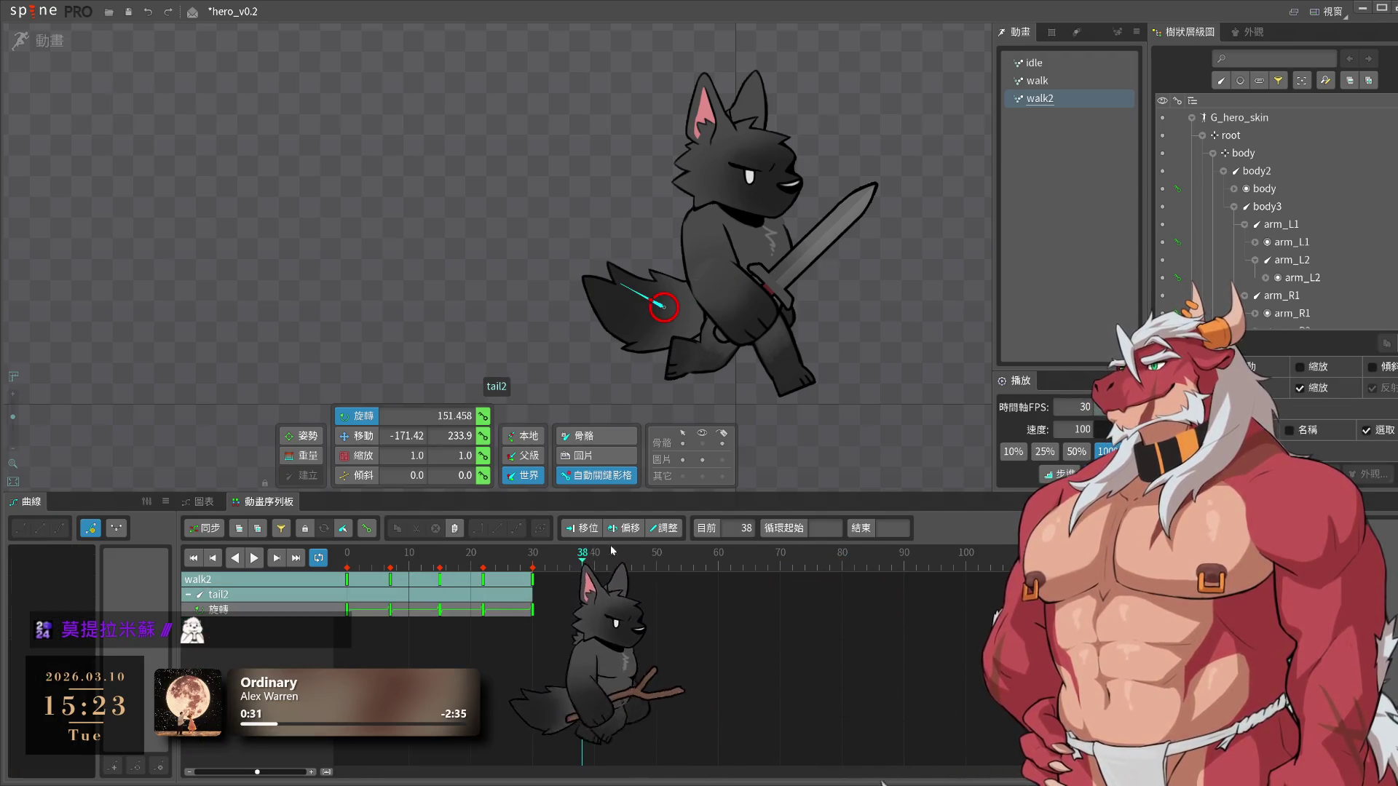
pyautogui.moveTo(448, 589); pyautogui.dragTo(457, 587)
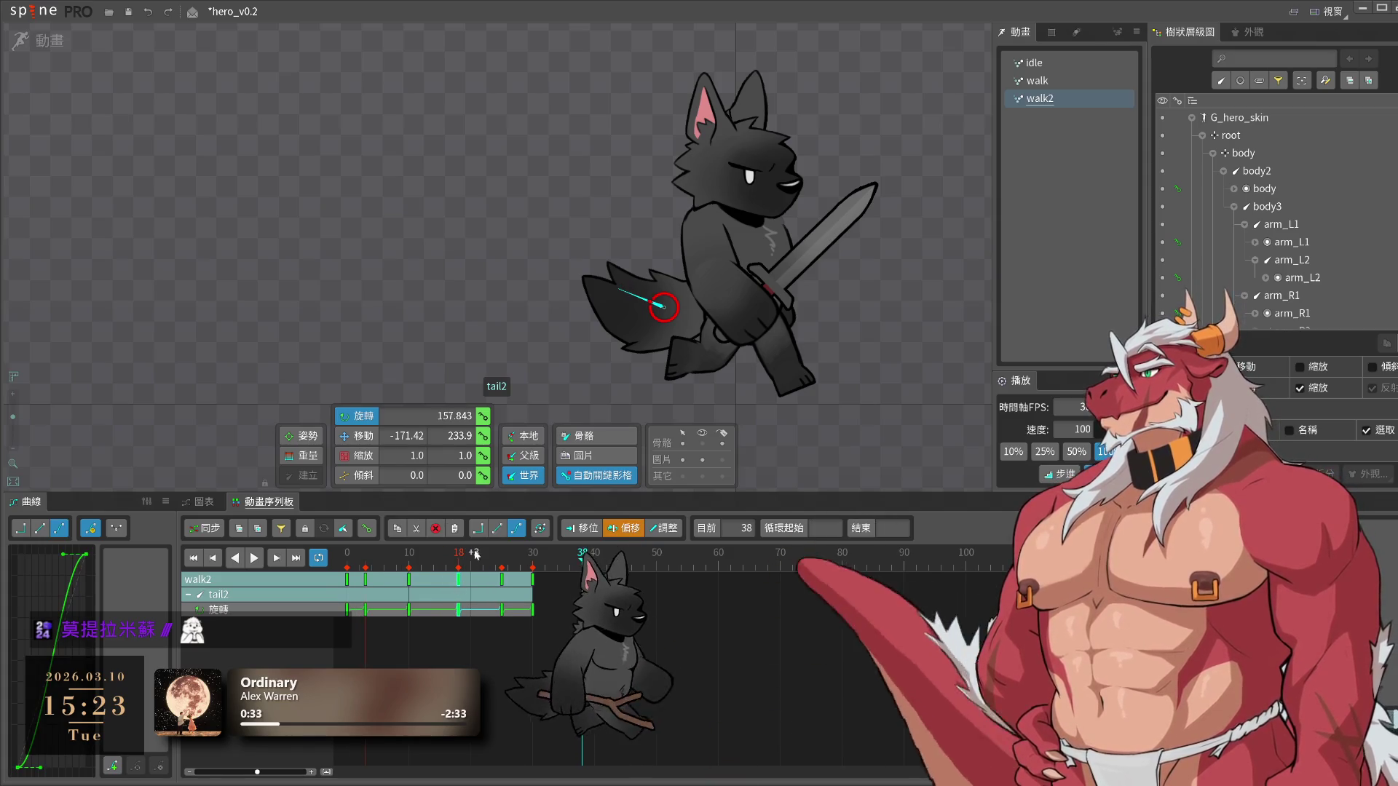
pyautogui.click(617, 278)
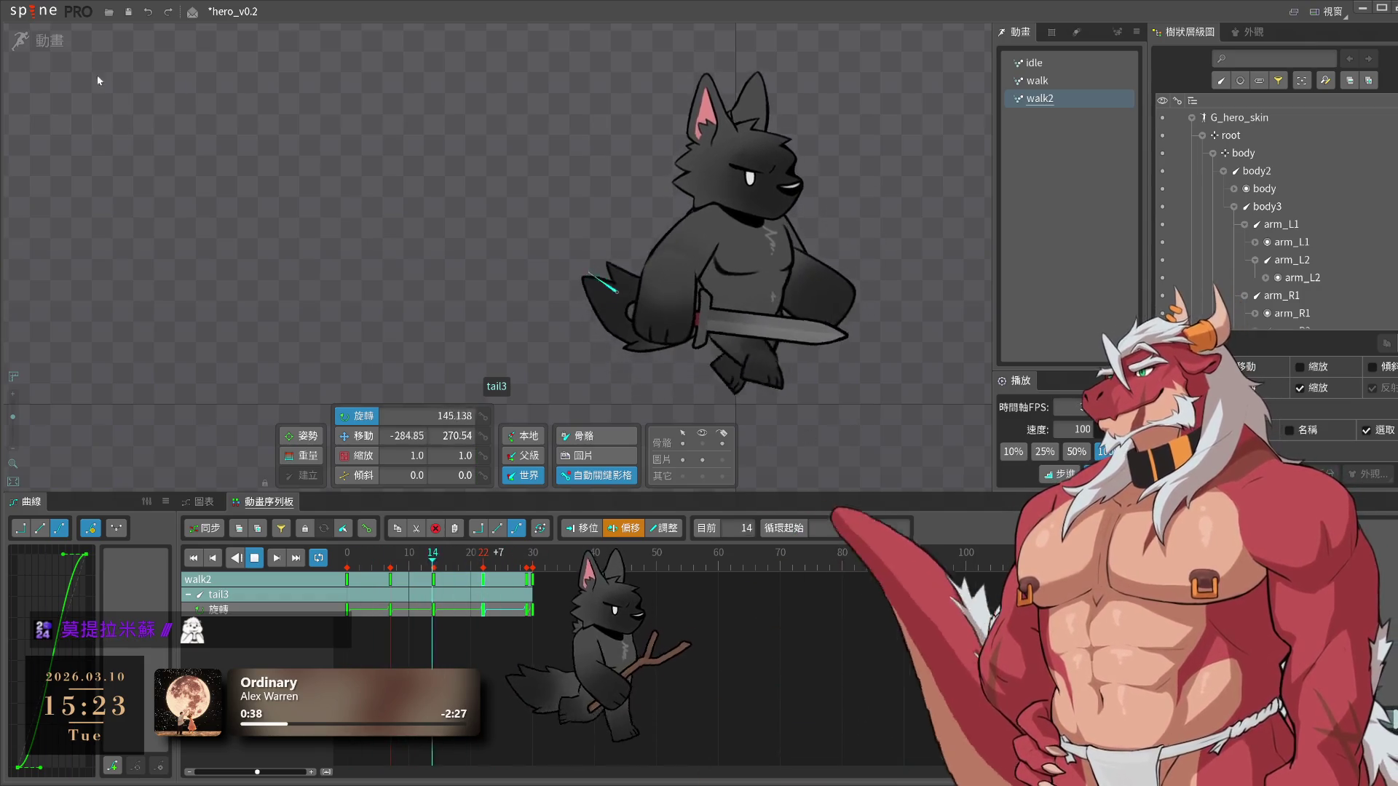
# Check in Setup mode that the tail mesh is weighted to tail, tail2 and tail3, then resume animating
pyautogui.click(44, 40)
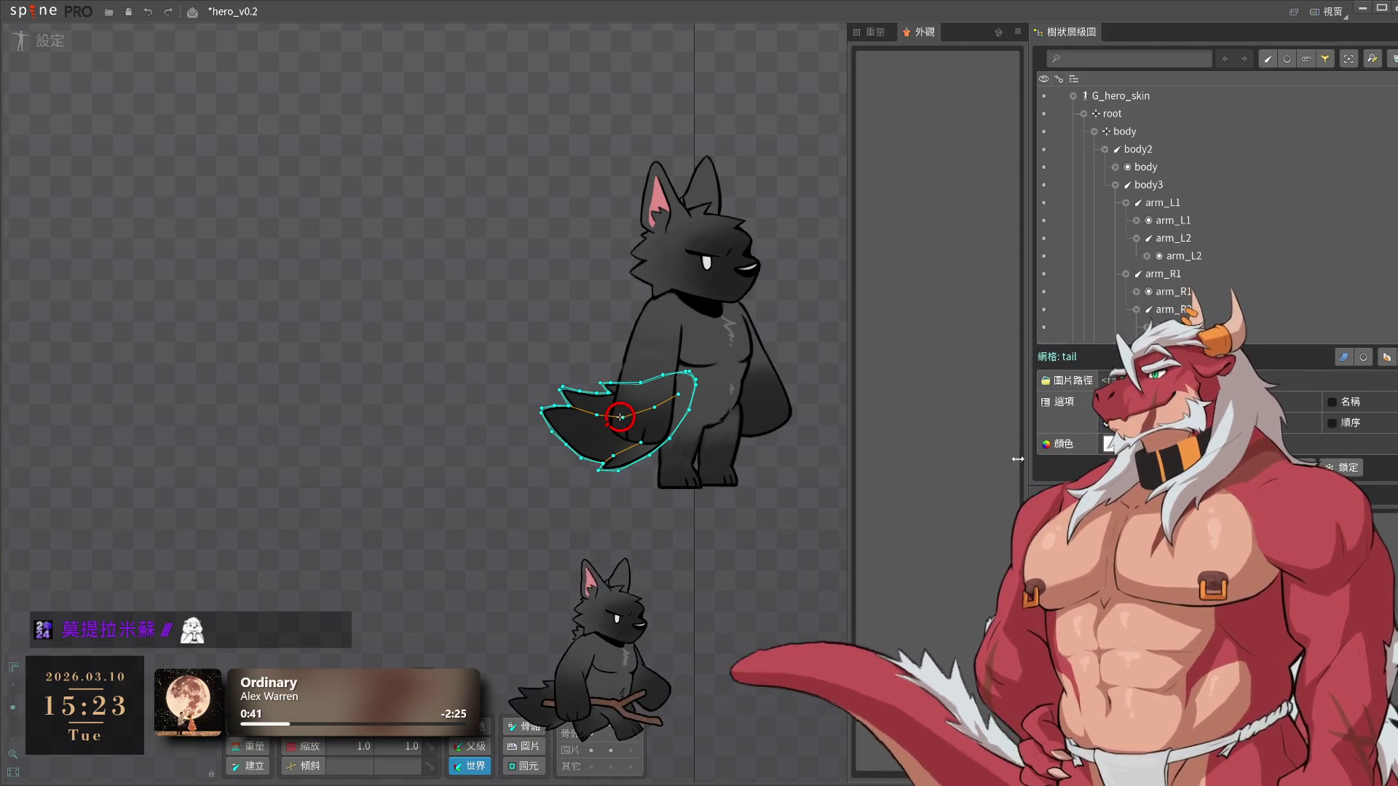
pyautogui.click(876, 33)
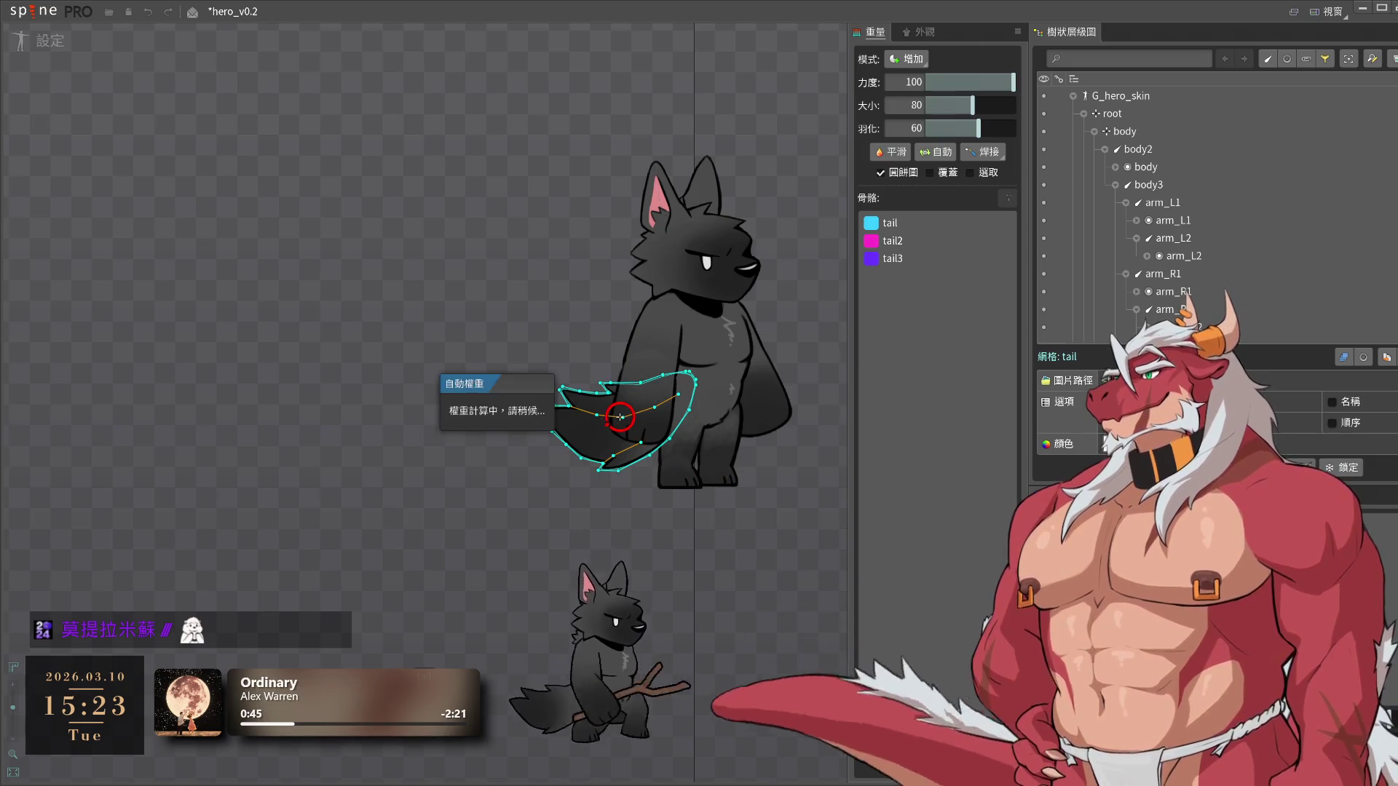
pyautogui.hotkey('ctrl', 'tab')
pyautogui.click(293, 267)
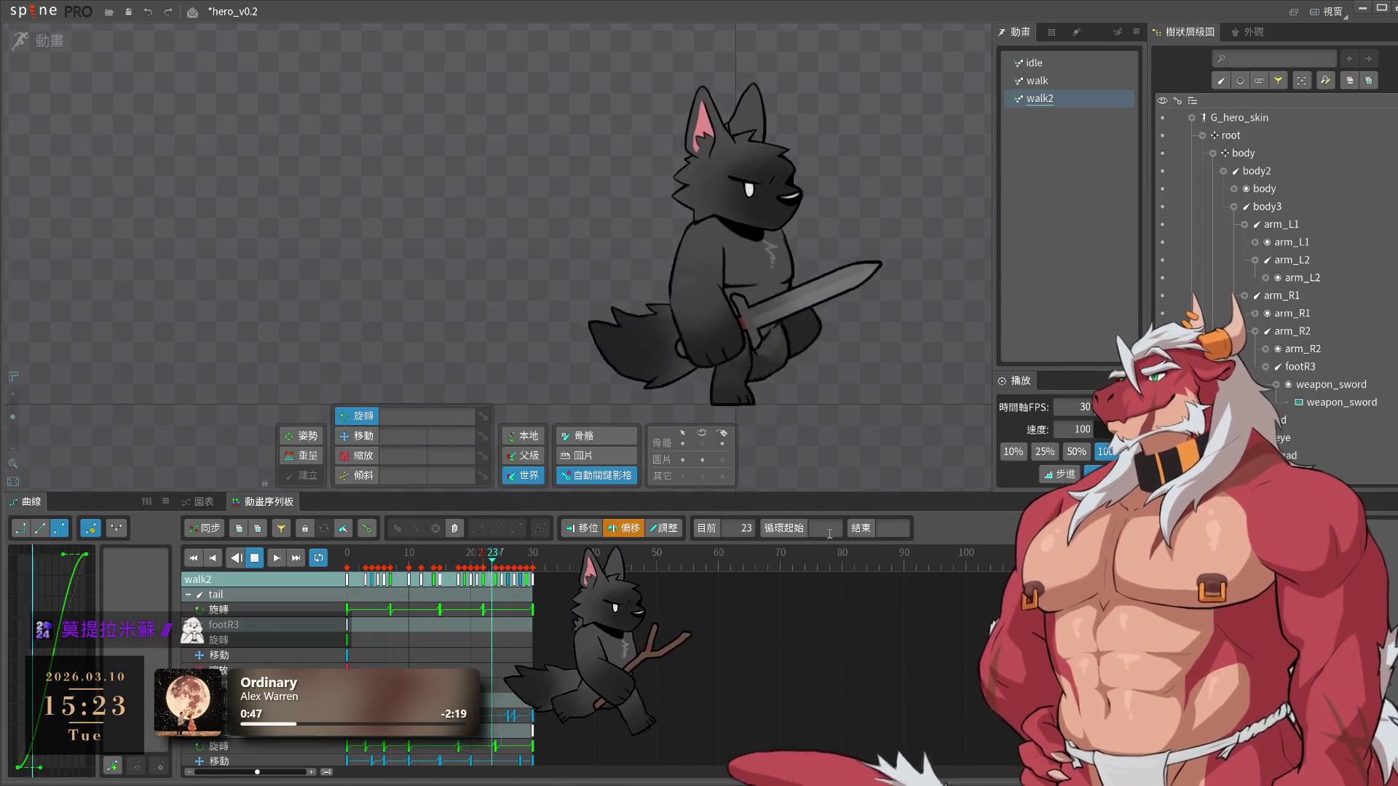
# Key arm_R2 with the sword tilted at frame 0 and swung downward at frame 15
pyautogui.hotkey('ctrl', 's')
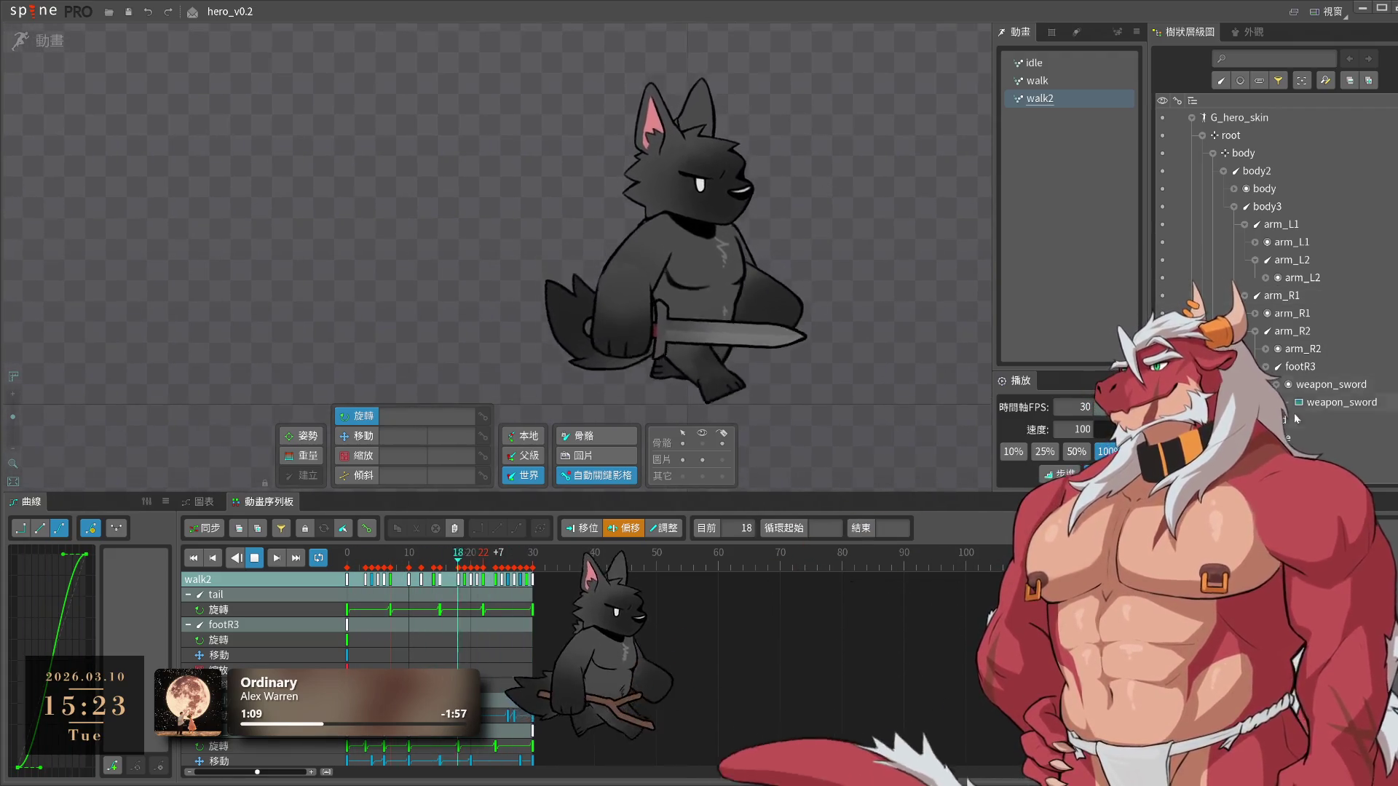
pyautogui.moveTo(794, 494); pyautogui.dragTo(717, 569)
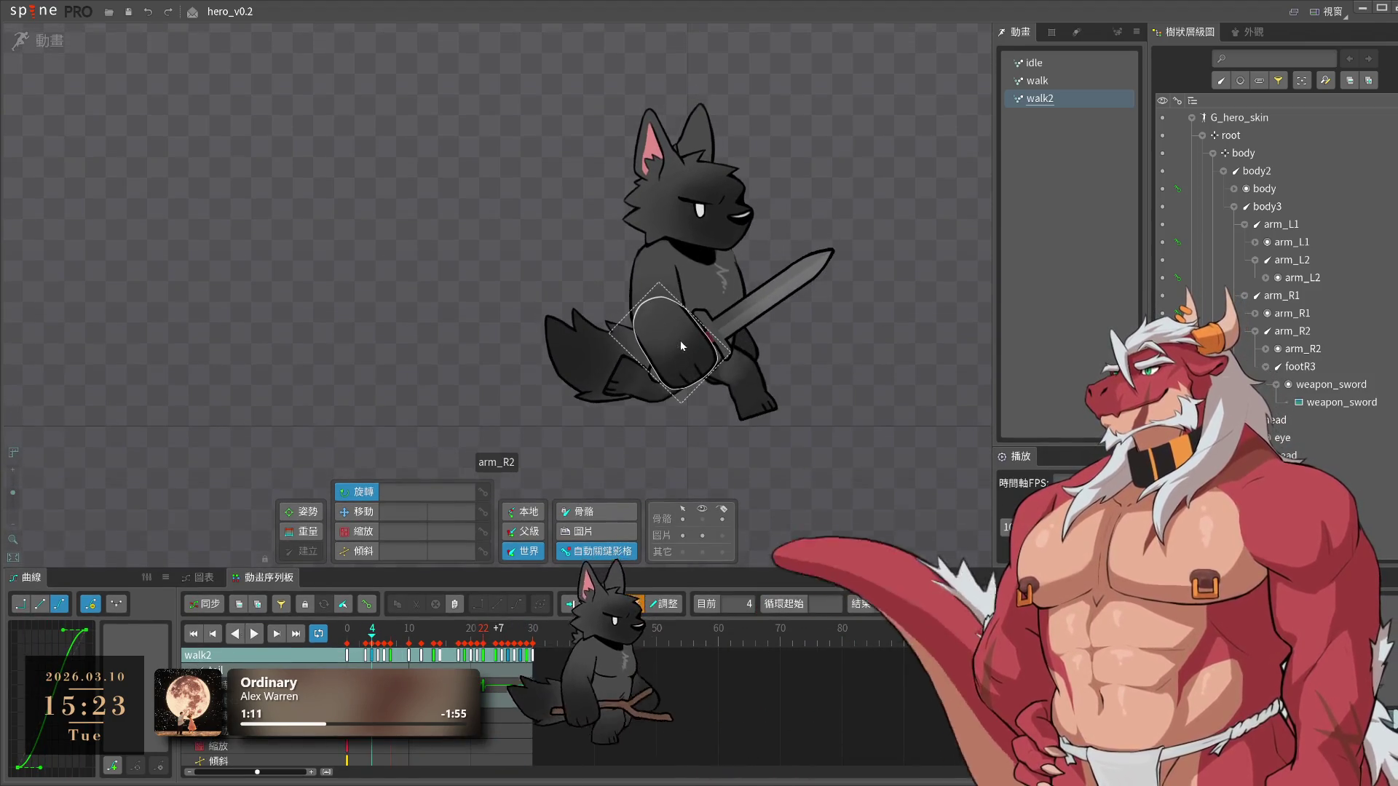
pyautogui.click(680, 347)
pyautogui.click(347, 640)
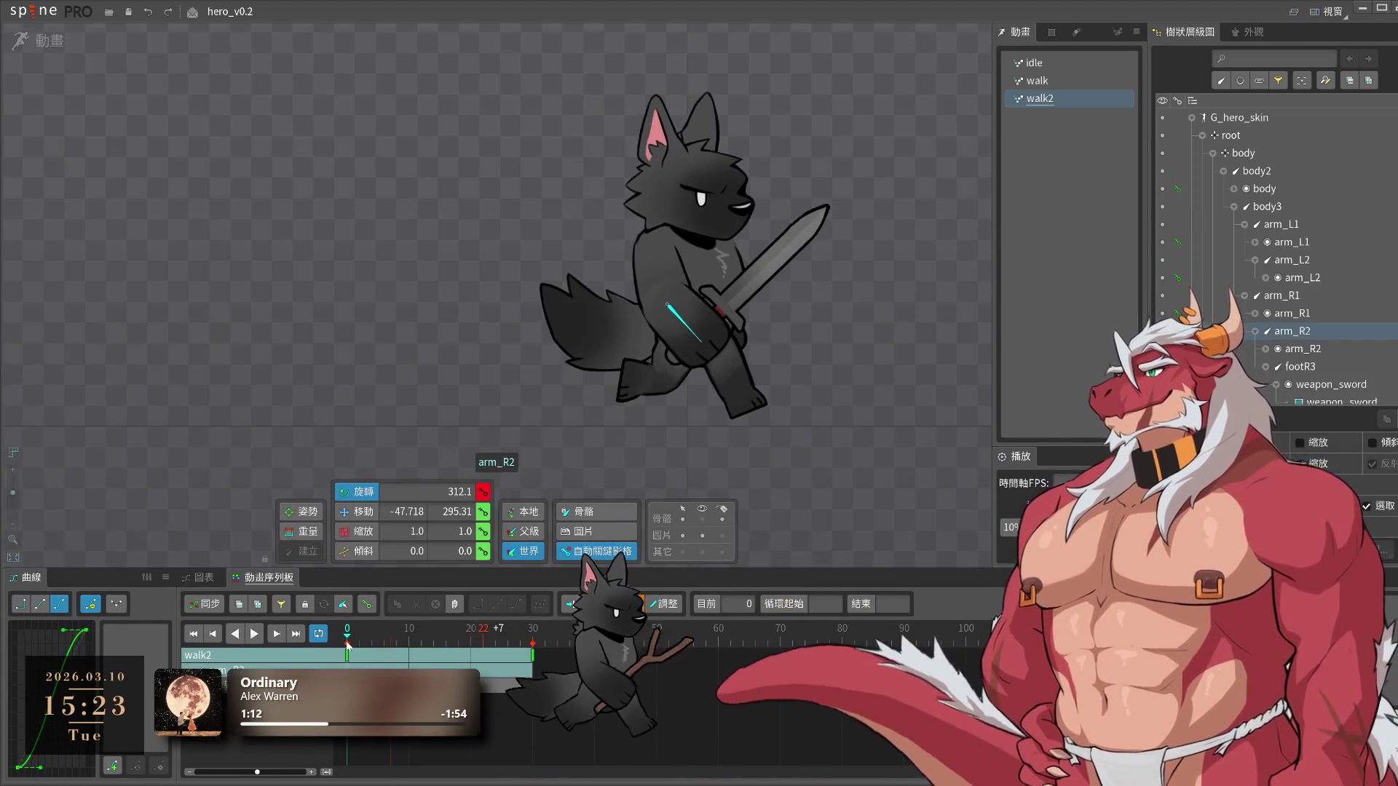
pyautogui.moveTo(834, 475); pyautogui.dragTo(725, 543)
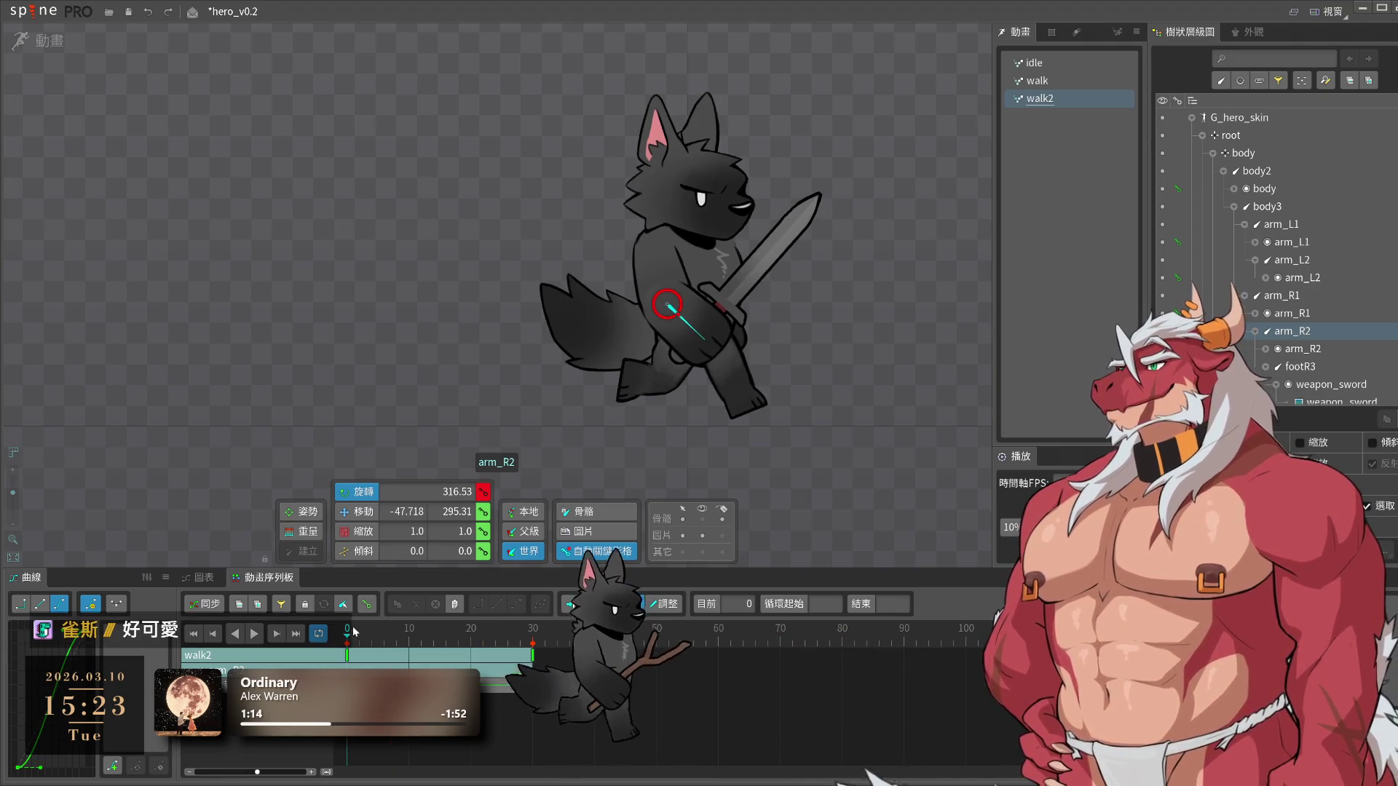
pyautogui.moveTo(349, 639); pyautogui.dragTo(442, 651)
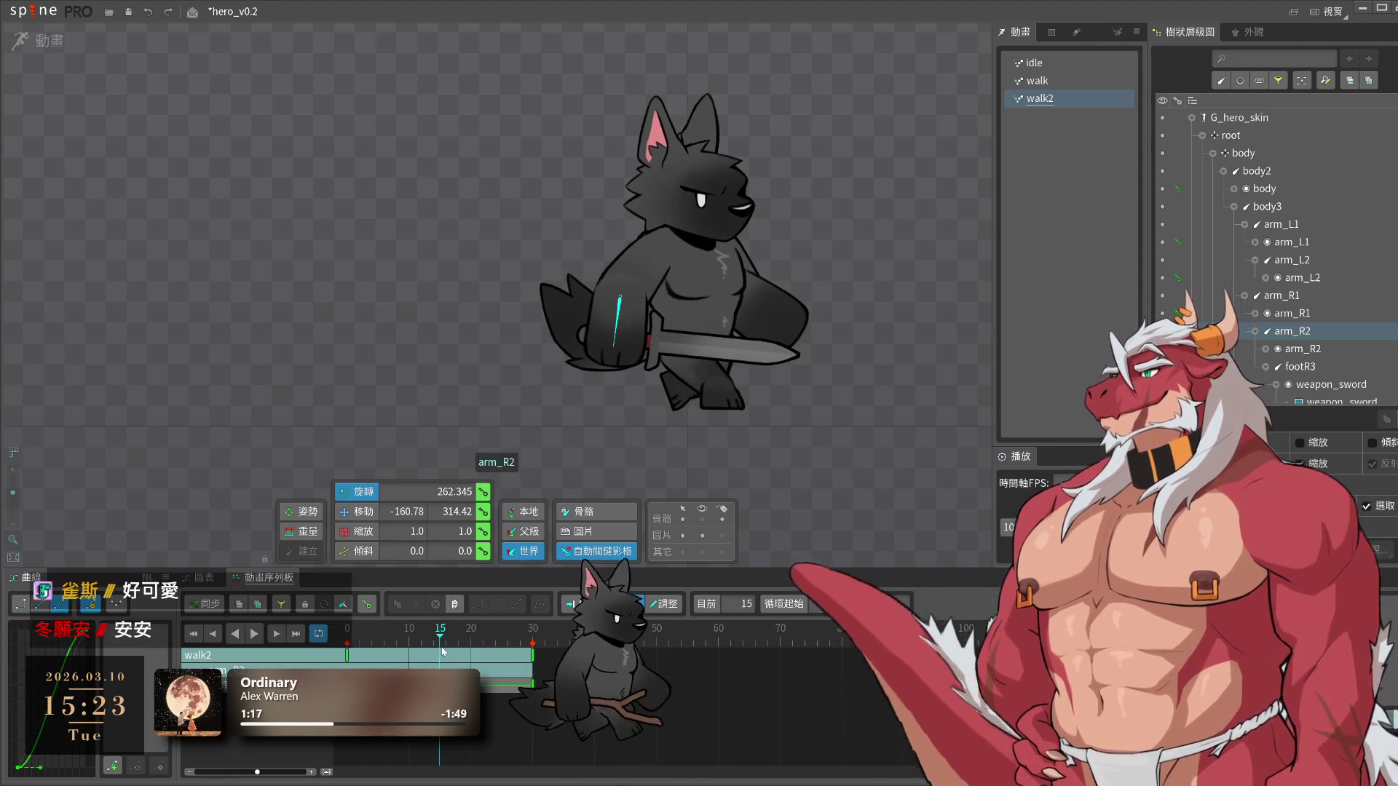
pyautogui.moveTo(885, 478)
pyautogui.mouseDown()
pyautogui.moveTo(781, 536)
pyautogui.moveTo(799, 375)
pyautogui.mouseUp()
# Select arm_L2, preview the loop, and move the mid-swing arm key from frame 15 to 22
pyautogui.click(771, 319)
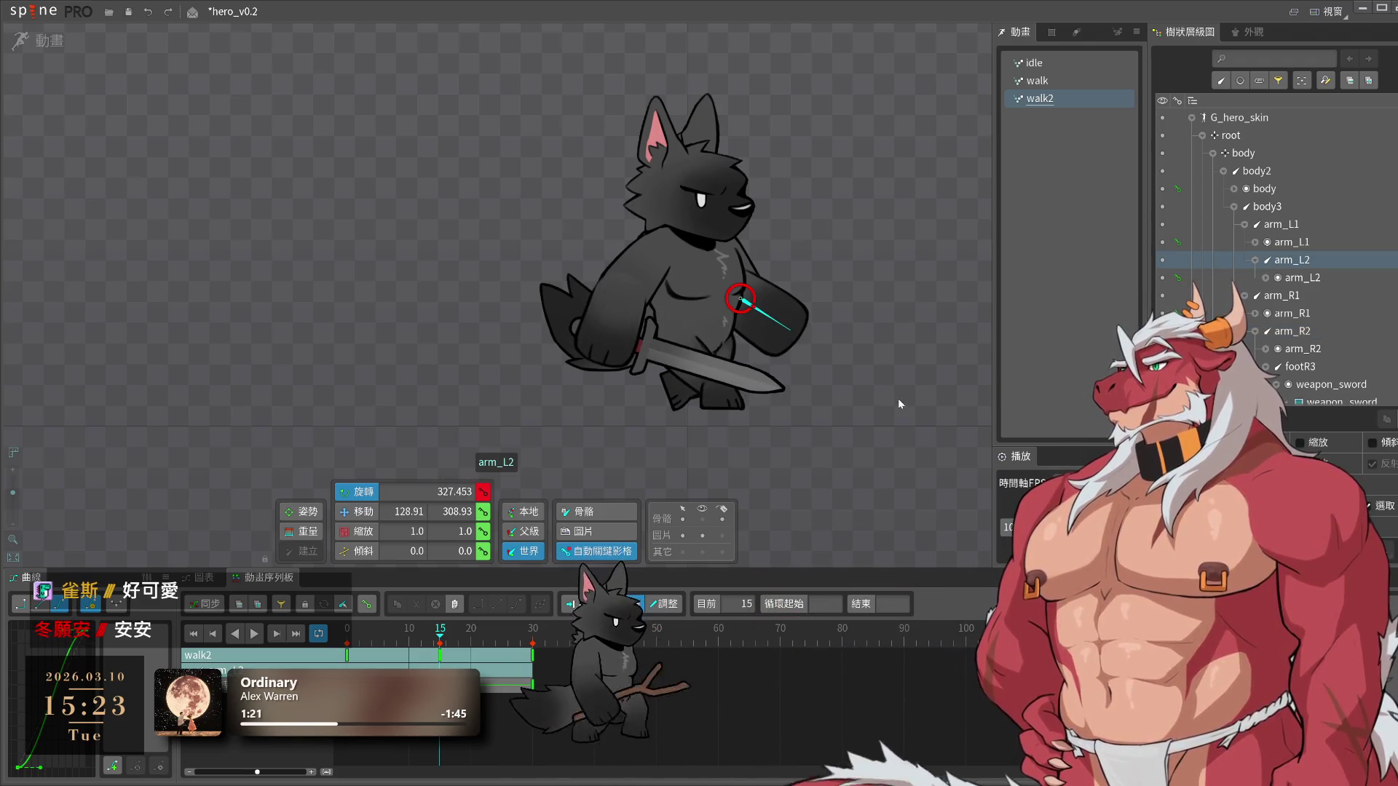
pyautogui.press('Home')
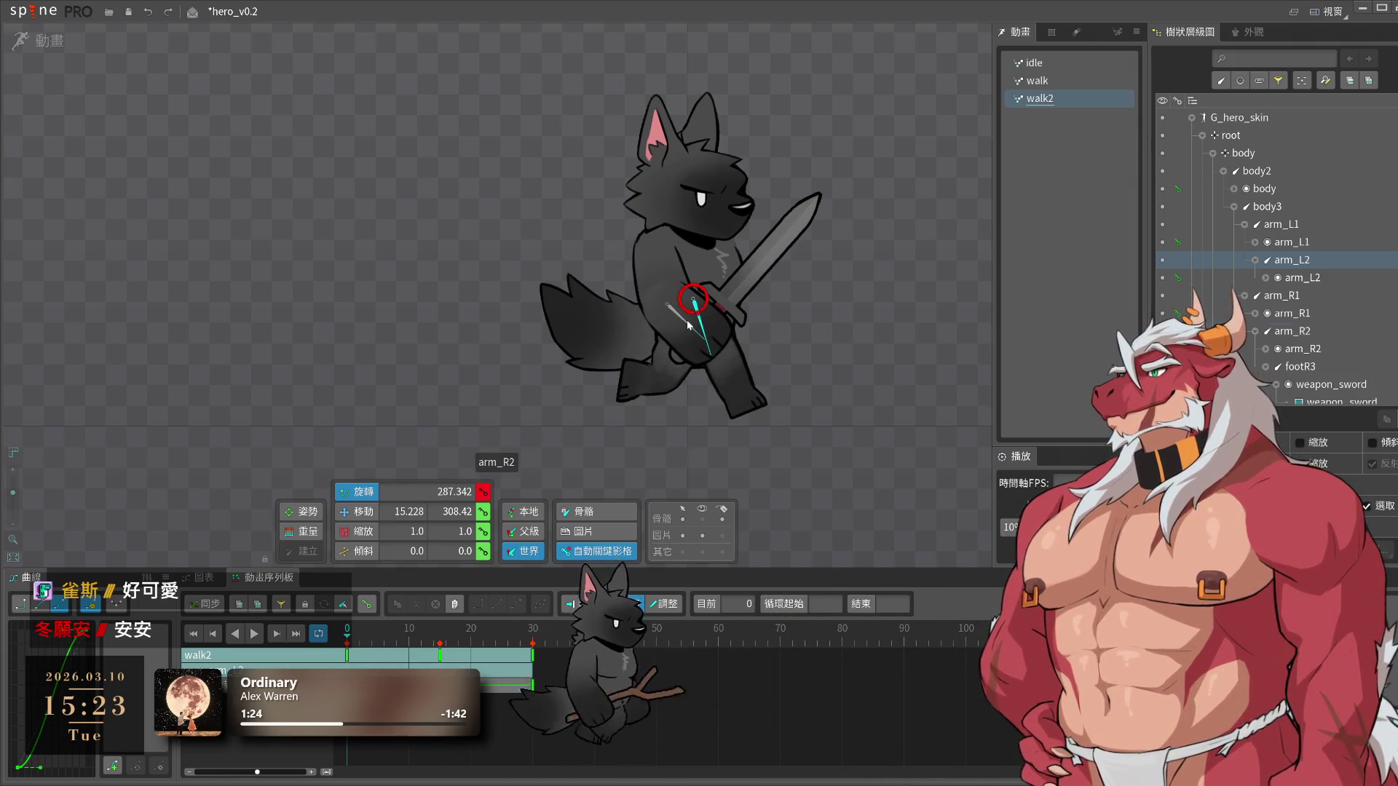
pyautogui.press('space')
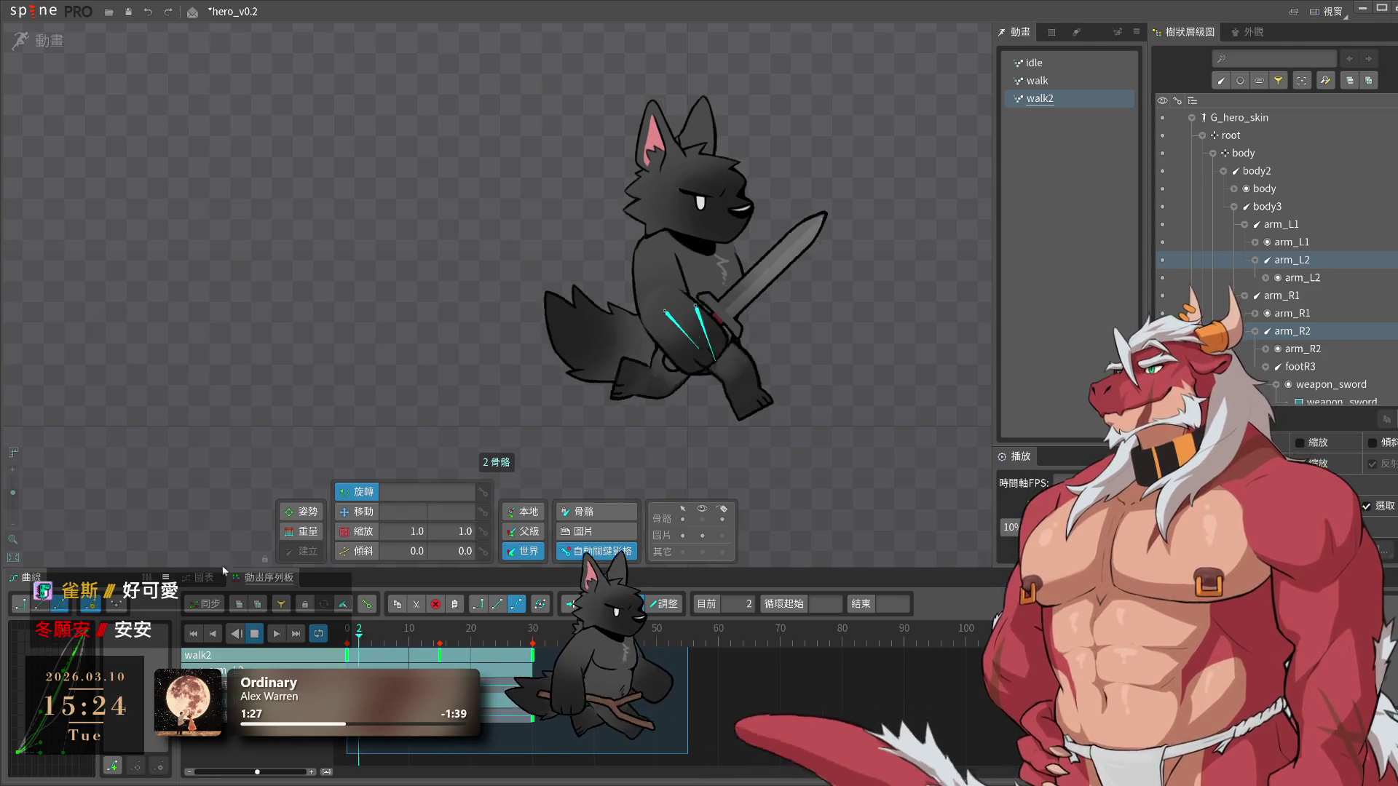
pyautogui.press('space')
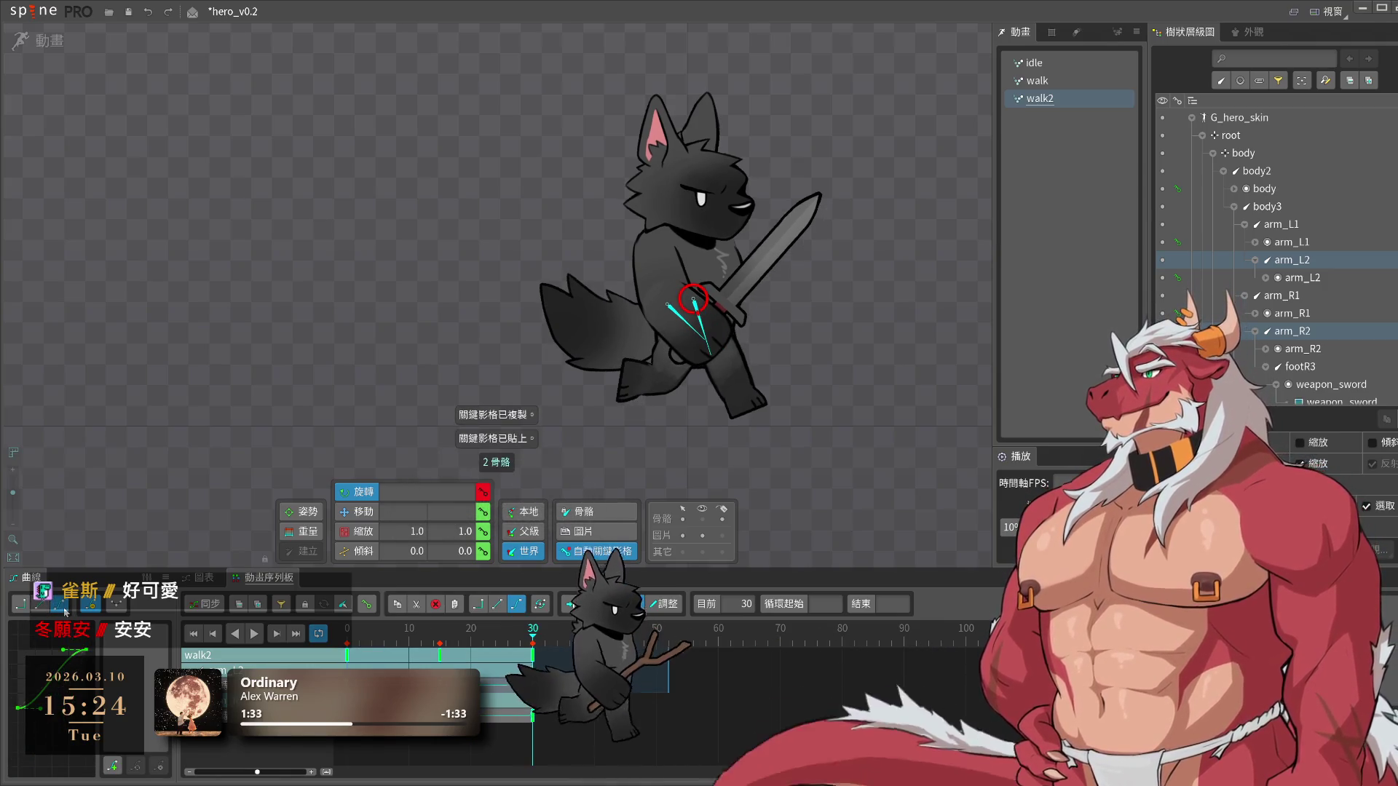
pyautogui.press('space')
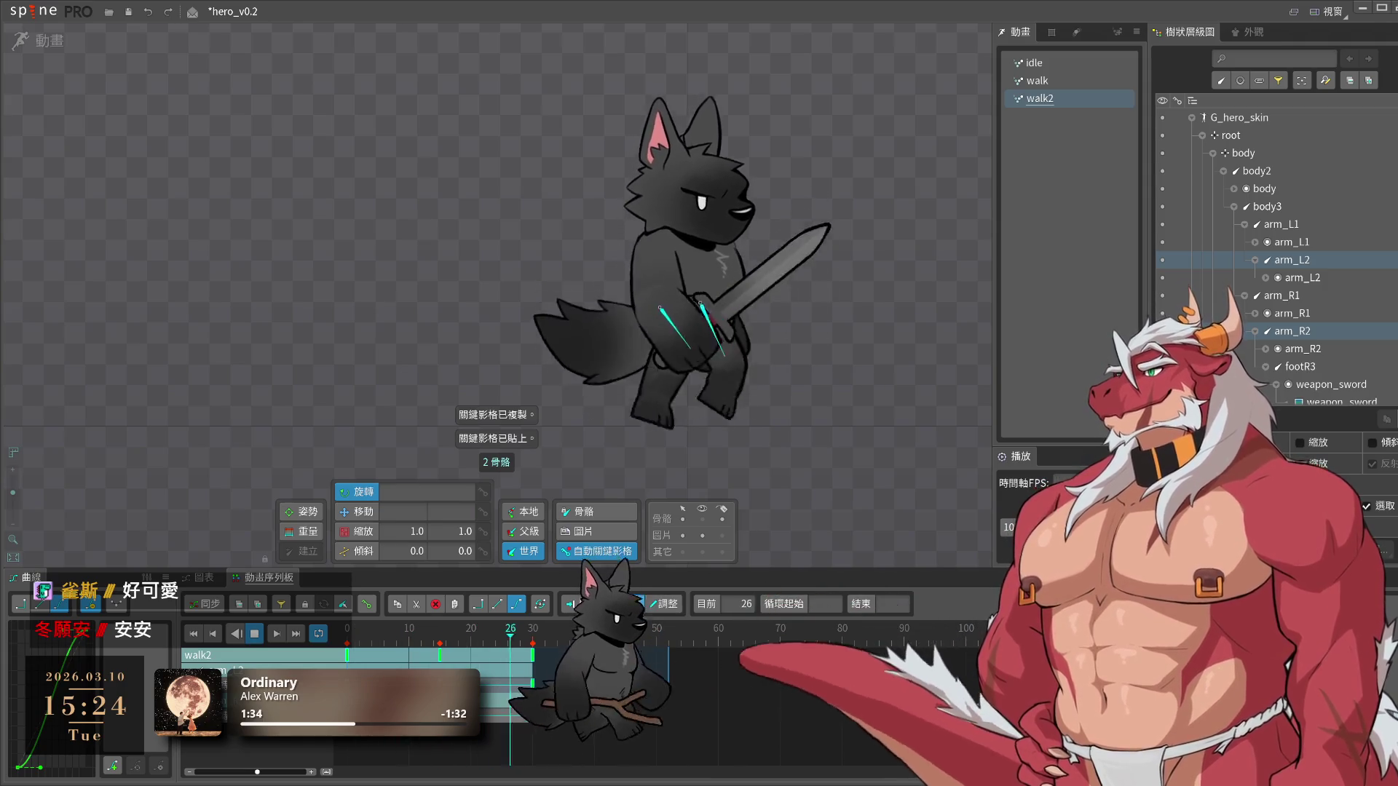
pyautogui.moveTo(454, 679); pyautogui.dragTo(497, 679)
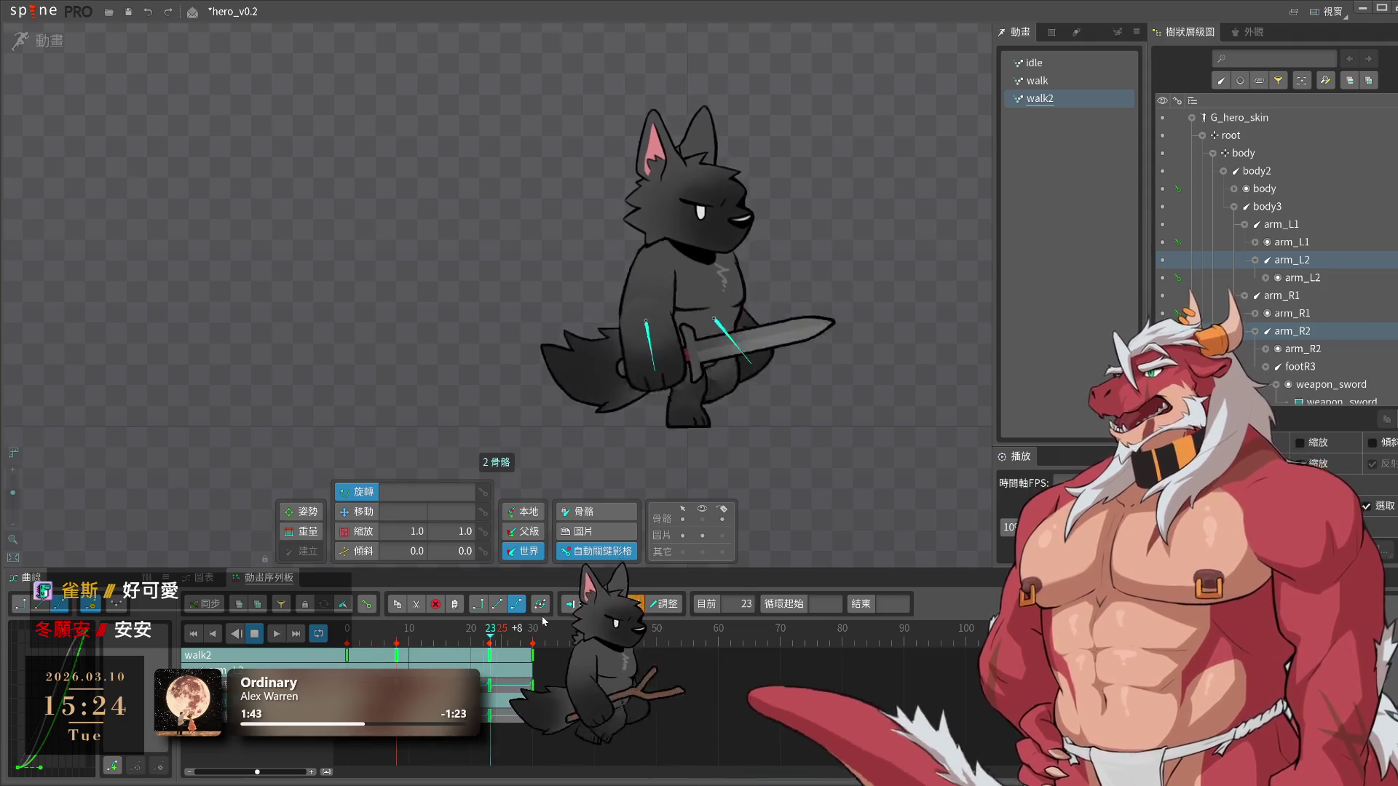
pyautogui.click(823, 414)
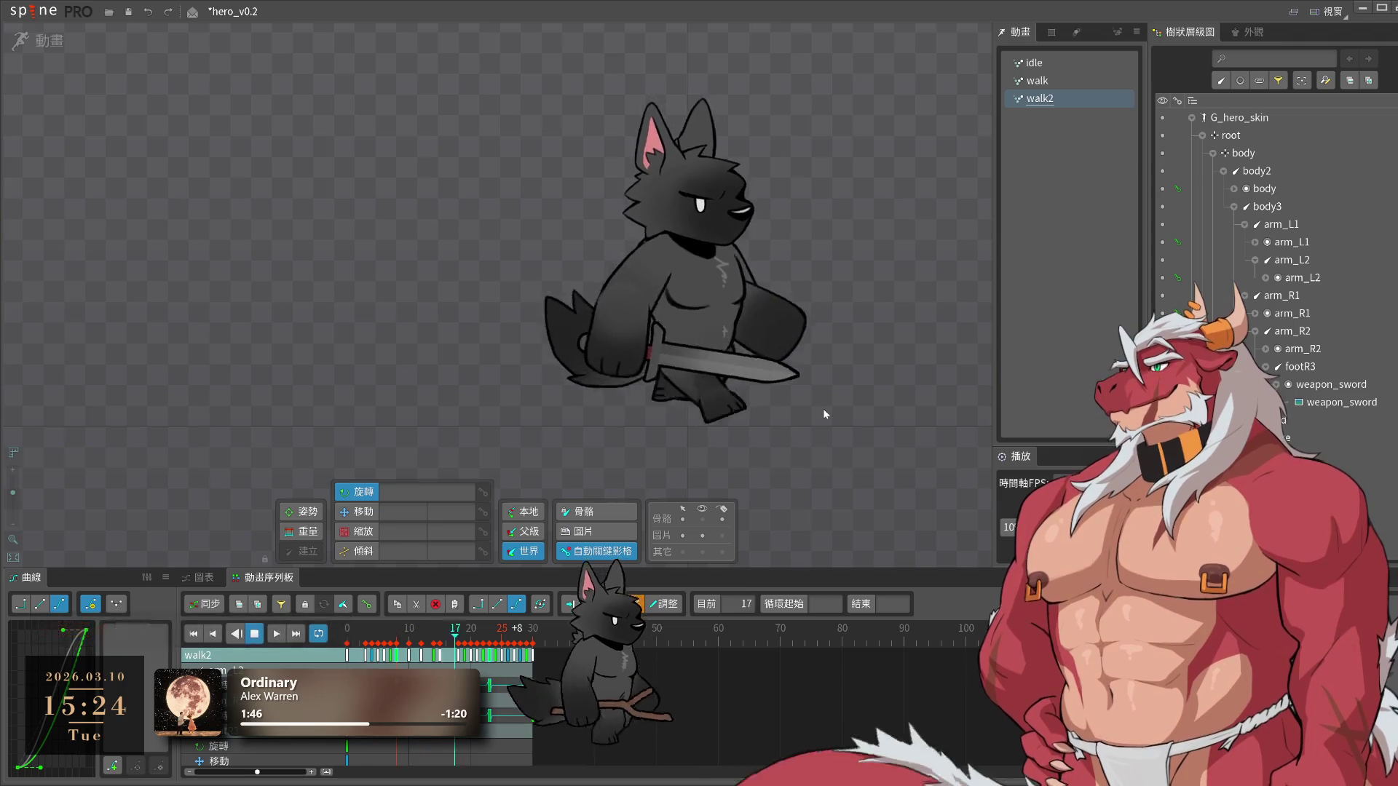
pyautogui.moveTo(825, 406); pyautogui.dragTo(829, 432)
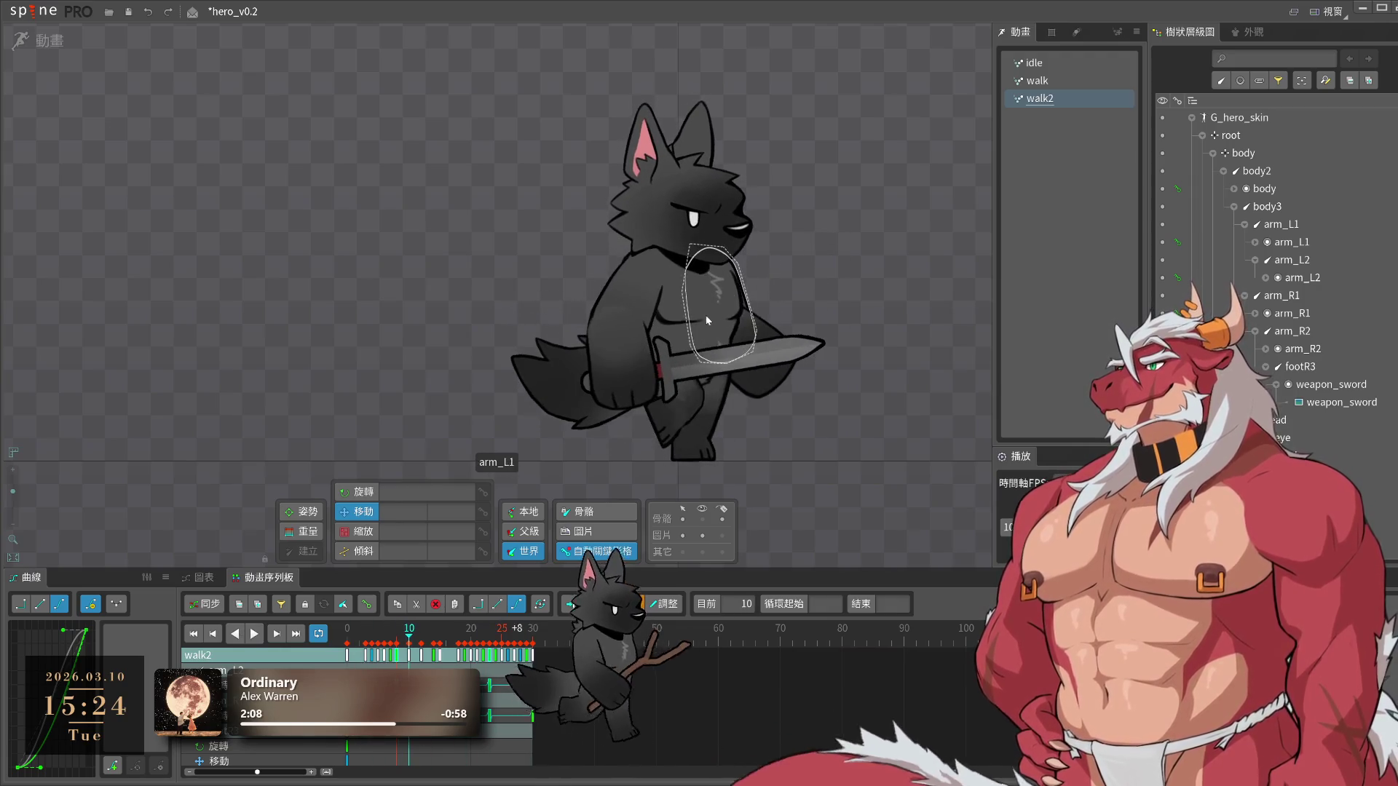
# Replay walk2 from frame 0 to review the sword-arm swing, deselect the arms, and save hero_v0.2
pyautogui.click(644, 295)
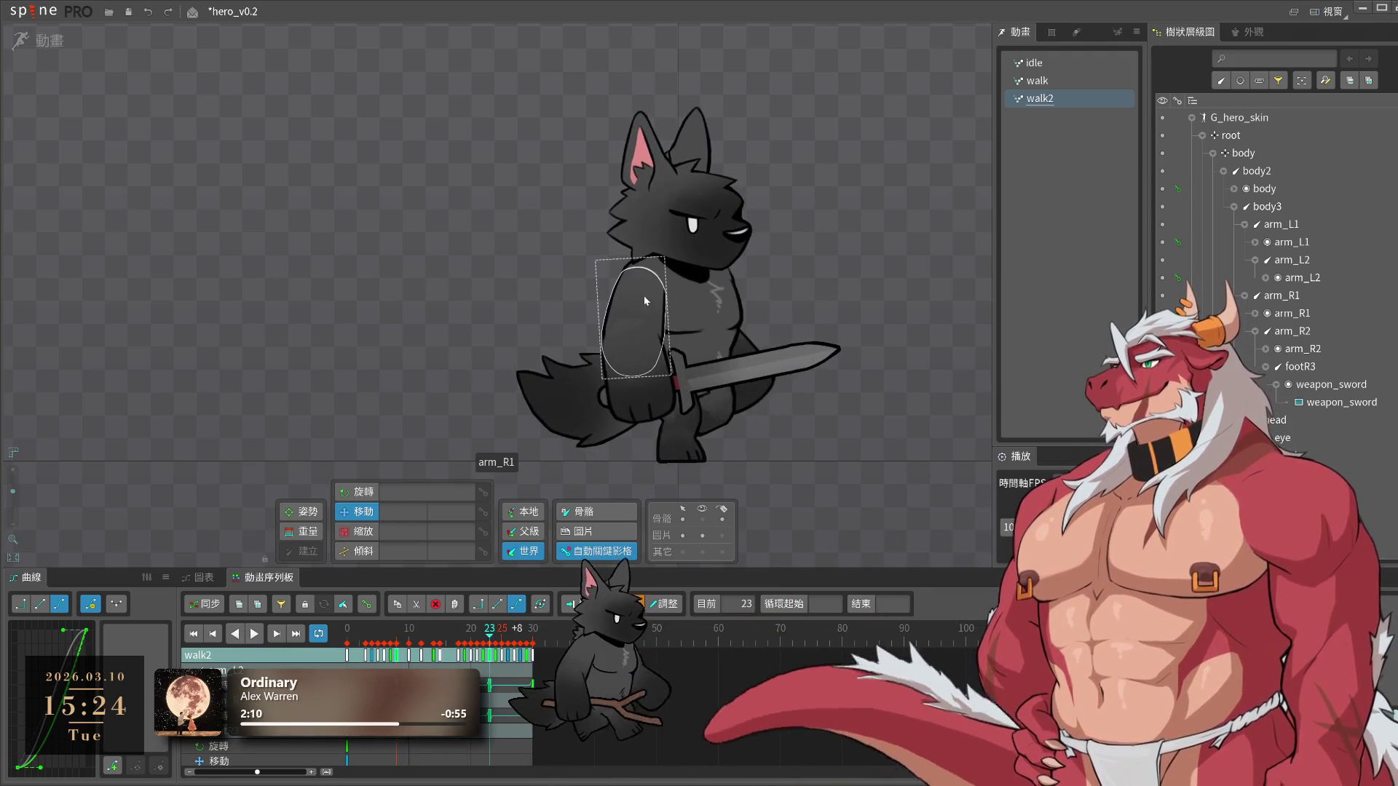
pyautogui.click(345, 640)
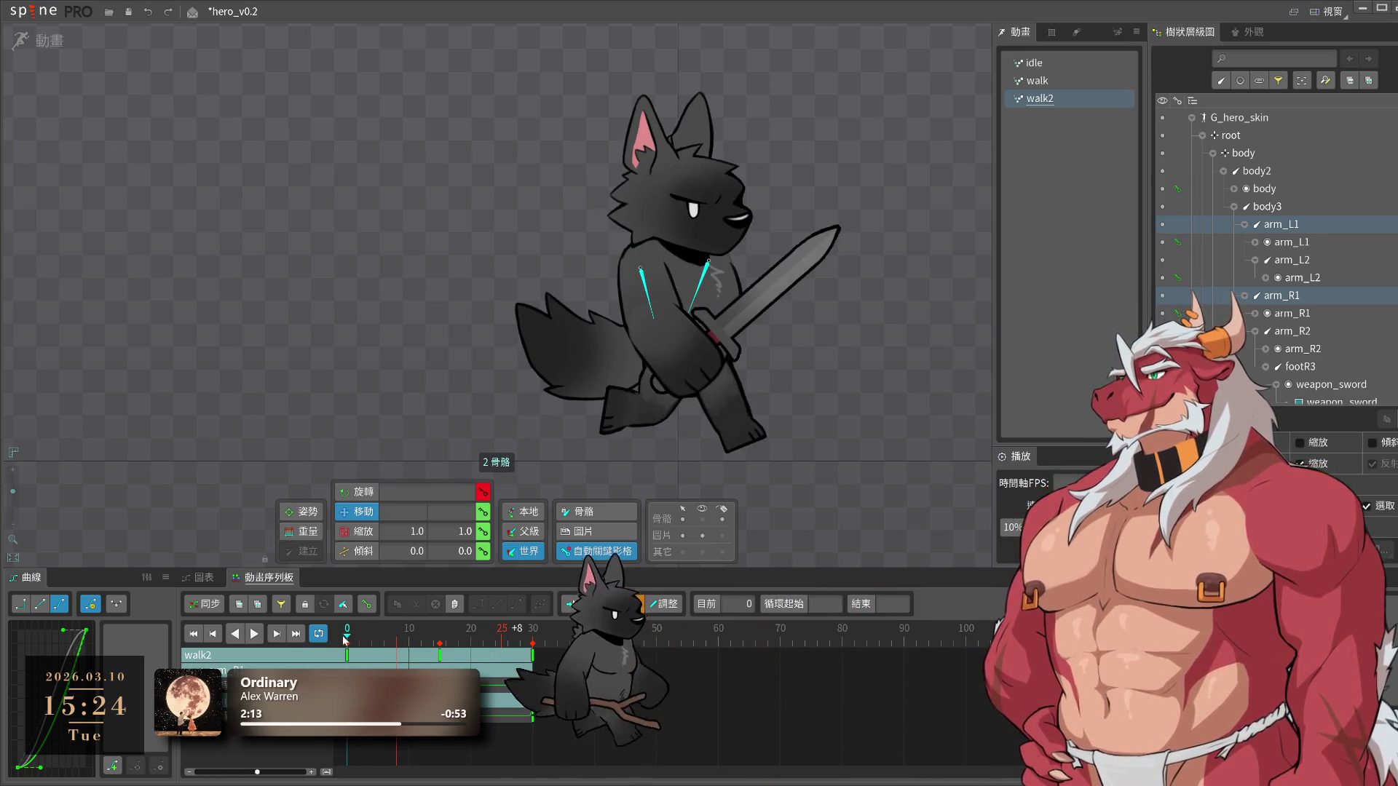
pyautogui.press('space')
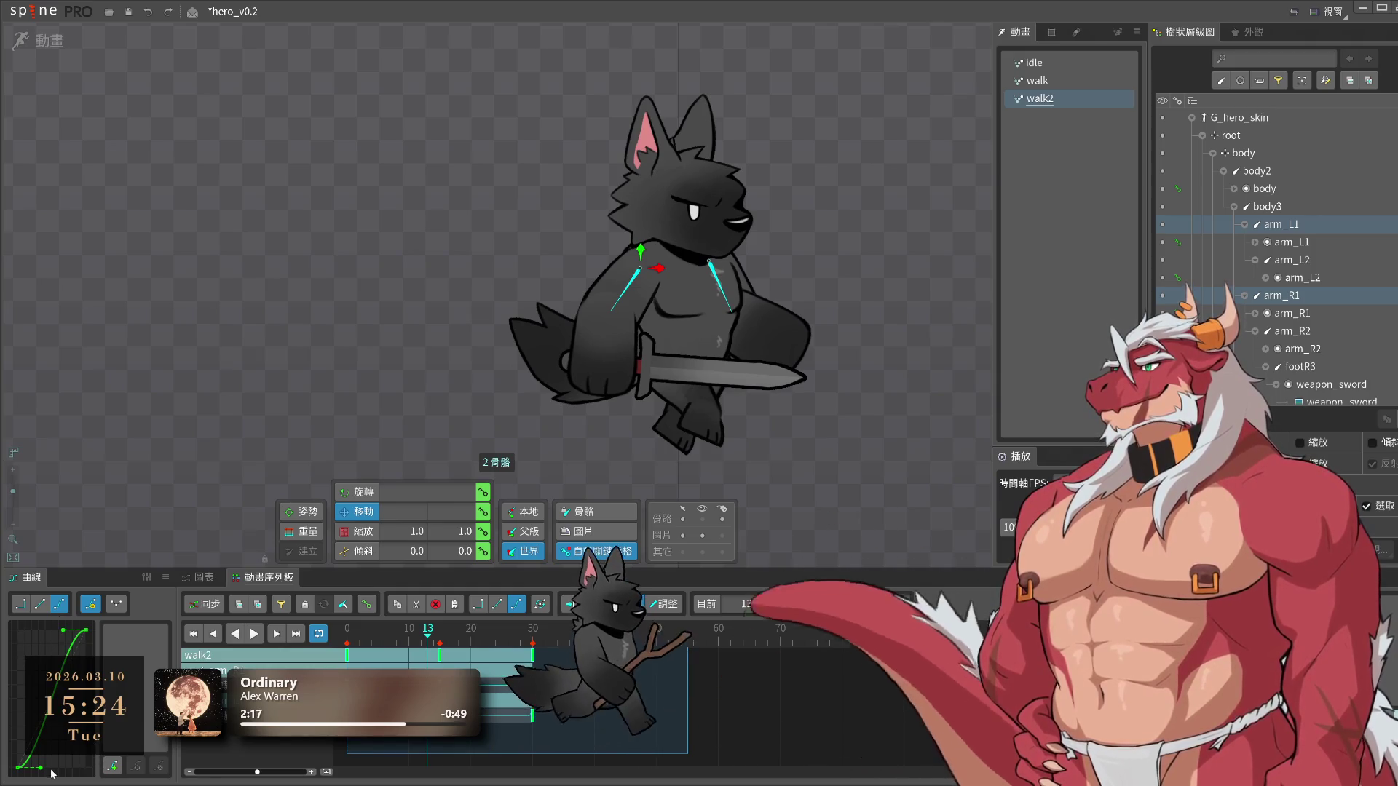
pyautogui.press('space')
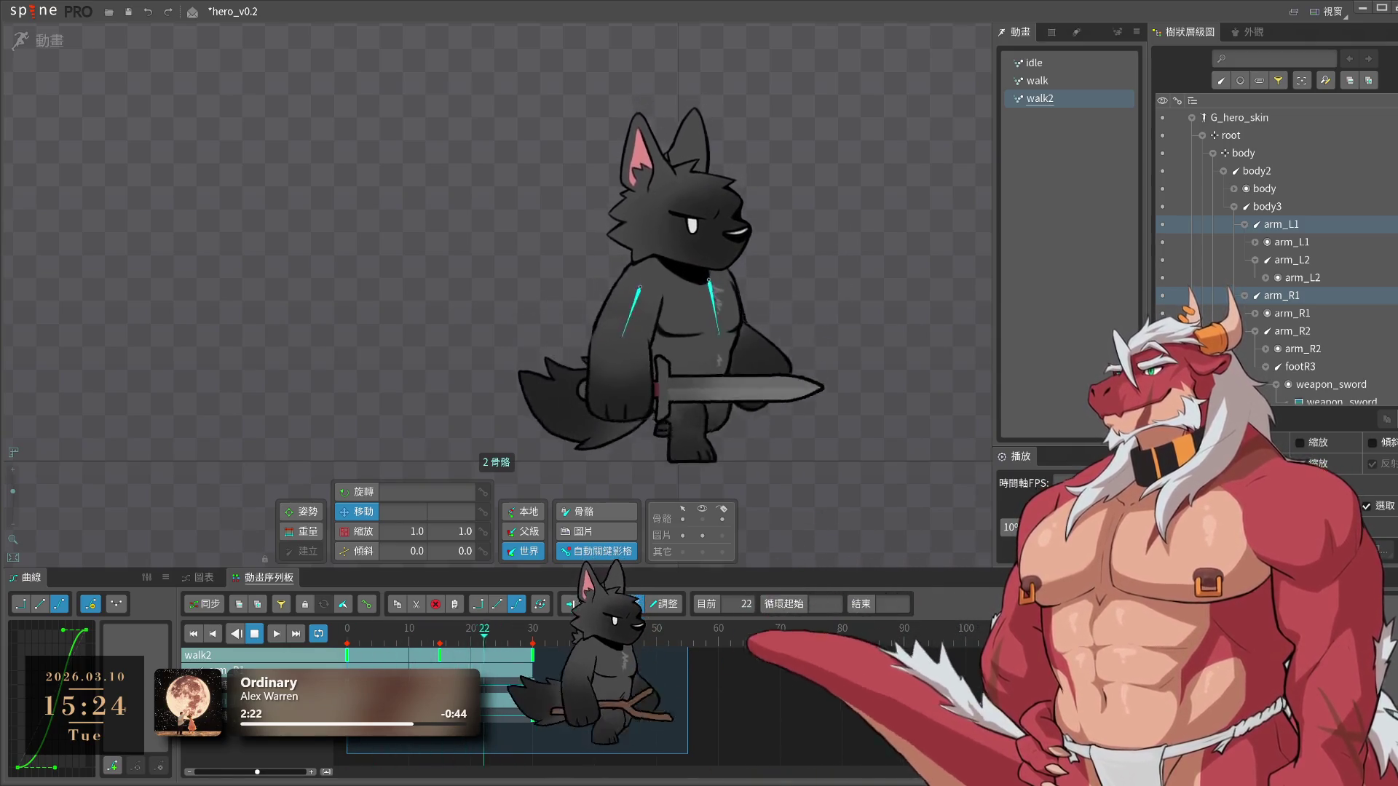
pyautogui.click(724, 458)
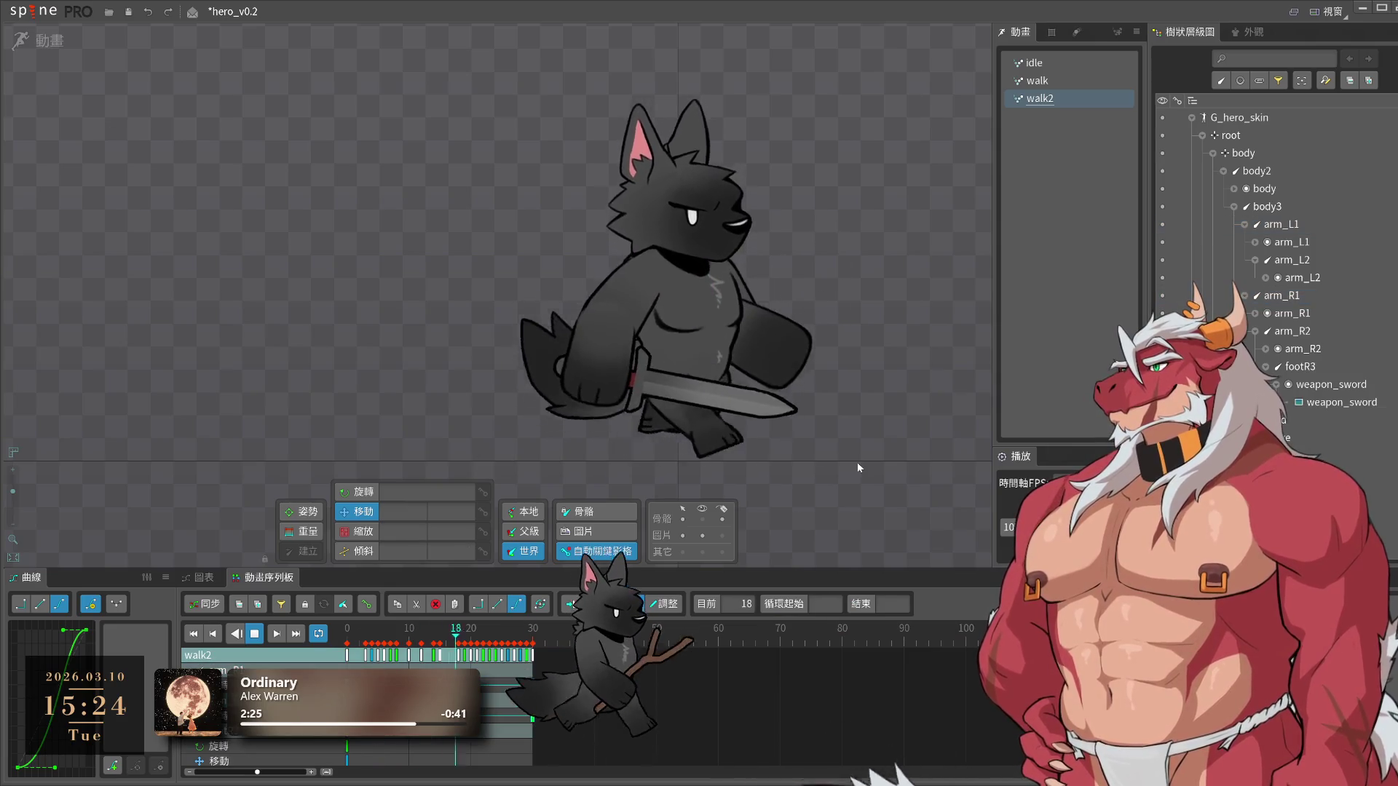
pyautogui.hotkey('ctrl', 's')
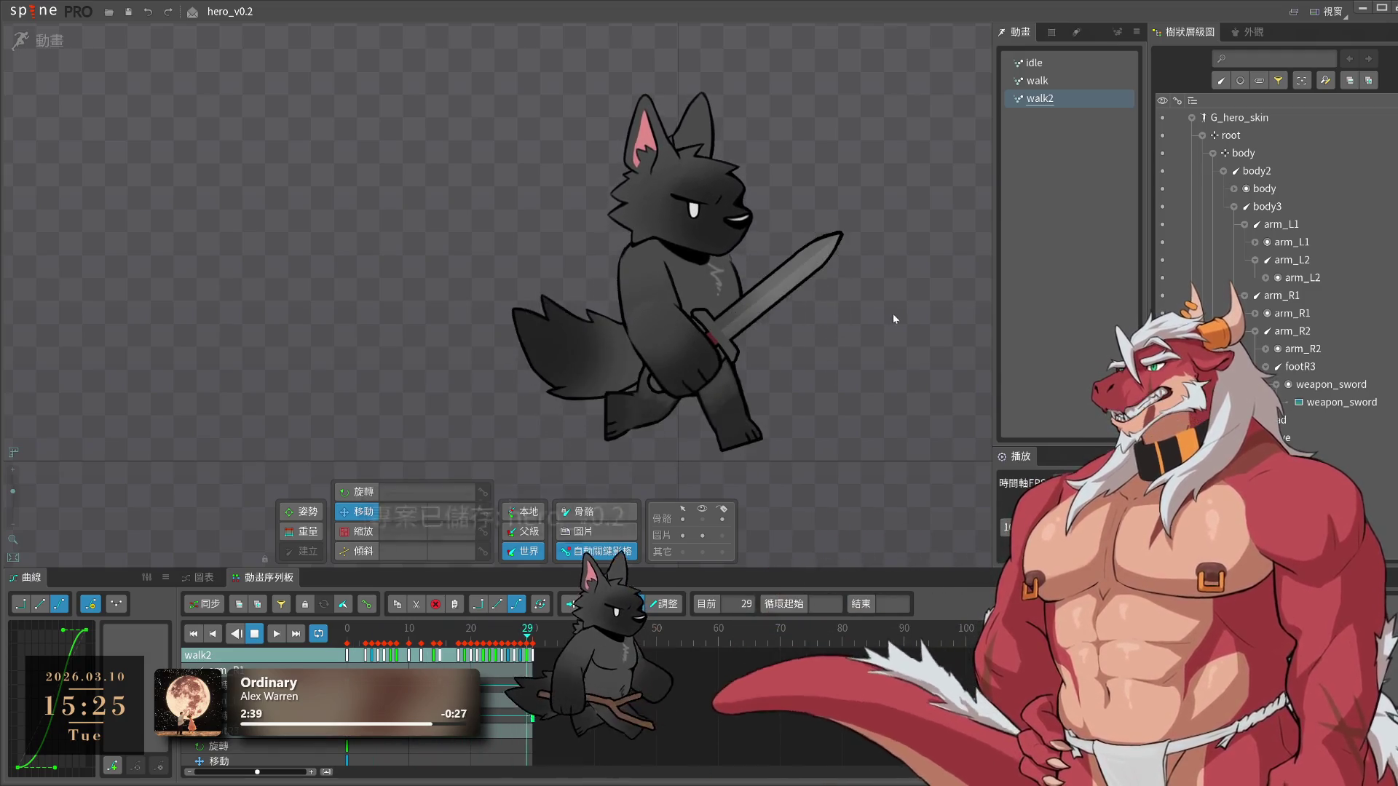
pyautogui.hotkey('ctrl', 's')
# In Setup mode, add ear_L2 to the ear_L mesh's bound bones, then return to Animate
pyautogui.click(661, 172)
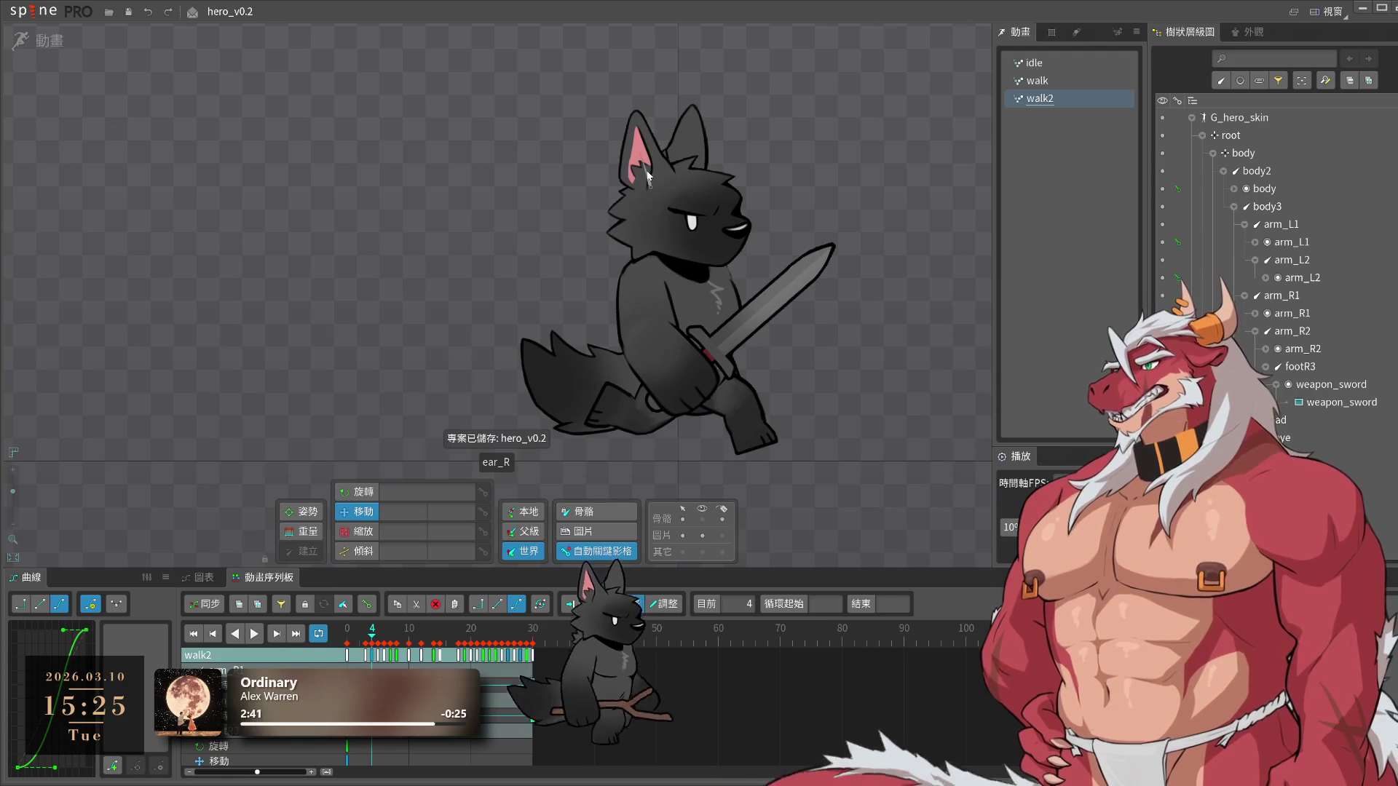
pyautogui.click(13, 41)
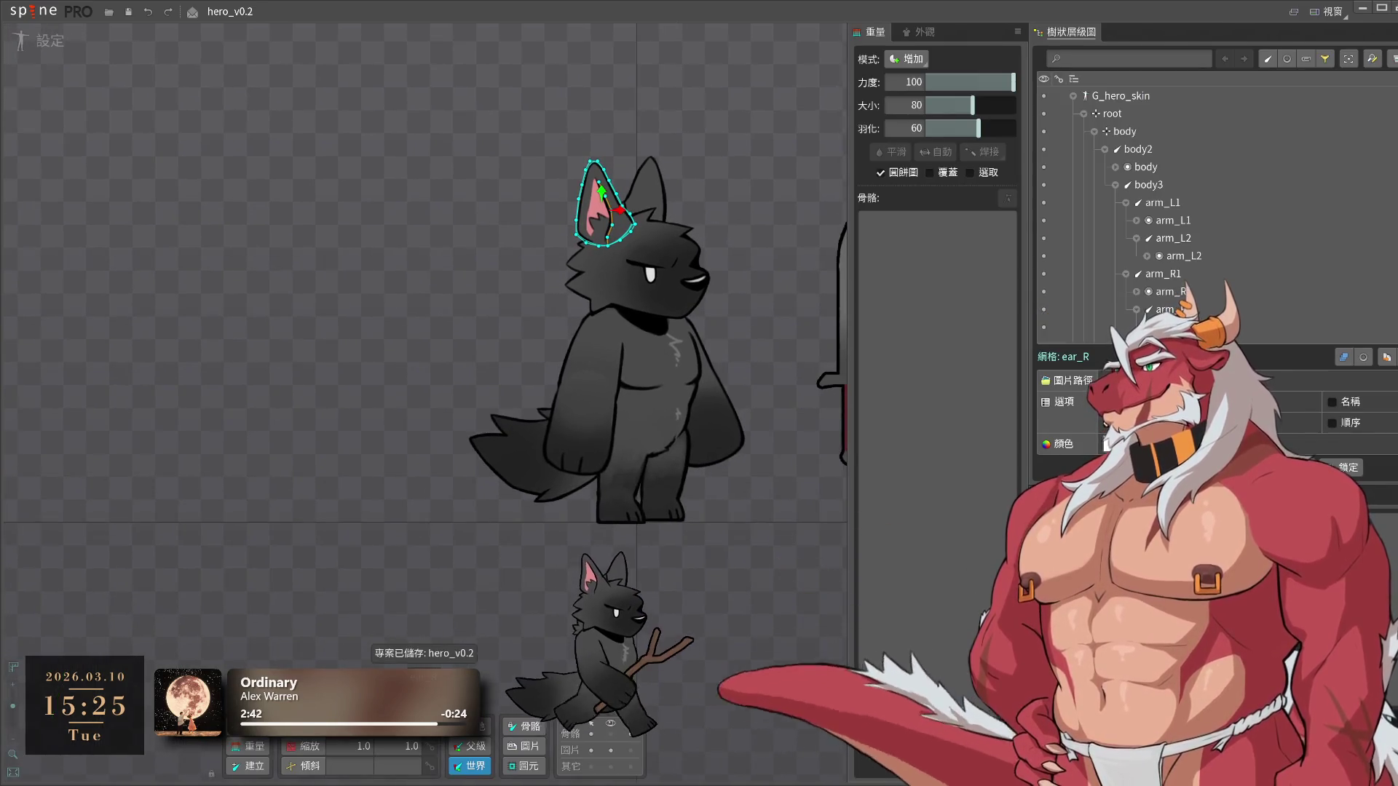
pyautogui.doubleClick(604, 211)
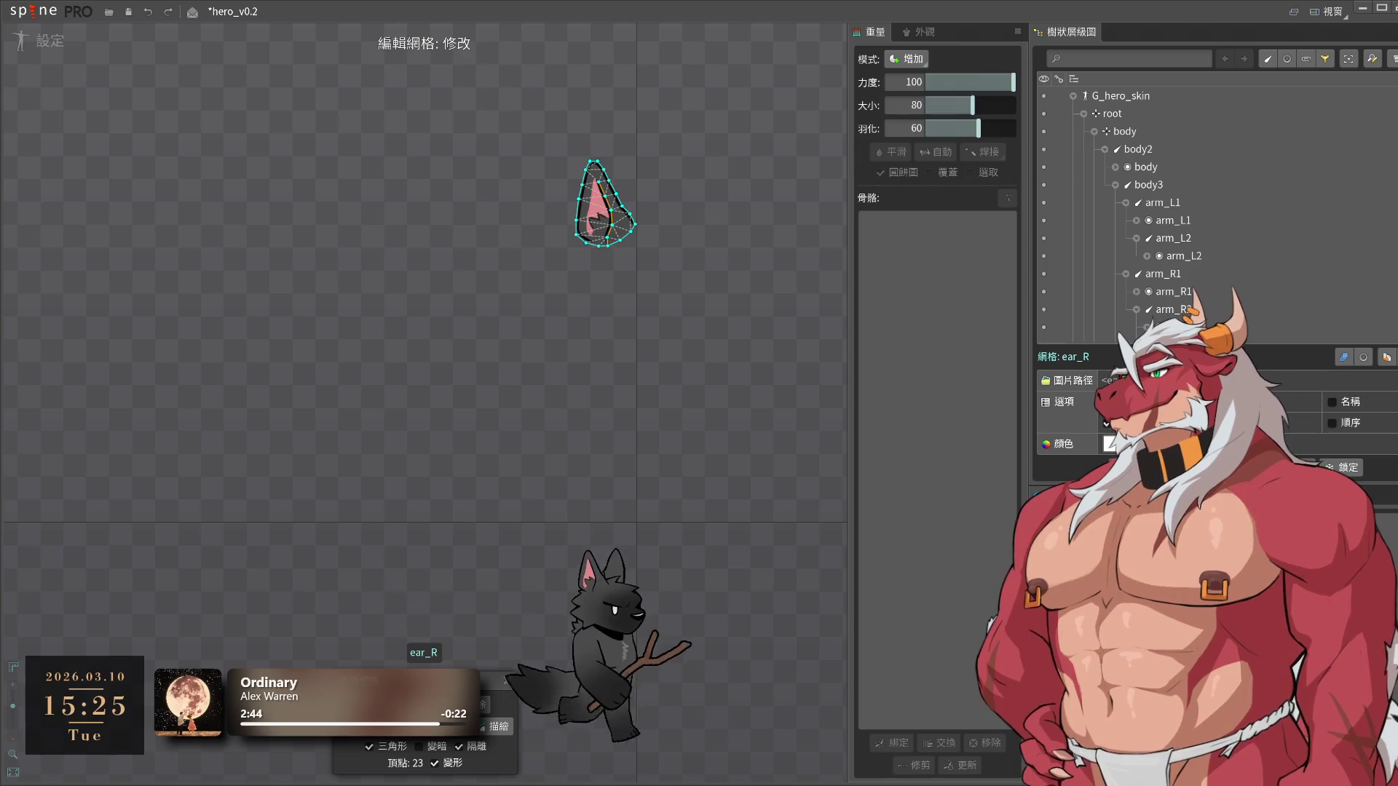
pyautogui.hotkey('ctrl', 'z')
pyautogui.scroll(2, 602, 201)
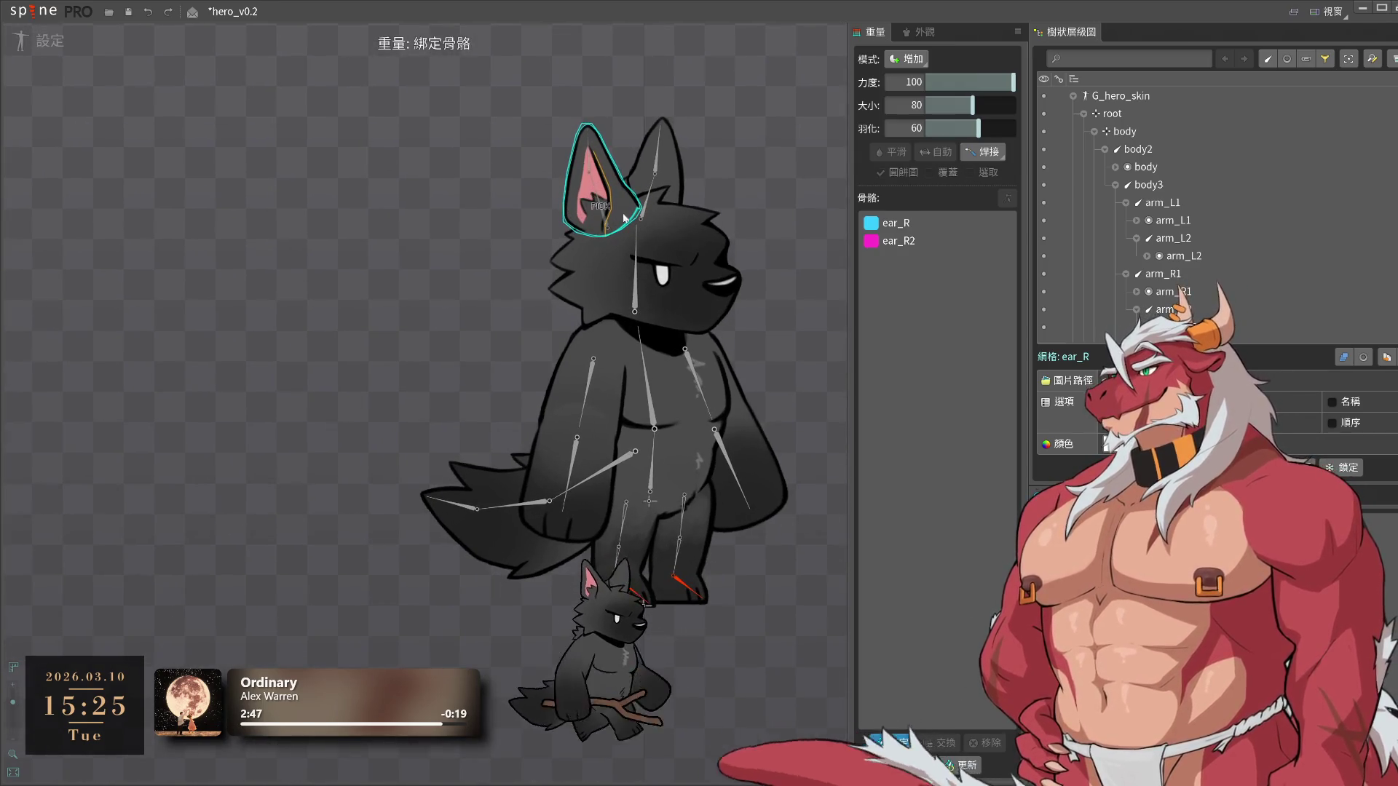
pyautogui.click(657, 163)
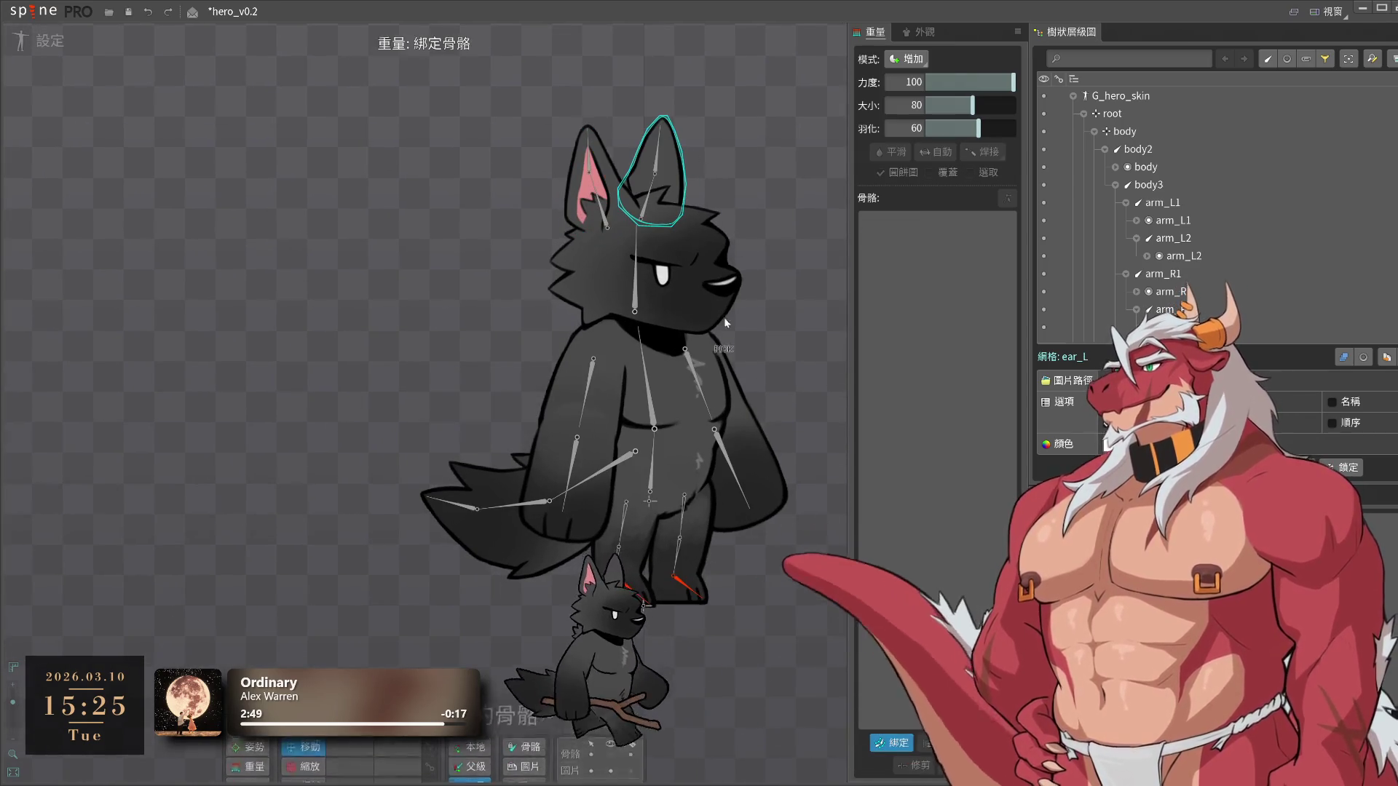
pyautogui.click(657, 164)
pyautogui.press('Return')
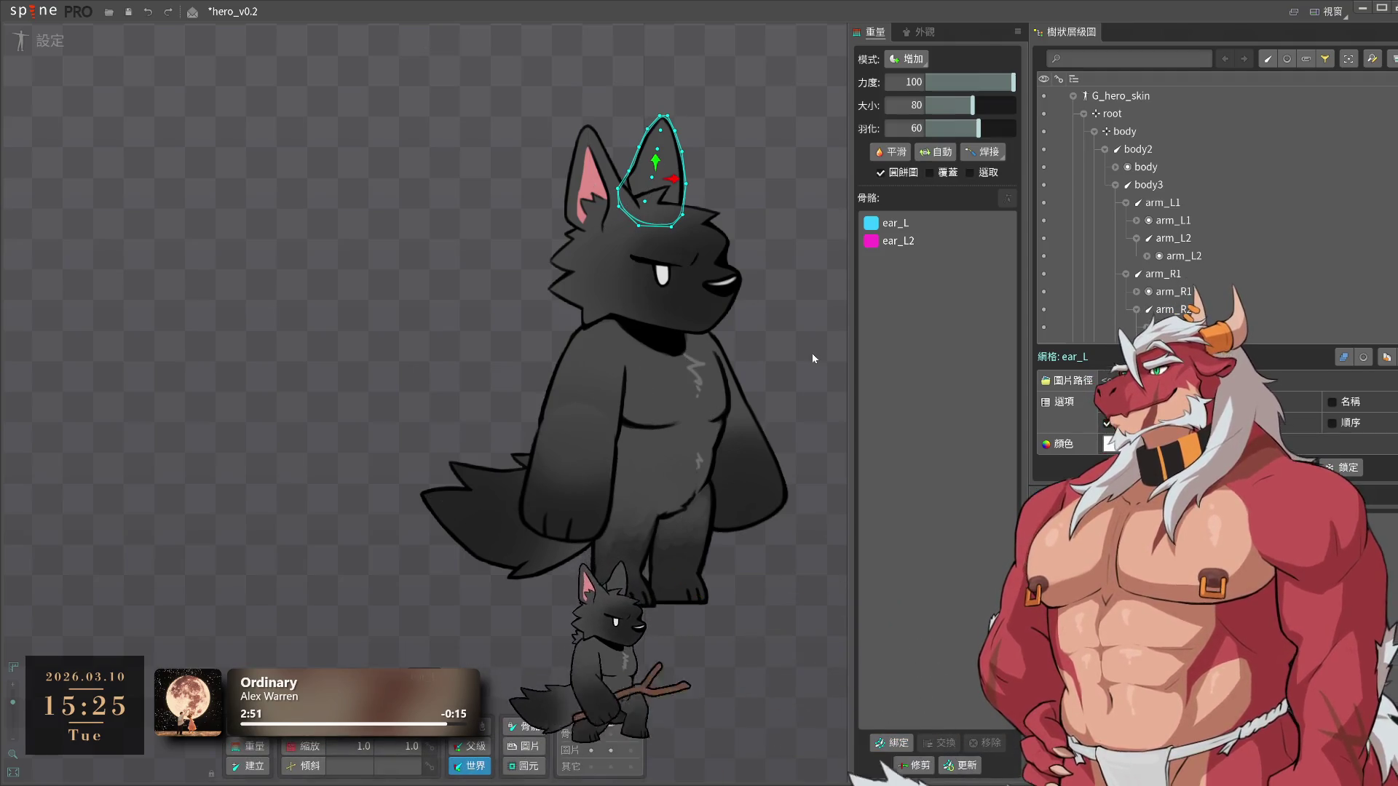
pyautogui.click(44, 40)
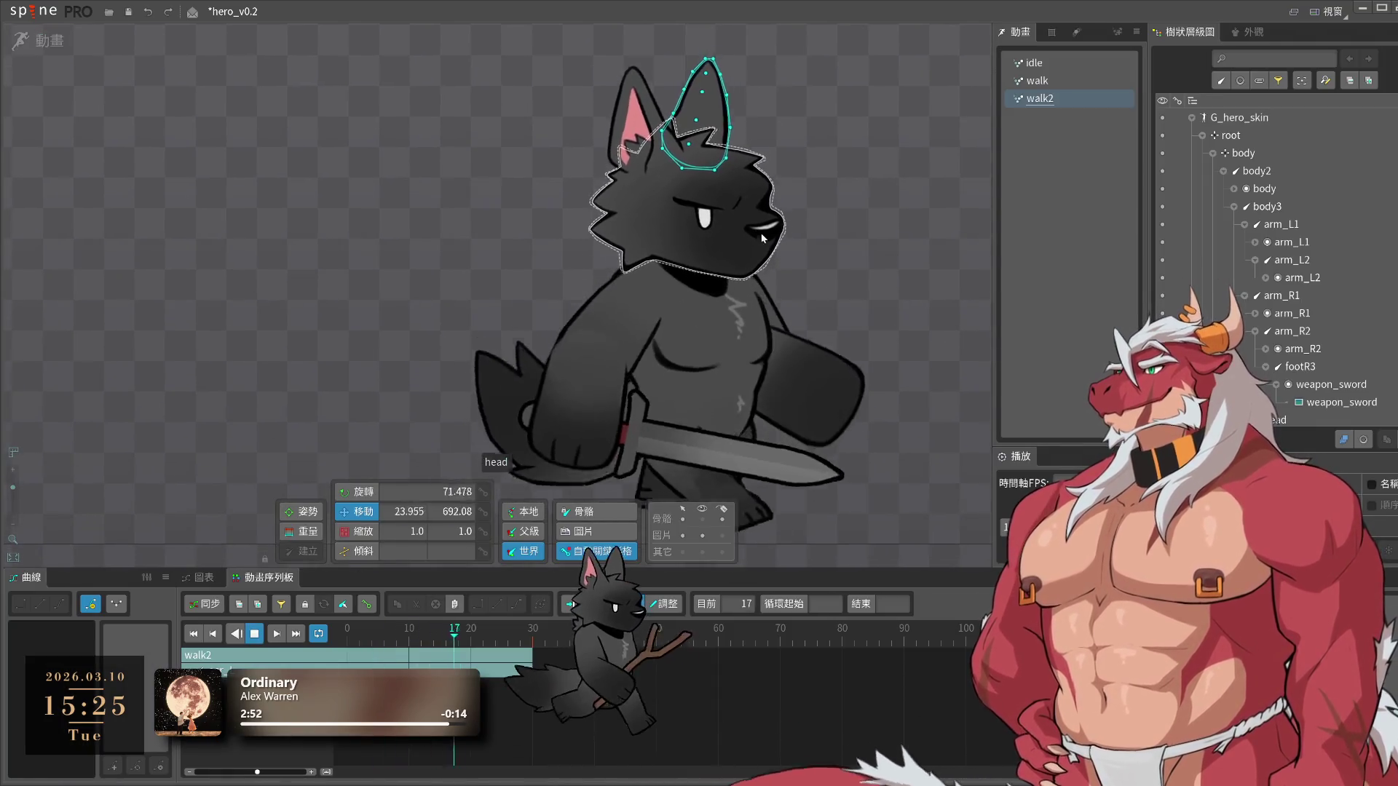
# Copy the ear bones' frame 0 keys and paste them at frame 30
pyautogui.click(424, 662)
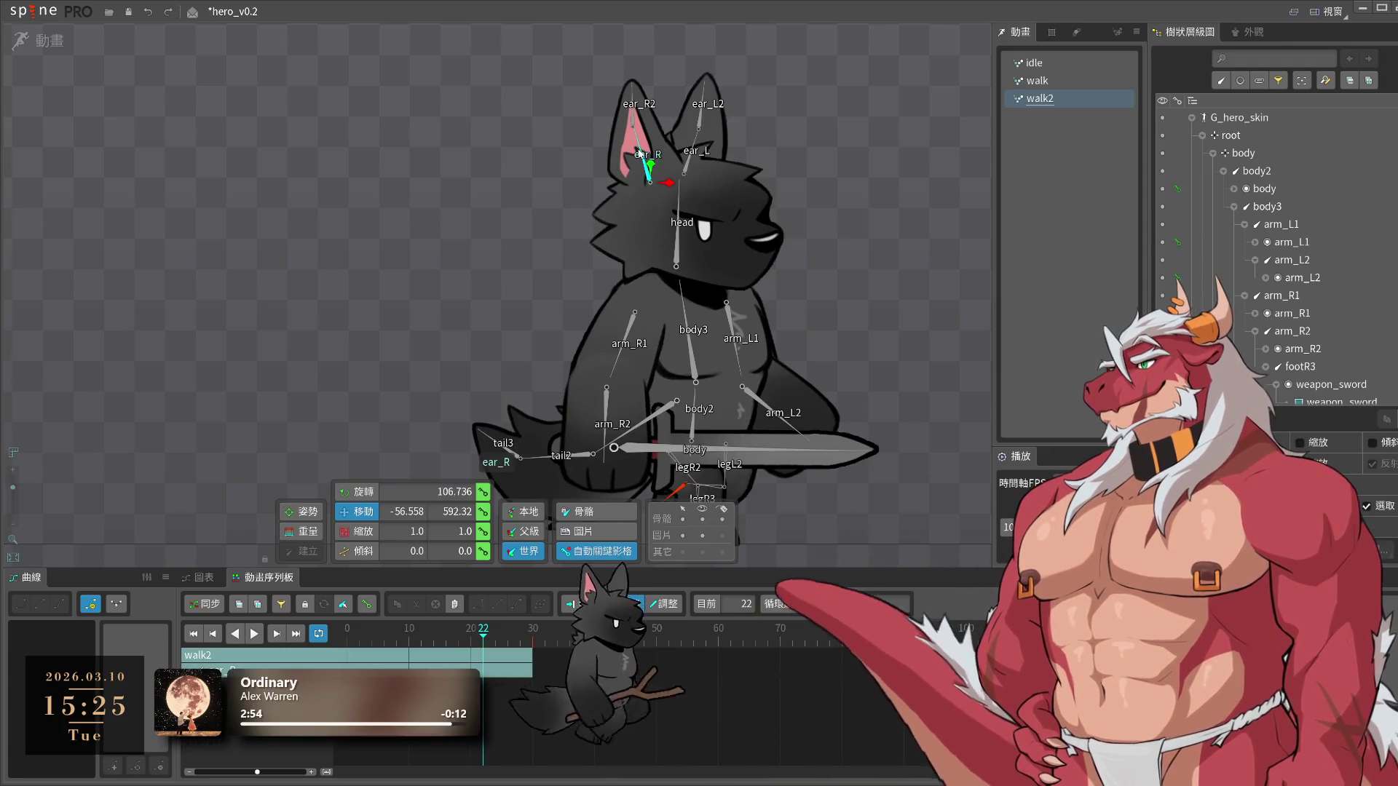
pyautogui.click(342, 630)
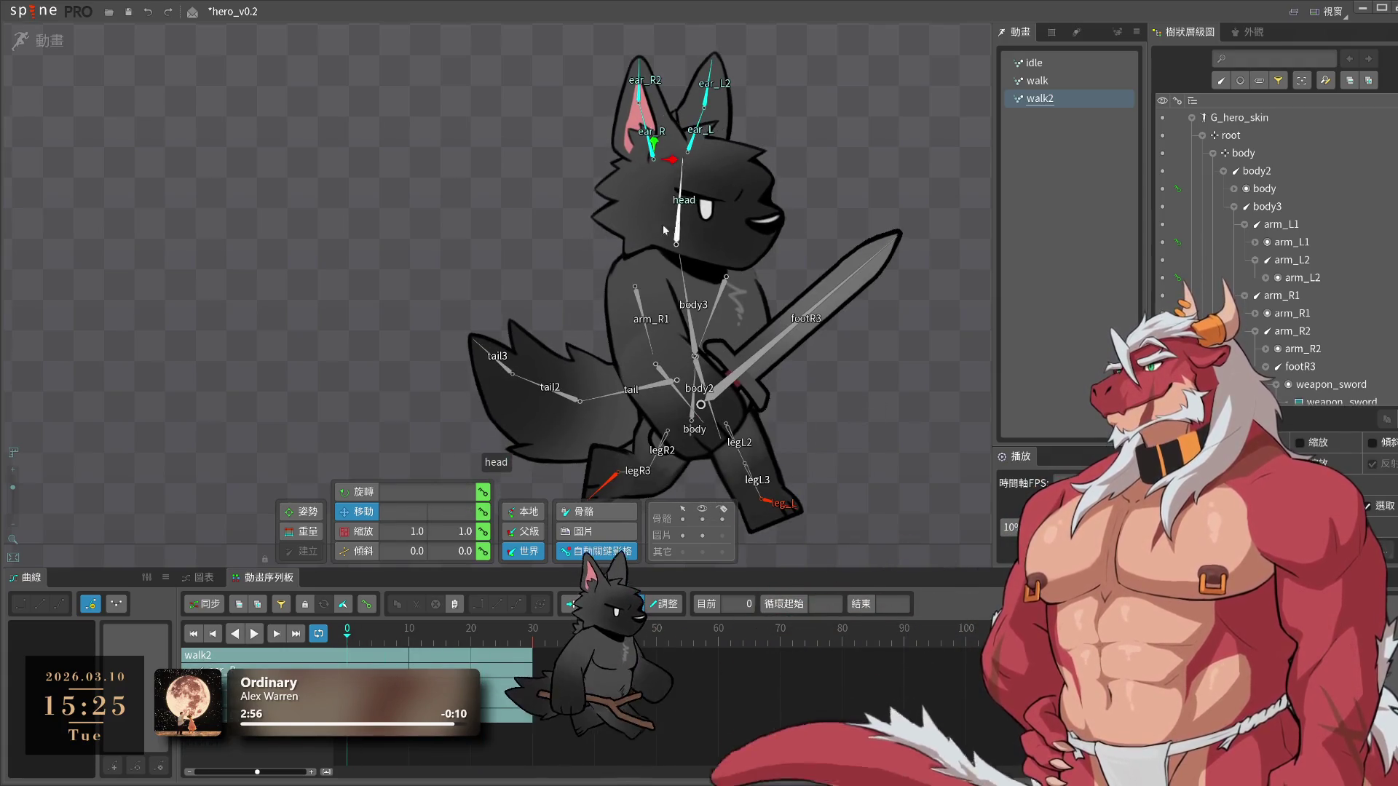
pyautogui.hotkey('ctrl', 'c')
pyautogui.click(295, 633)
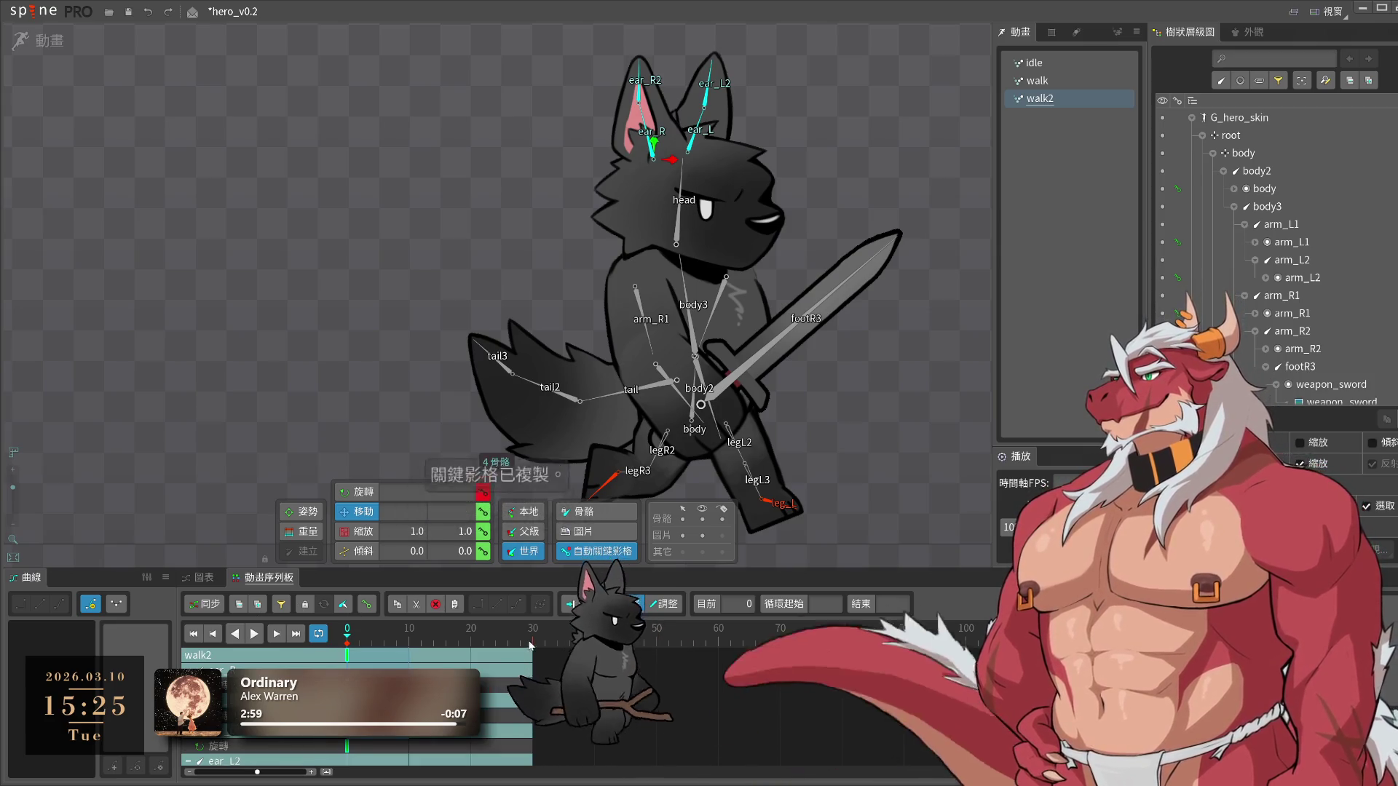
pyautogui.hotkey('ctrl', 'v')
pyautogui.click(336, 633)
# Rotate the ear_R2 tip at frame 7 to flop the ear
pyautogui.moveTo(336, 633); pyautogui.dragTo(434, 657)
pyautogui.press('Escape')
pyautogui.click(390, 631)
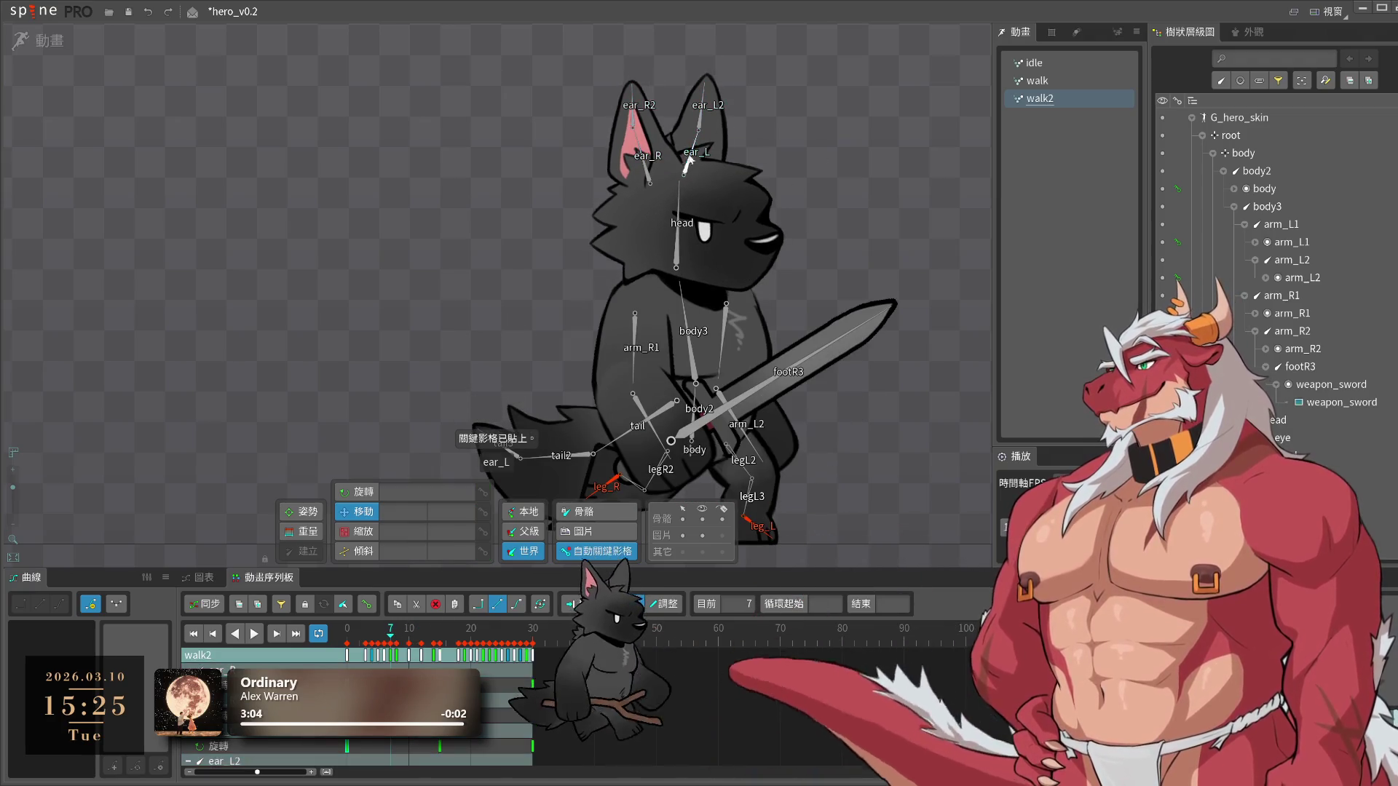
pyautogui.click(688, 162)
pyautogui.moveTo(846, 112); pyautogui.dragTo(893, 167)
pyautogui.click(666, 165)
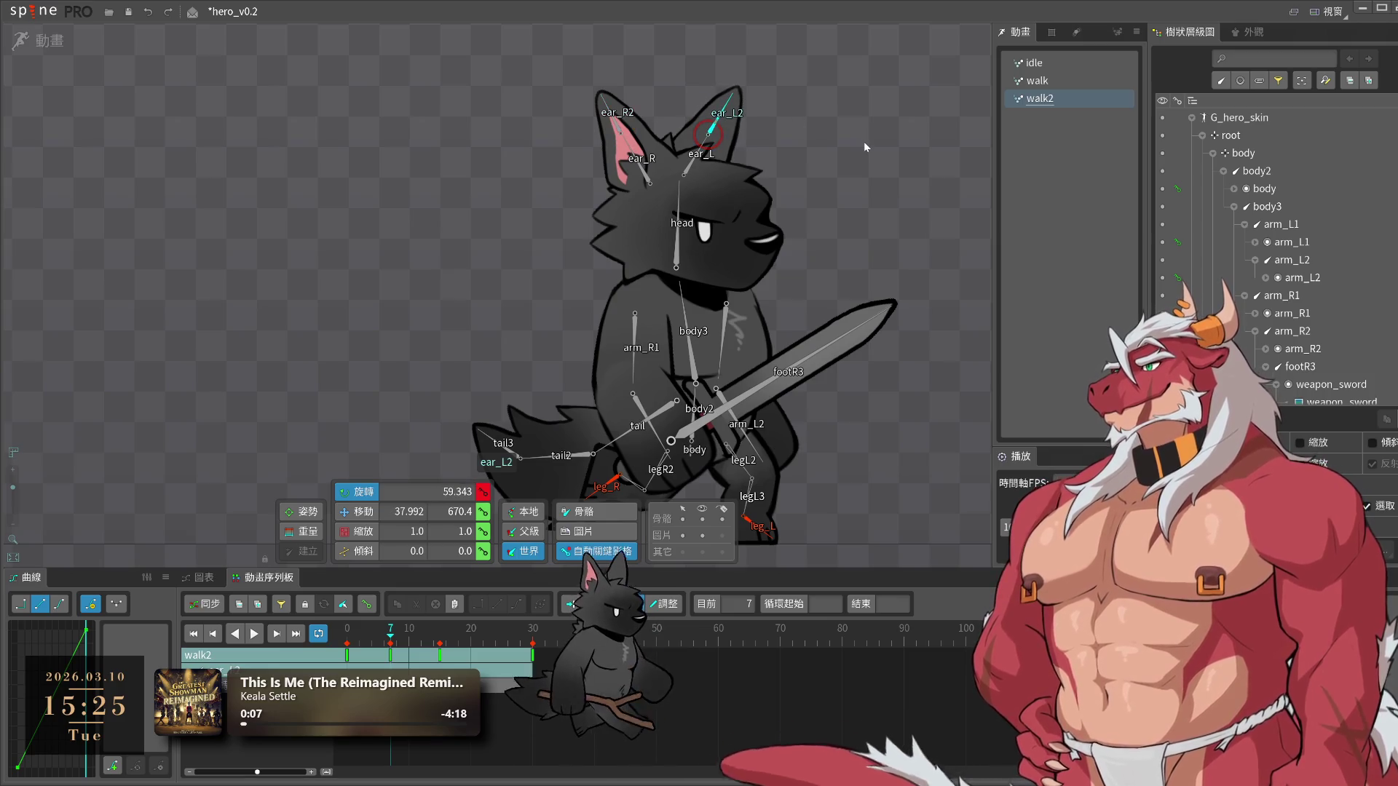
# Select all four ear bones and repeat their frame 7 keys at frame 23
pyautogui.doubleClick(648, 169)
pyautogui.click(489, 627)
pyautogui.hotkey('ctrl', 'c')
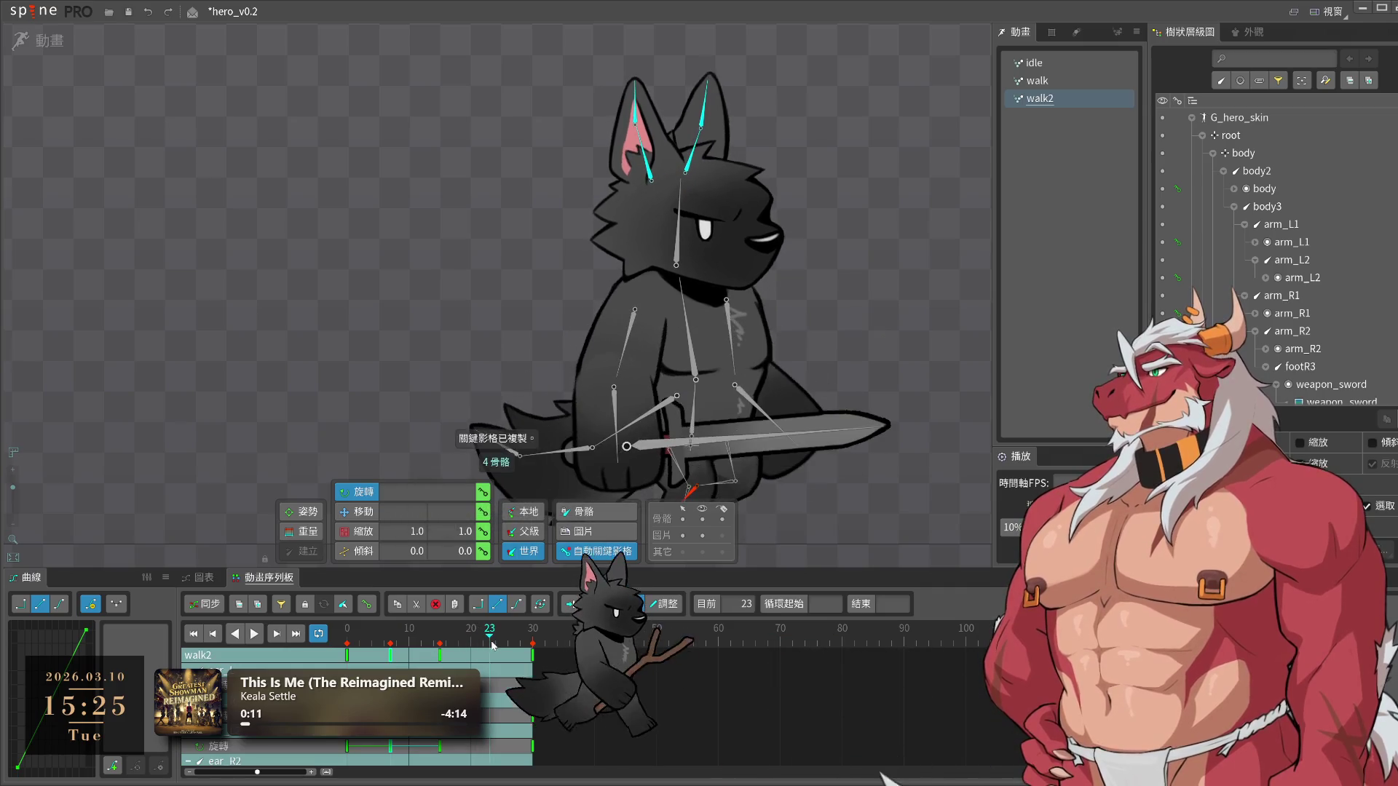
pyautogui.hotkey('ctrl', 'v')
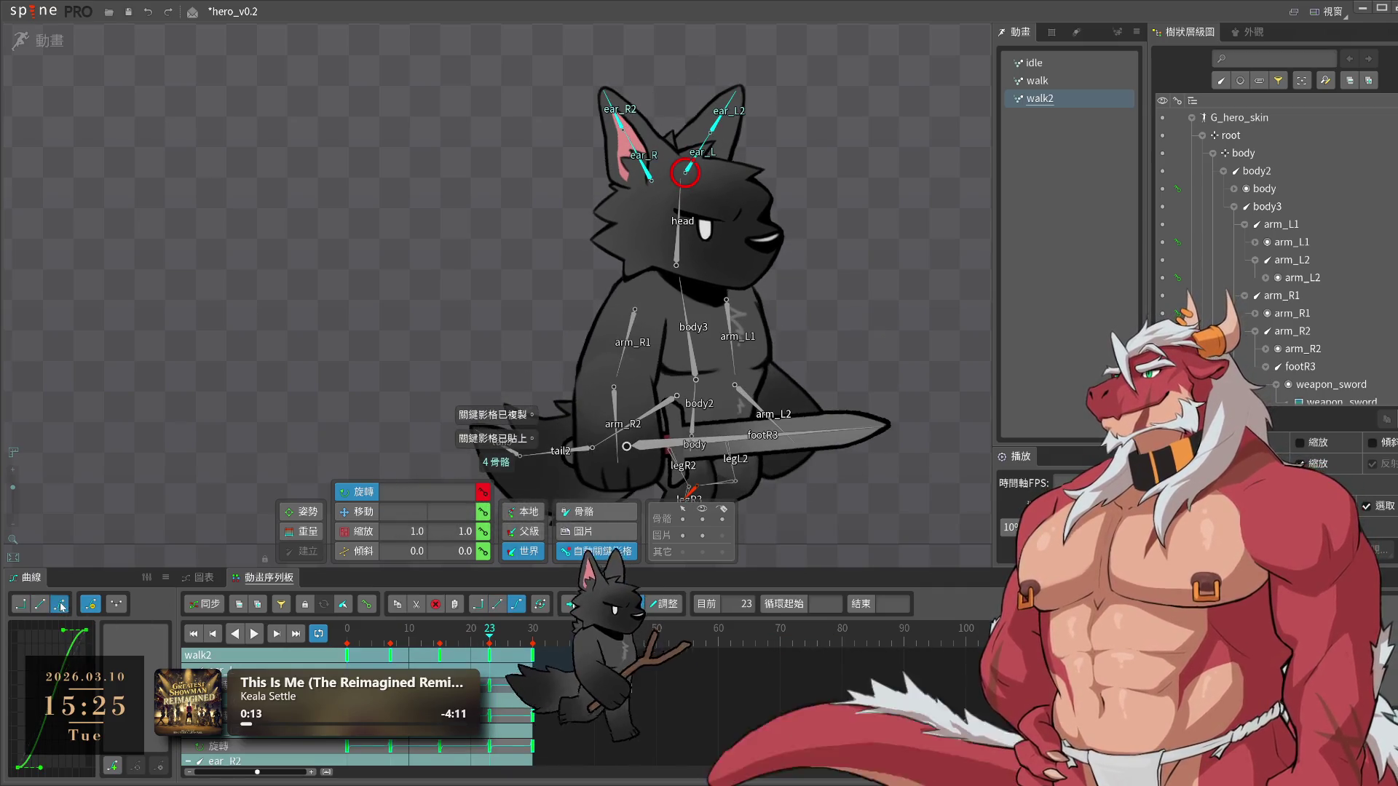
# Preview the ear flop, scrub to frame 11, and select ear_R and ear_L
pyautogui.press('space')
pyautogui.click(938, 425)
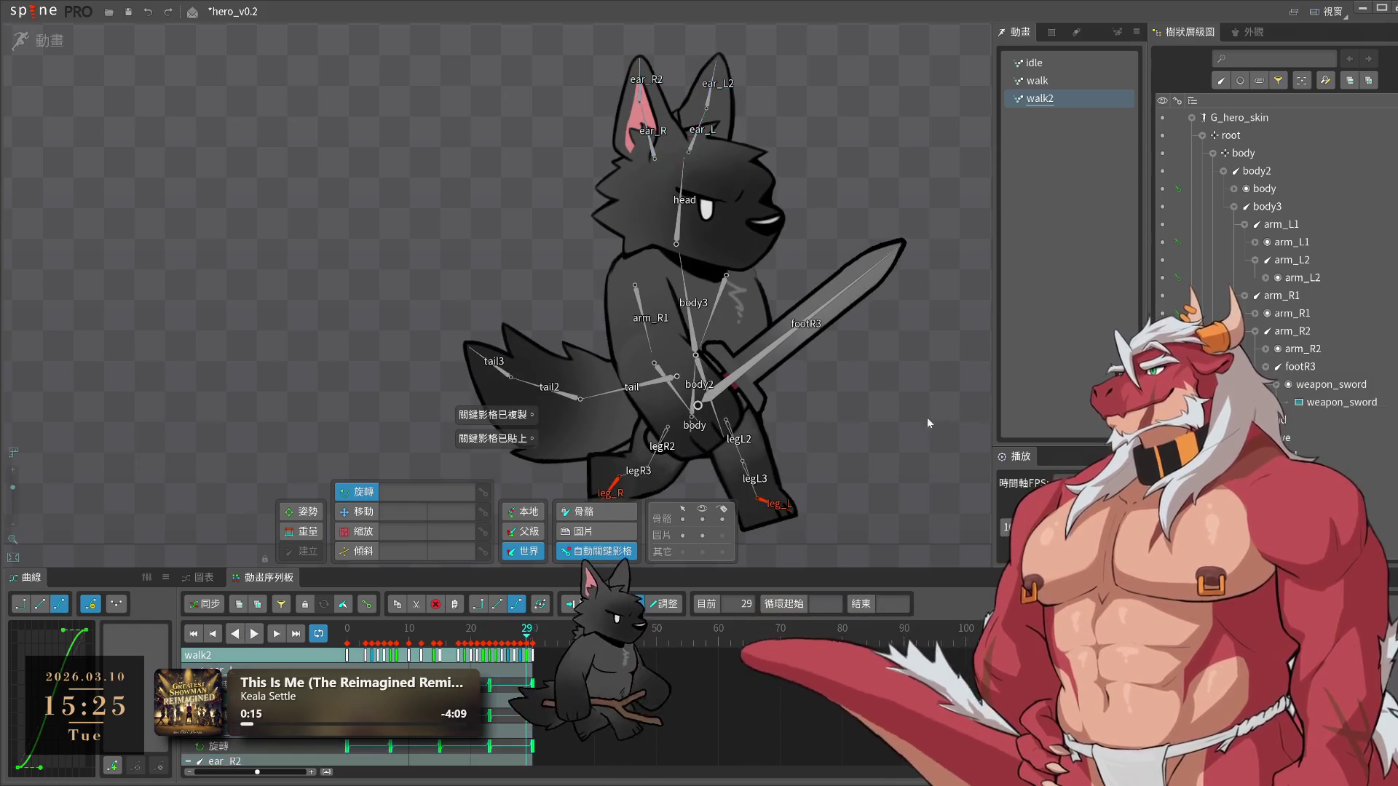
pyautogui.press('space')
pyautogui.click(669, 171)
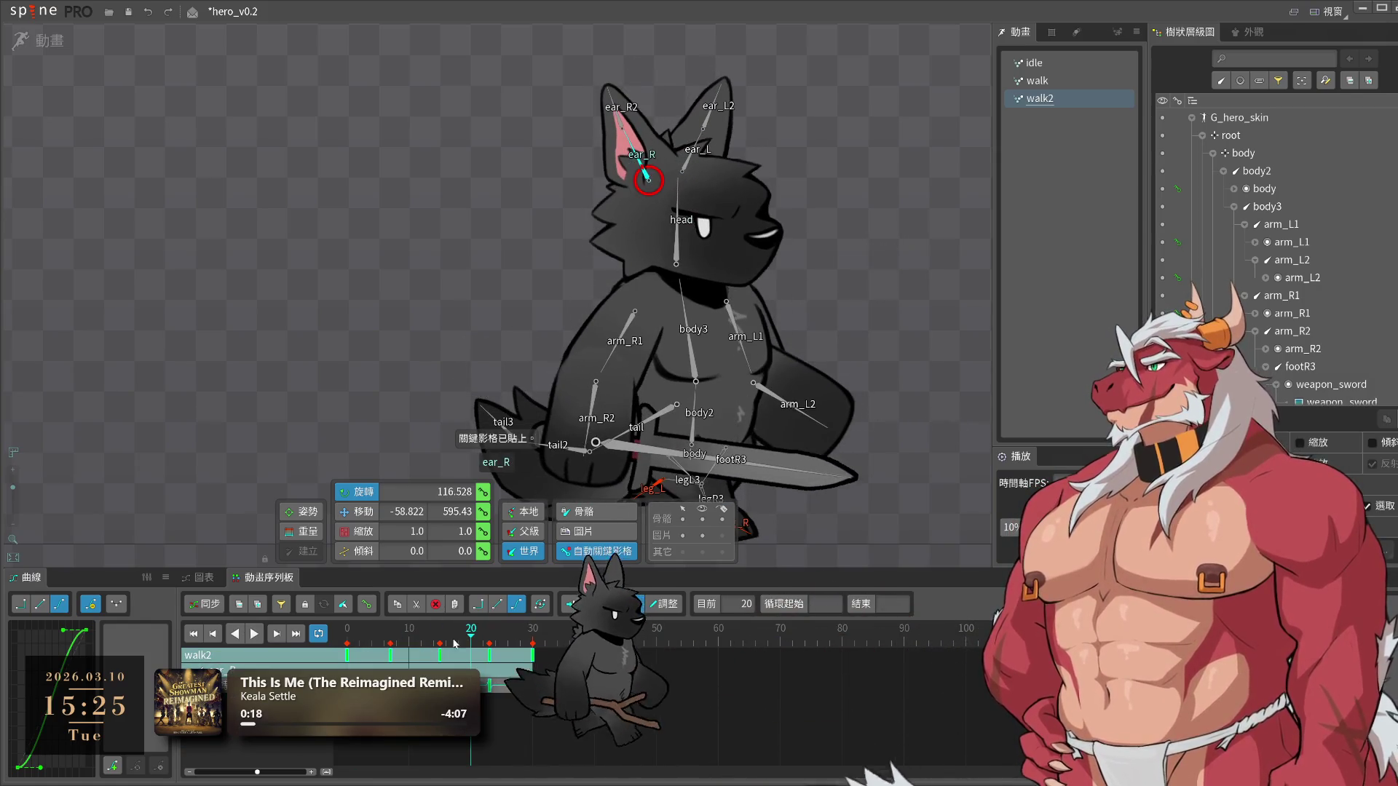
pyautogui.click(391, 642)
pyautogui.moveTo(391, 642)
pyautogui.mouseDown()
pyautogui.moveTo(415, 643)
pyautogui.moveTo(402, 644)
pyautogui.mouseUp()
pyautogui.keyDown('ctrl'); pyautogui.click(698, 152); pyautogui.keyUp('ctrl')
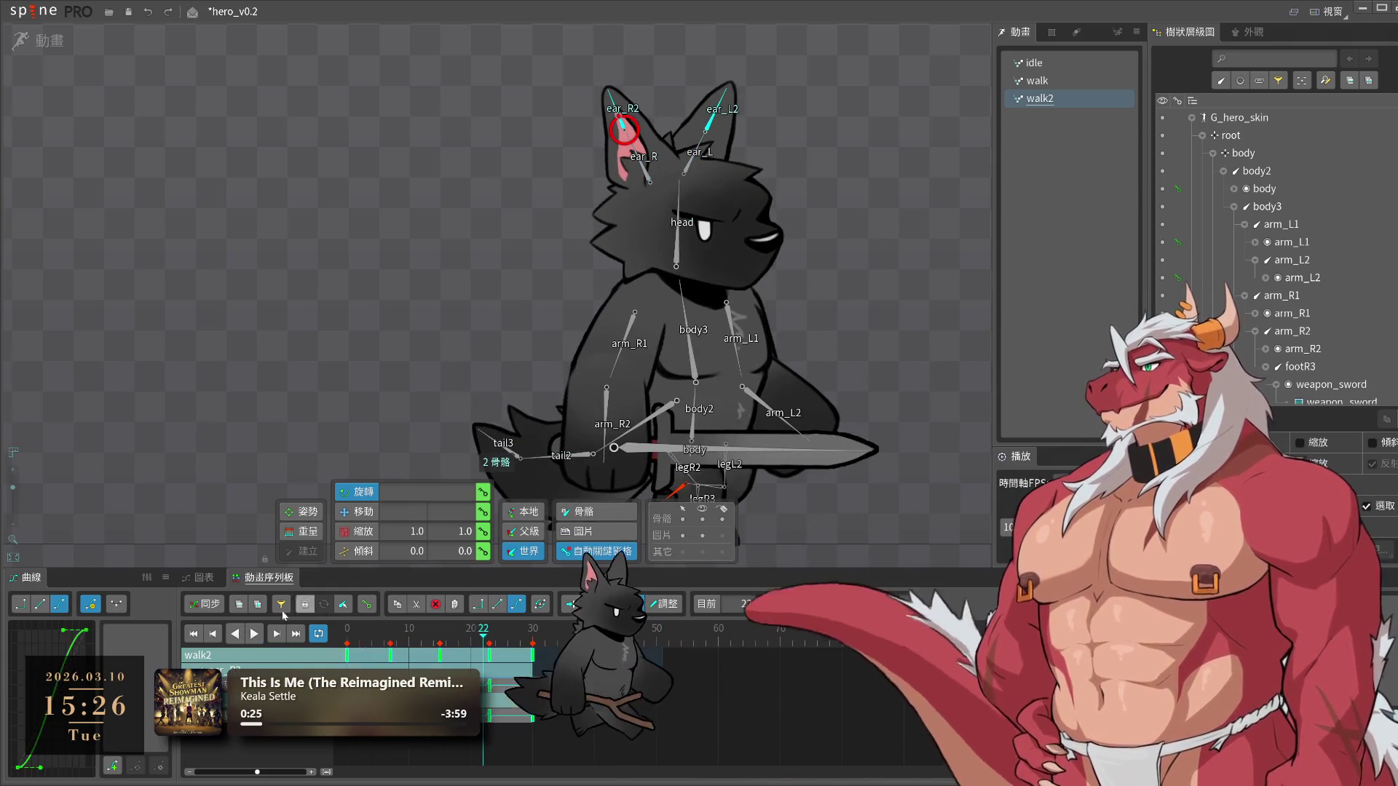
# Shift the ear keys later in the dopesheet and save hero_v0.2
pyautogui.moveTo(415, 656)
pyautogui.mouseDown()
pyautogui.moveTo(458, 656)
pyautogui.moveTo(427, 657)
pyautogui.mouseUp()
pyautogui.press('space')
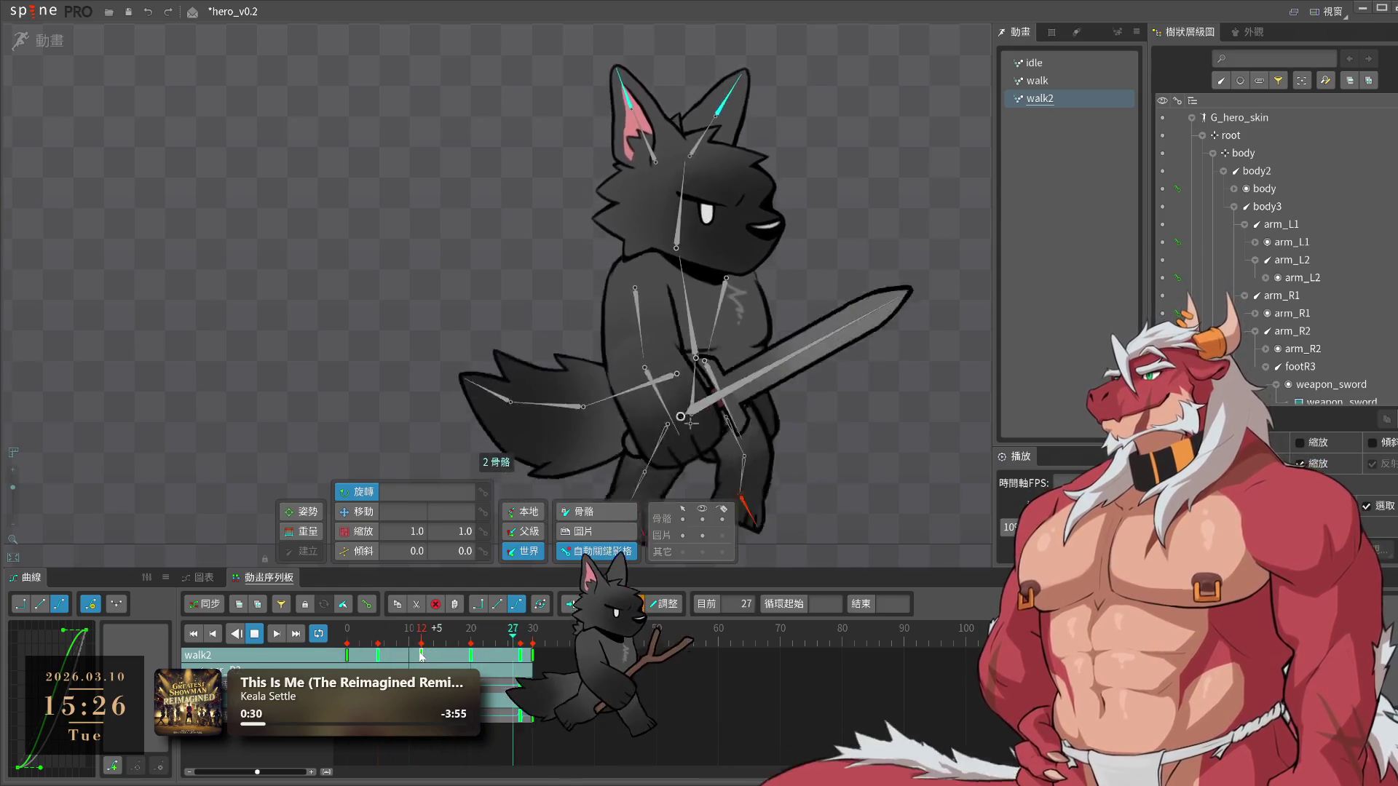
pyautogui.click(861, 432)
pyautogui.hotkey('ctrl', 's')
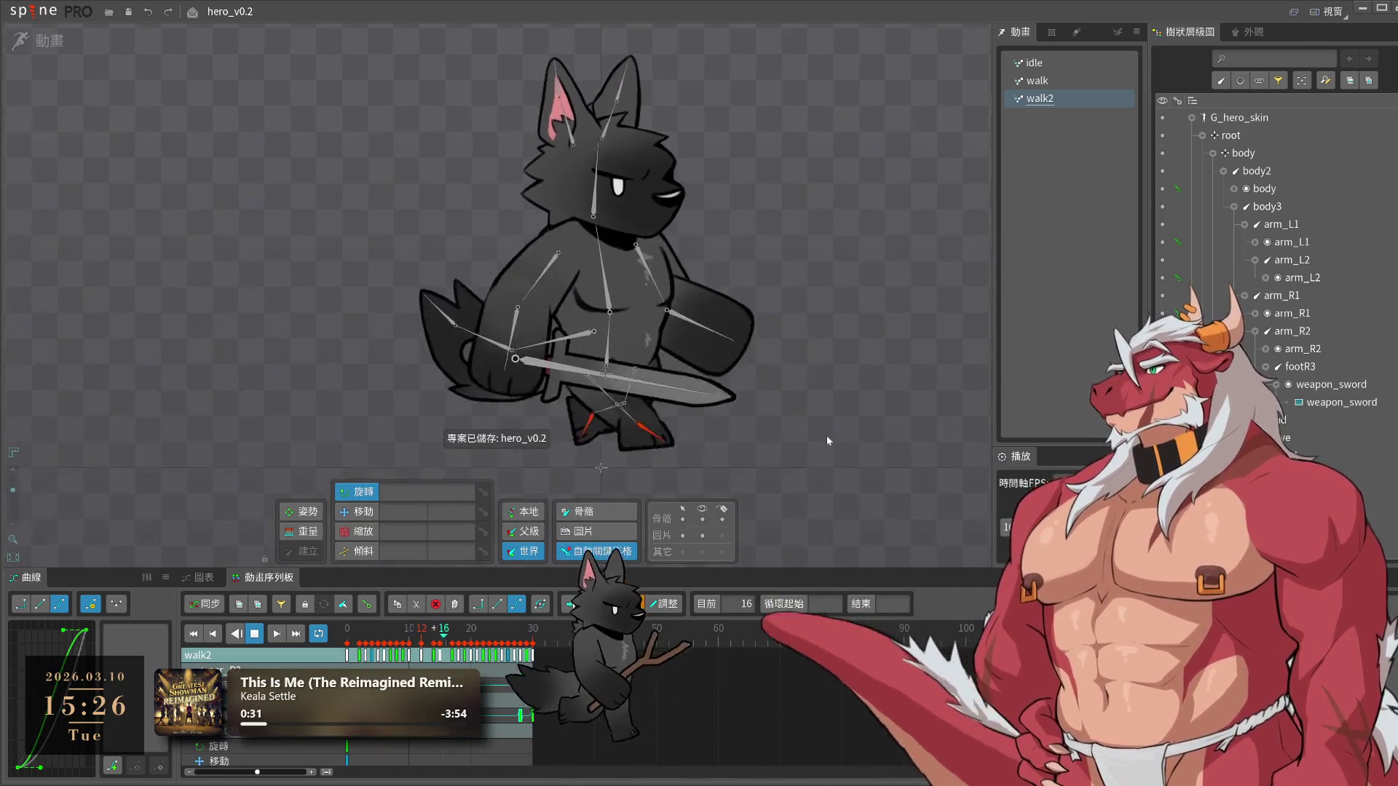
pyautogui.click(720, 409)
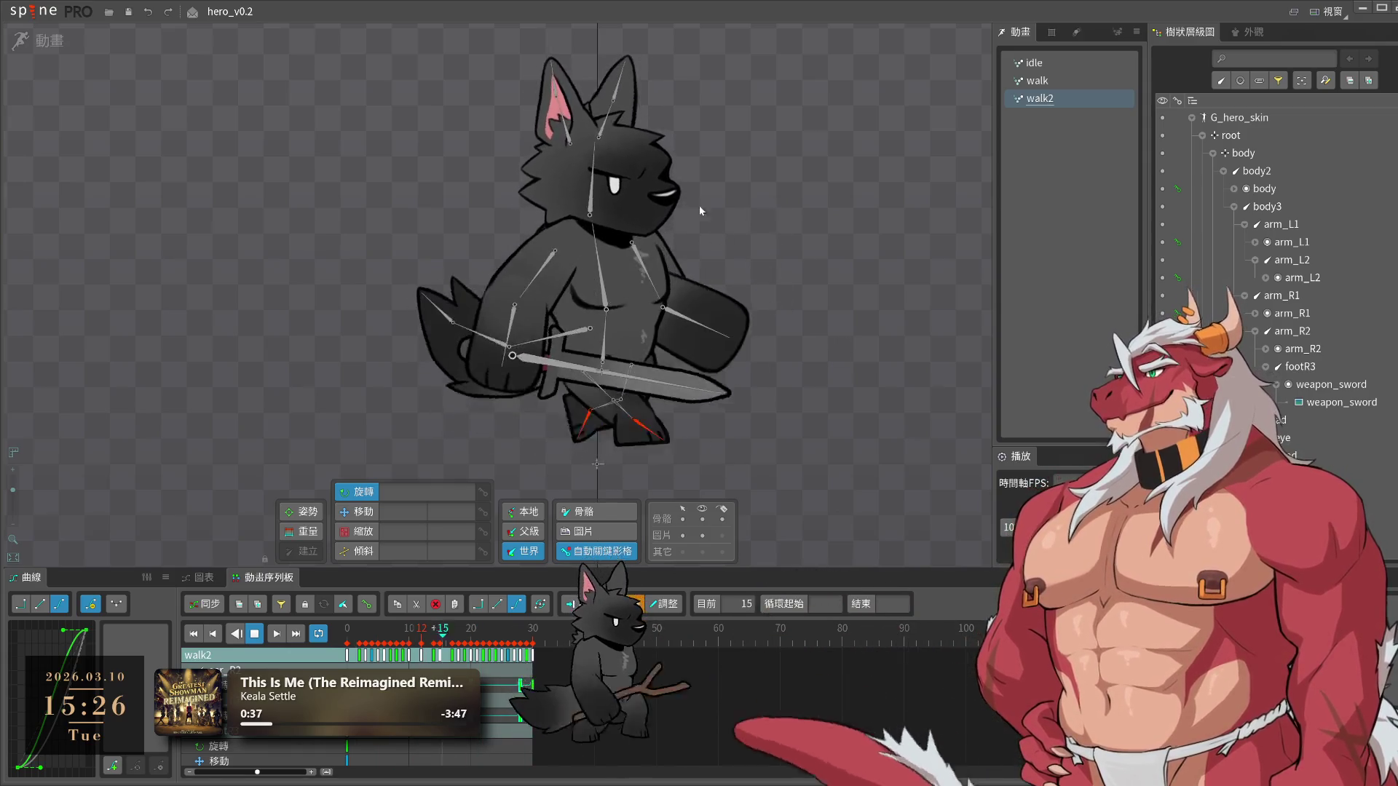
# Box-select the ear keys and slide them slightly earlier while replaying walk2
pyautogui.click(598, 146)
pyautogui.moveTo(670, 712); pyautogui.dragTo(510, 650)
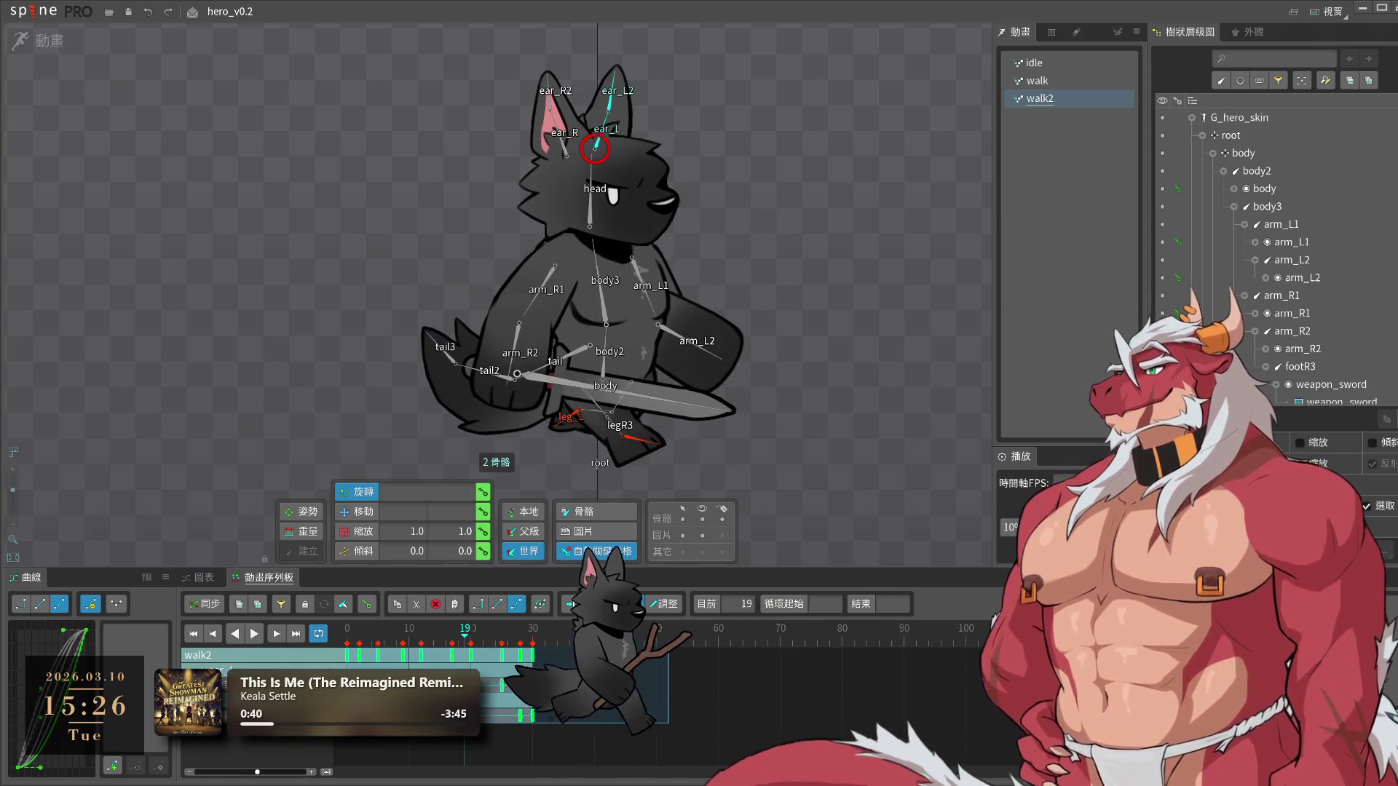
pyautogui.press('space')
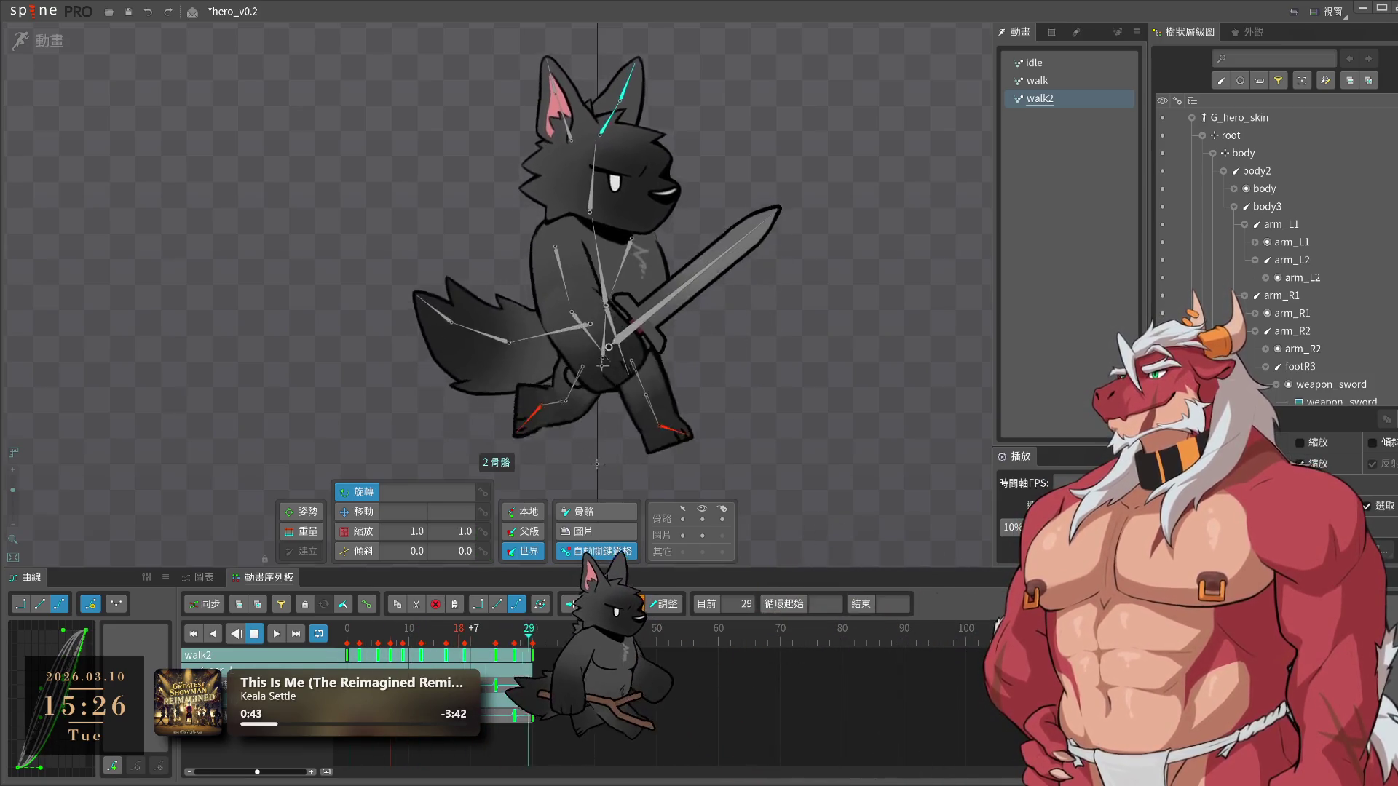
pyautogui.moveTo(458, 655); pyautogui.dragTo(441, 659)
# Save hero_v0.2 with the ears at a six-frame delay and check frames 15 and 30
pyautogui.hotkey('ctrl', 's')
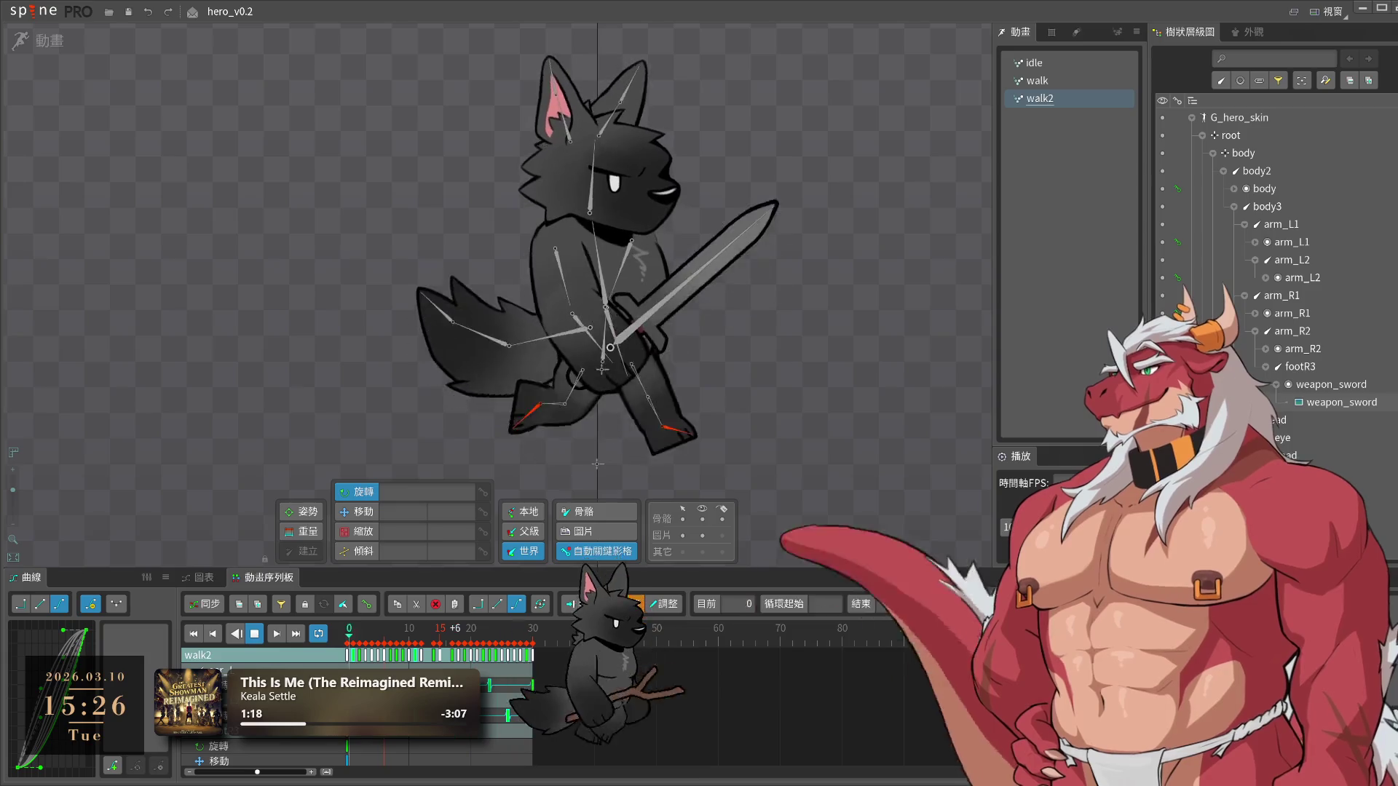
pyautogui.click(438, 628)
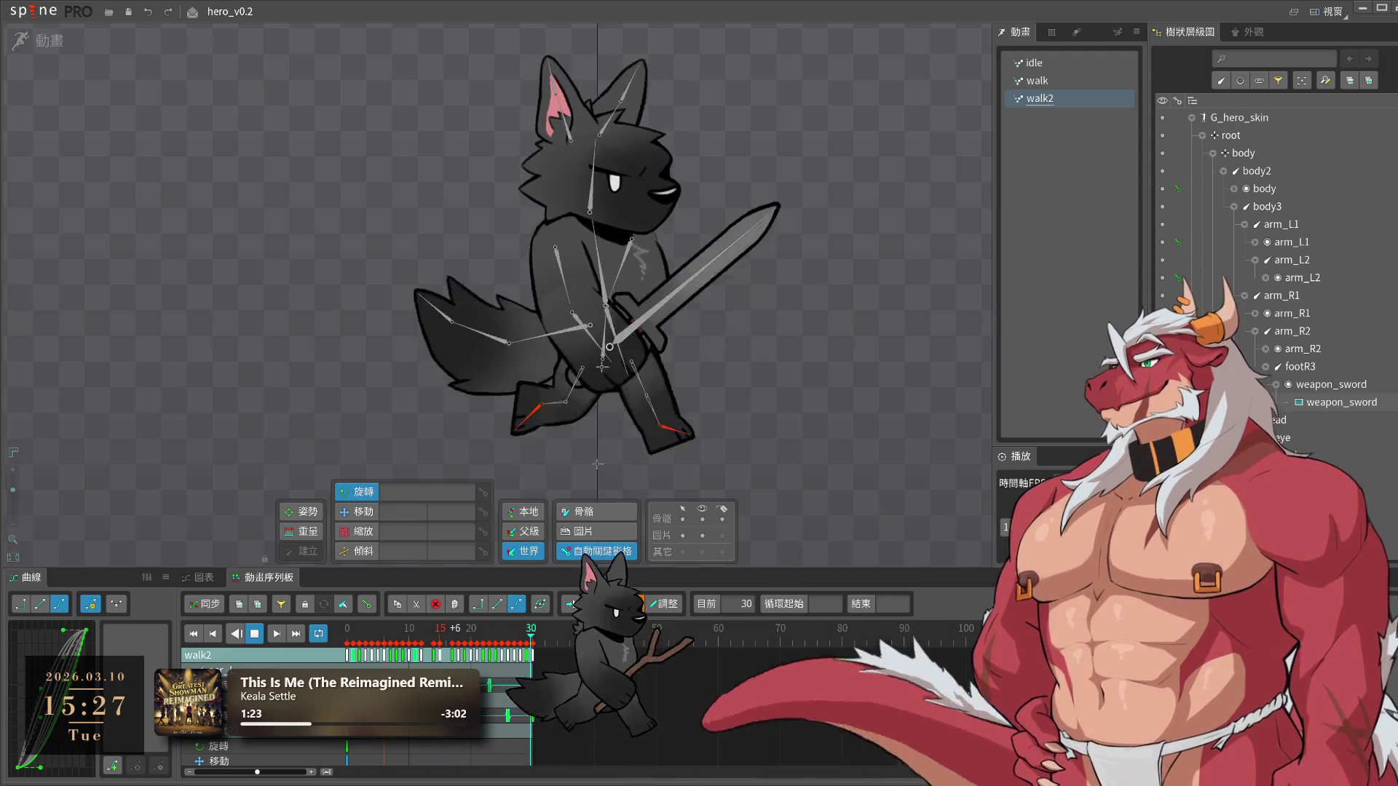
pyautogui.click(531, 628)
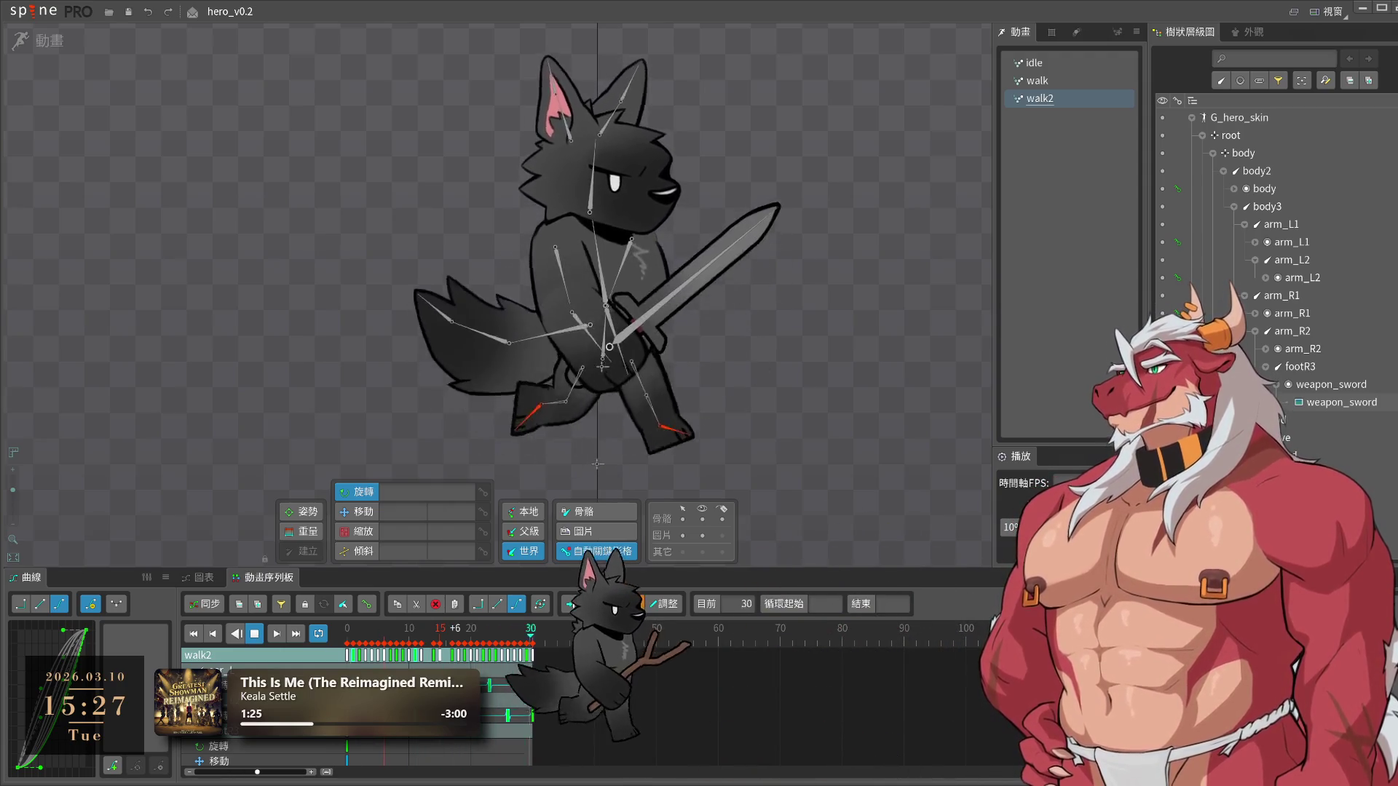
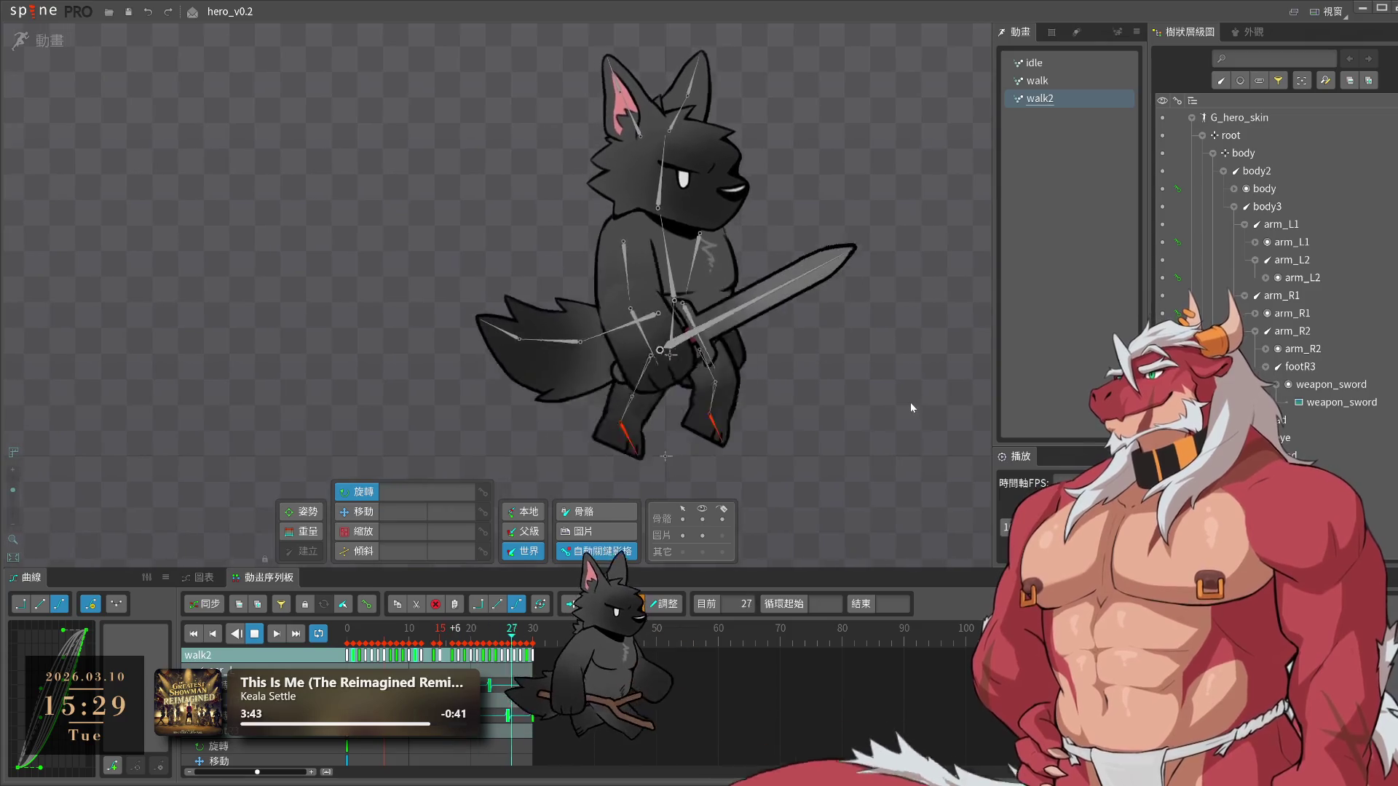
# Save the hero_v0.2 project and collapse the body branch of the skeleton tree
pyautogui.hotkey('ctrl', 's')
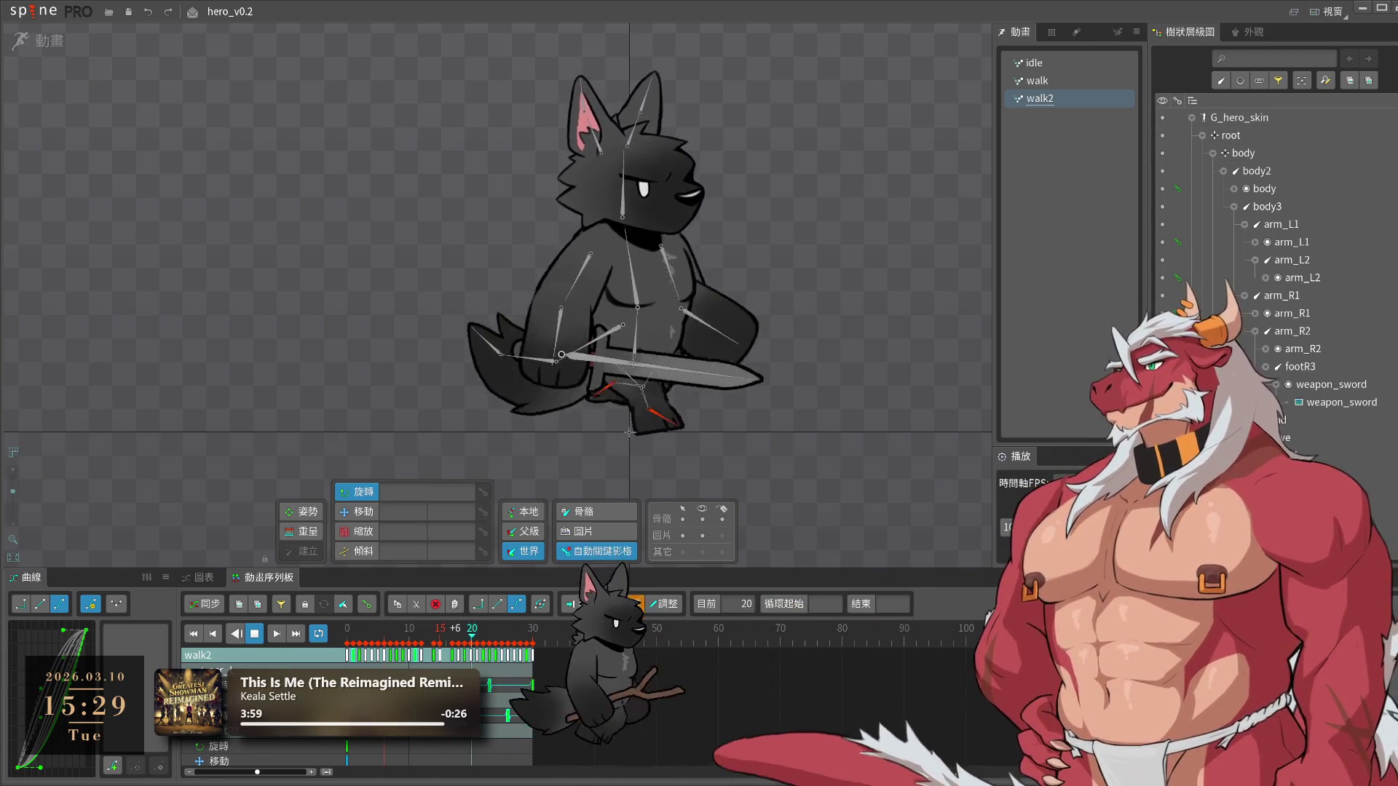
pyautogui.hotkey('ctrl', 's')
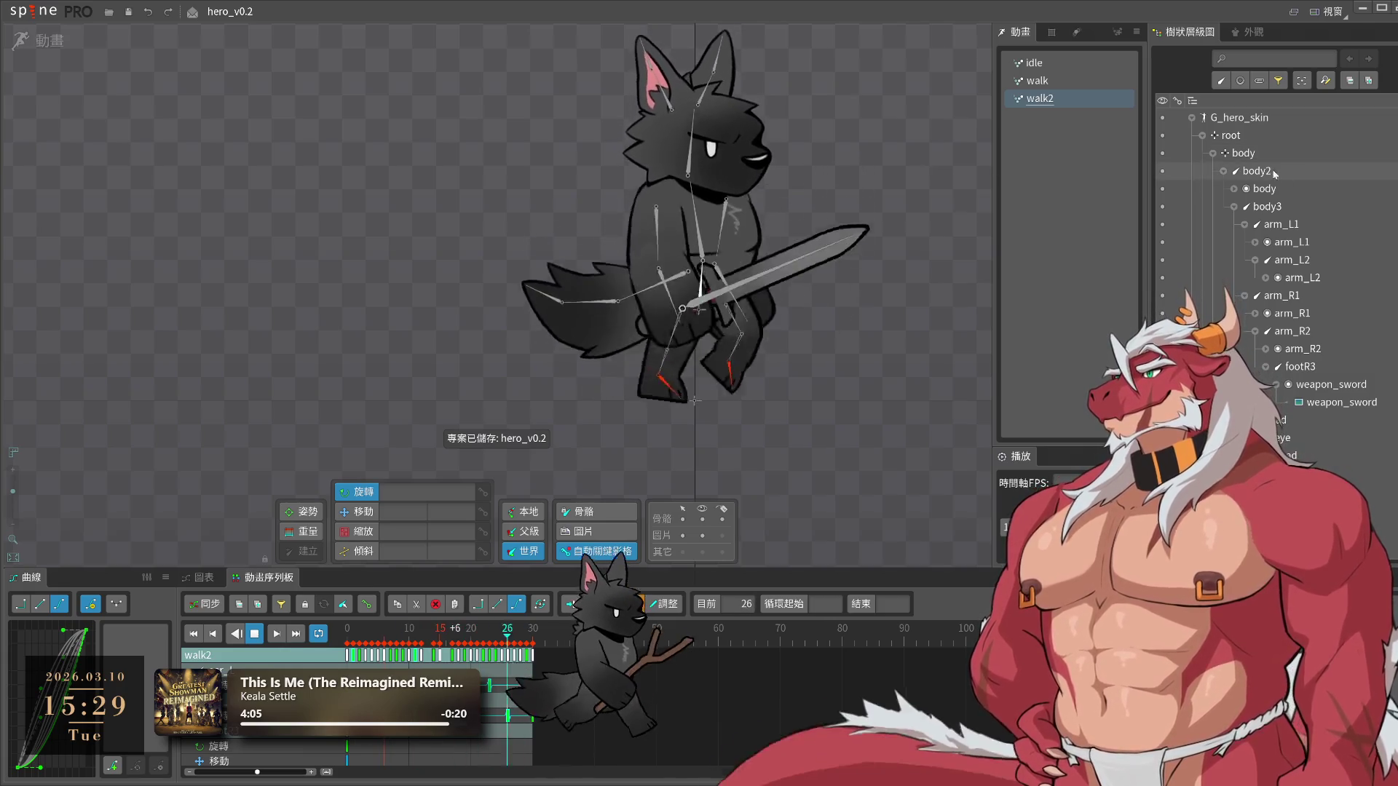
pyautogui.click(1212, 153)
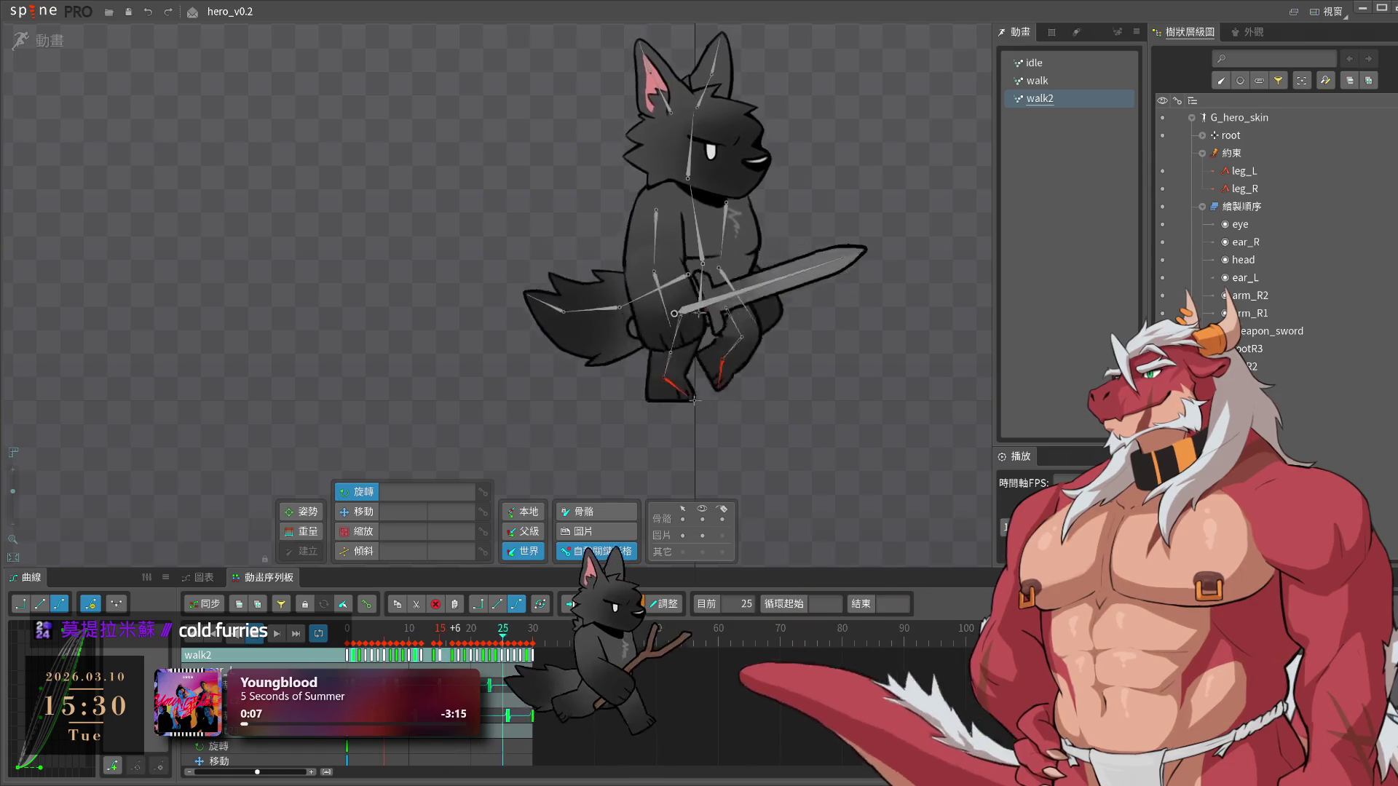
# Jump the walk2 animation to frame 10 to check the wolf's pose
pyautogui.click(409, 628)
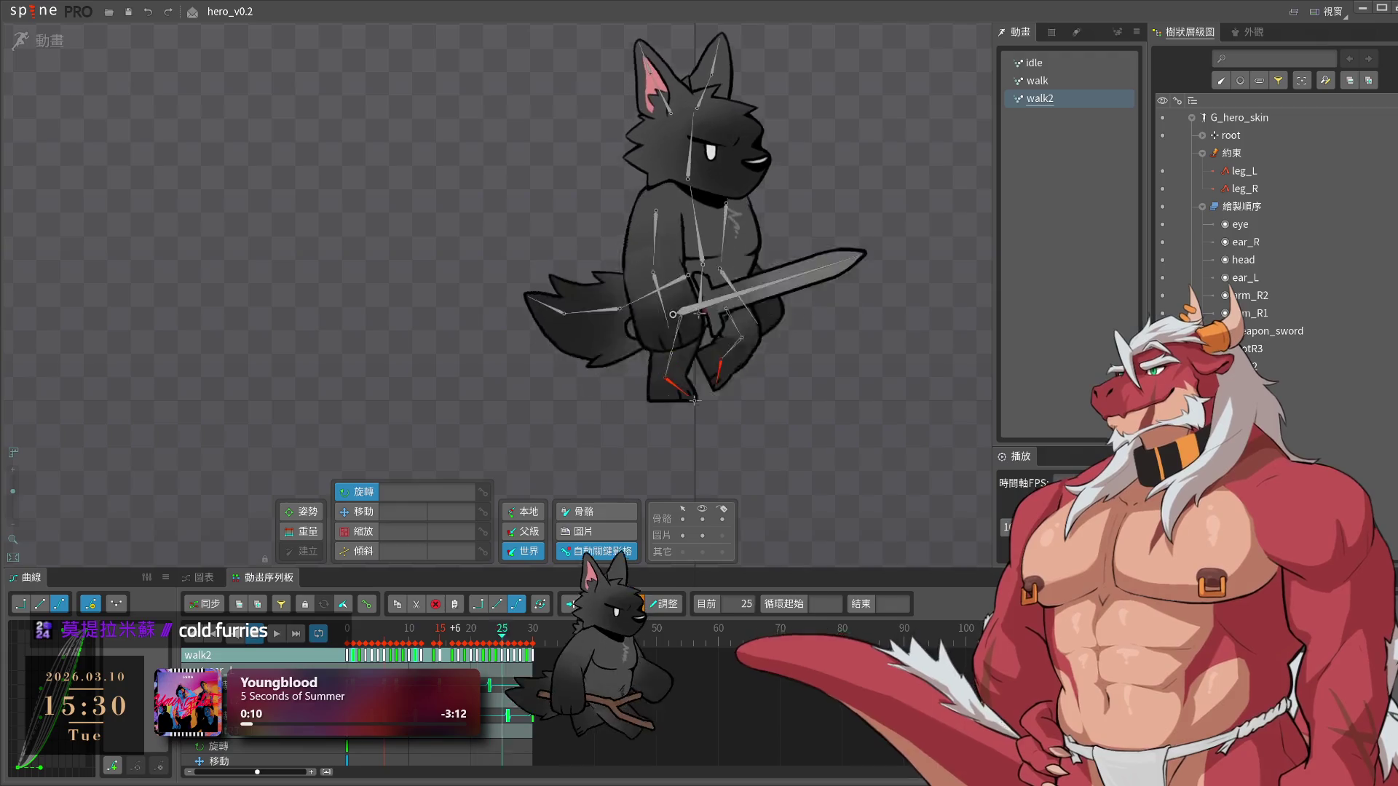
pyautogui.click(409, 627)
pyautogui.click(409, 628)
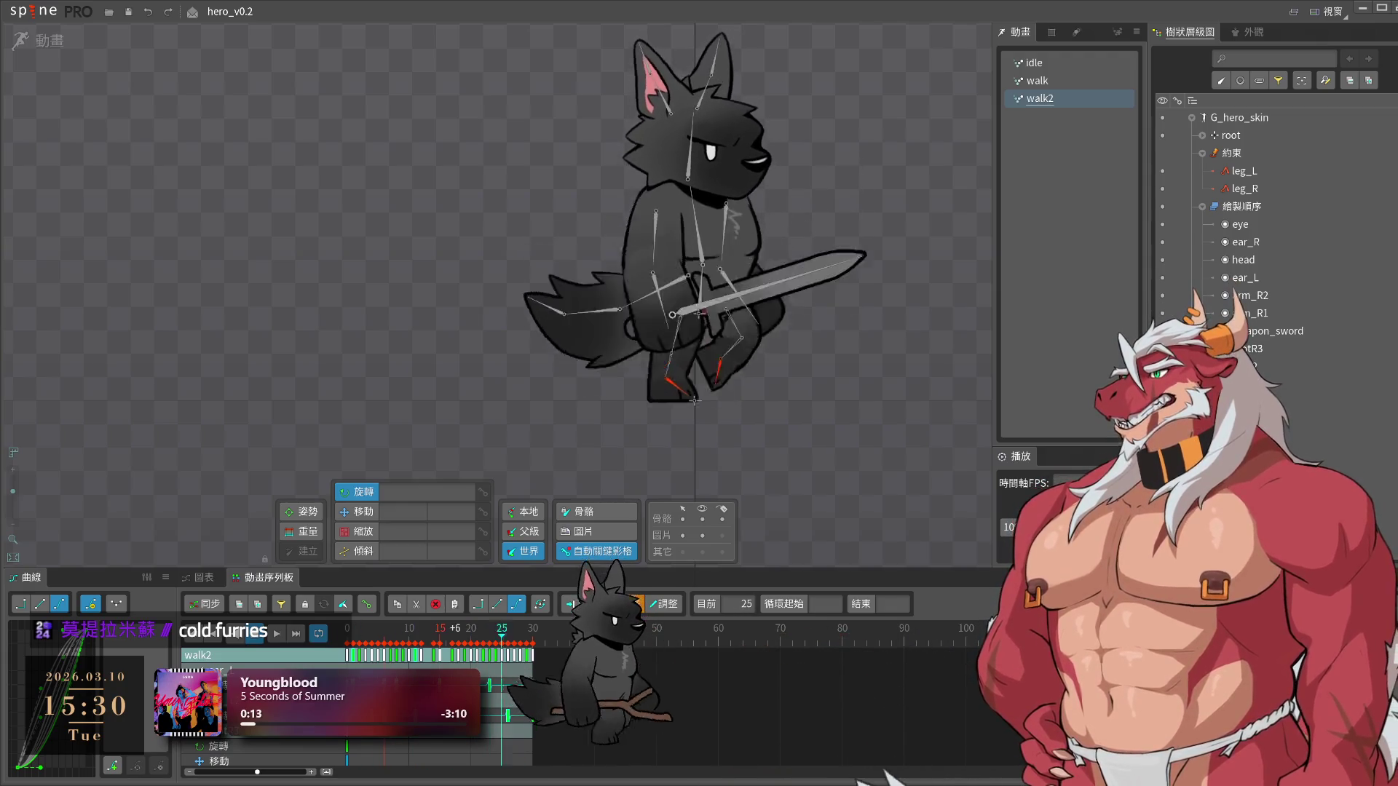
pyautogui.click(409, 627)
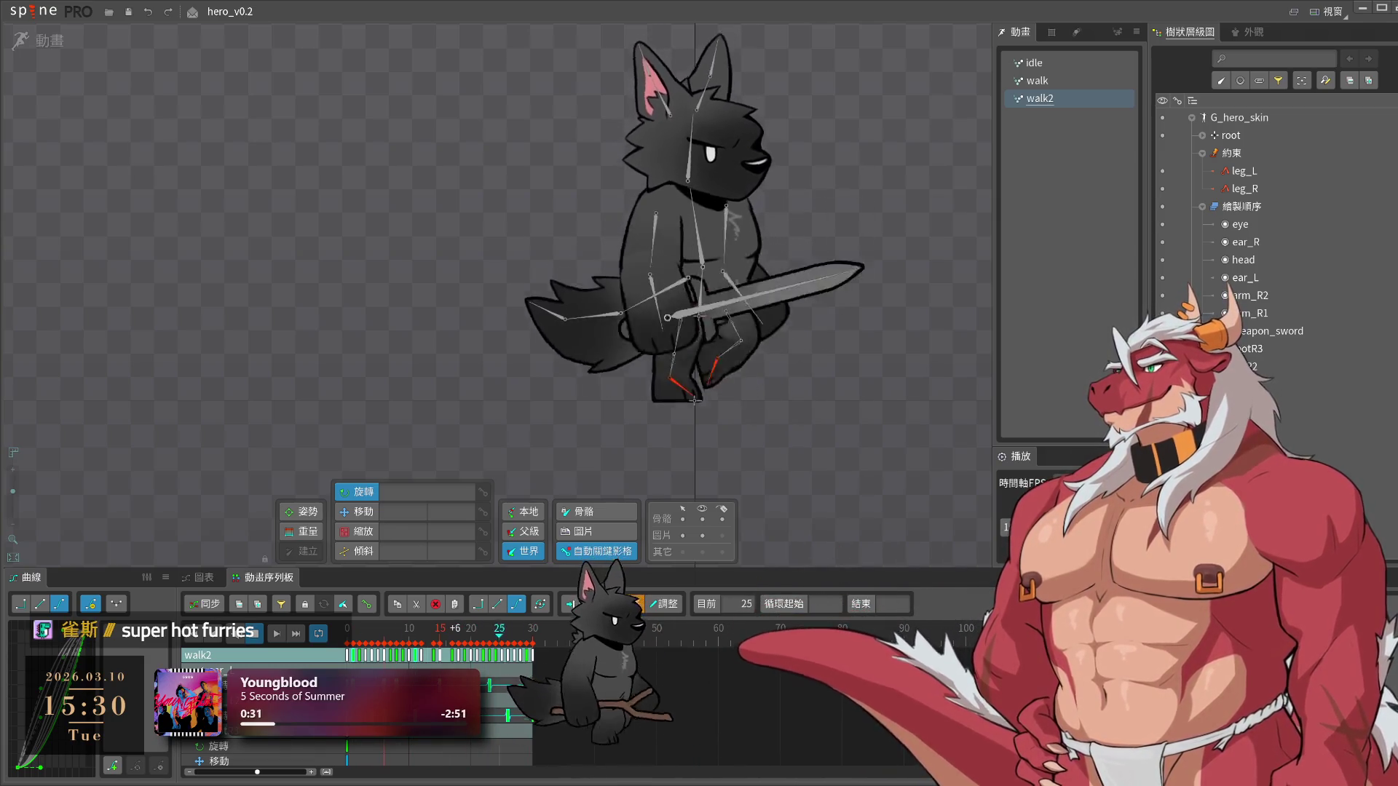
# Switch from Animate to Setup mode to show the skeleton's bind pose
pyautogui.click(49, 46)
pyautogui.click(50, 48)
pyautogui.click(49, 49)
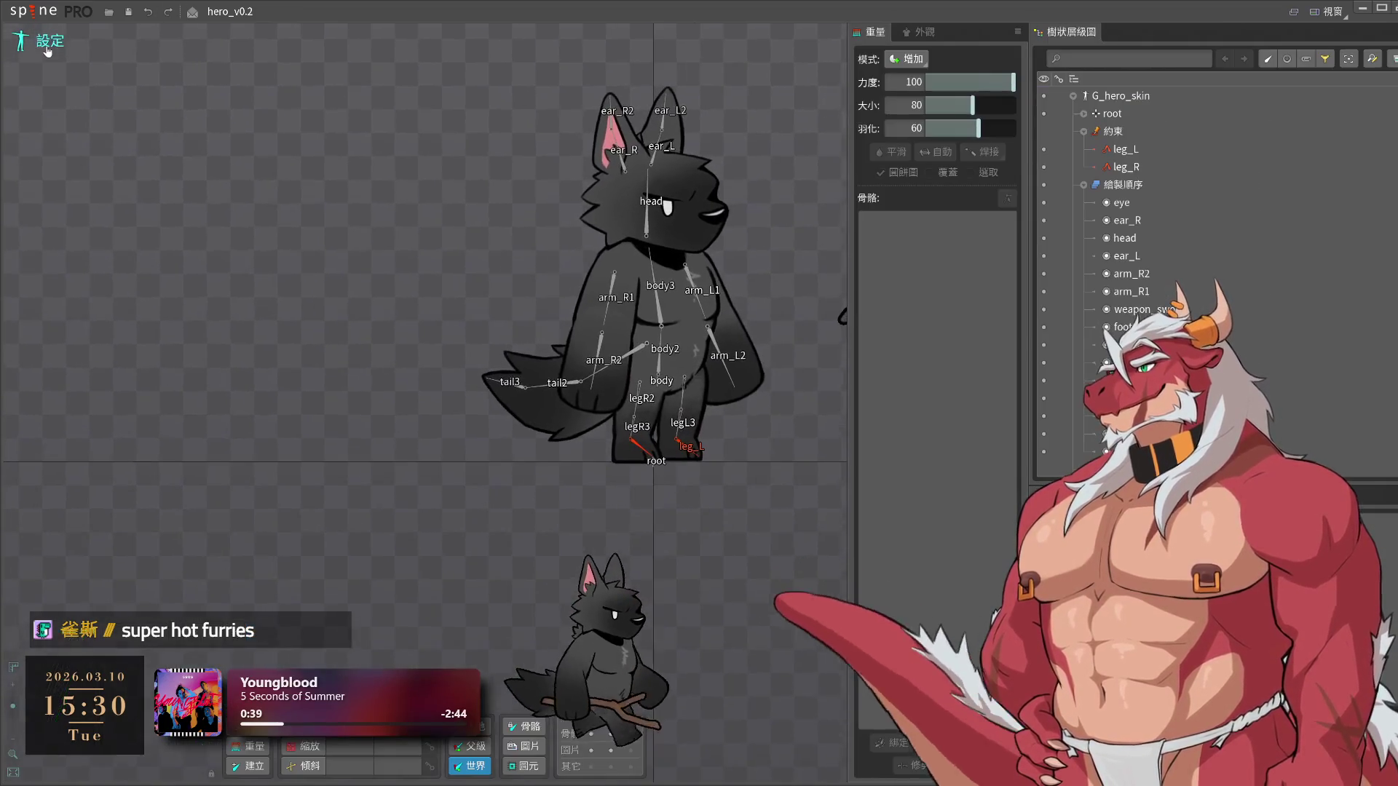
# Switch from Setup back to Animate mode with the walk2 cycle
pyautogui.click(48, 50)
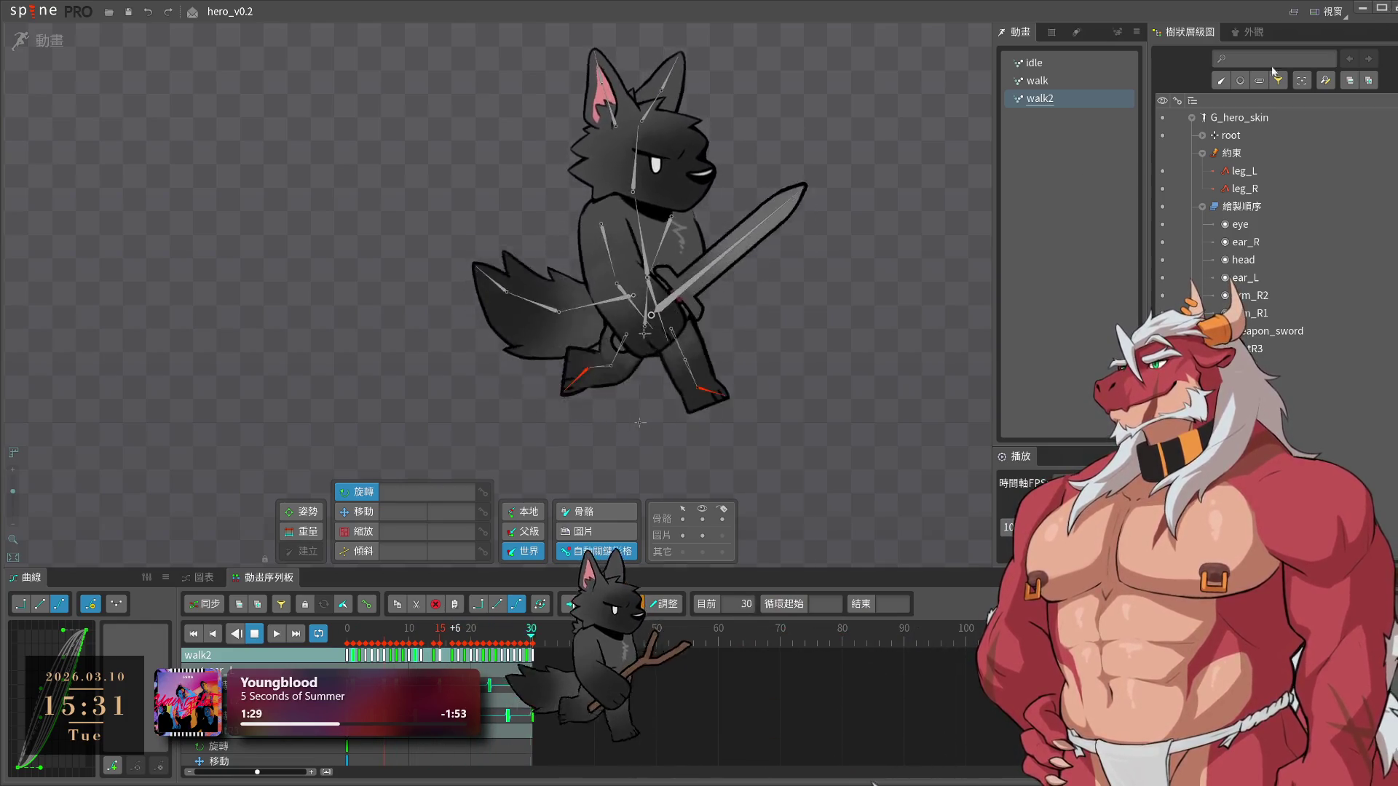
# Close the Spine Pro editor window
pyautogui.click(1366, 7)
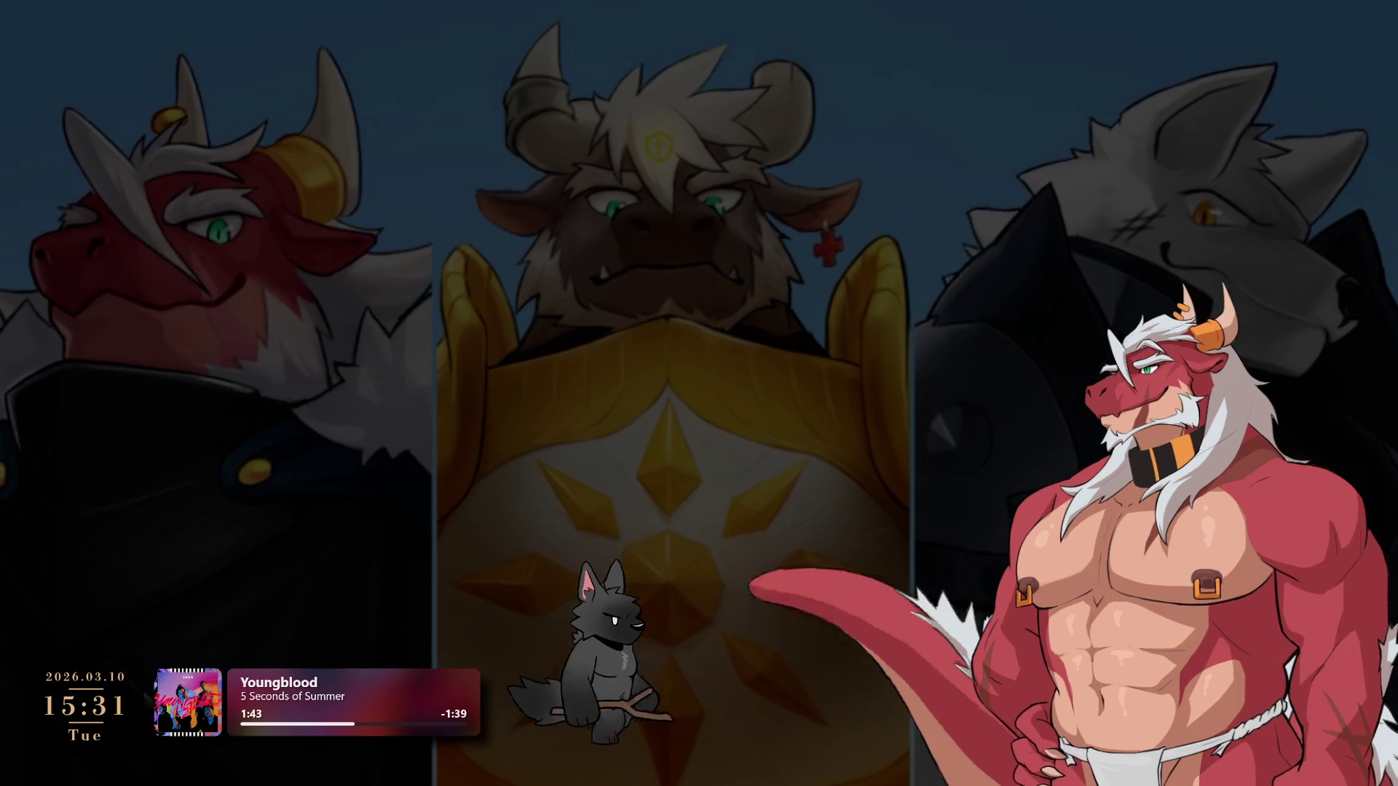
# Zoom in on the G_hero_skin.psd canvas showing the wolf hero
pyautogui.scroll(3, 836, 234)
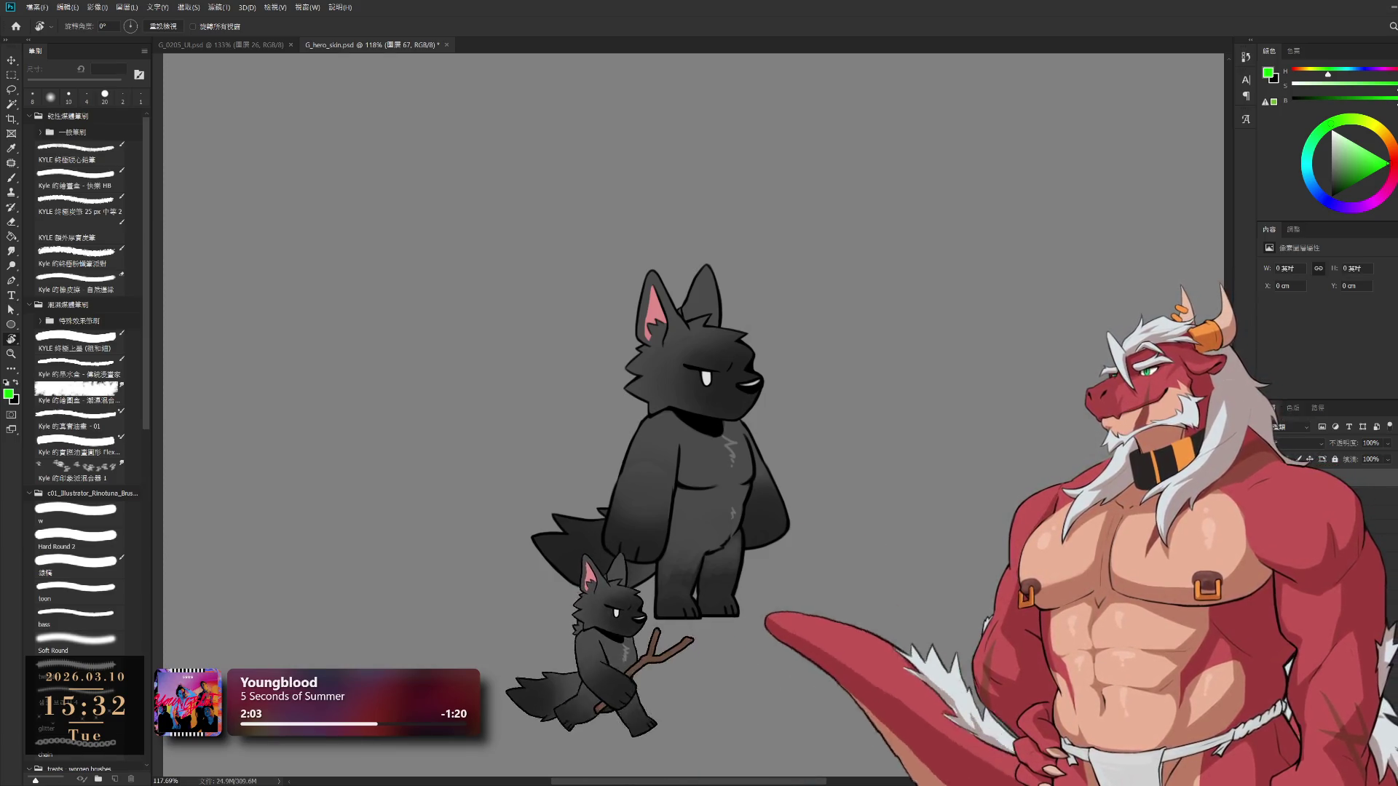
# Zoom in on the big wolf, move it higher in view, and ready a black Brush
pyautogui.keyDown('ctrl'); pyautogui.click(886, 380); pyautogui.keyUp('ctrl')
pyautogui.moveTo(886, 380); pyautogui.dragTo(886, 381)
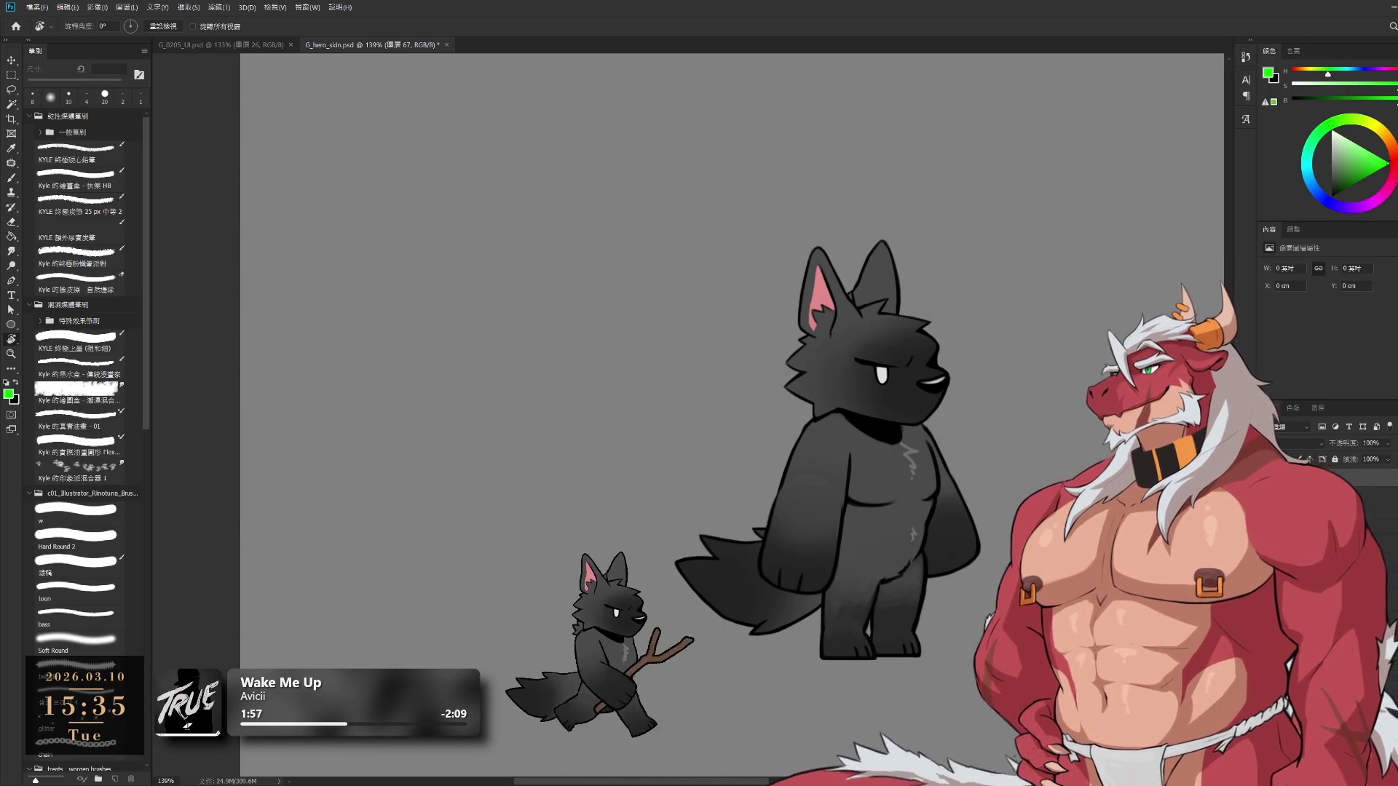
pyautogui.moveTo(872, 385); pyautogui.dragTo(886, 321)
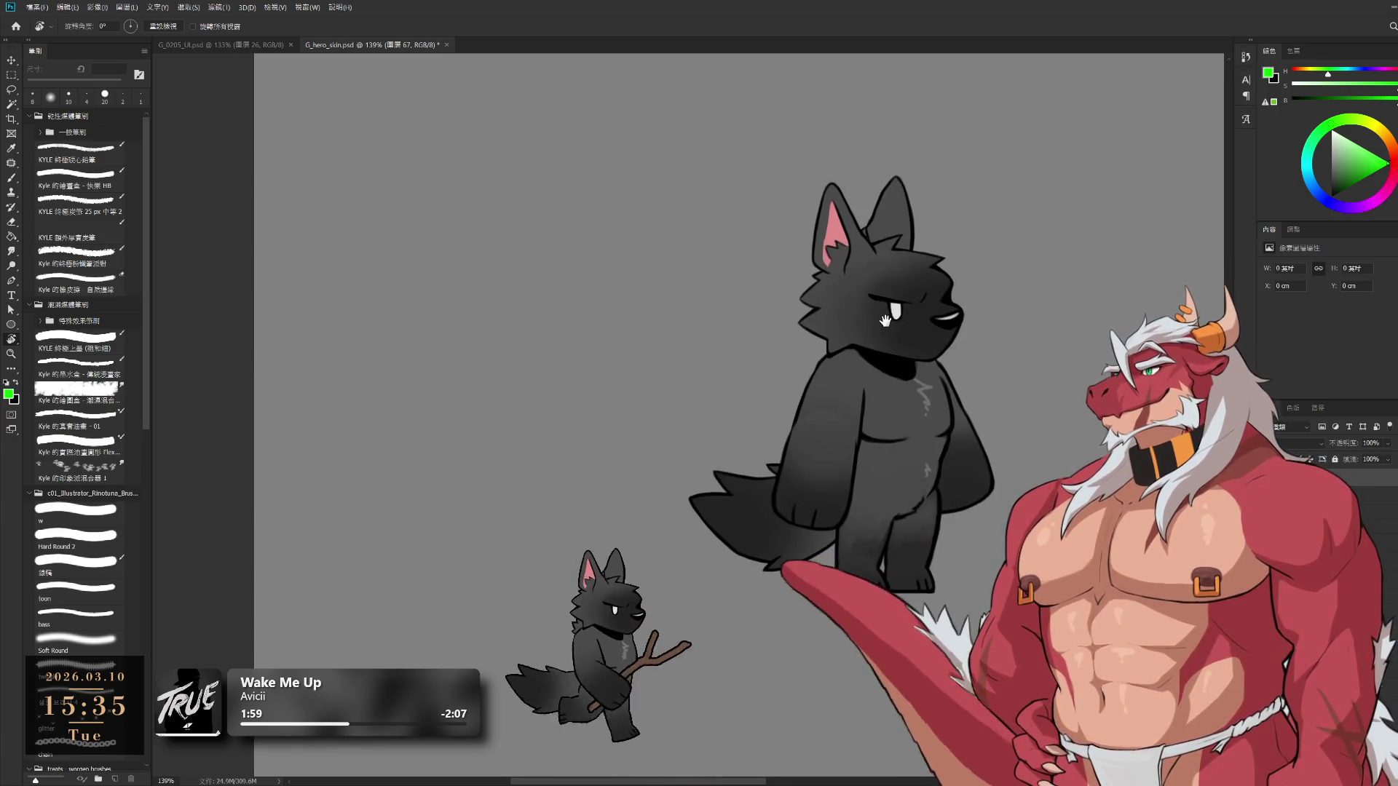
pyautogui.click(1332, 197)
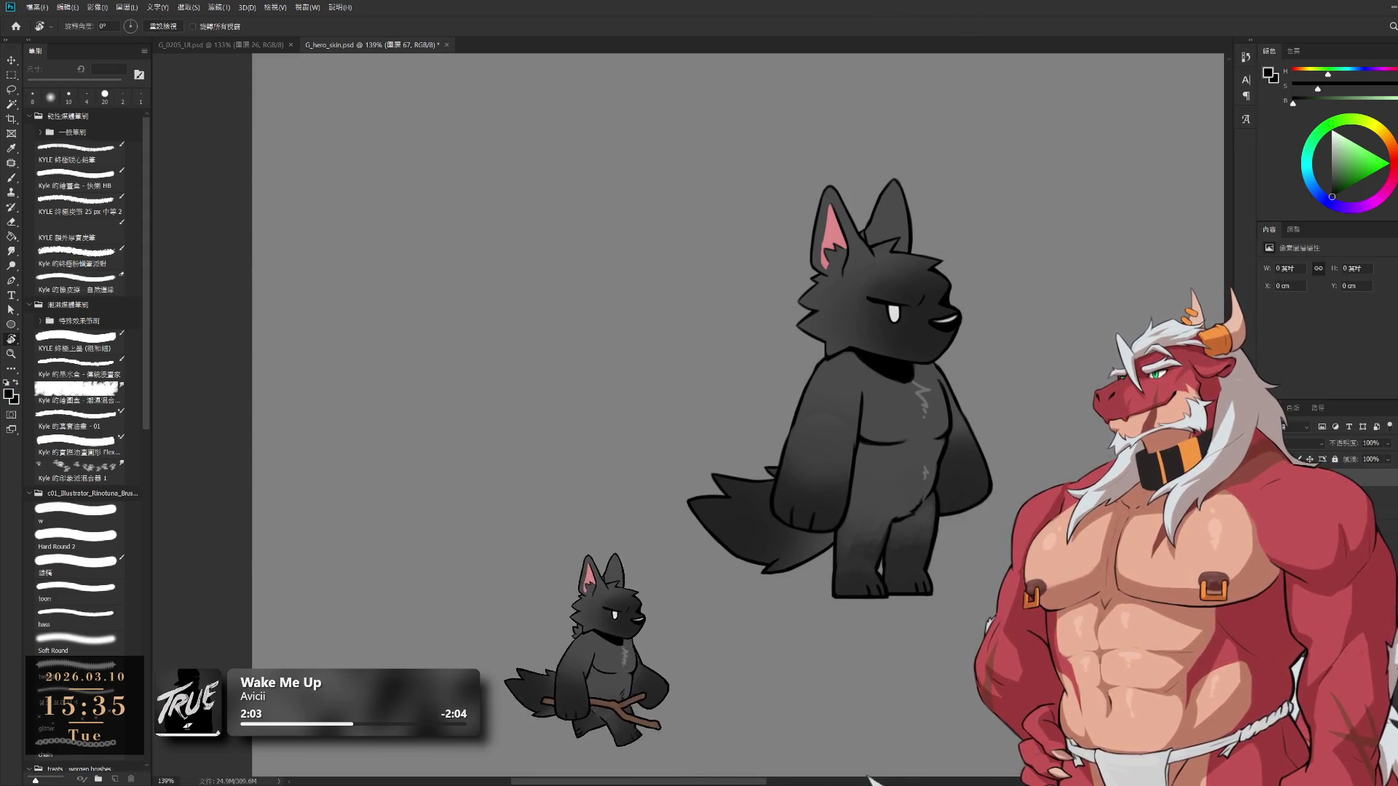
pyautogui.press('b')
pyautogui.keyDown('alt'); pyautogui.click(1101, 269); pyautogui.keyUp('alt')
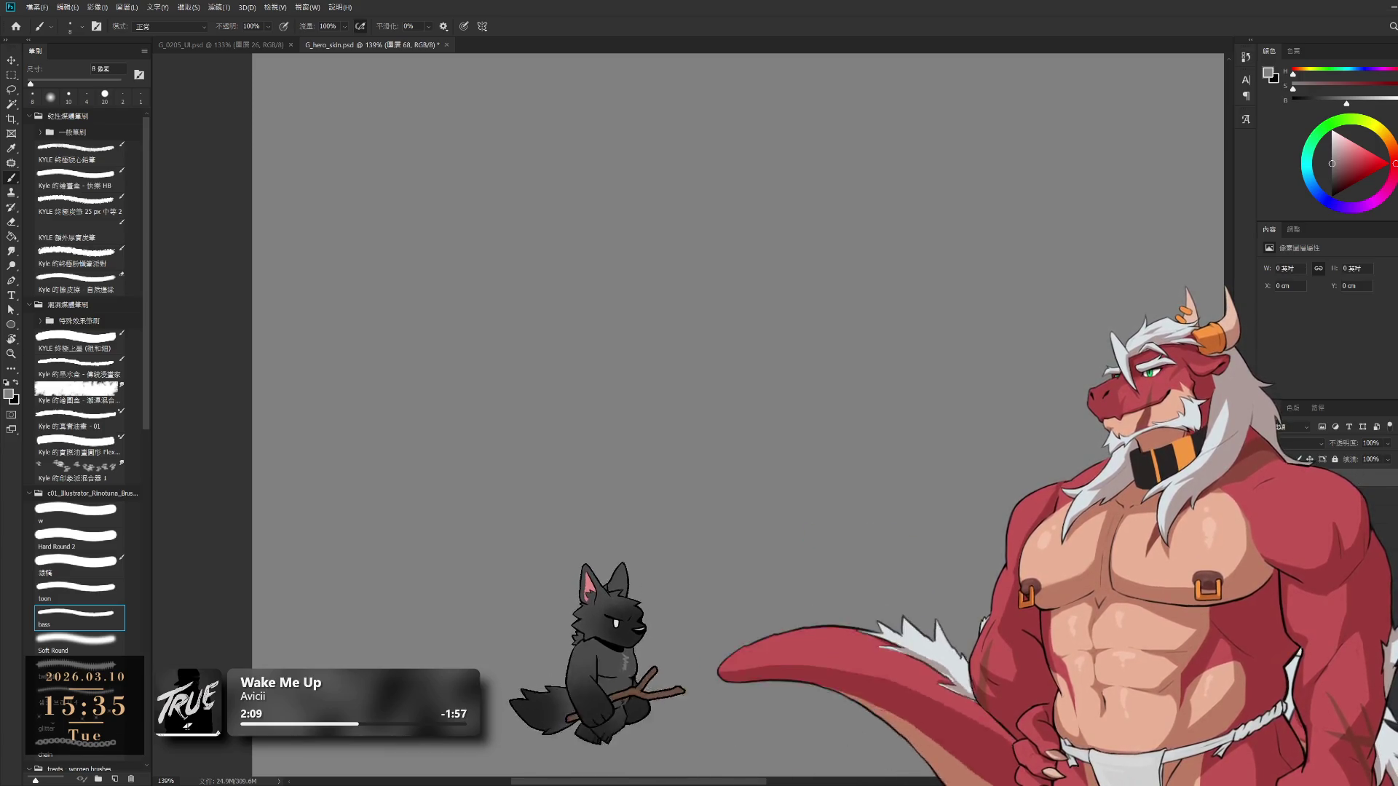
# Add a new layer, reset colours to black and white, zoom on the head, enlarge the brush
pyautogui.hotkey('ctrl', 'shift', 'alt', 'n')
pyautogui.press('d')
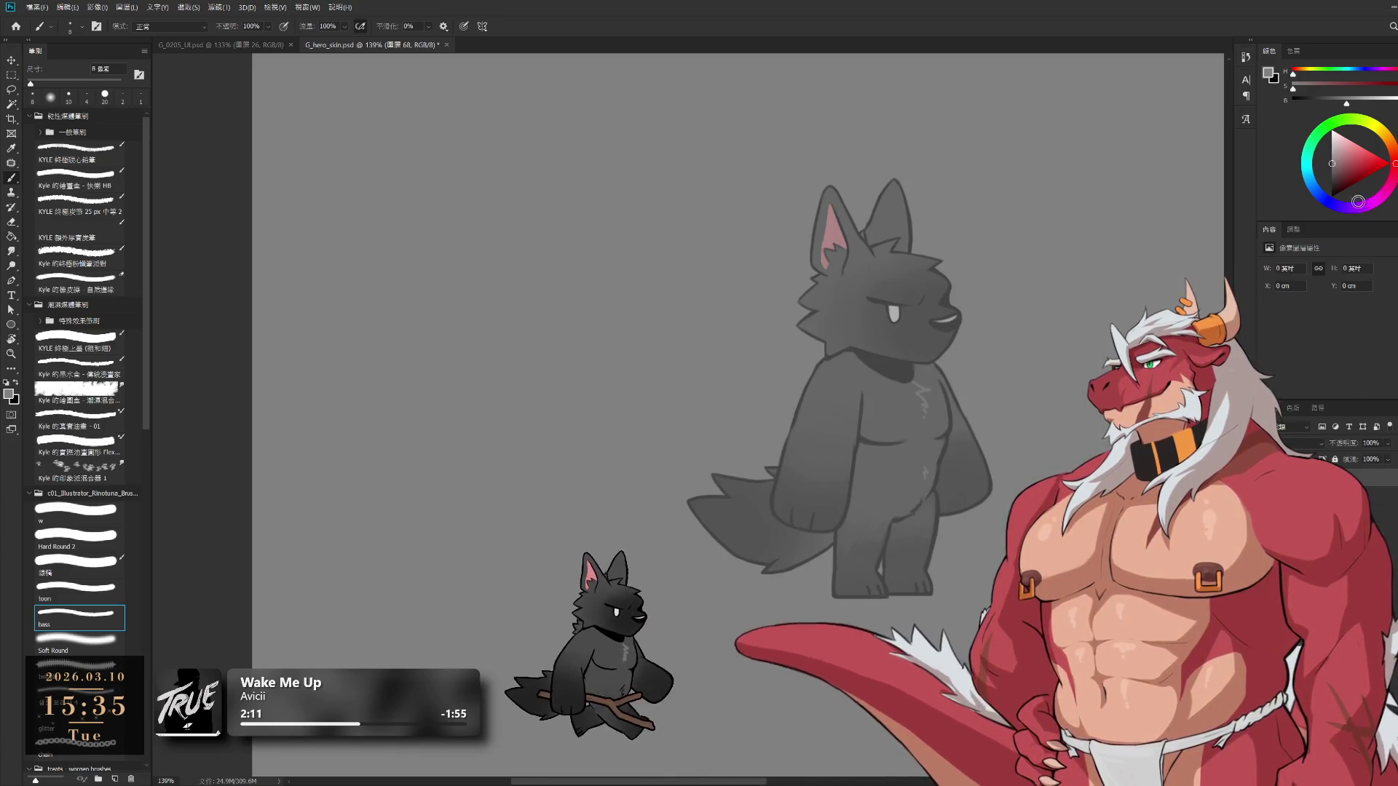
pyautogui.moveTo(868, 320); pyautogui.dragTo(786, 324)
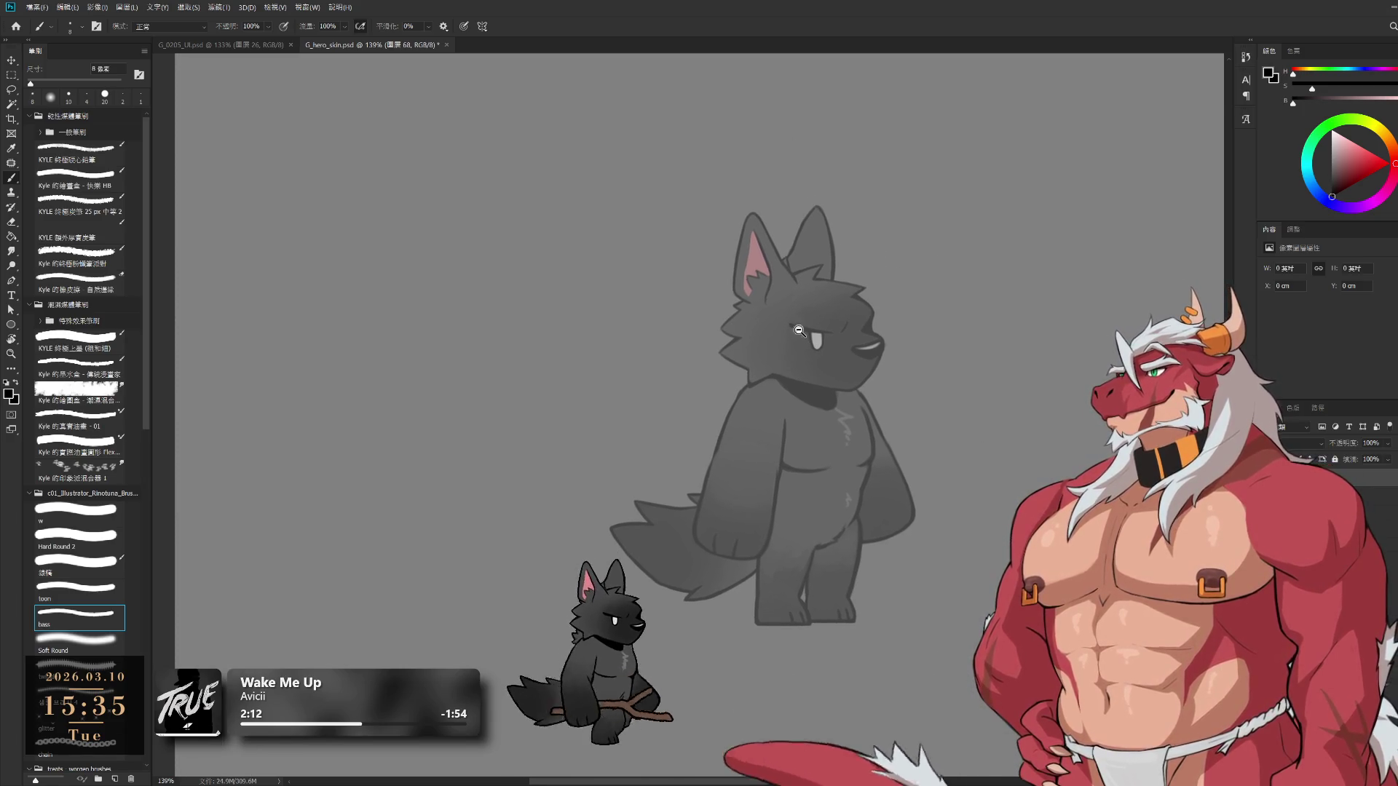
pyautogui.scroll(3, 756, 214)
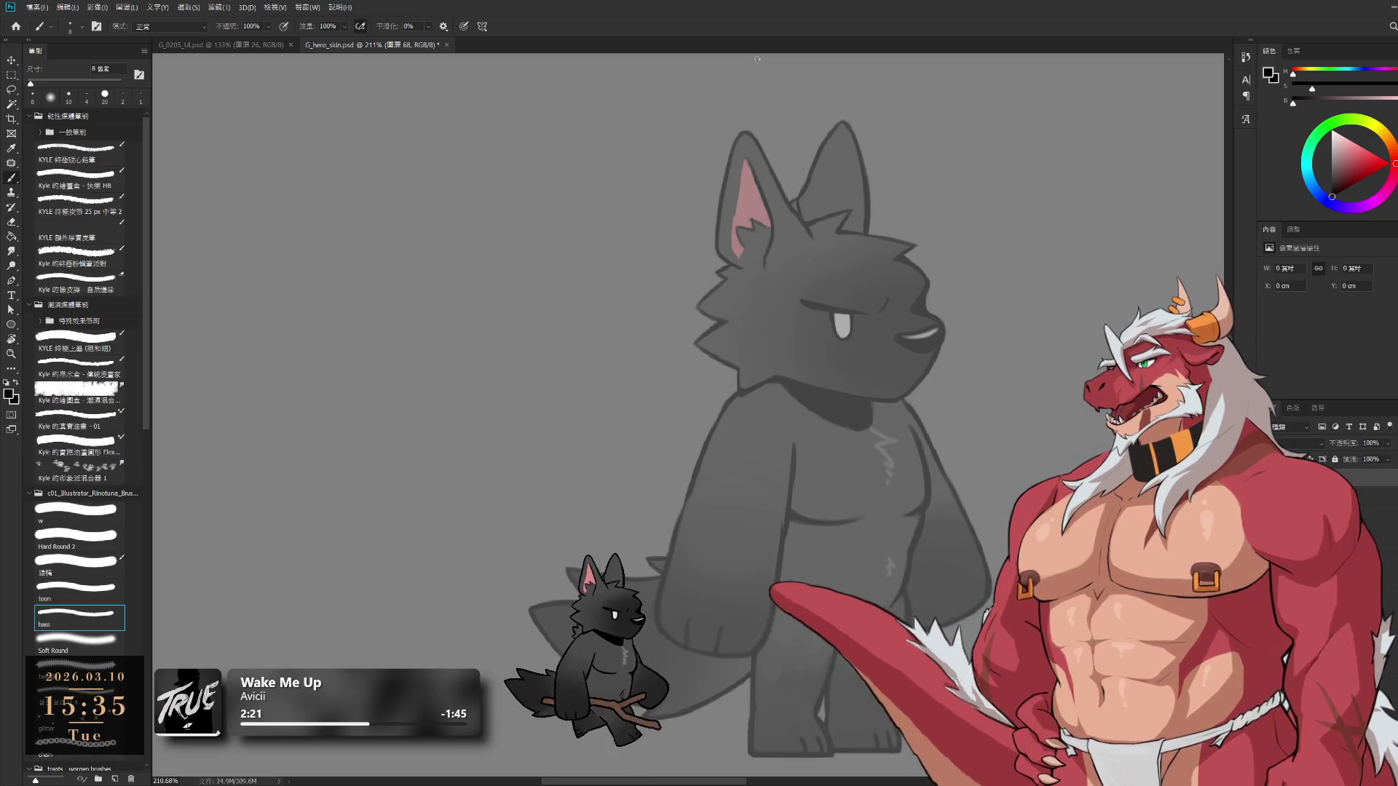
pyautogui.press(']')
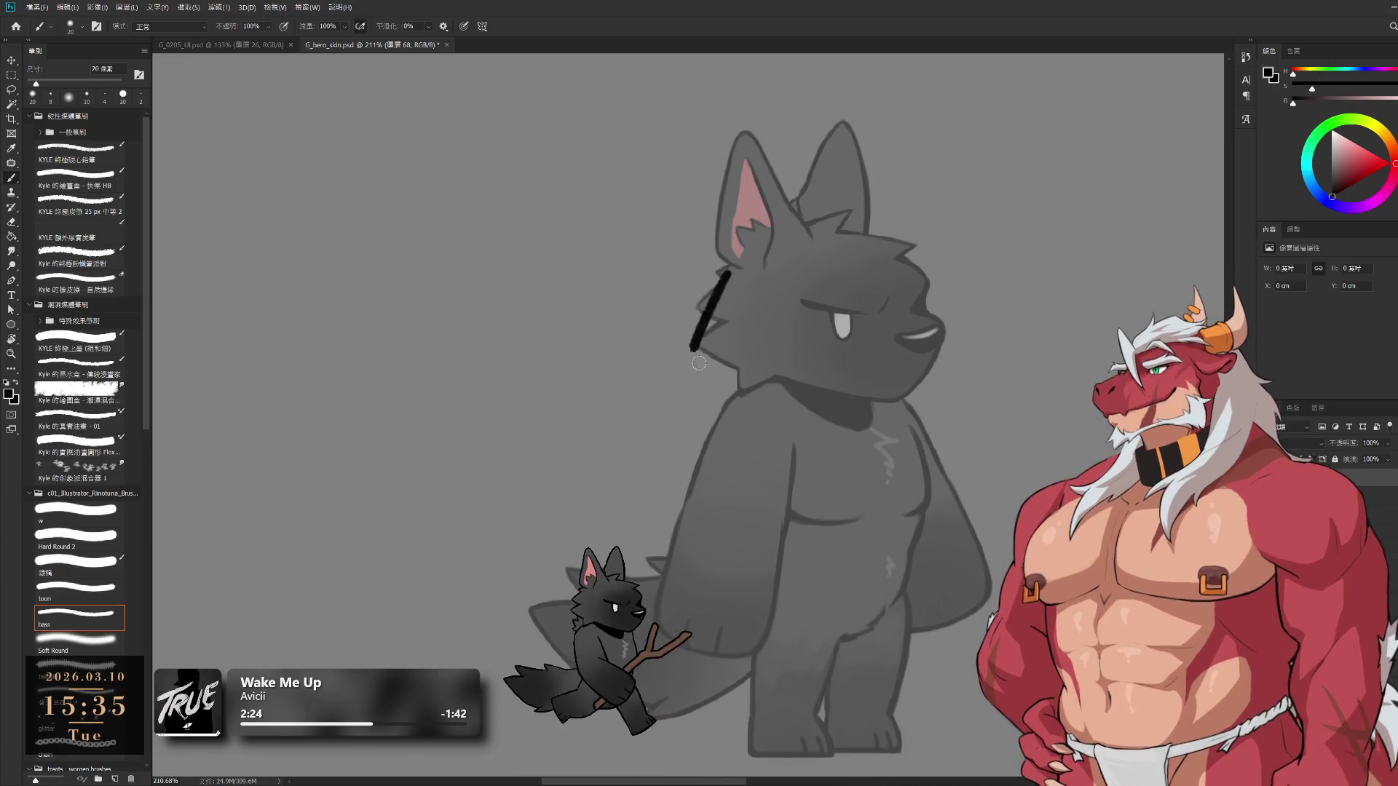
# Draw the hood edge down the wolf's cheek, retrying the upper hood line
pyautogui.moveTo(739, 259)
pyautogui.mouseDown()
pyautogui.moveTo(731, 361)
pyautogui.moveTo(761, 390)
pyautogui.mouseUp()
pyautogui.hotkey('ctrl', 'z')
pyautogui.hotkey('ctrl', 'z')
pyautogui.hotkey('ctrl', 'z')
pyautogui.moveTo(737, 268); pyautogui.dragTo(760, 376)
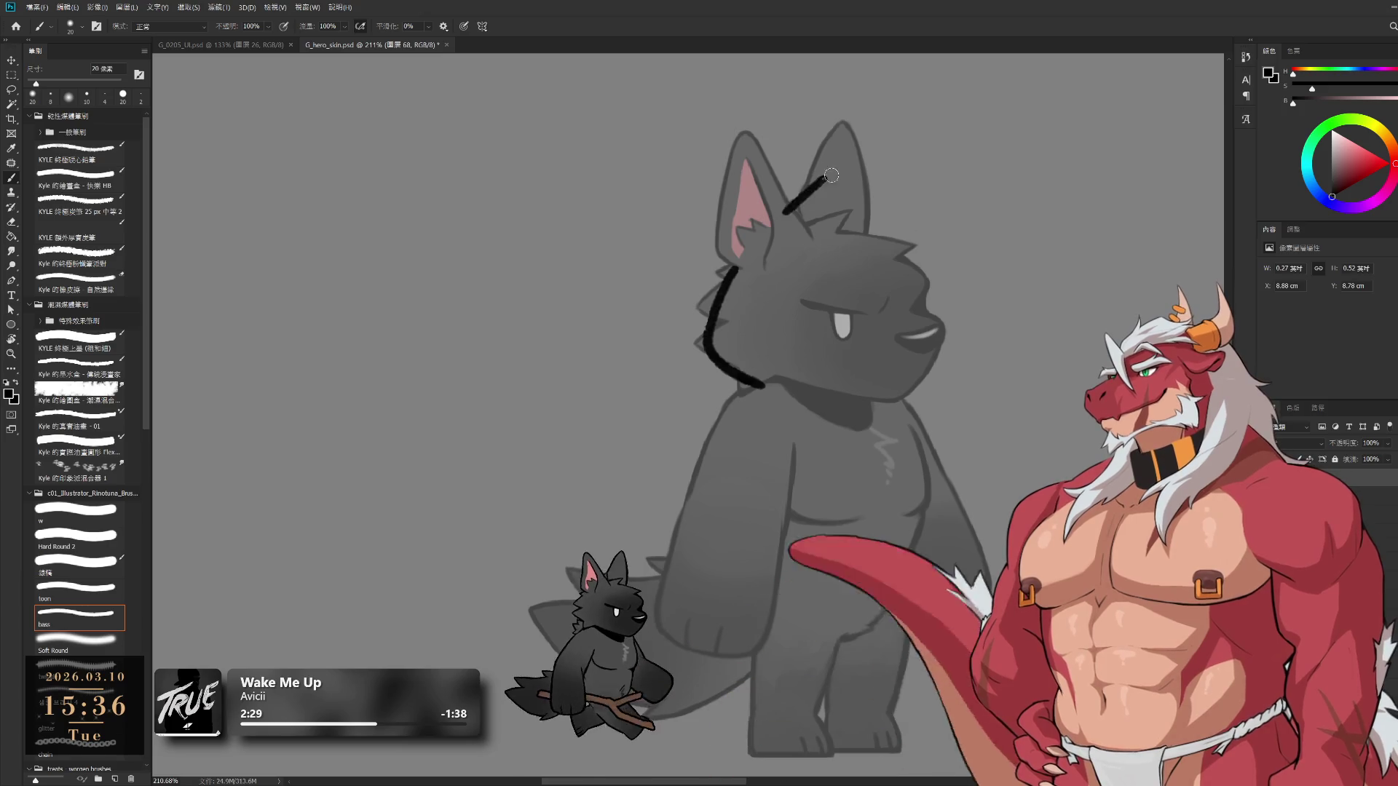
pyautogui.moveTo(737, 268)
pyautogui.mouseDown()
pyautogui.moveTo(801, 186)
pyautogui.moveTo(895, 161)
pyautogui.moveTo(815, 195)
pyautogui.mouseUp()
pyautogui.hotkey('ctrl', 'z')
pyautogui.hotkey('ctrl', 'z')
pyautogui.moveTo(776, 241); pyautogui.dragTo(830, 189)
pyautogui.hotkey('ctrl', 'z')
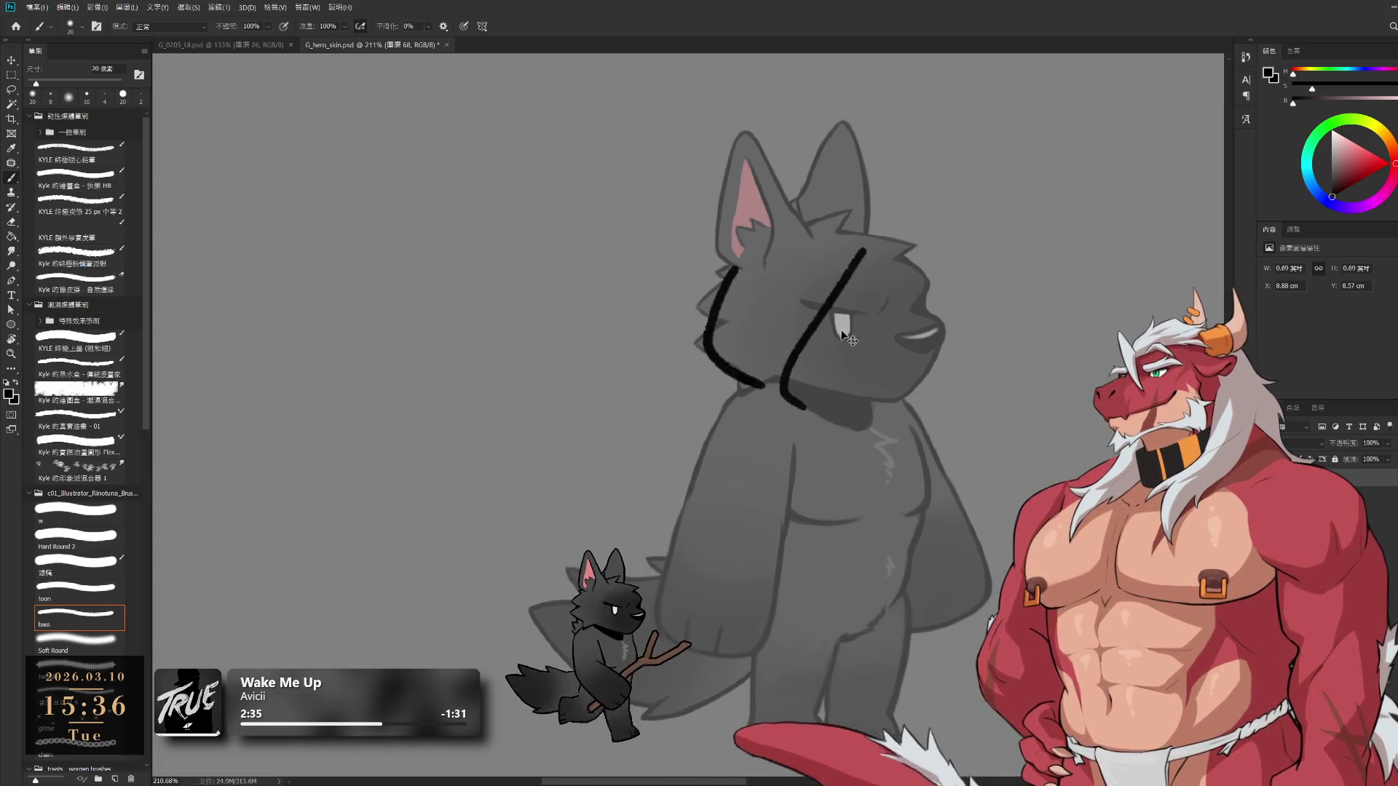
pyautogui.hotkey('ctrl', 'z')
# Sketch the hood's front edge across the face and its top, erasing stray line ends
pyautogui.moveTo(883, 222); pyautogui.dragTo(806, 403)
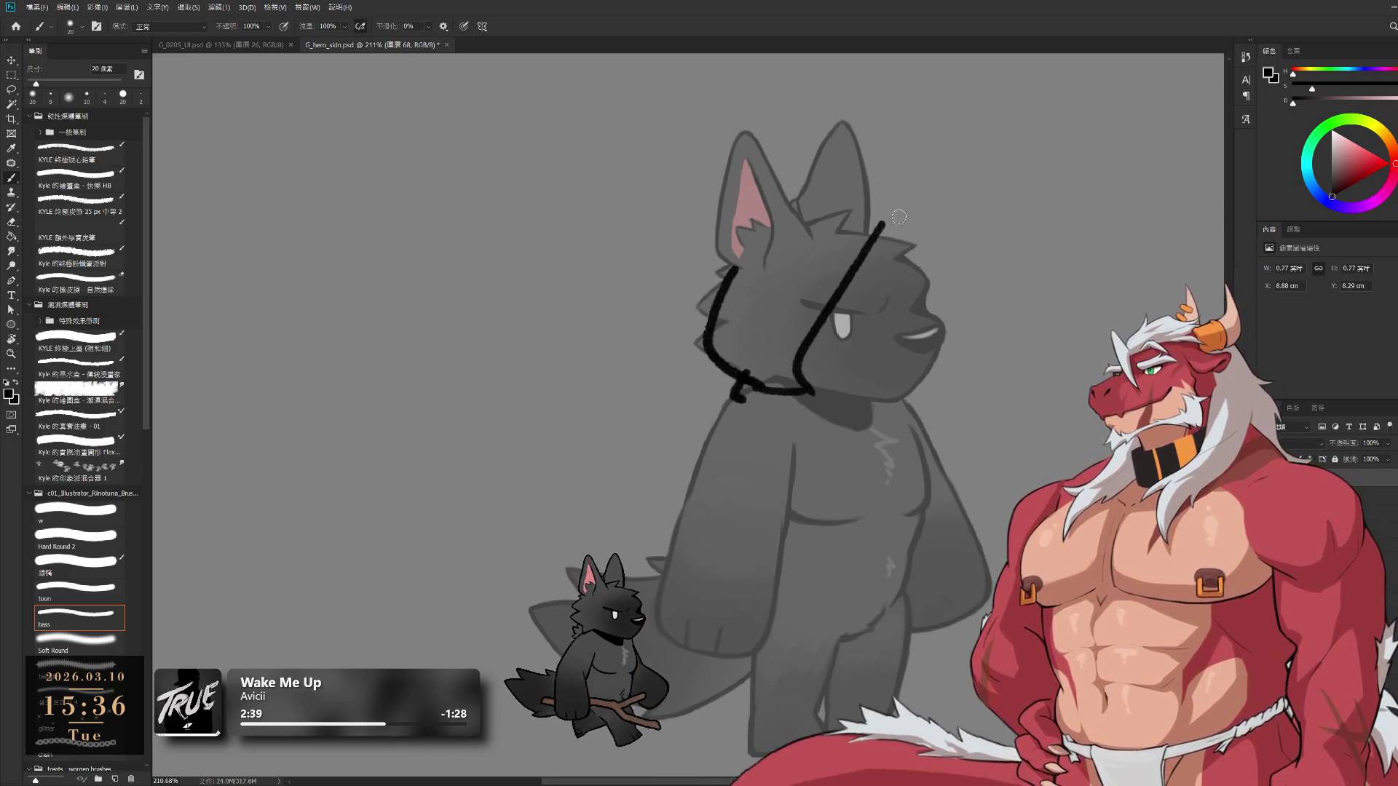
pyautogui.moveTo(894, 210); pyautogui.dragTo(919, 265)
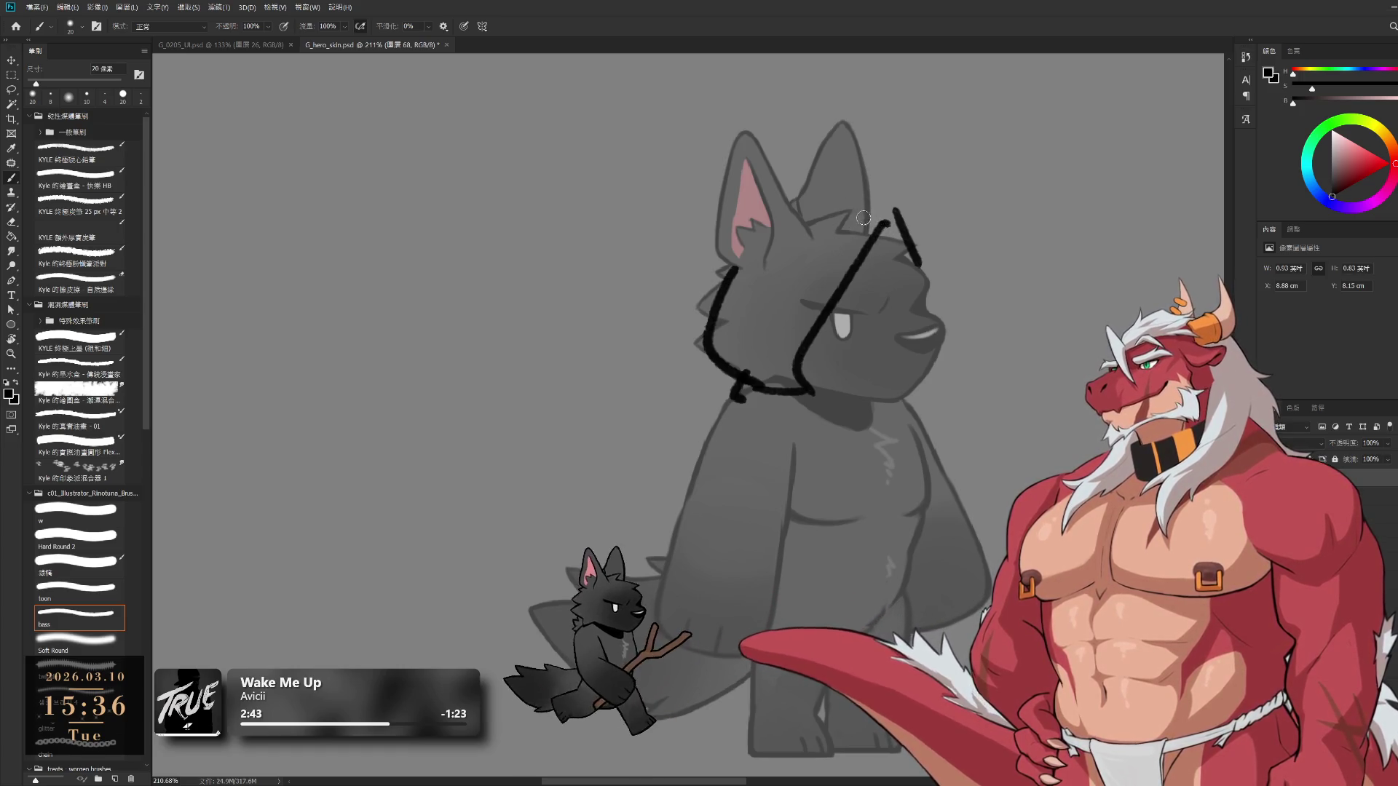
pyautogui.press('e')
pyautogui.moveTo(858, 258); pyautogui.dragTo(896, 222)
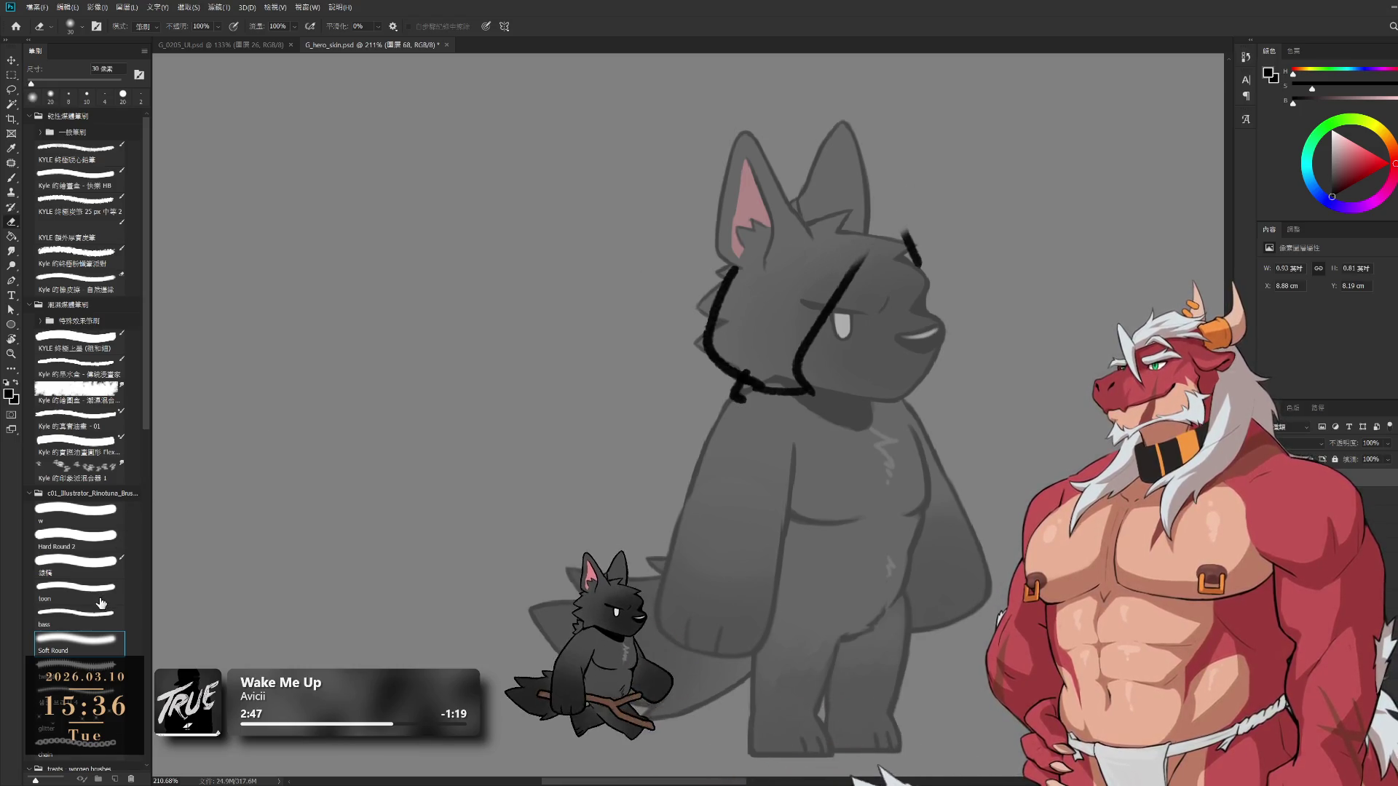
pyautogui.press('b')
pyautogui.moveTo(845, 283); pyautogui.dragTo(913, 245)
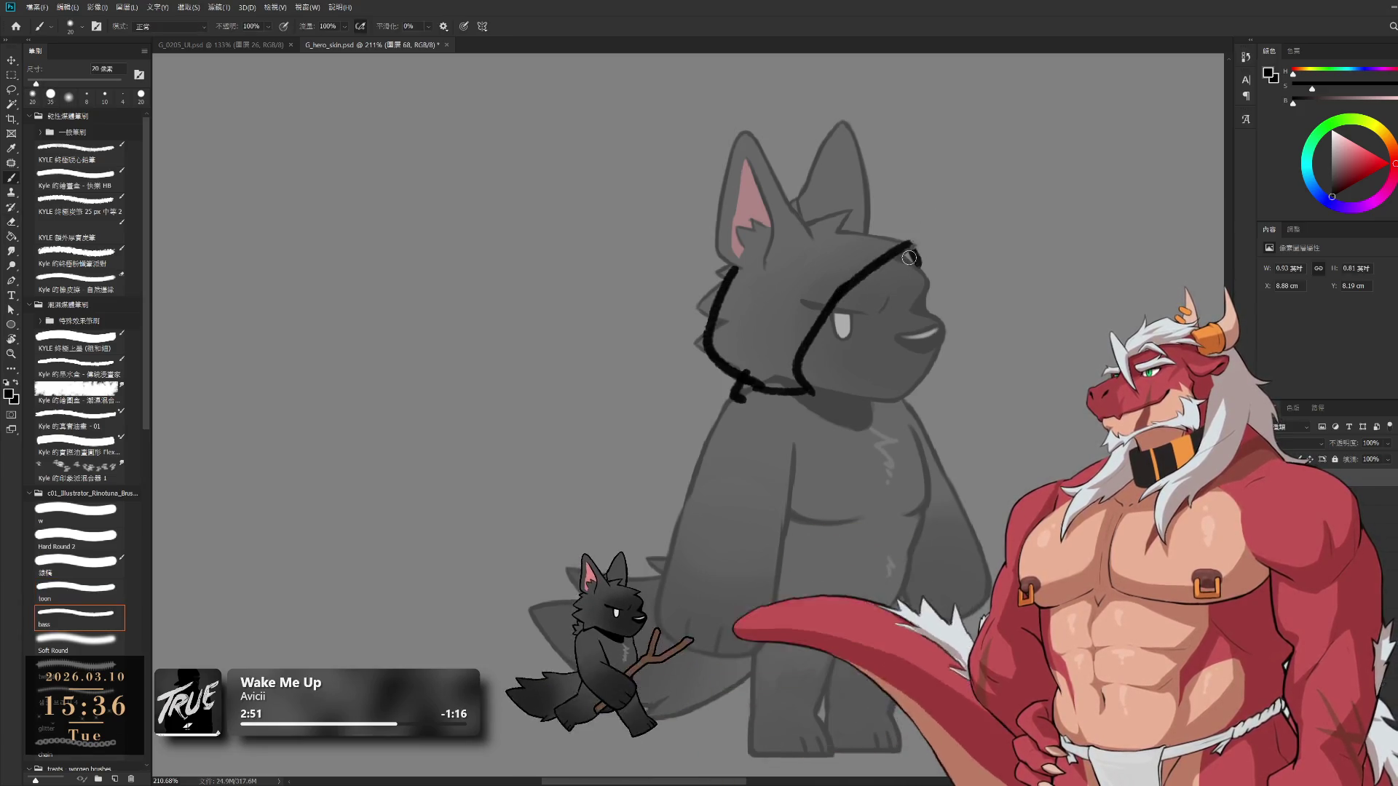
pyautogui.press('e')
pyautogui.press('b')
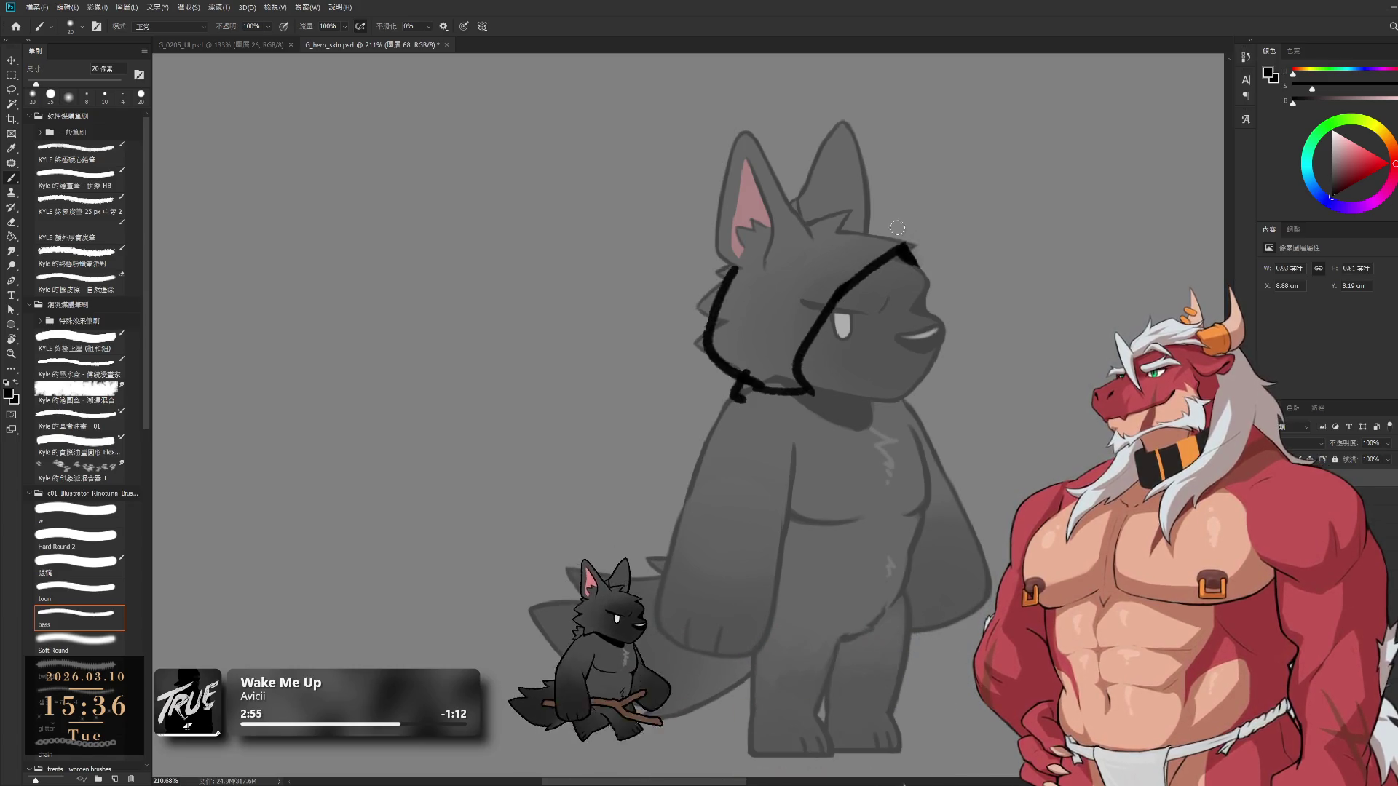
pyautogui.moveTo(805, 217)
pyautogui.mouseDown()
pyautogui.moveTo(902, 213)
pyautogui.moveTo(922, 271)
pyautogui.mouseUp()
pyautogui.hotkey('ctrl', 'z')
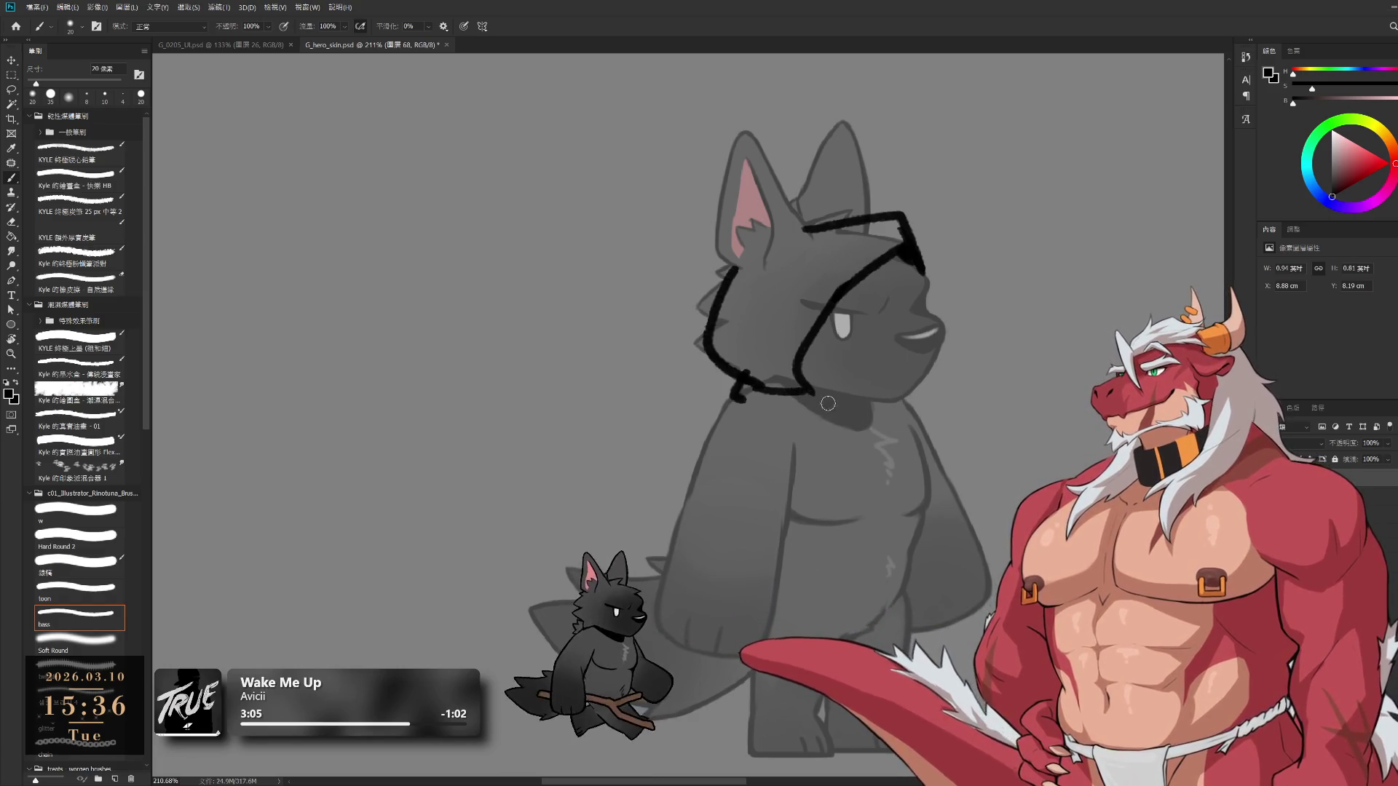
# Ink the collar line across the neck and a hood string, cleaning up stray strokes
pyautogui.moveTo(744, 375)
pyautogui.mouseDown()
pyautogui.moveTo(706, 402)
pyautogui.moveTo(718, 445)
pyautogui.mouseUp()
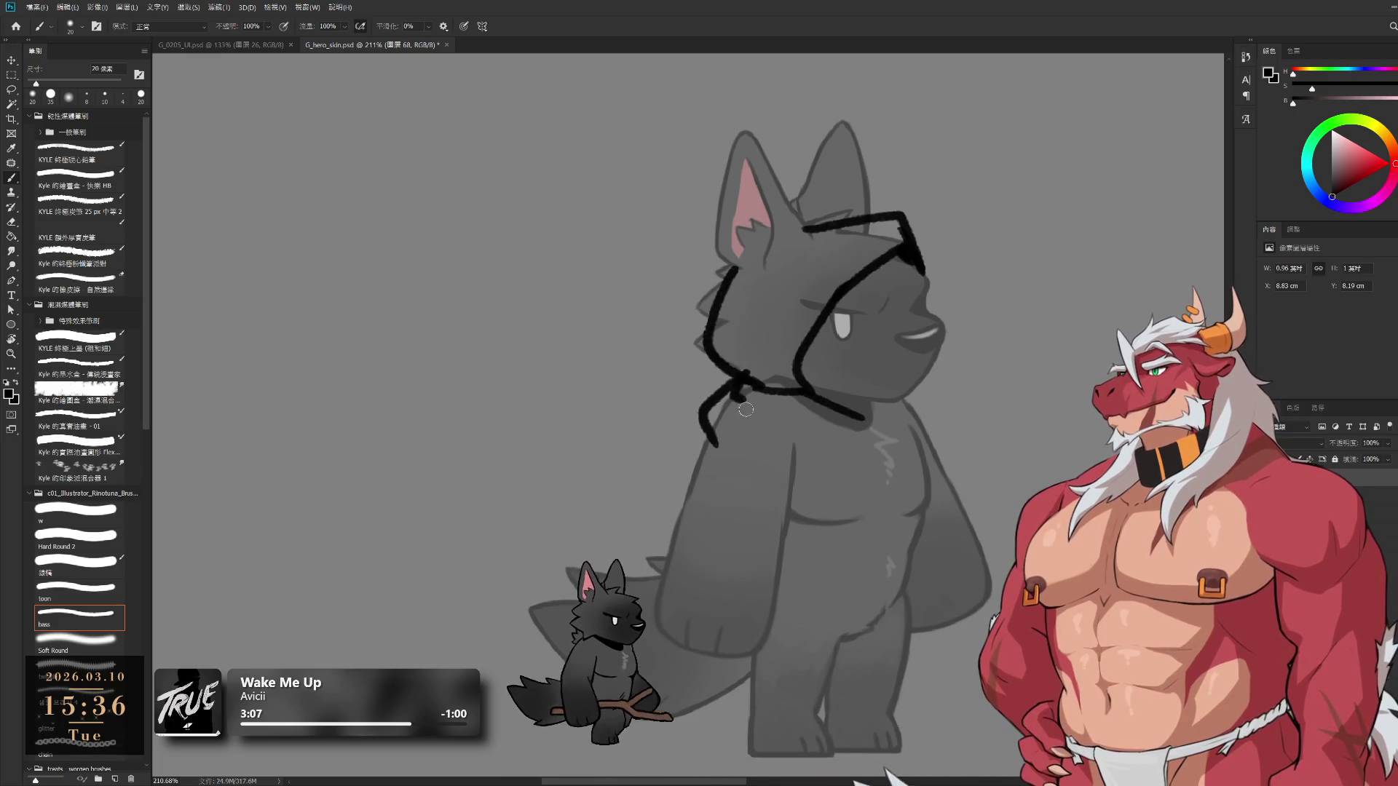
pyautogui.press('e')
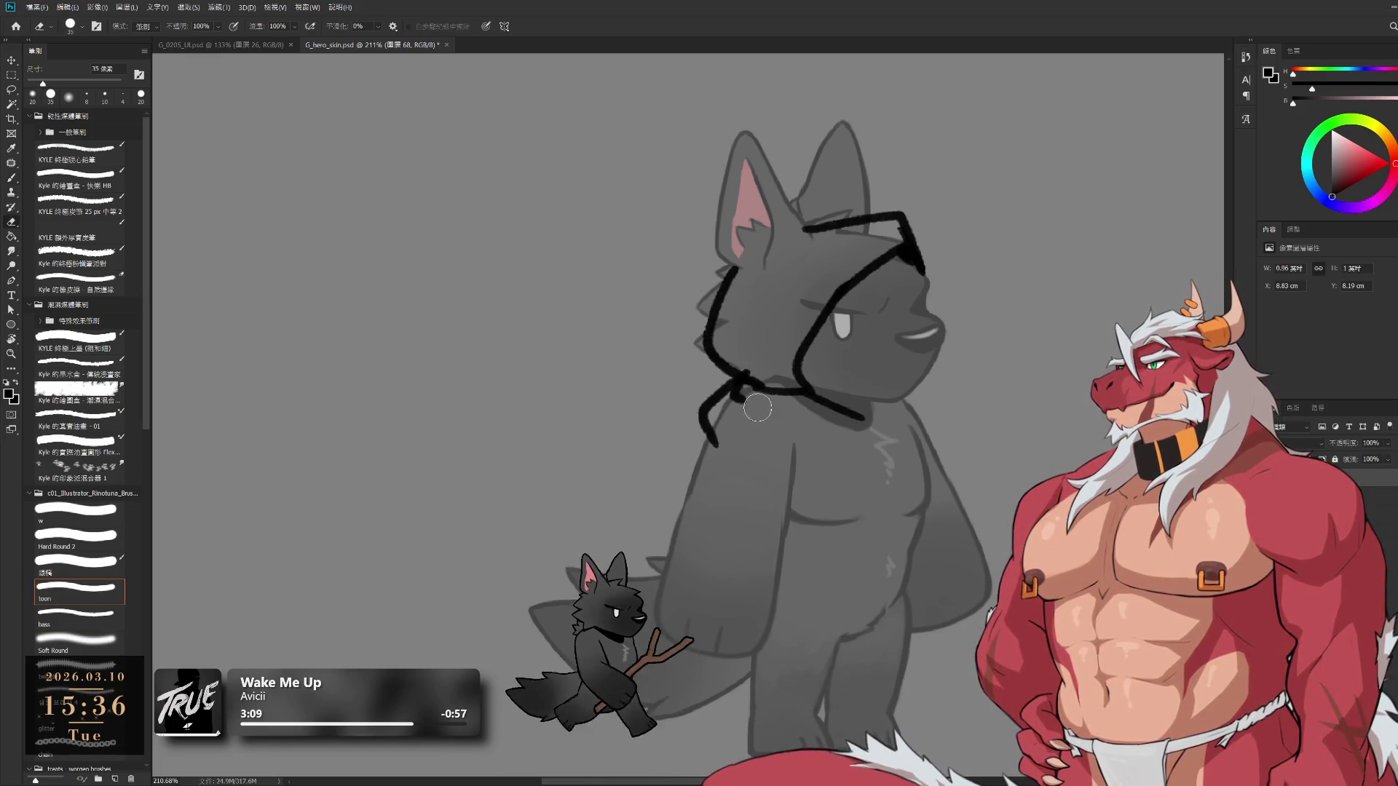
pyautogui.press('b')
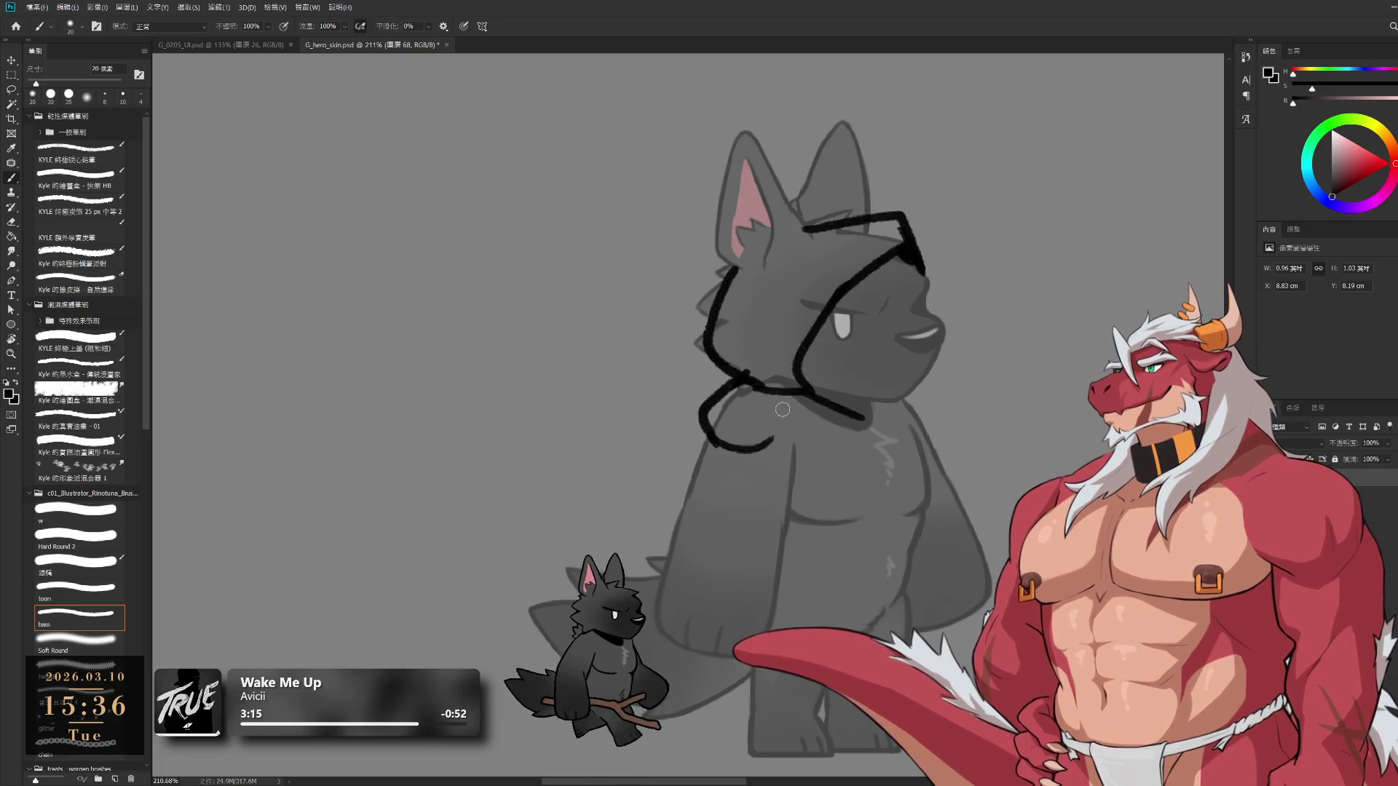
pyautogui.hotkey('ctrl', 'z')
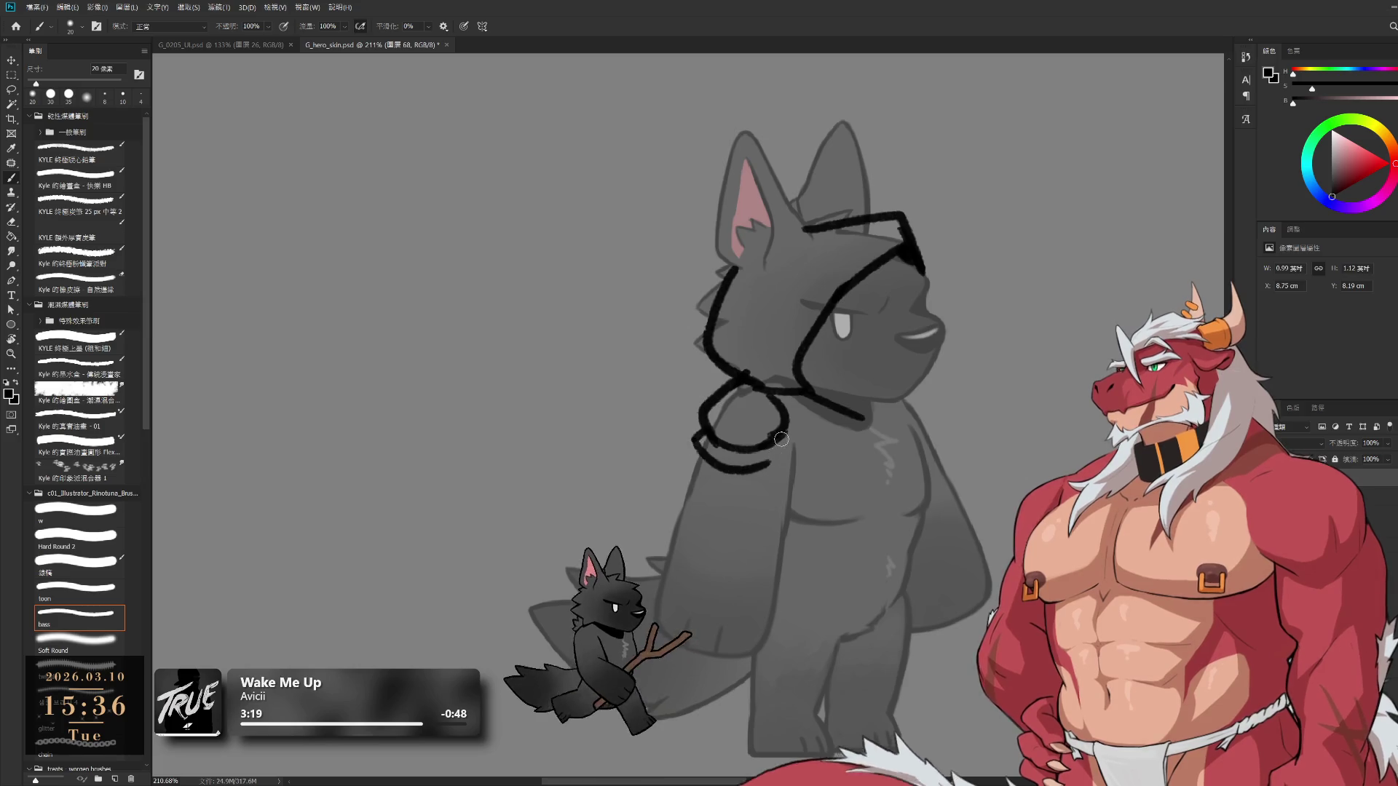
pyautogui.press('e')
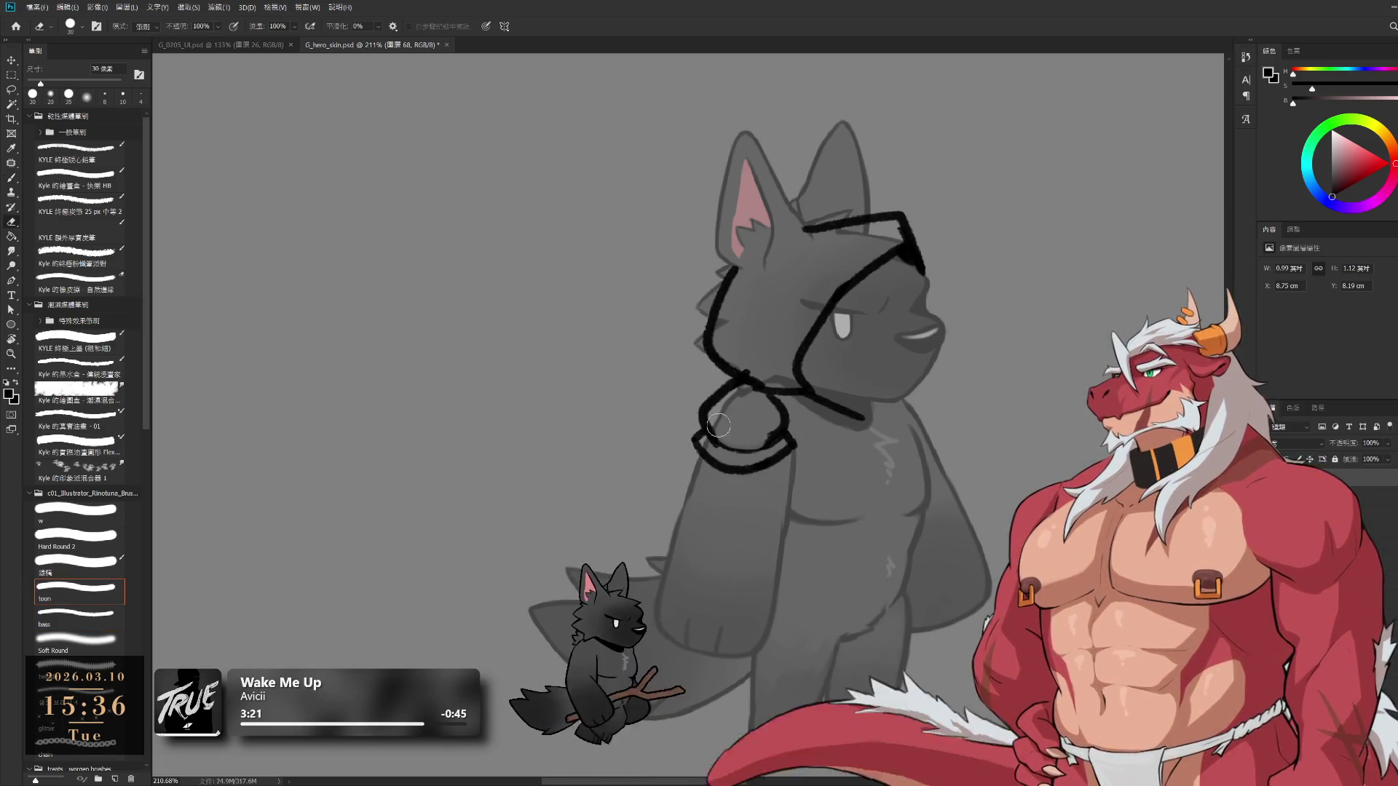
pyautogui.press('b')
pyautogui.moveTo(920, 391); pyautogui.dragTo(925, 423)
pyautogui.hotkey('ctrl', 'z')
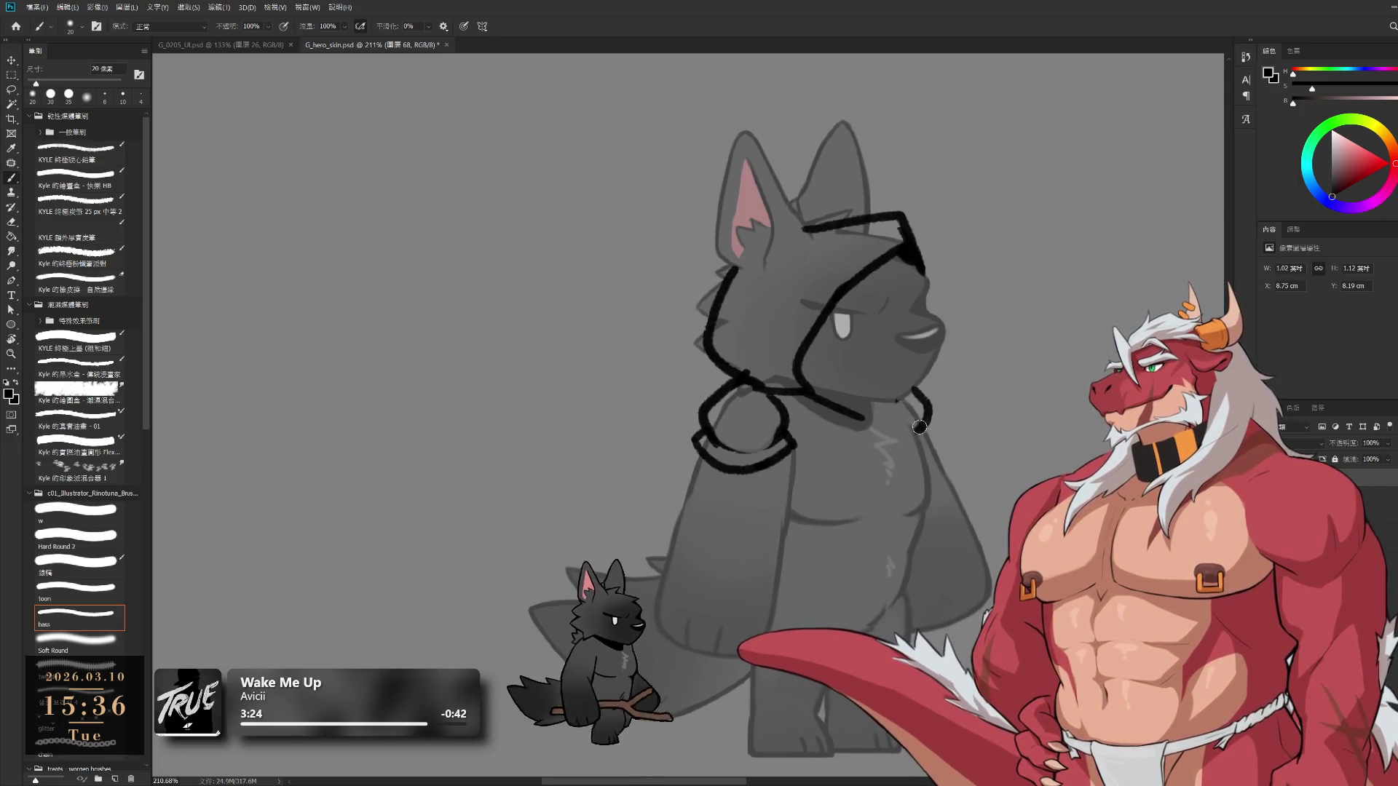
pyautogui.moveTo(918, 432)
pyautogui.mouseDown()
pyautogui.moveTo(931, 415)
pyautogui.moveTo(911, 402)
pyautogui.mouseUp()
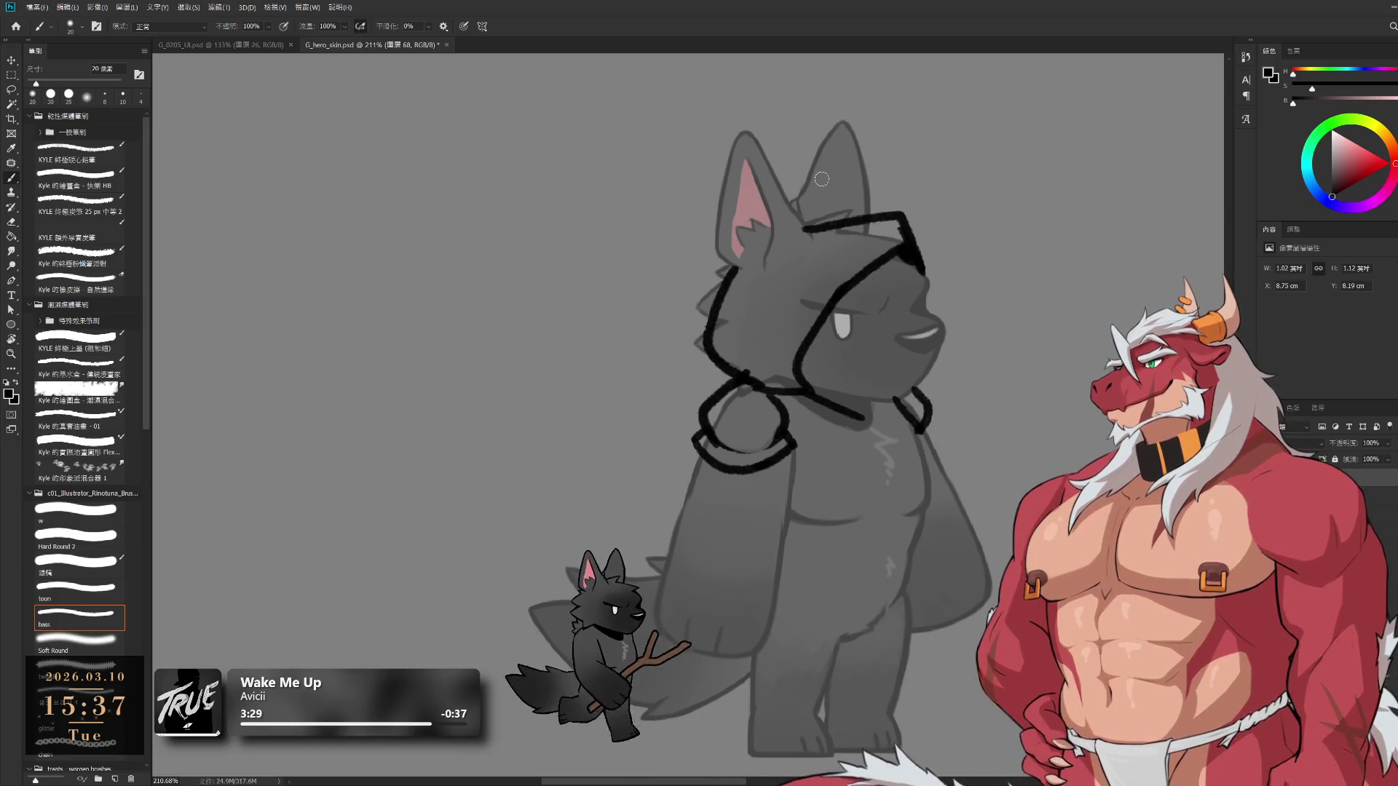
pyautogui.press('e')
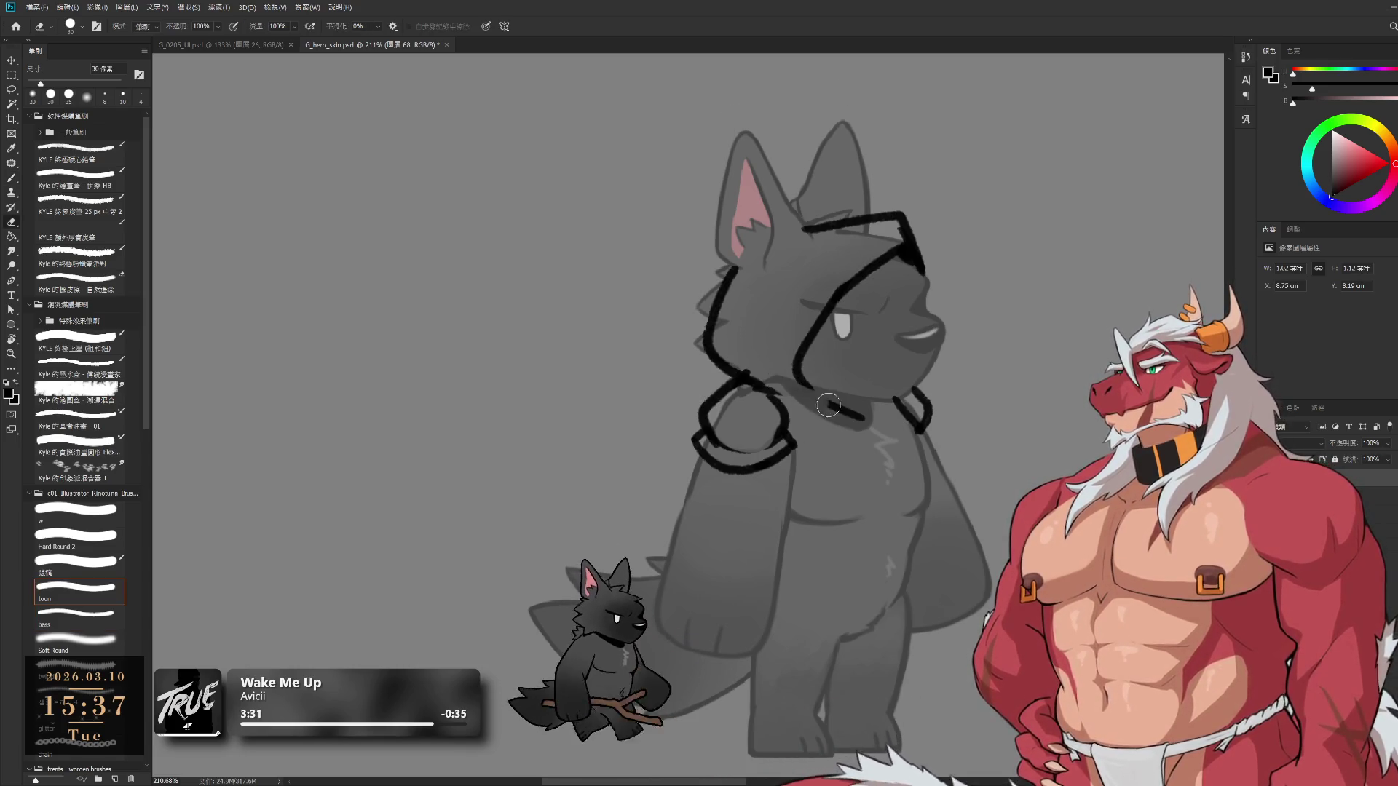
pyautogui.press('b')
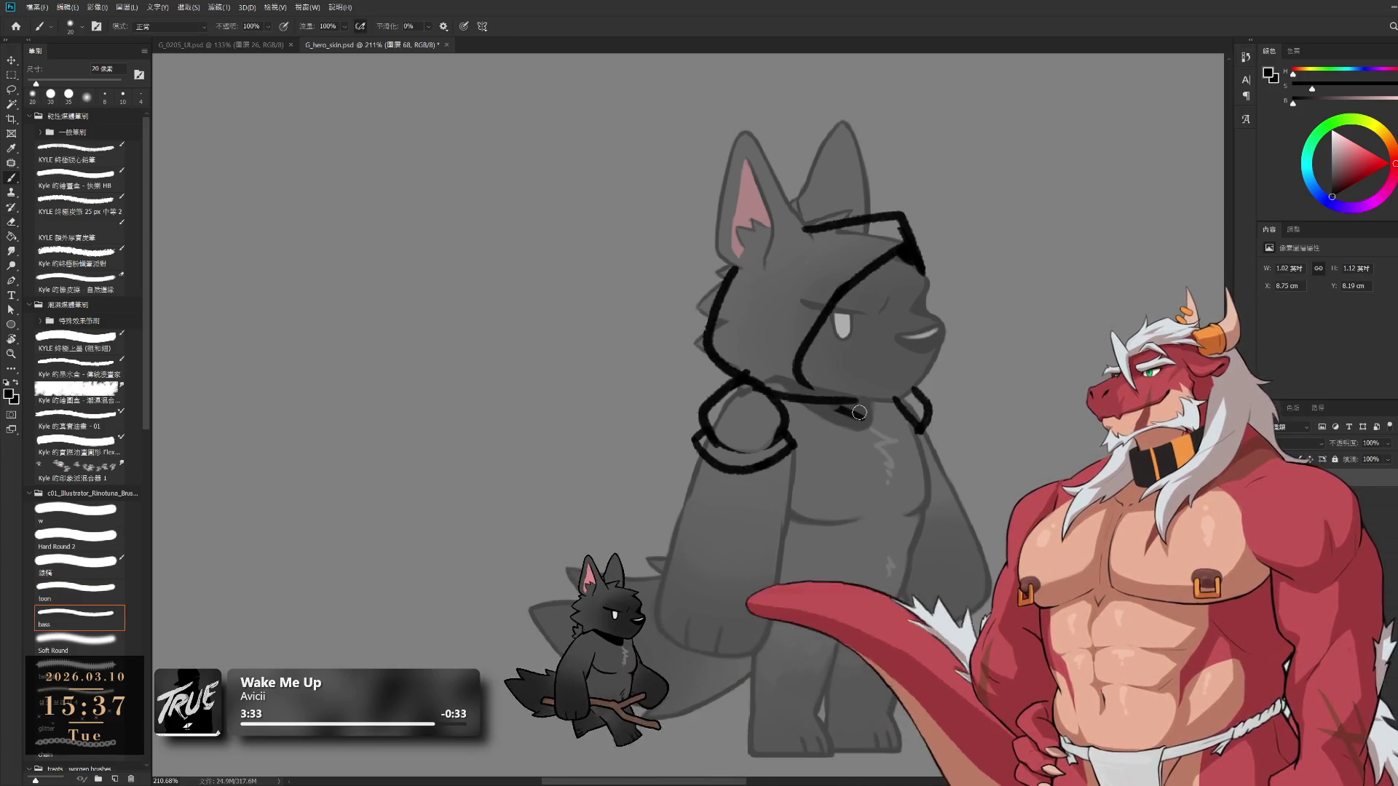
pyautogui.moveTo(772, 384); pyautogui.dragTo(915, 400)
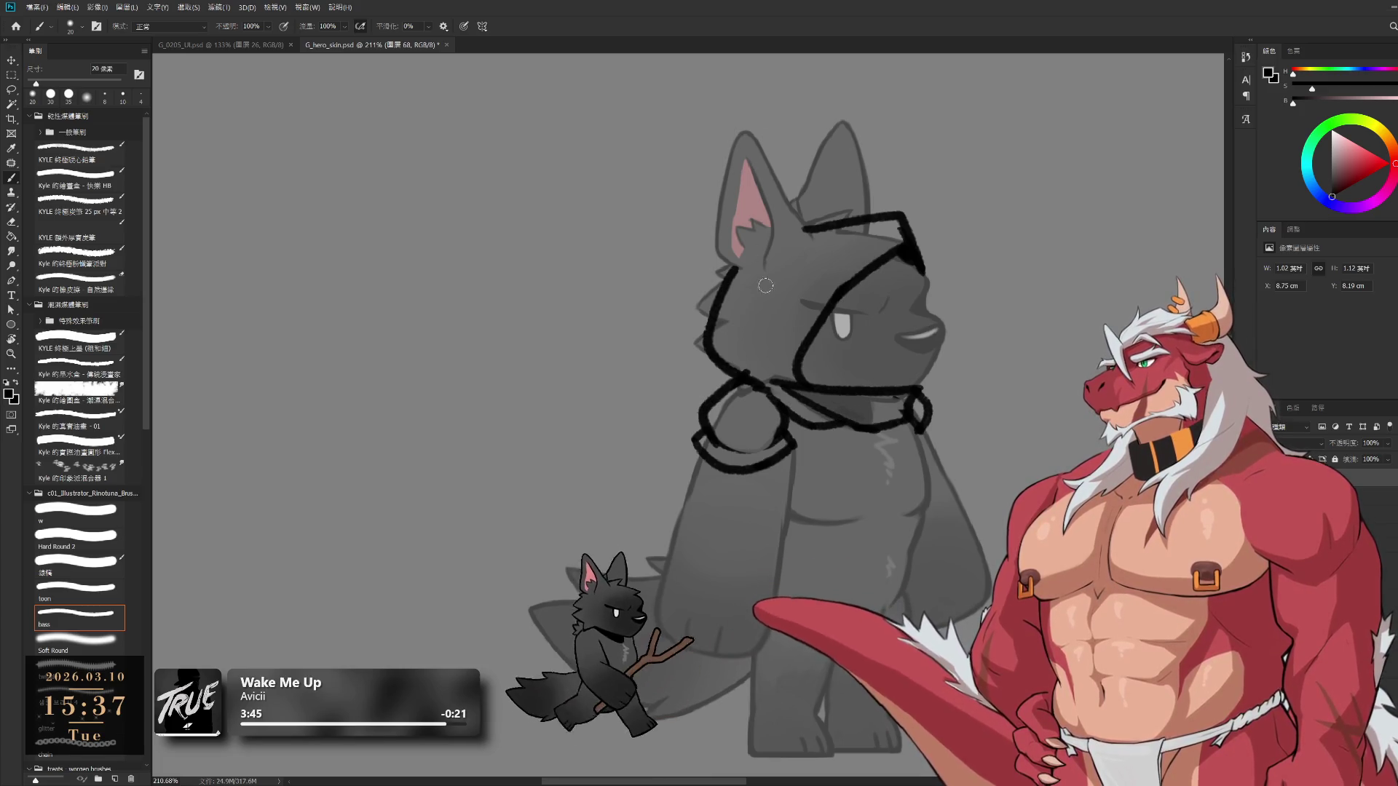
pyautogui.press('e')
pyautogui.moveTo(737, 391)
pyautogui.mouseDown()
pyautogui.moveTo(728, 466)
pyautogui.moveTo(786, 452)
pyautogui.moveTo(779, 408)
pyautogui.moveTo(711, 426)
pyautogui.mouseUp()
pyautogui.press('b')
# Outline the hood edges below the neck and the bulky armored sleeve and arm
pyautogui.moveTo(744, 355); pyautogui.dragTo(686, 406)
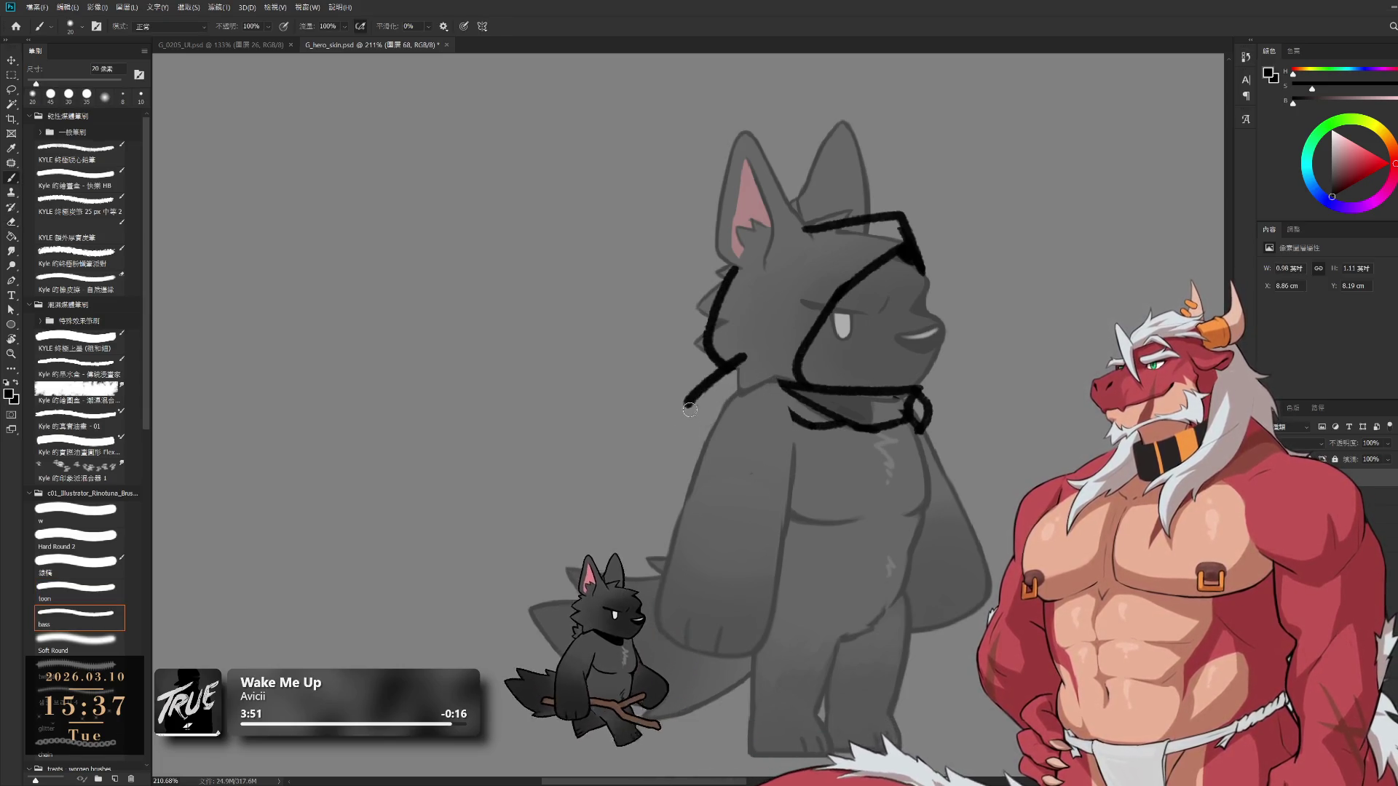
pyautogui.moveTo(750, 357); pyautogui.dragTo(792, 437)
pyautogui.moveTo(703, 403)
pyautogui.mouseDown()
pyautogui.moveTo(762, 415)
pyautogui.moveTo(787, 442)
pyautogui.mouseUp()
pyautogui.moveTo(693, 435)
pyautogui.mouseDown()
pyautogui.moveTo(713, 464)
pyautogui.moveTo(763, 396)
pyautogui.mouseUp()
pyautogui.moveTo(856, 399); pyautogui.dragTo(834, 544)
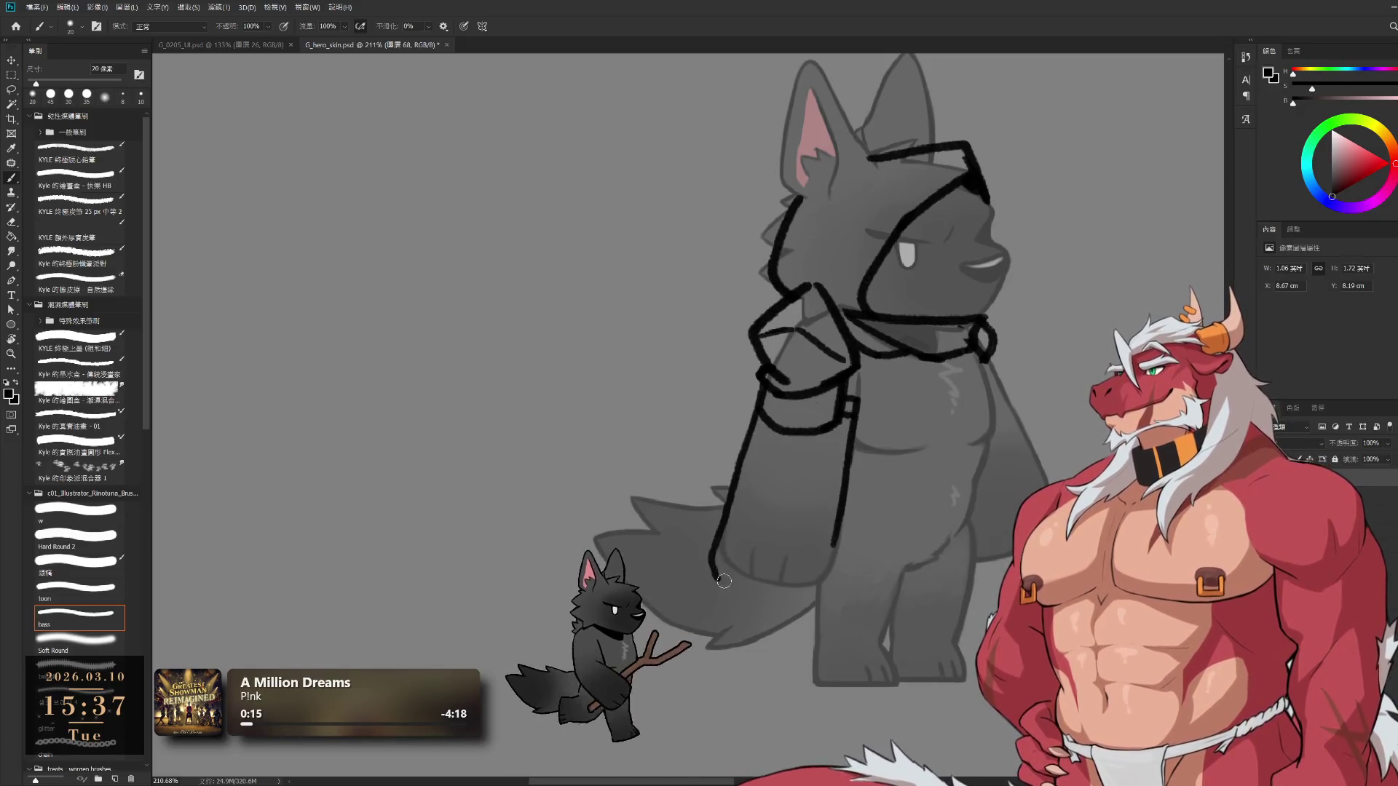
pyautogui.moveTo(759, 414)
pyautogui.mouseDown()
pyautogui.moveTo(722, 528)
pyautogui.moveTo(758, 582)
pyautogui.moveTo(835, 545)
pyautogui.mouseUp()
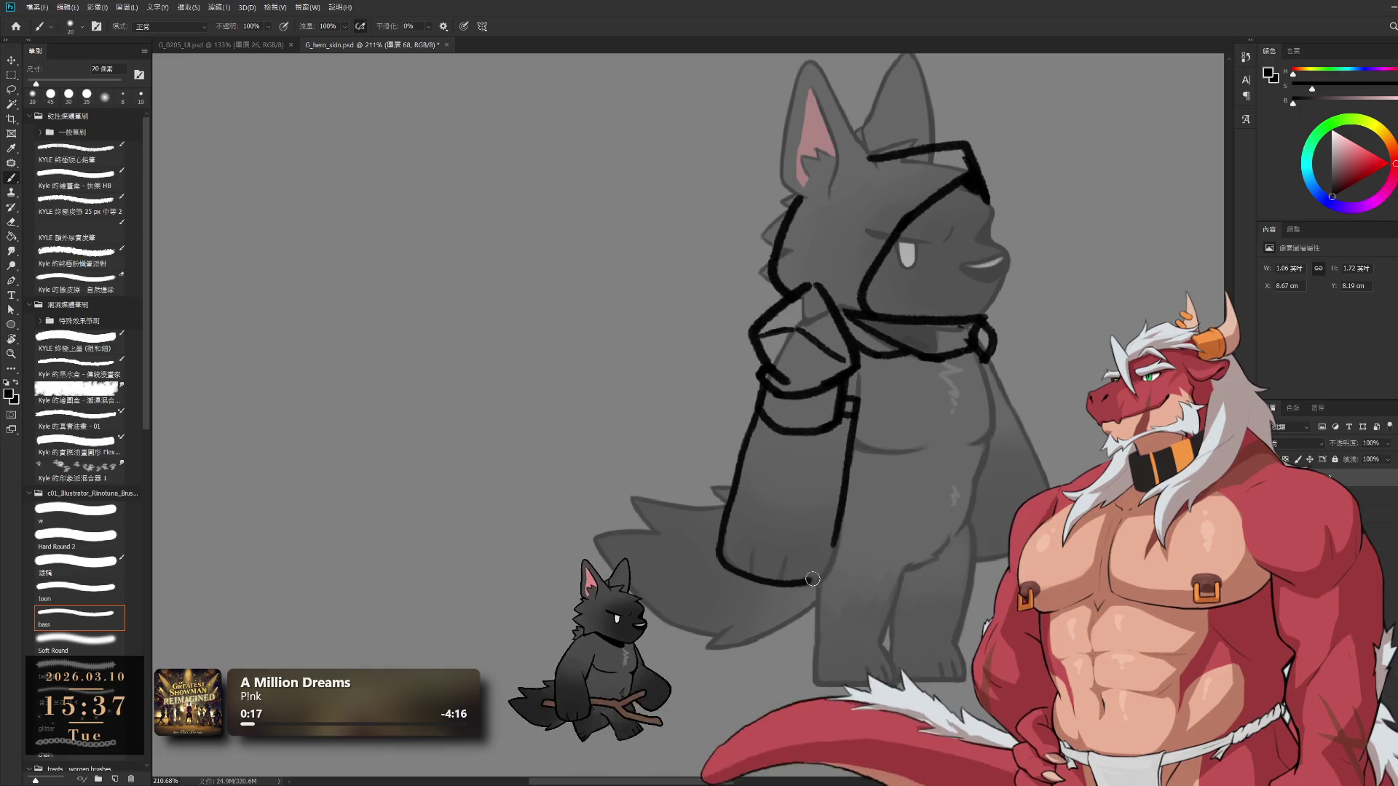
pyautogui.press('e')
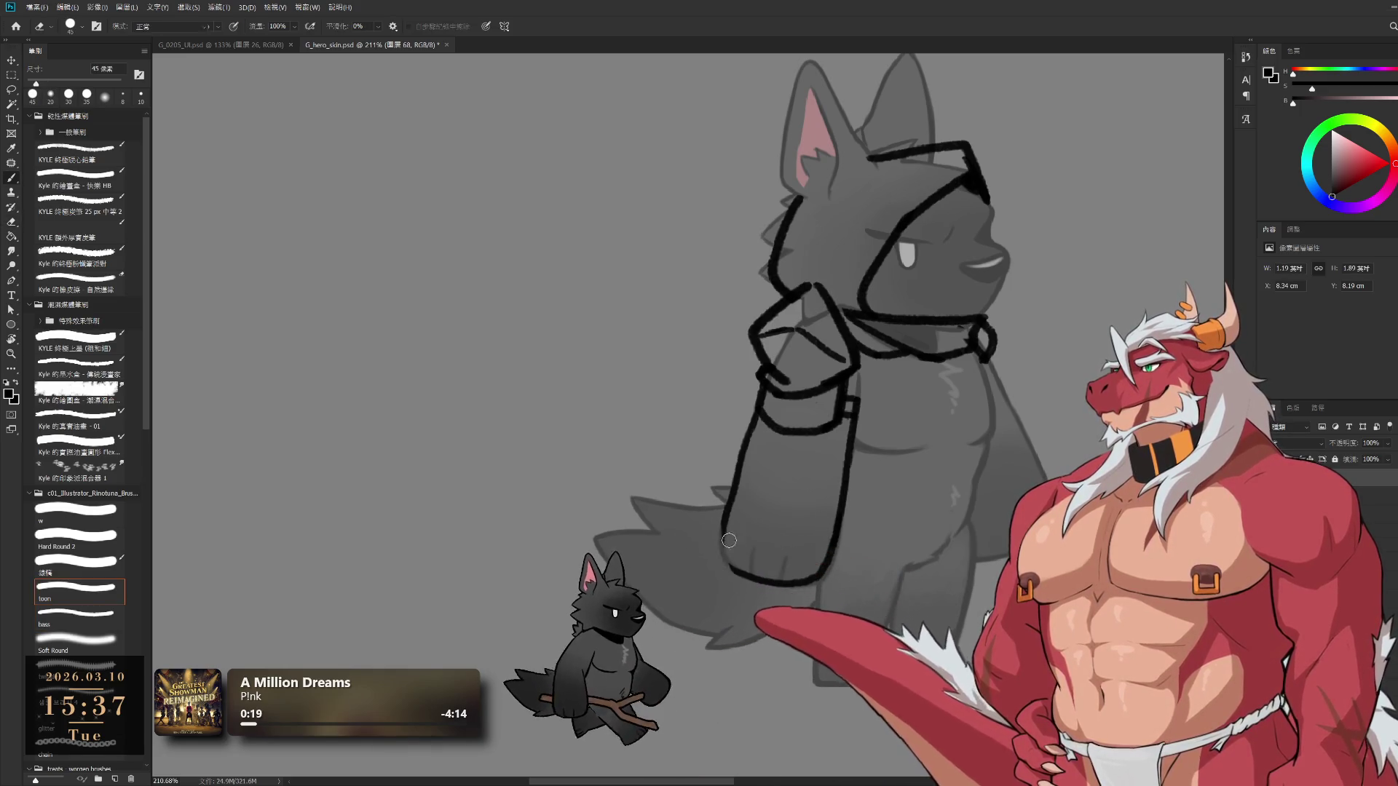
pyautogui.press('b')
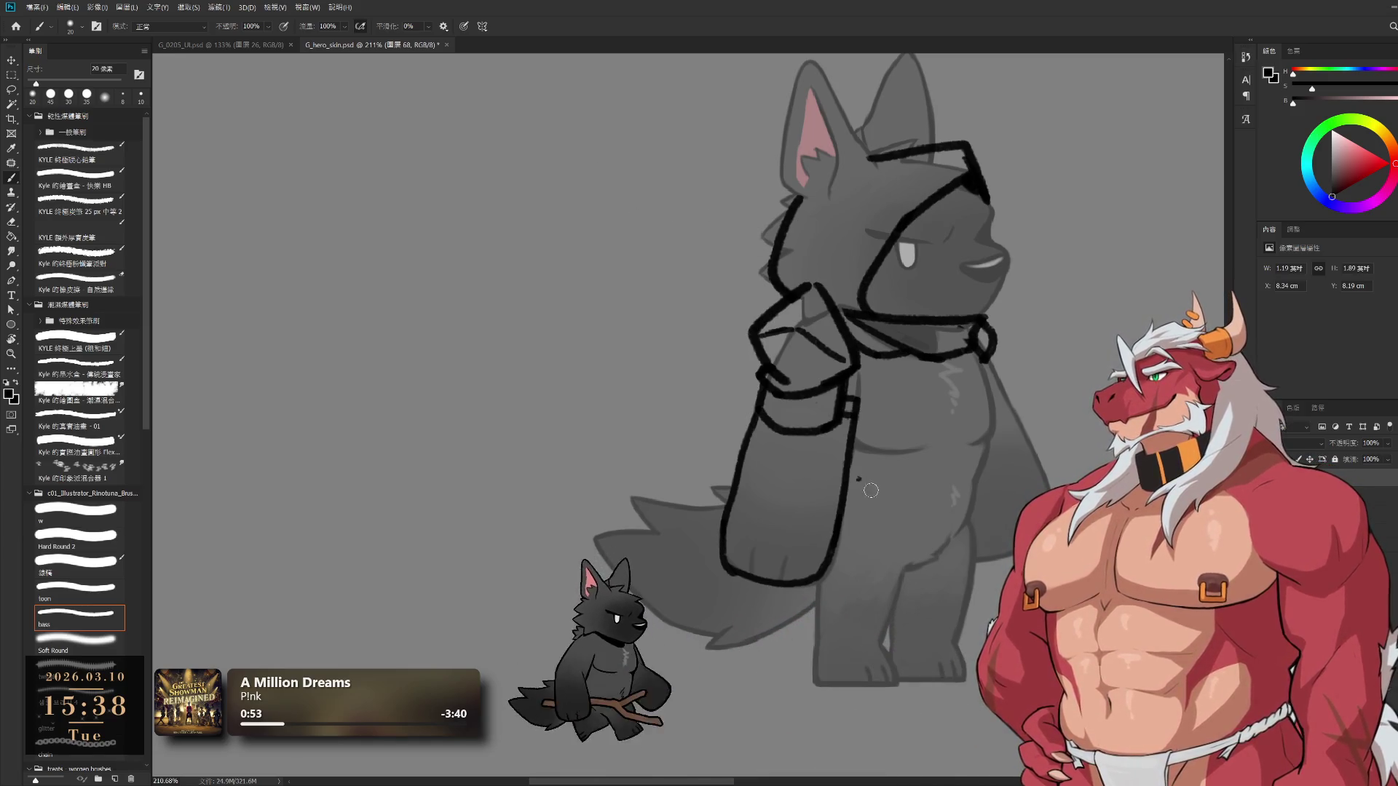
# Draw the belly line across the torso, redoing it until it reaches further right
pyautogui.moveTo(848, 491)
pyautogui.mouseDown()
pyautogui.moveTo(918, 498)
pyautogui.moveTo(932, 513)
pyautogui.mouseUp()
pyautogui.hotkey('ctrl', 'z')
pyautogui.hotkey('ctrl', 'z')
pyautogui.moveTo(849, 517); pyautogui.dragTo(947, 514)
pyautogui.hotkey('ctrl', 'z')
pyautogui.moveTo(843, 519); pyautogui.dragTo(947, 514)
pyautogui.hotkey('ctrl', 'z')
pyautogui.moveTo(844, 516); pyautogui.dragTo(968, 511)
pyautogui.hotkey('ctrl', 'z')
pyautogui.moveTo(843, 514); pyautogui.dragTo(960, 510)
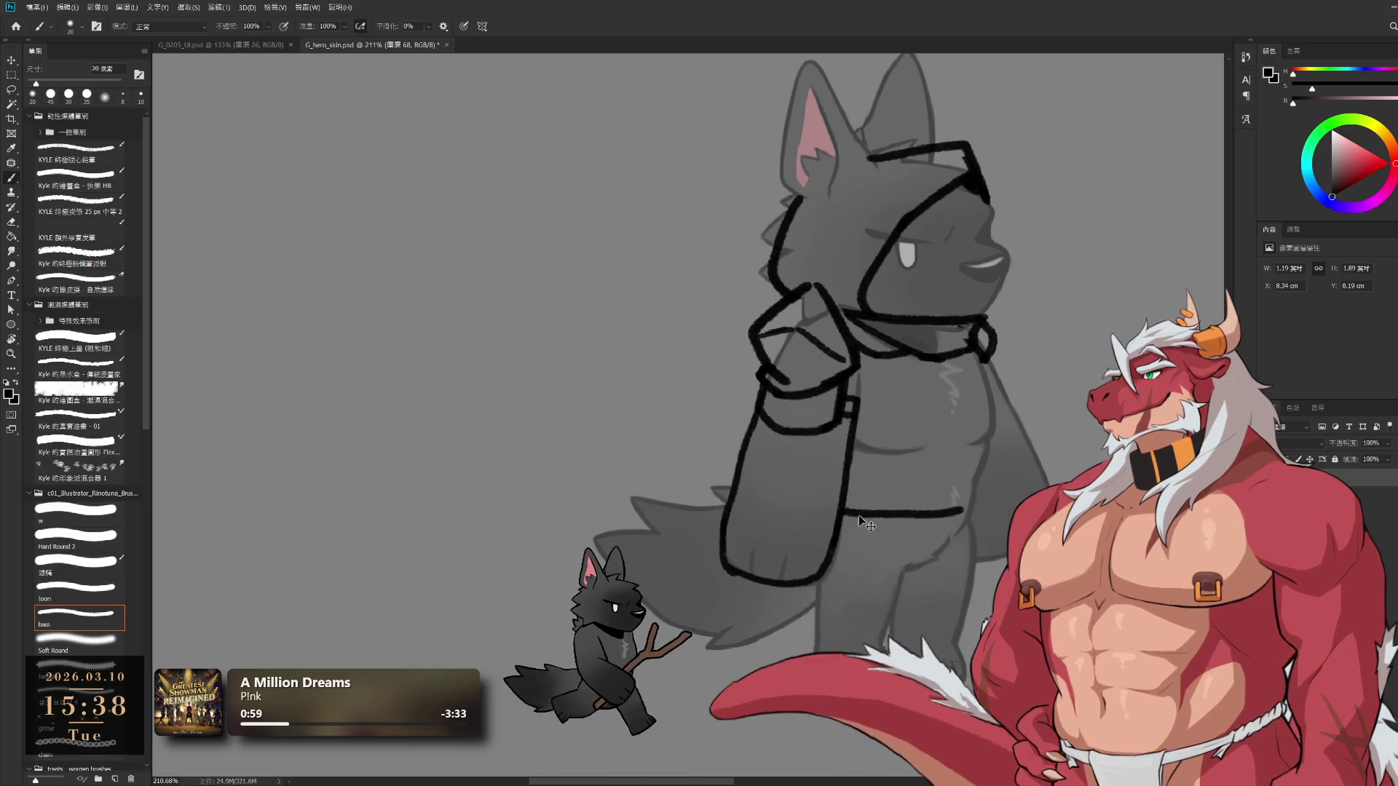
pyautogui.hotkey('ctrl', 'z')
pyautogui.moveTo(843, 512); pyautogui.dragTo(971, 517)
# Draw the wolf's right side down to the belly plus armor plate lines on belly and chest
pyautogui.moveTo(984, 339); pyautogui.dragTo(998, 450)
pyautogui.hotkey('ctrl', 'z')
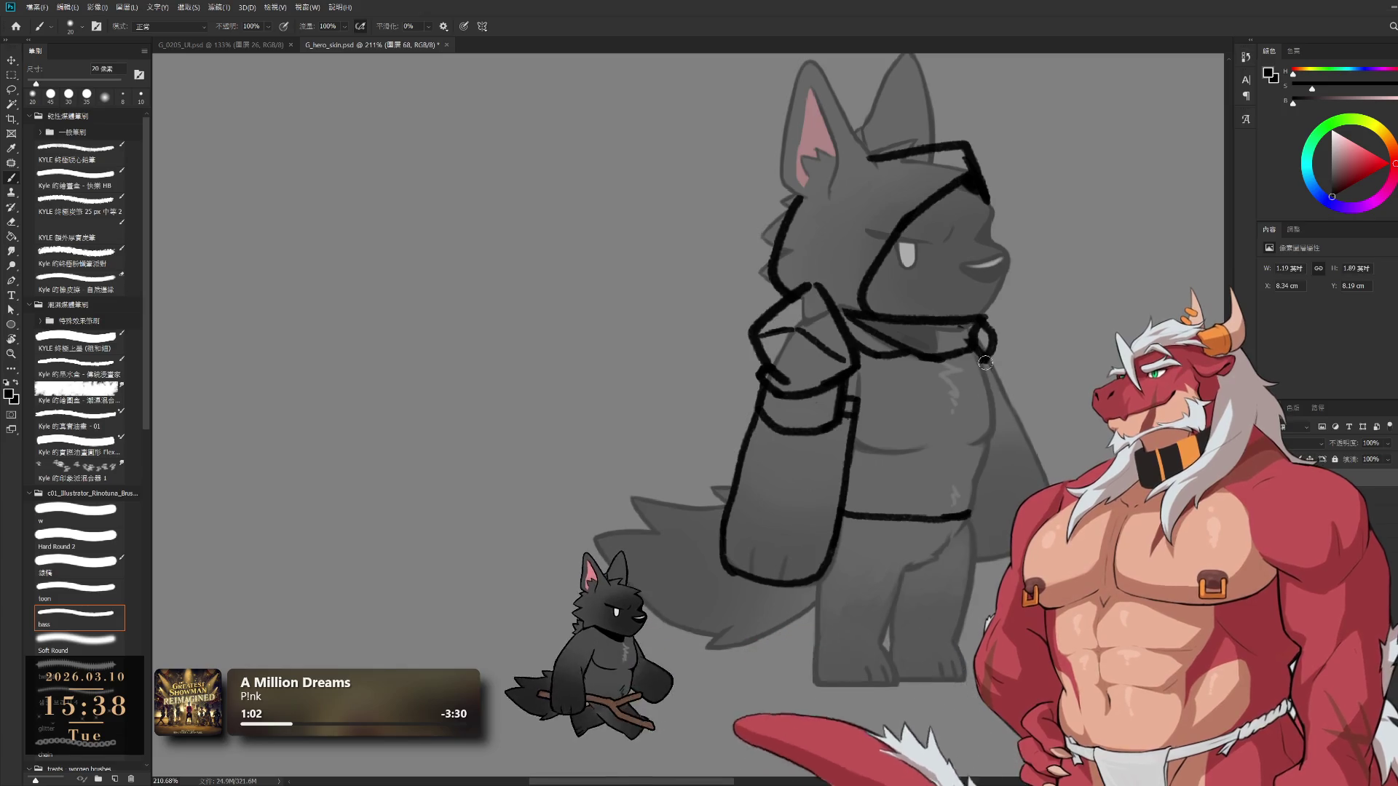
pyautogui.moveTo(981, 332)
pyautogui.mouseDown()
pyautogui.moveTo(1001, 437)
pyautogui.moveTo(968, 517)
pyautogui.mouseUp()
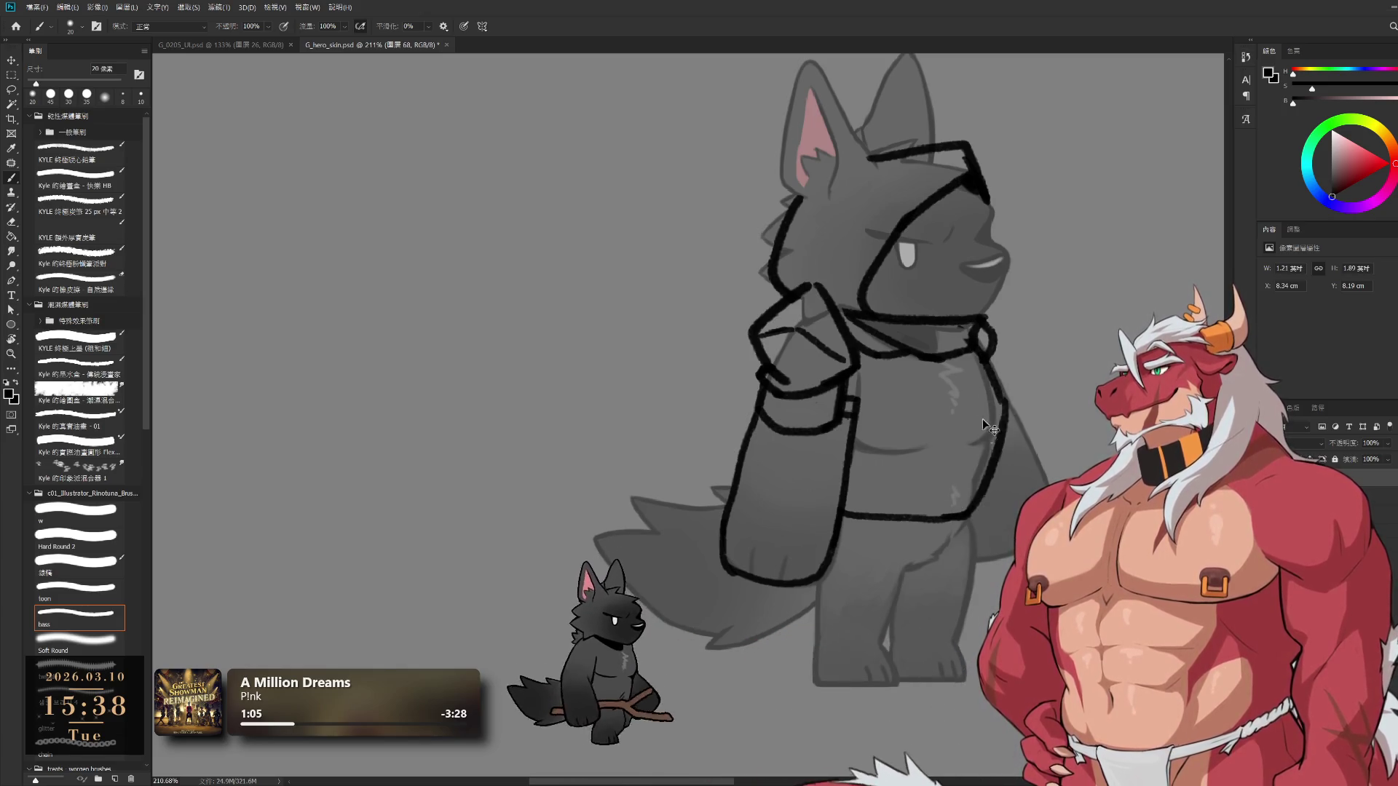
pyautogui.hotkey('ctrl', 'shift', 'z')
pyautogui.moveTo(852, 457); pyautogui.dragTo(982, 444)
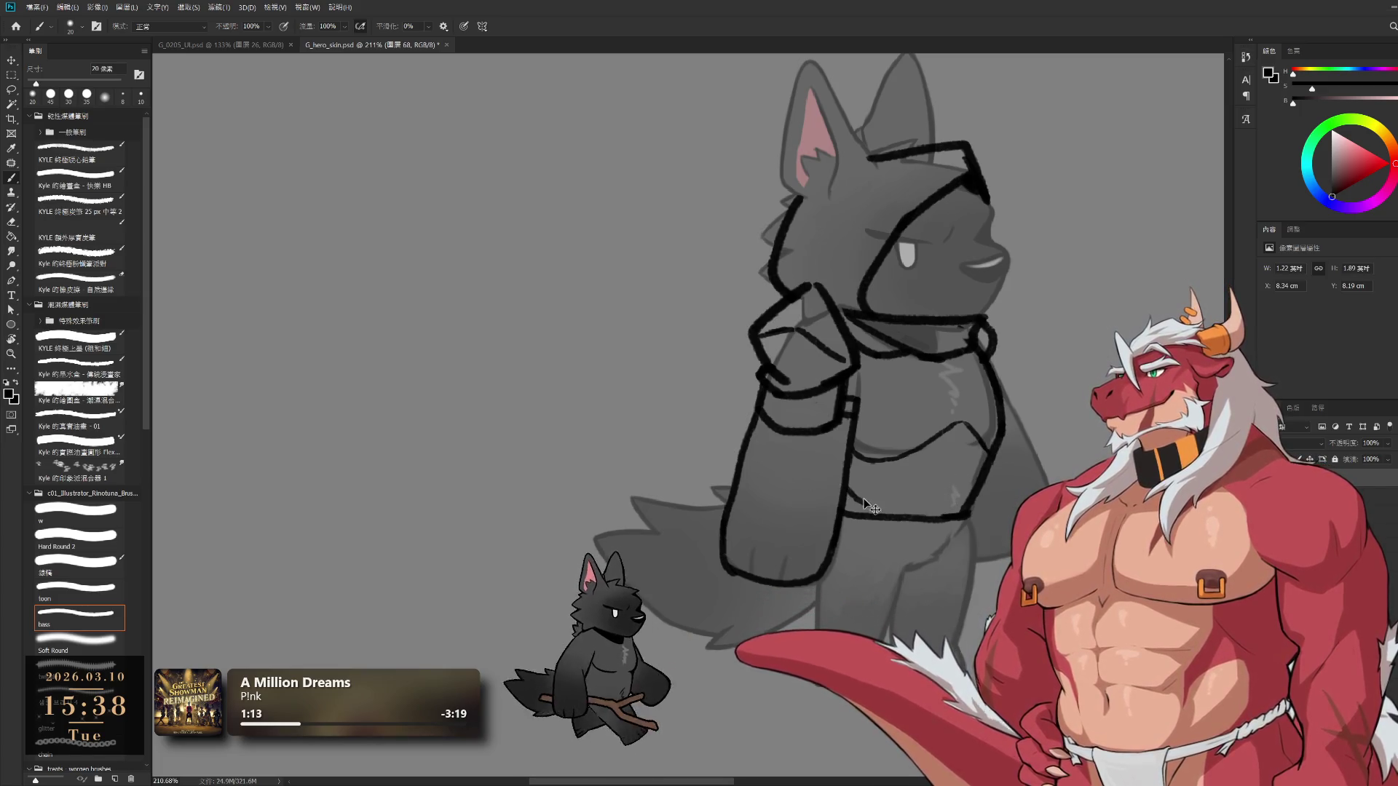
pyautogui.moveTo(848, 499); pyautogui.dragTo(960, 479)
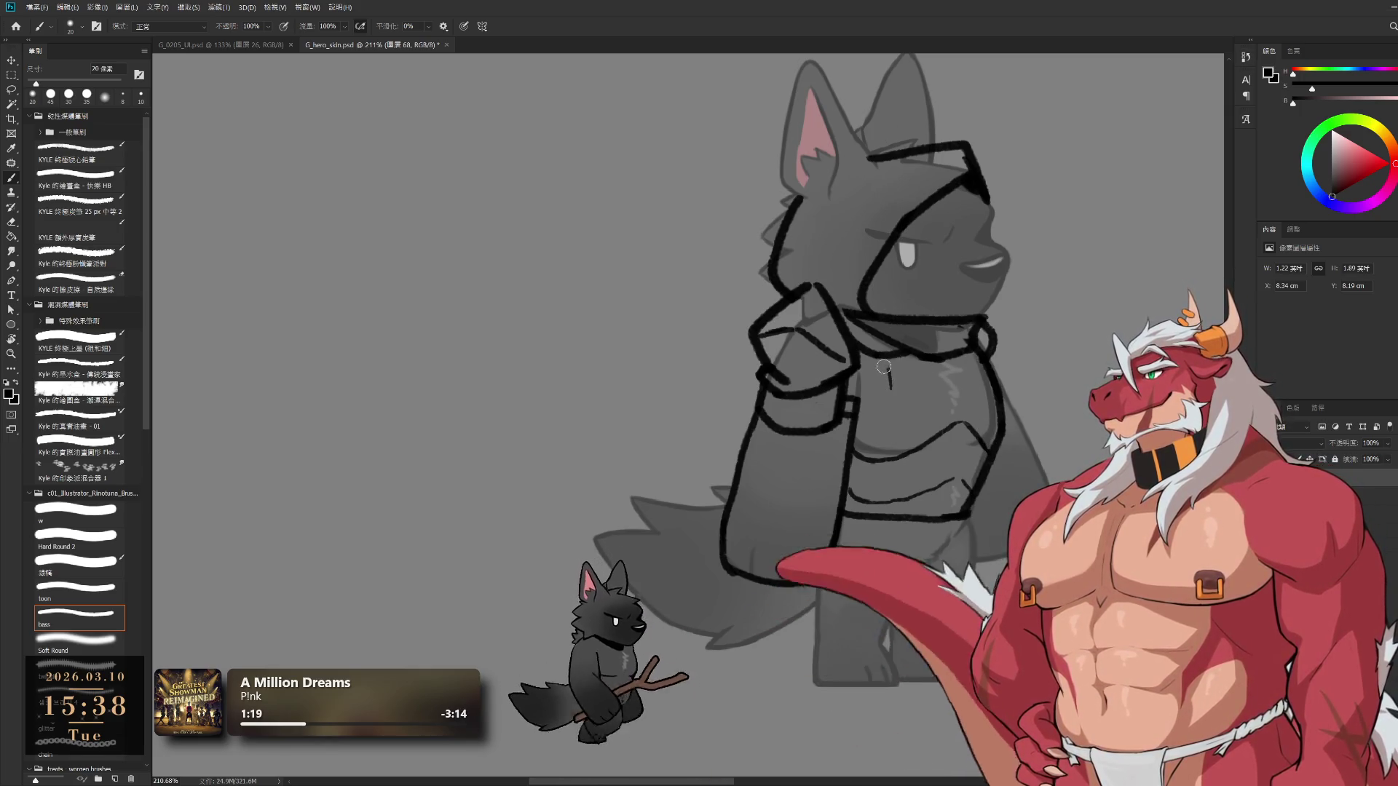
pyautogui.moveTo(886, 366)
pyautogui.mouseDown()
pyautogui.moveTo(902, 402)
pyautogui.moveTo(851, 405)
pyautogui.moveTo(921, 340)
pyautogui.mouseUp()
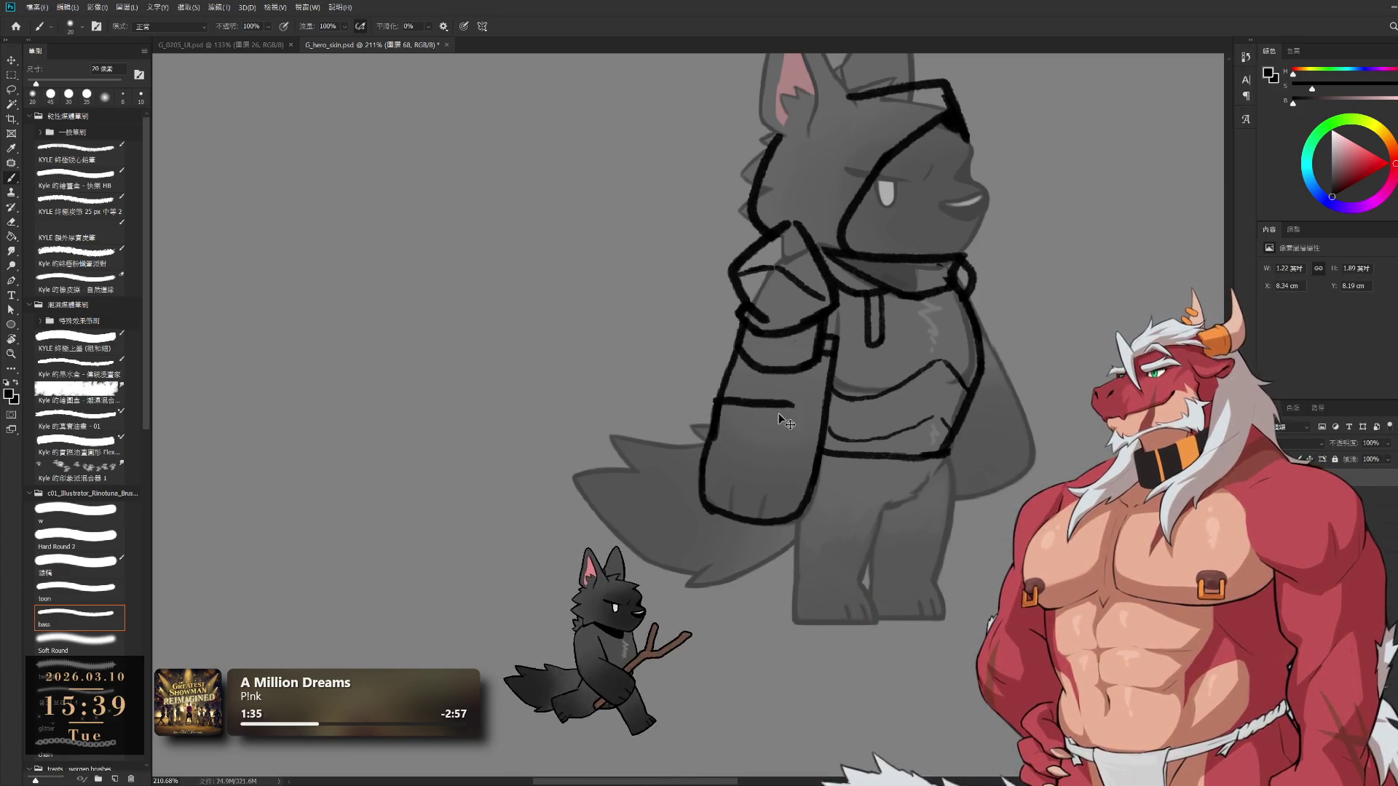
# Add a band line and cuff strokes to the armored sleeve, dropping a bad vertical line
pyautogui.moveTo(710, 400); pyautogui.dragTo(737, 391)
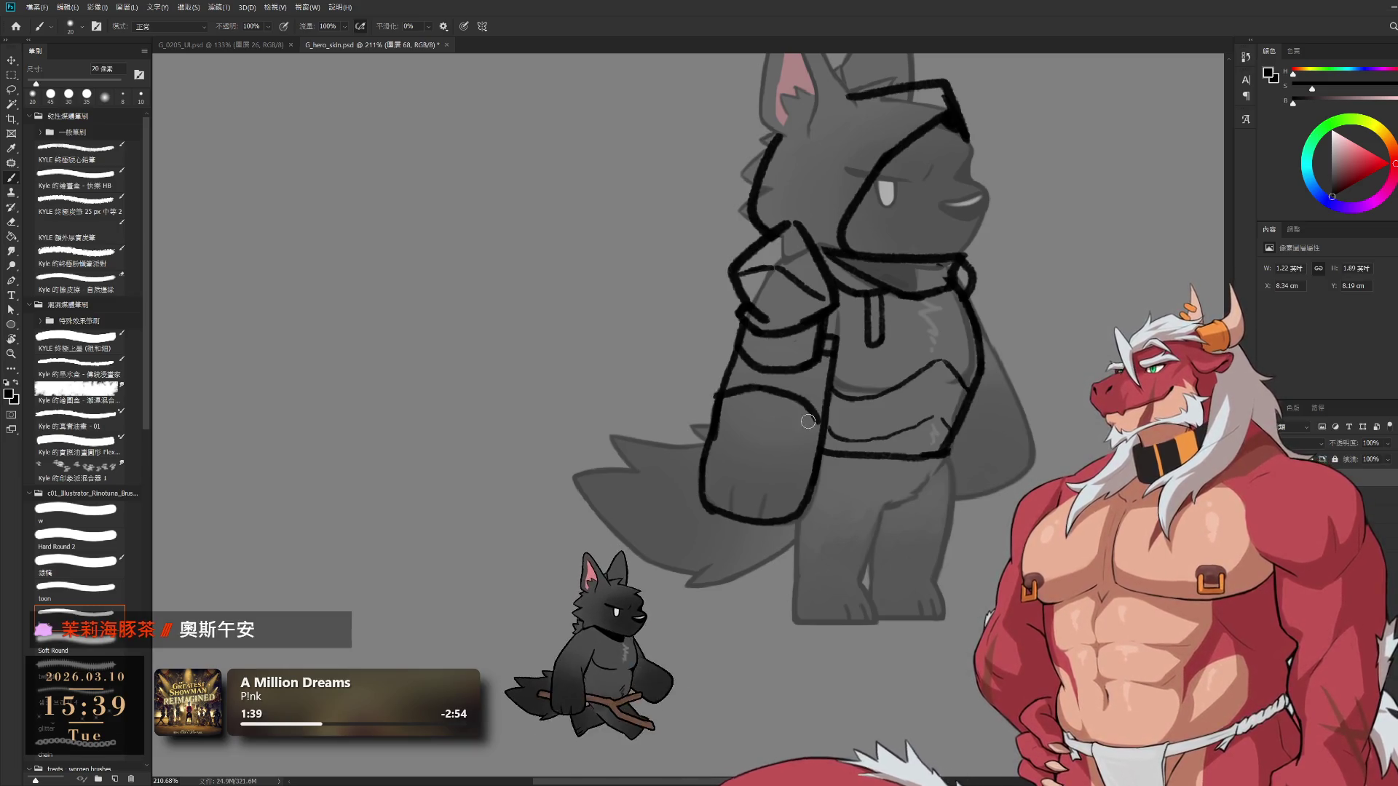
pyautogui.moveTo(725, 439); pyautogui.dragTo(788, 450)
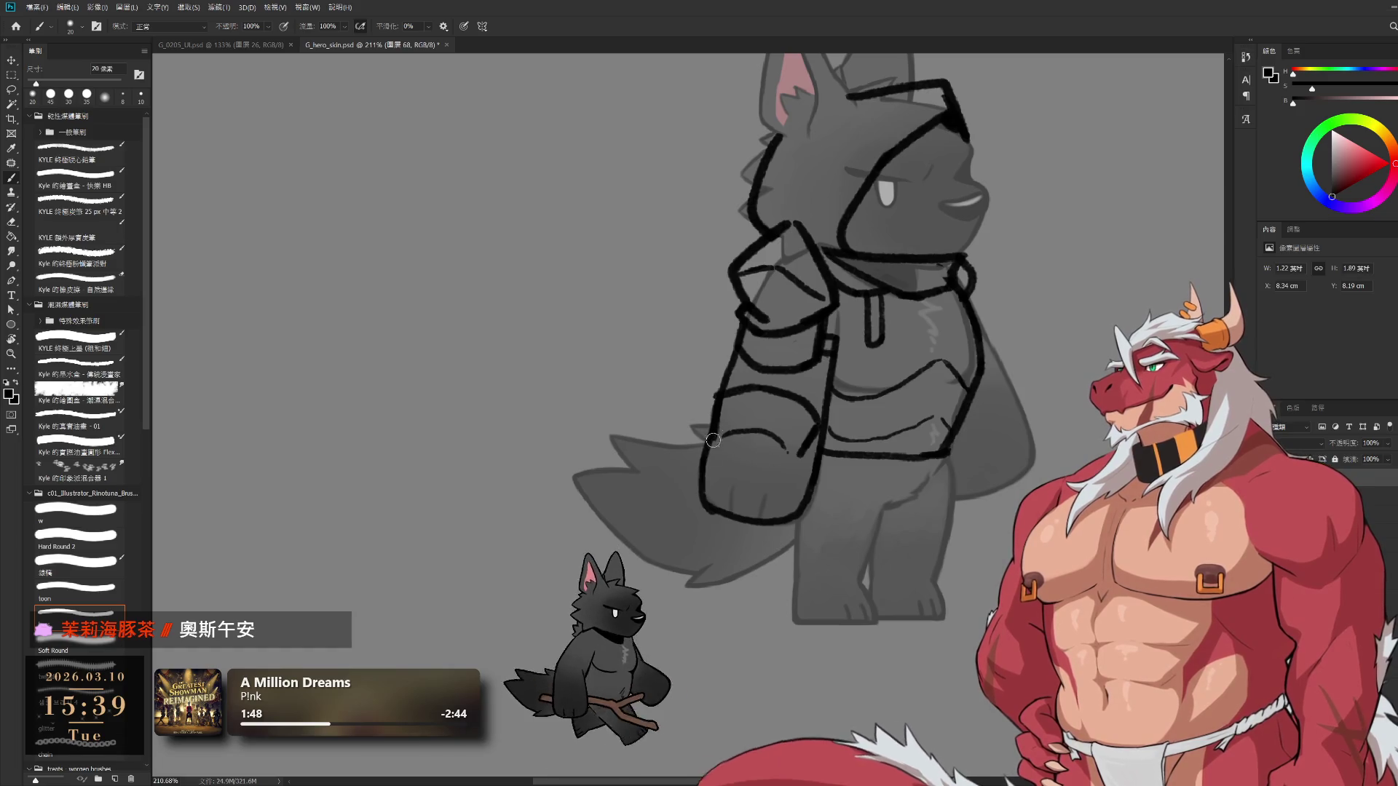
pyautogui.moveTo(801, 460)
pyautogui.mouseDown()
pyautogui.moveTo(816, 482)
pyautogui.moveTo(790, 509)
pyautogui.moveTo(722, 512)
pyautogui.mouseUp()
pyautogui.moveTo(728, 461)
pyautogui.mouseDown()
pyautogui.moveTo(721, 518)
pyautogui.moveTo(732, 482)
pyautogui.mouseUp()
pyautogui.hotkey('ctrl', 'z')
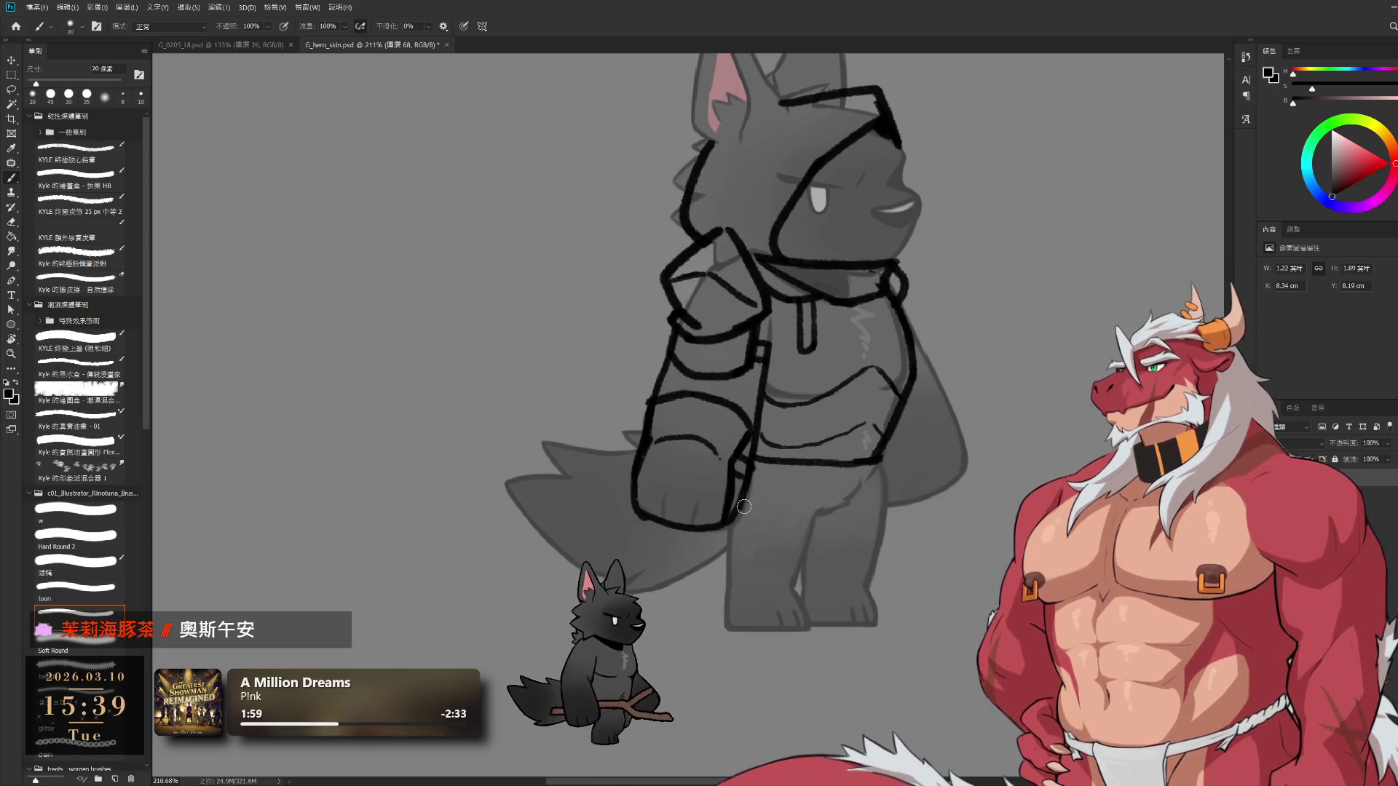
# Set the Eraser to 15 px, return to the Brush, and pan down to the legs
pyautogui.press('e')
pyautogui.press('[')
pyautogui.press('[')
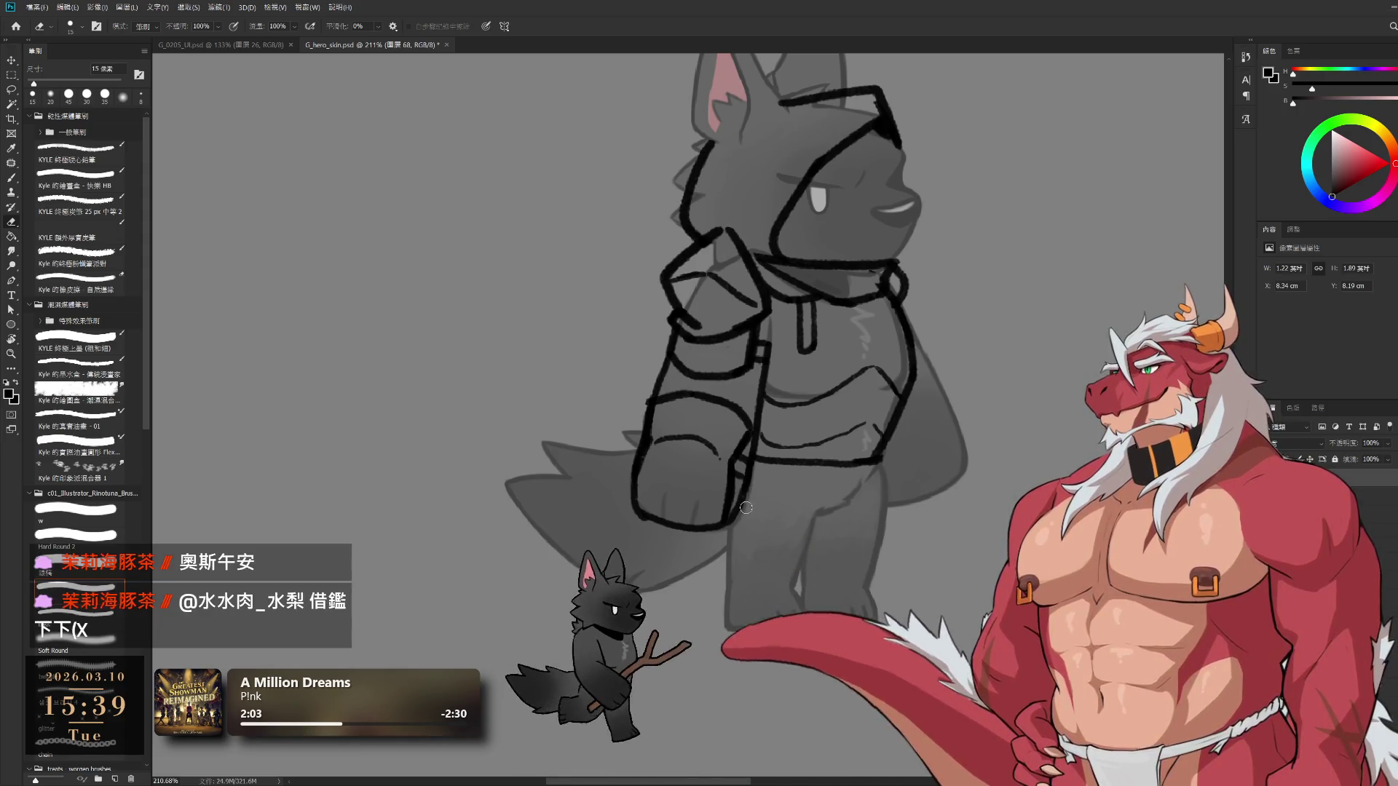
pyautogui.press('b')
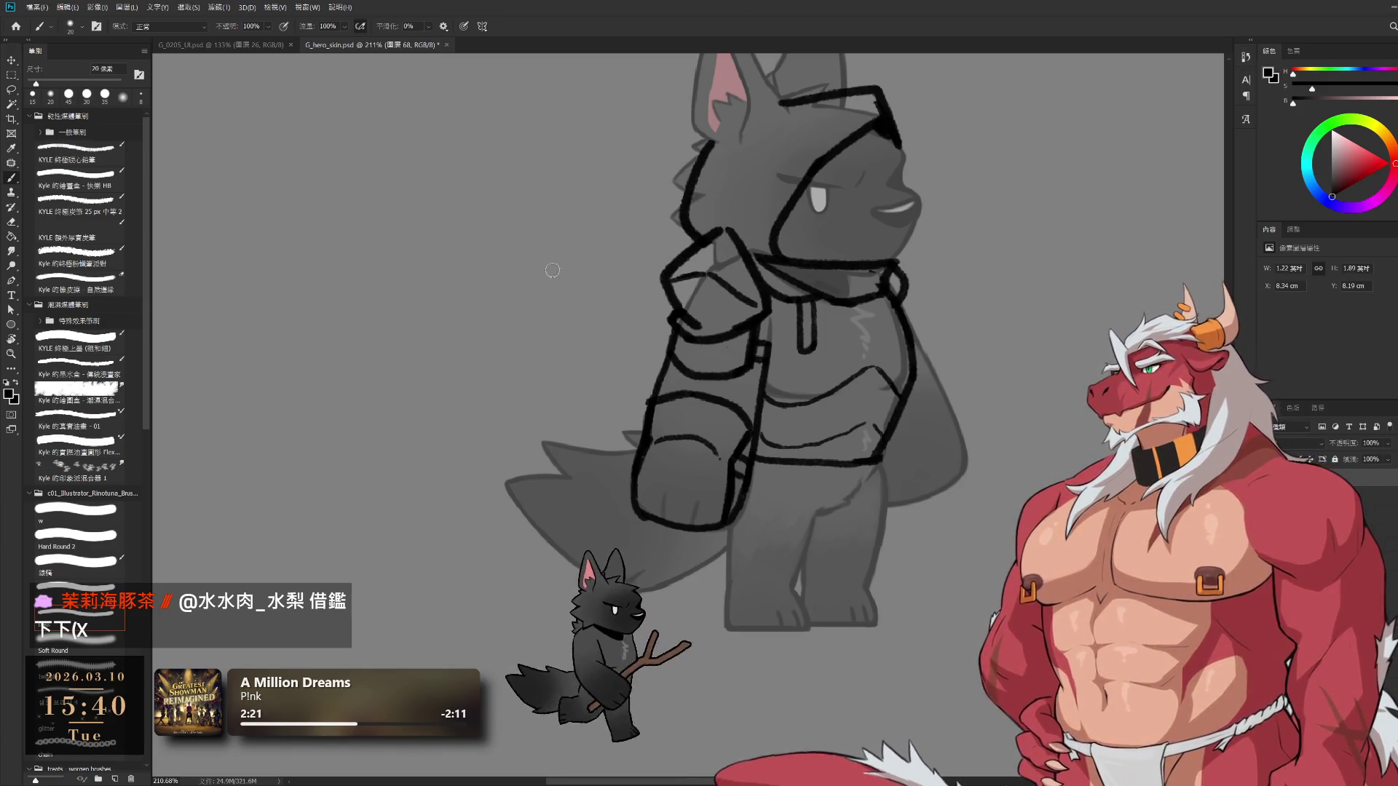
pyautogui.moveTo(800, 441); pyautogui.dragTo(754, 491)
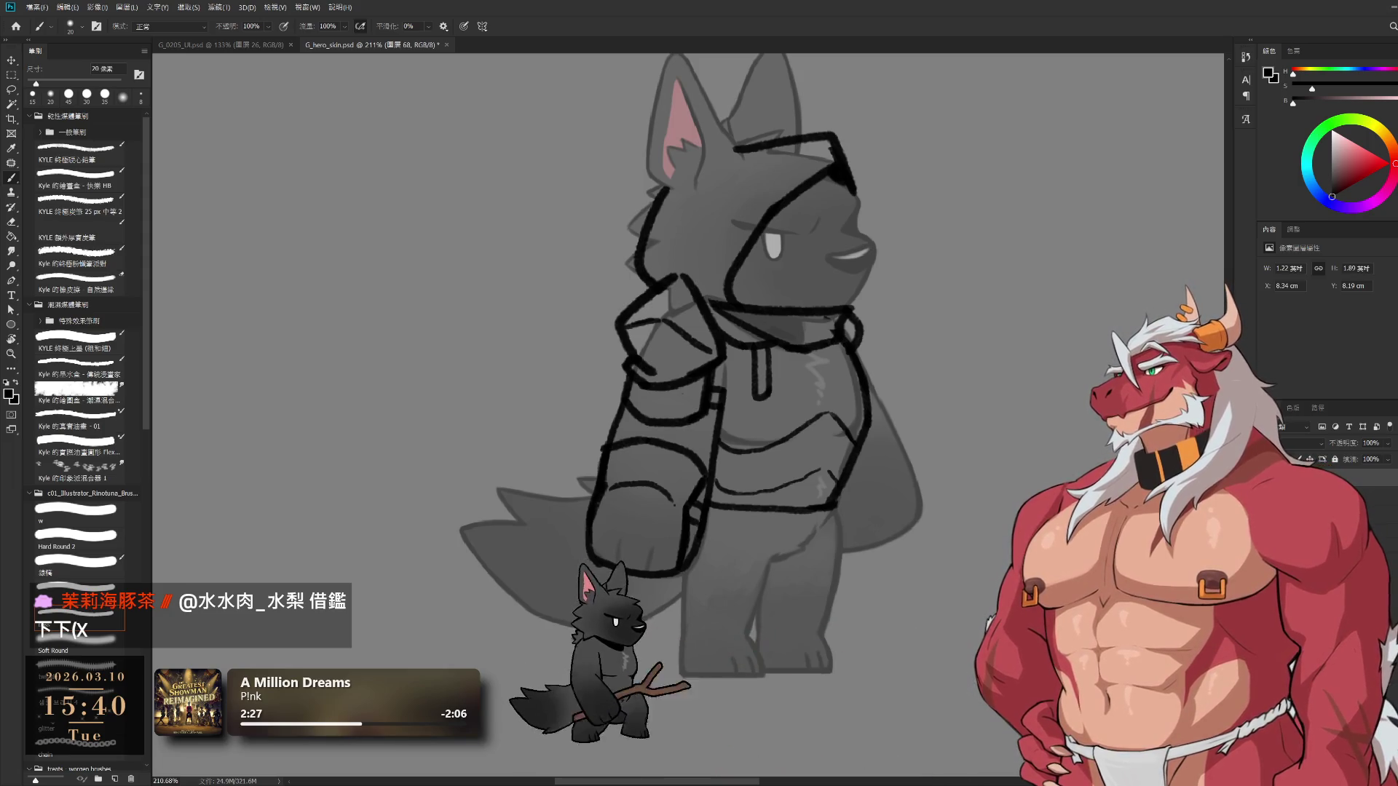
pyautogui.moveTo(780, 538)
pyautogui.mouseDown()
pyautogui.moveTo(830, 461)
pyautogui.moveTo(825, 497)
pyautogui.mouseUp()
# Redo the leg lines and ink the left leg outline with small tick and fold marks
pyautogui.hotkey('ctrl', 'z')
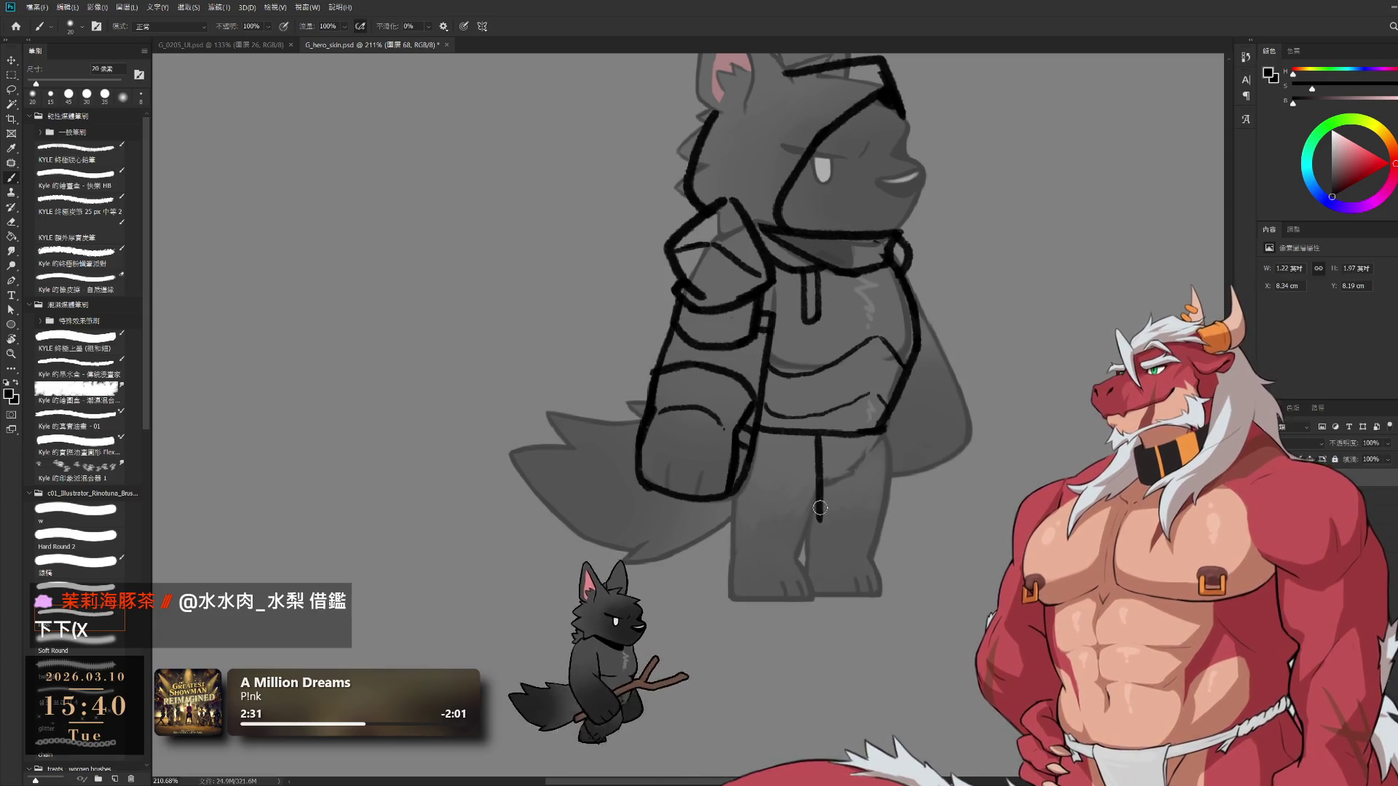
pyautogui.hotkey('ctrl', 'z')
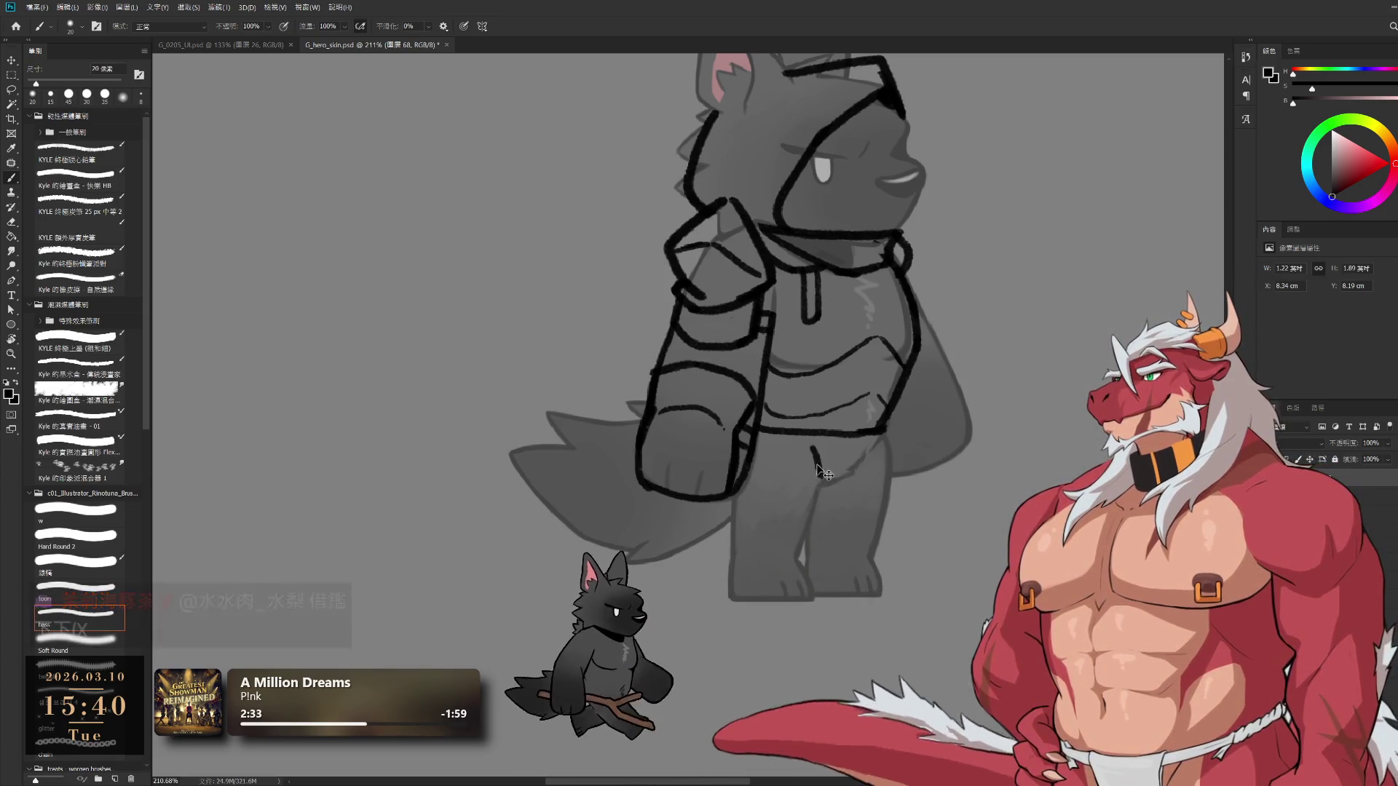
pyautogui.moveTo(815, 437); pyautogui.dragTo(816, 529)
pyautogui.hotkey('ctrl', 'z')
pyautogui.moveTo(873, 436); pyautogui.dragTo(864, 470)
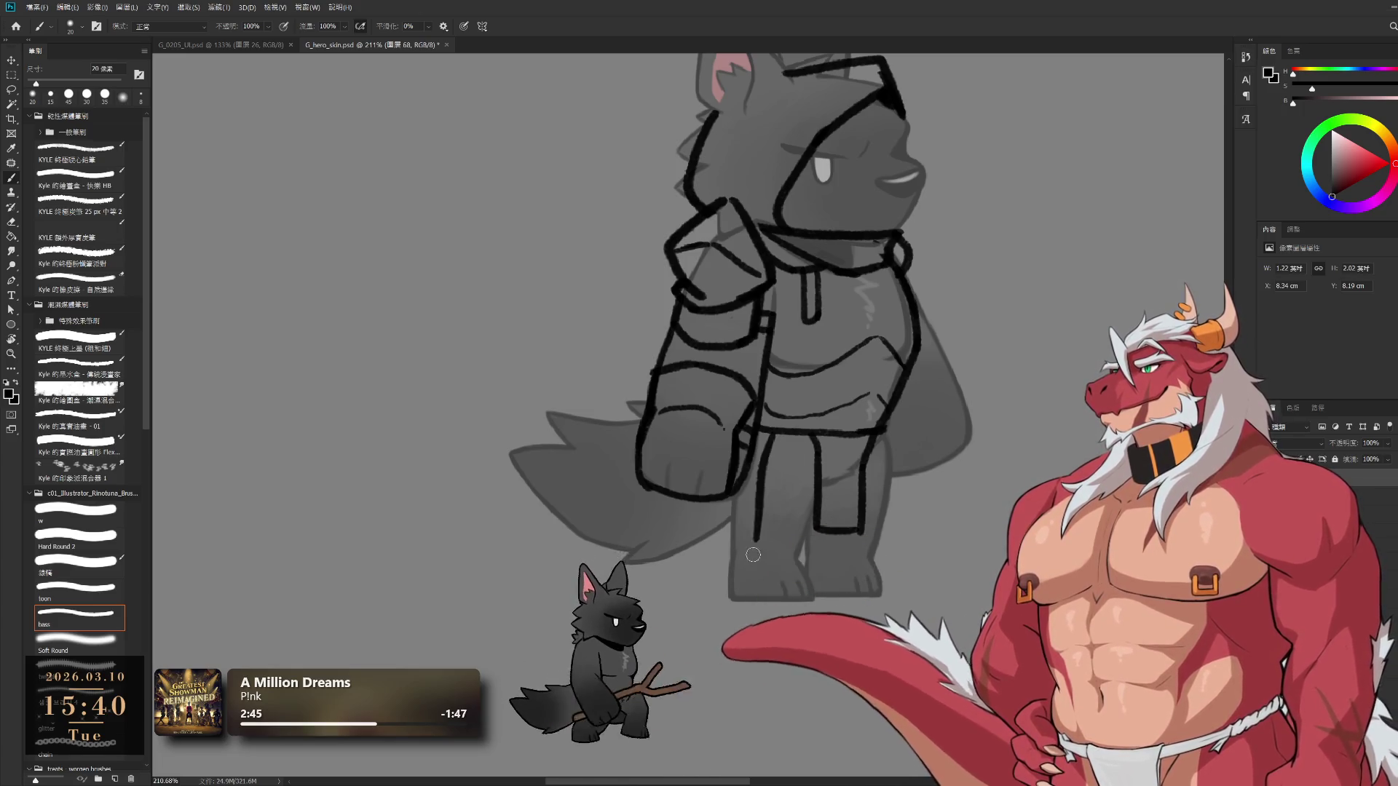
pyautogui.moveTo(769, 433); pyautogui.dragTo(744, 565)
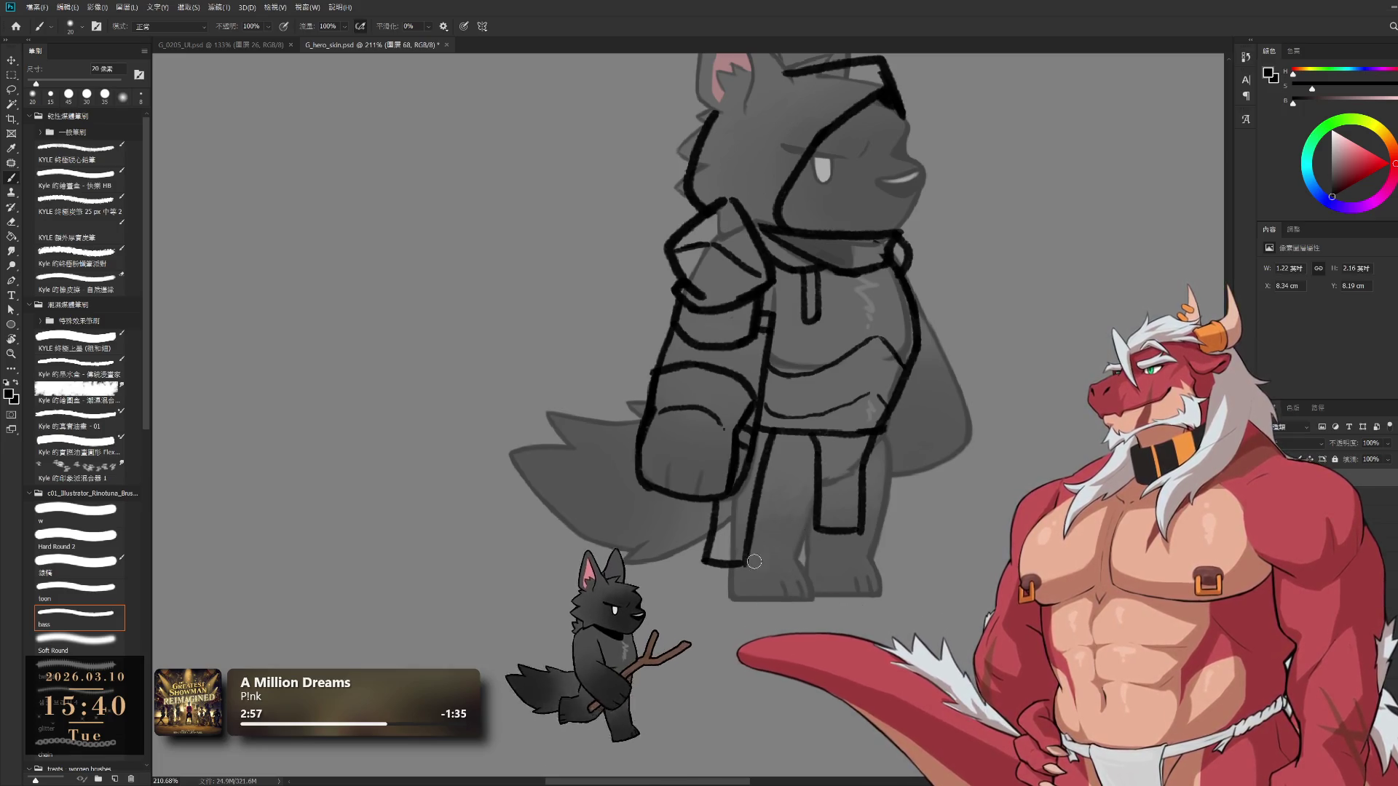
pyautogui.moveTo(793, 547); pyautogui.dragTo(803, 558)
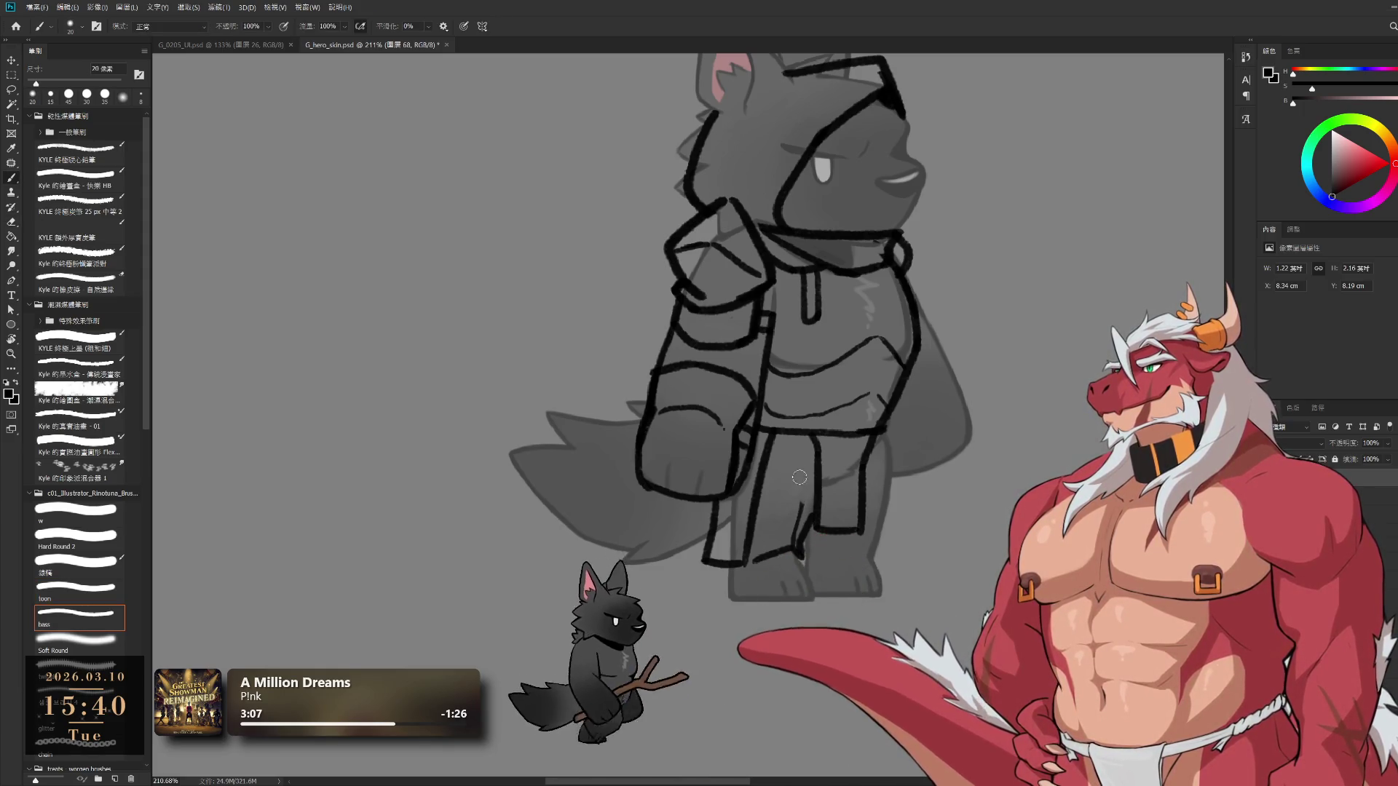
pyautogui.moveTo(802, 483)
pyautogui.mouseDown()
pyautogui.moveTo(778, 501)
pyautogui.moveTo(798, 506)
pyautogui.mouseUp()
# Ink the right leg outline down to the foot, closing its bottom edge
pyautogui.press('e')
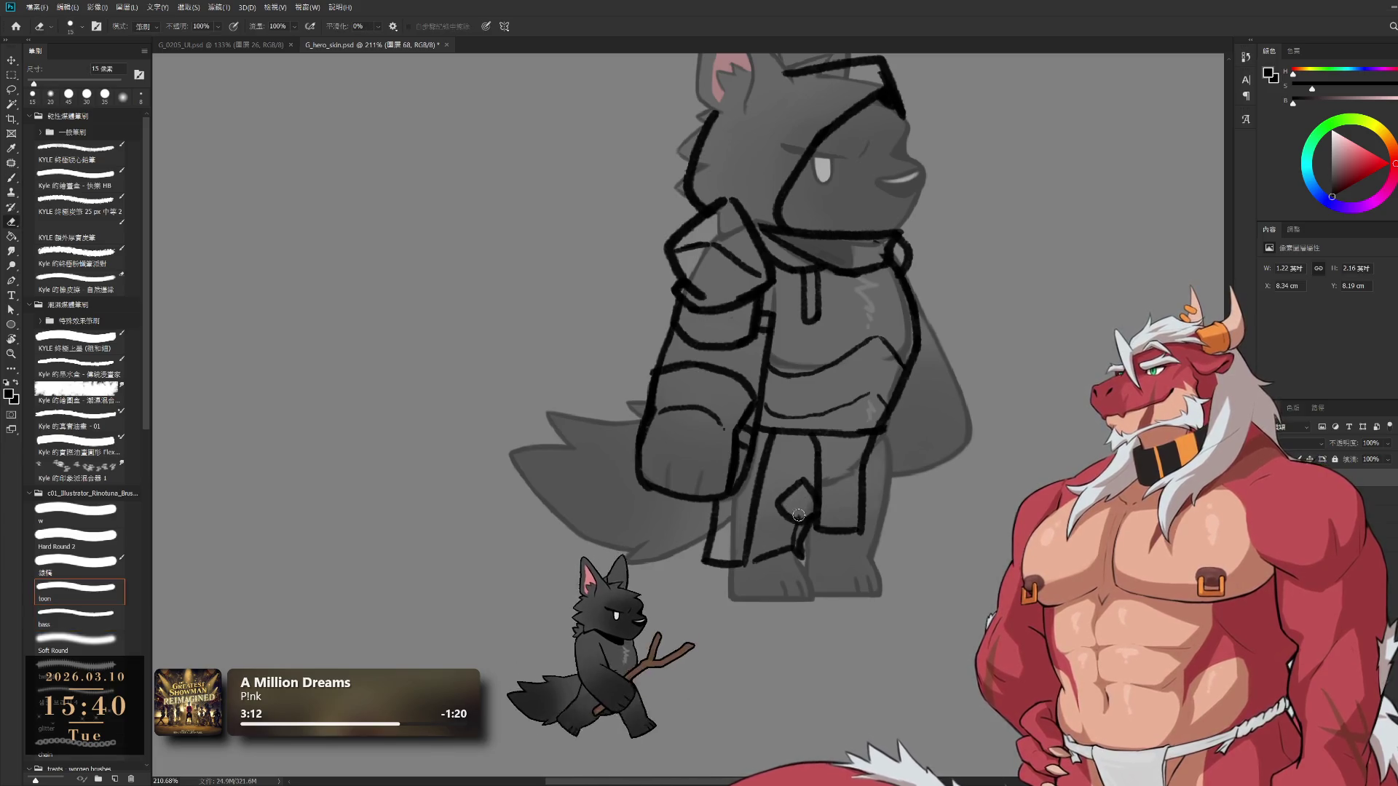
pyautogui.press('b')
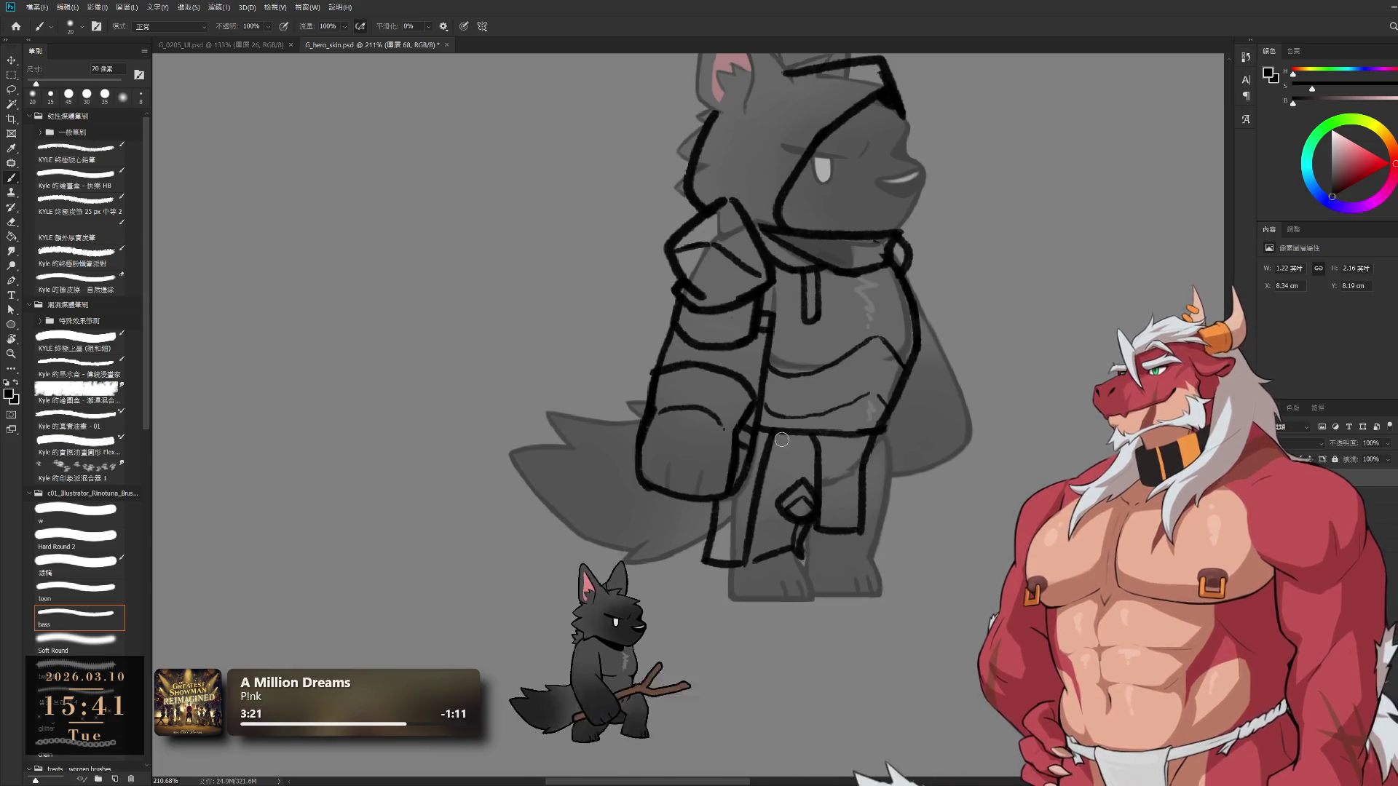
pyautogui.moveTo(816, 471); pyautogui.dragTo(831, 499)
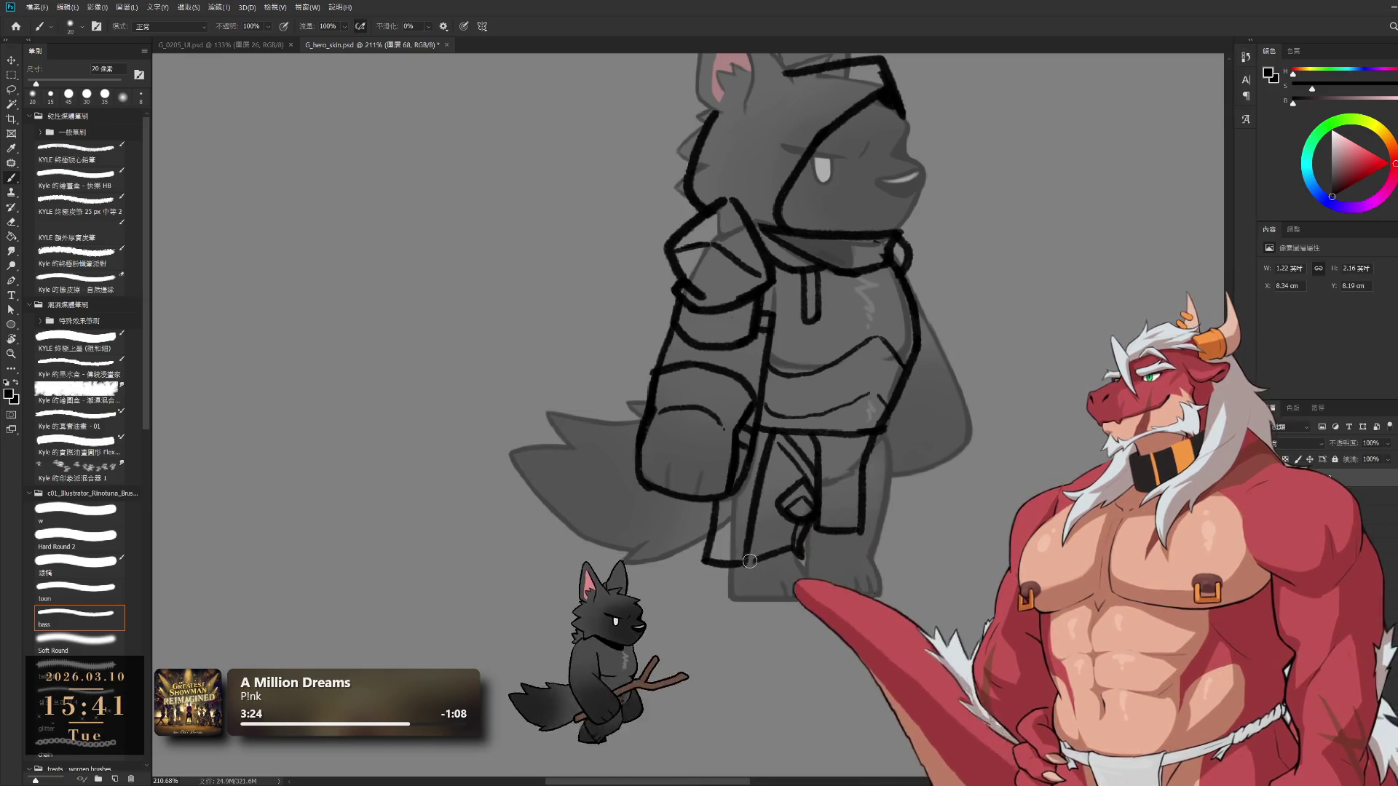
pyautogui.moveTo(720, 565); pyautogui.dragTo(739, 562)
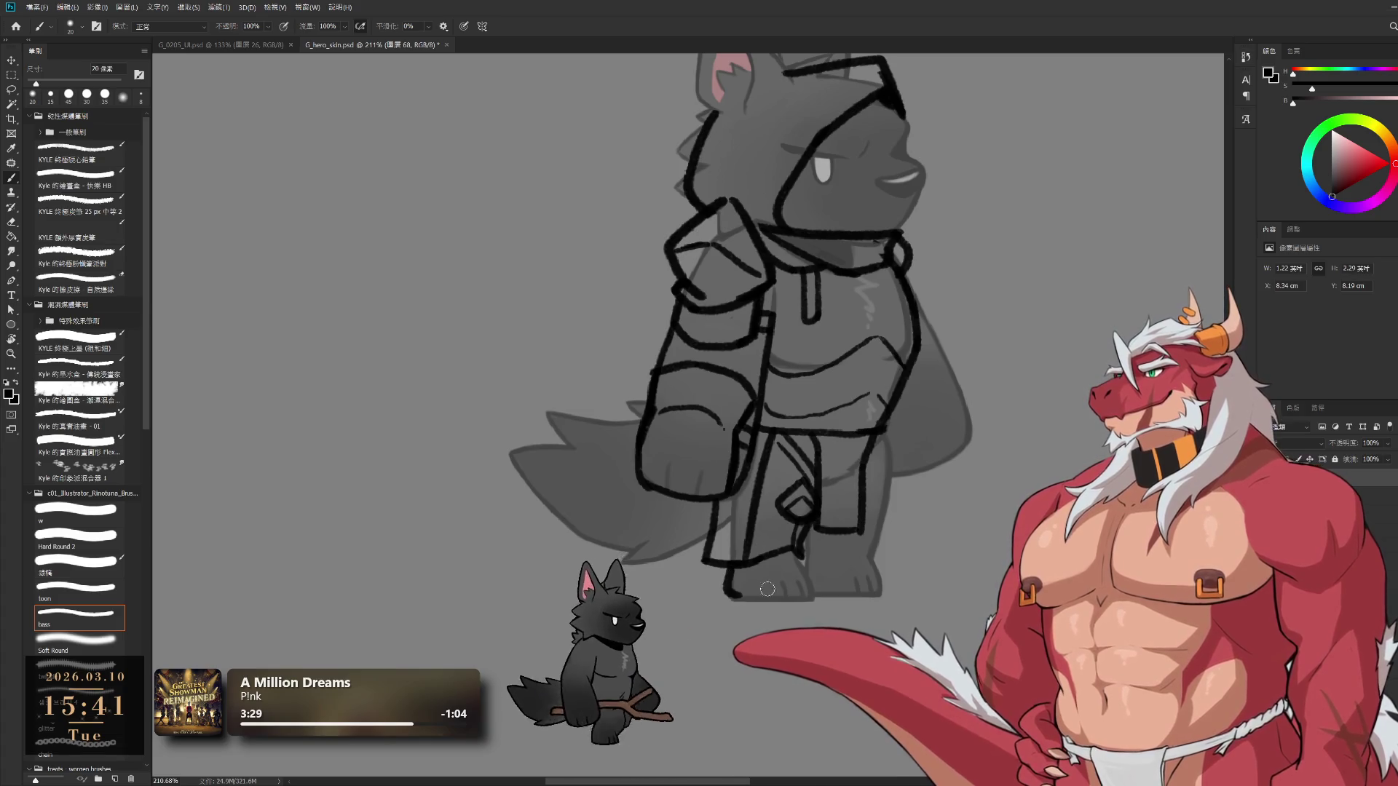
pyautogui.moveTo(798, 552); pyautogui.dragTo(819, 598)
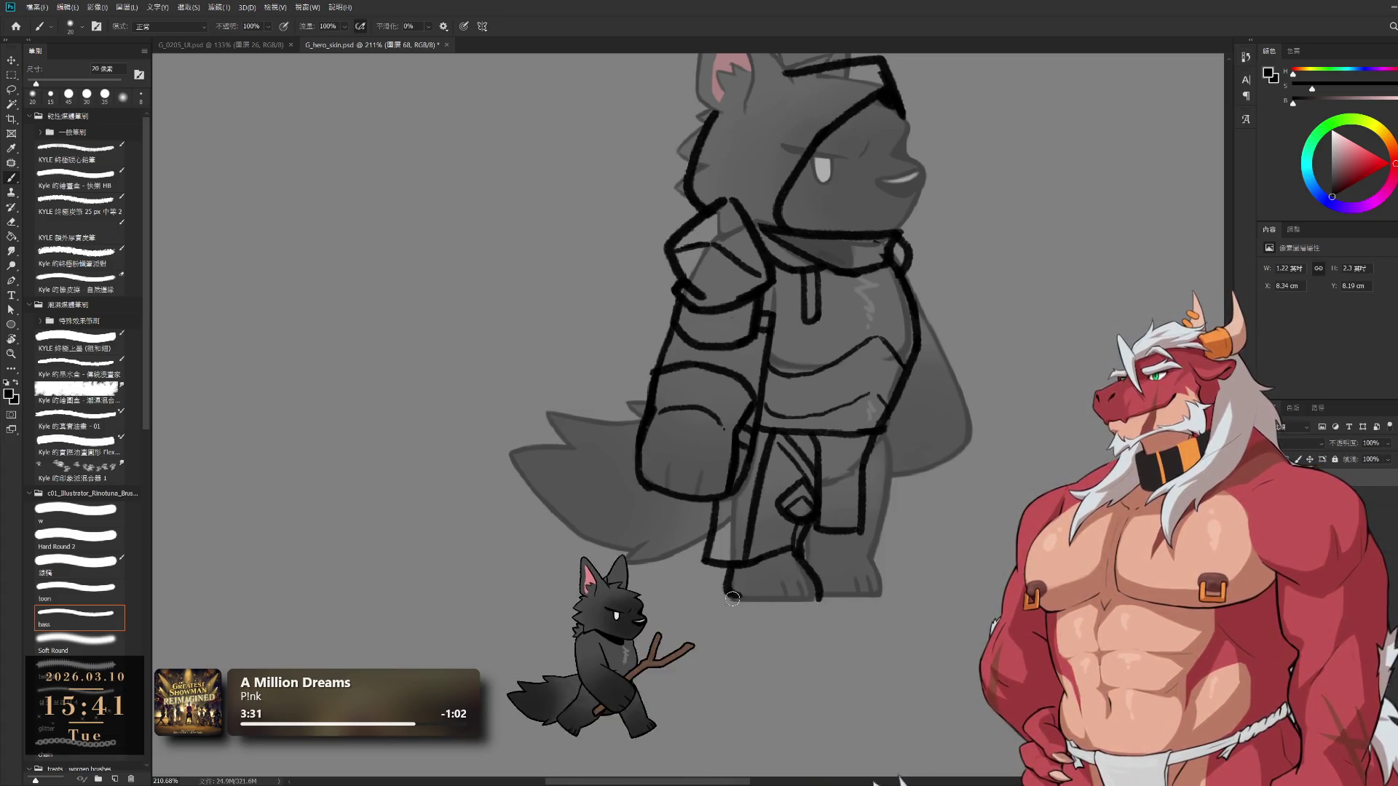
pyautogui.press('e')
pyautogui.press('b')
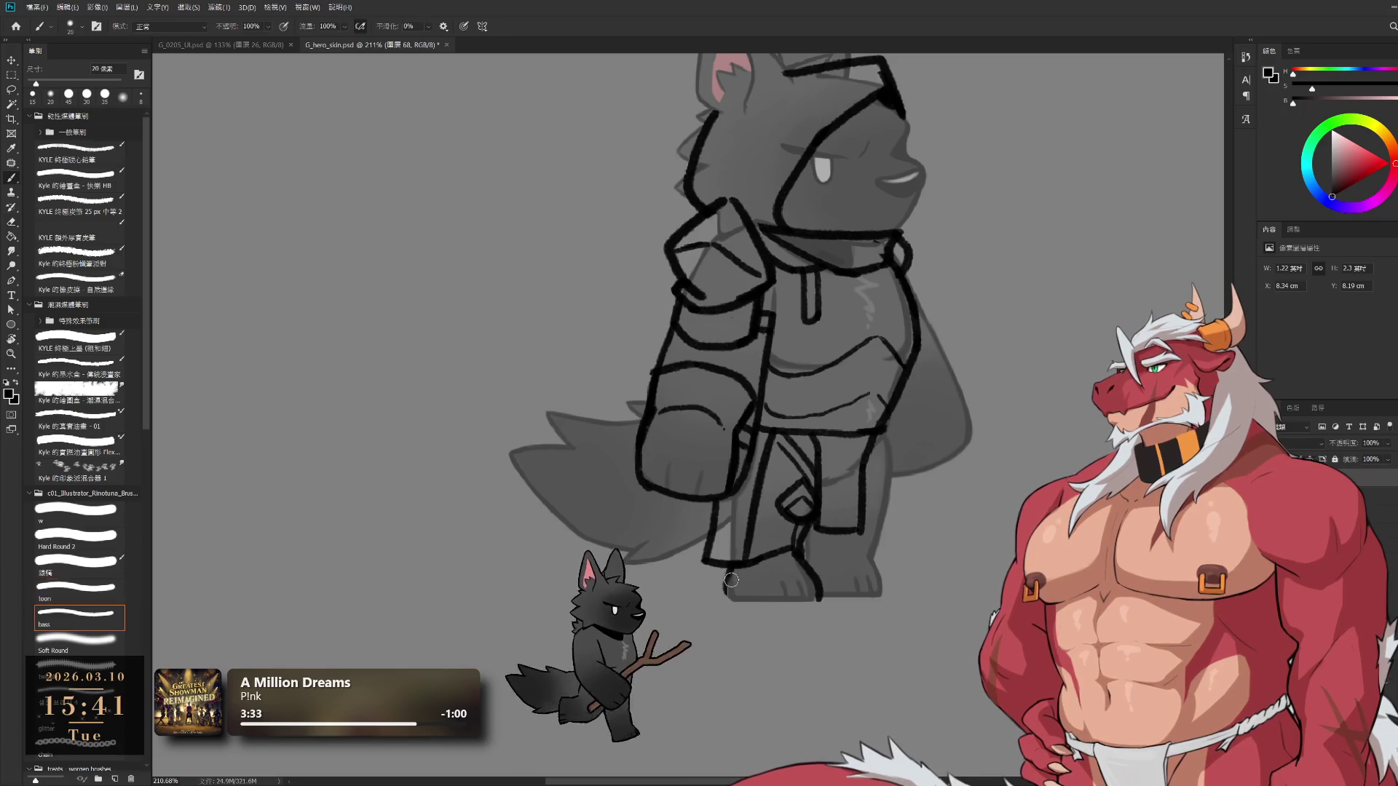
pyautogui.moveTo(734, 600); pyautogui.dragTo(816, 601)
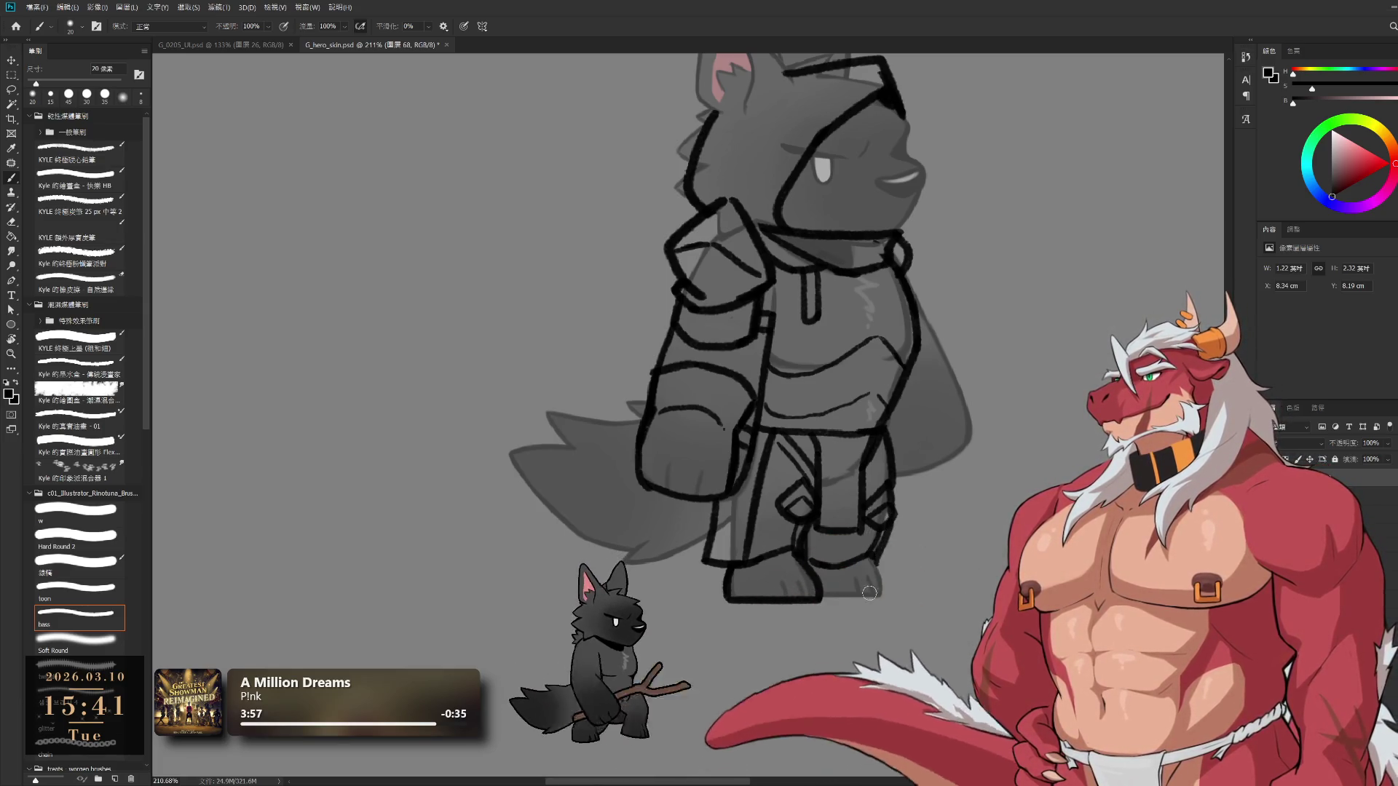
# Ink the boot's right side contour and a curved detail line inside the boot, cleaning up strays
pyautogui.moveTo(872, 555); pyautogui.dragTo(890, 591)
pyautogui.hotkey('ctrl', 'z')
pyautogui.hotkey('ctrl', 'z')
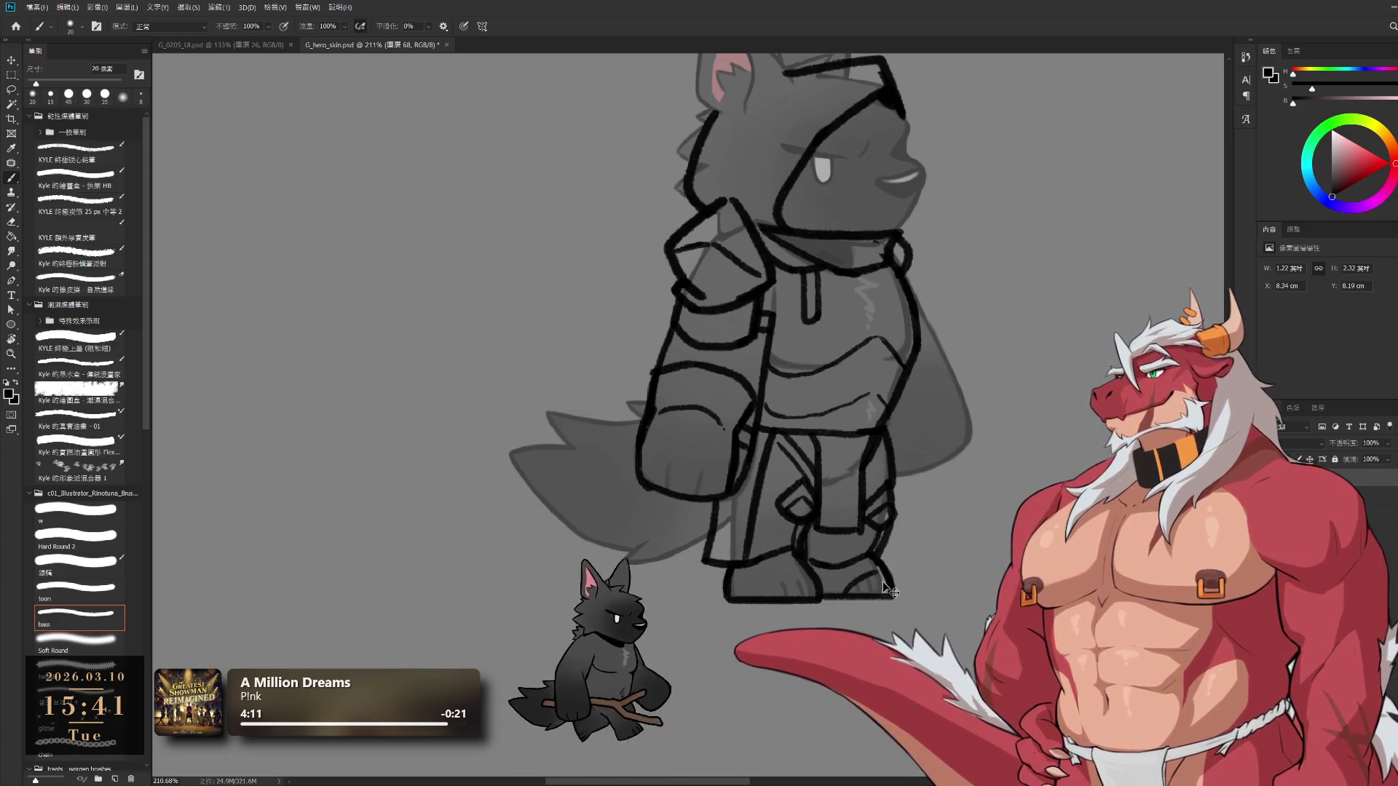
pyautogui.moveTo(790, 596); pyautogui.dragTo(812, 587)
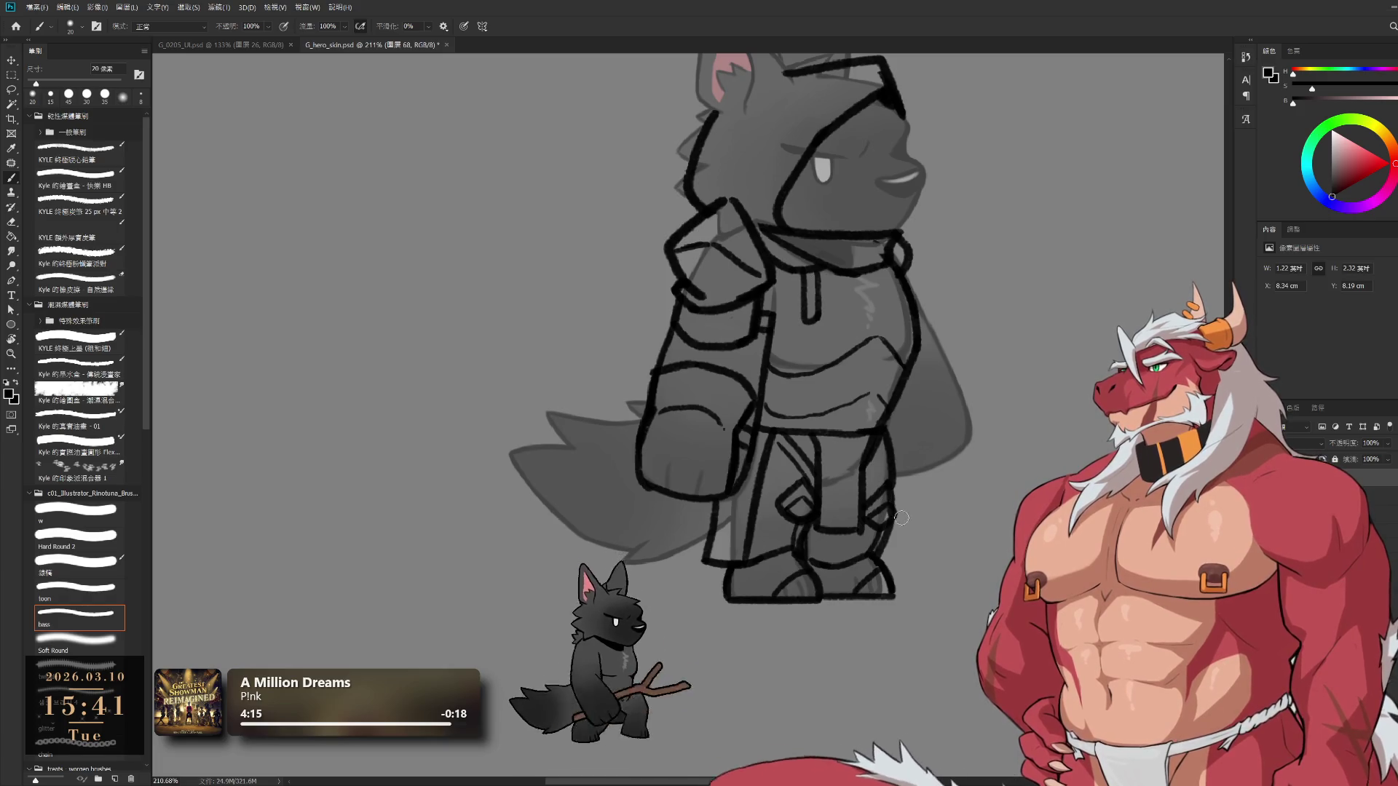
pyautogui.press('e')
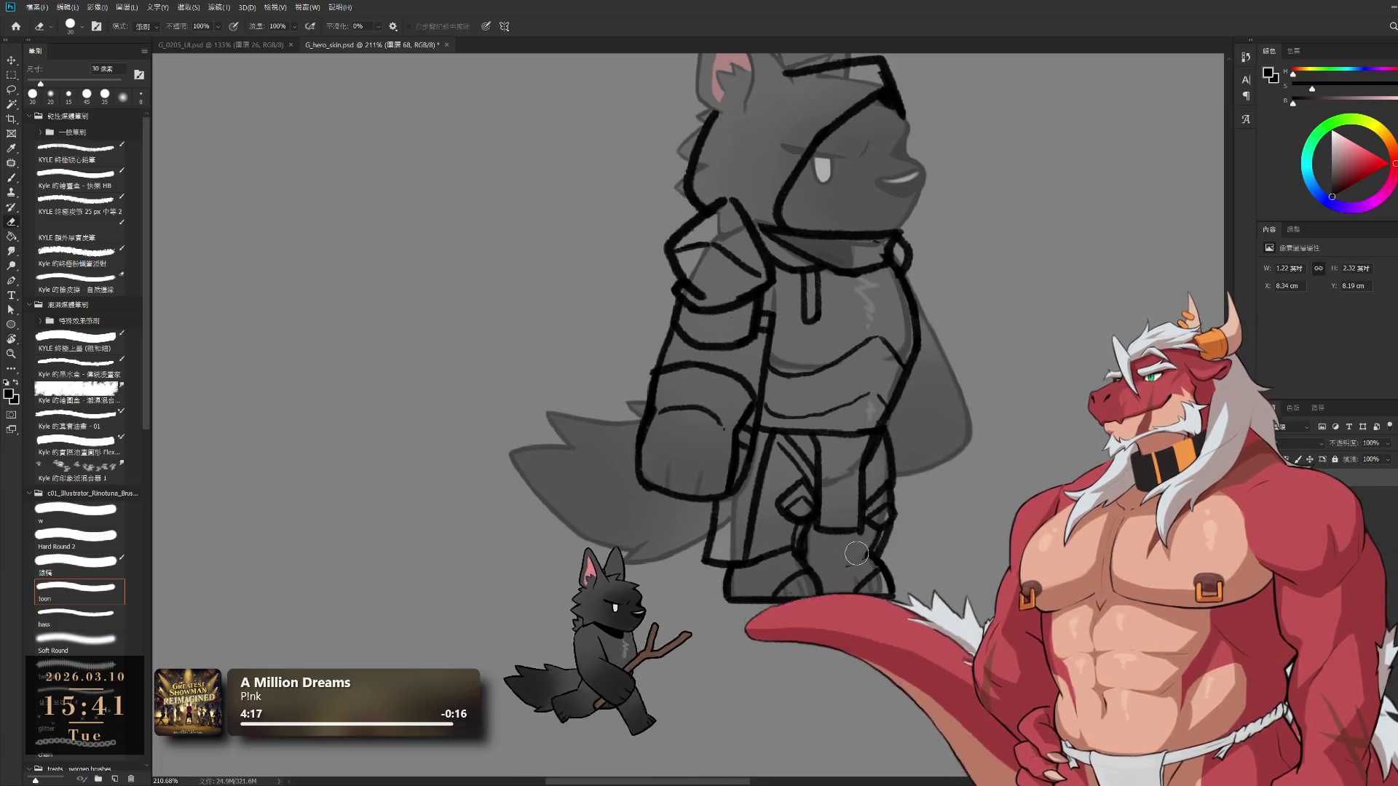
pyautogui.press('b')
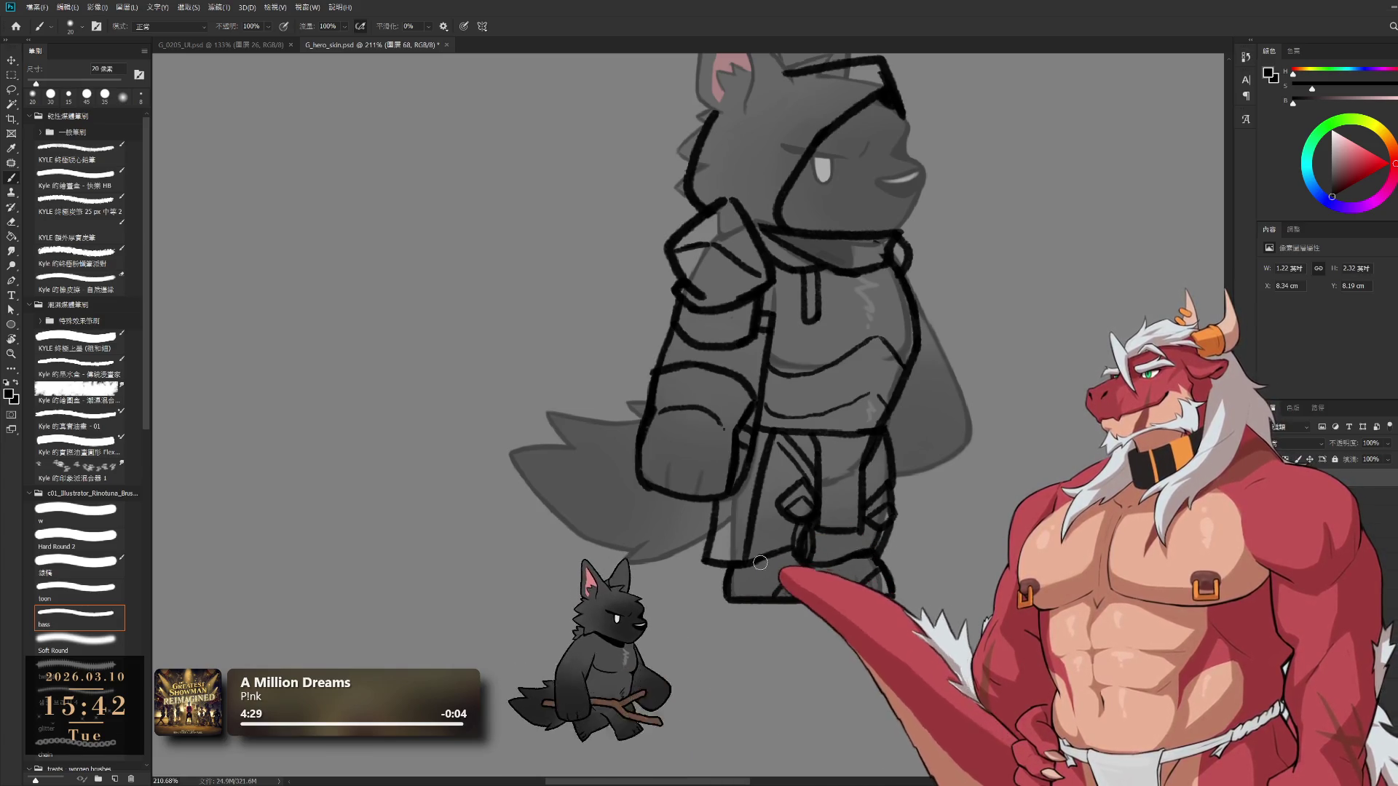
pyautogui.press('e')
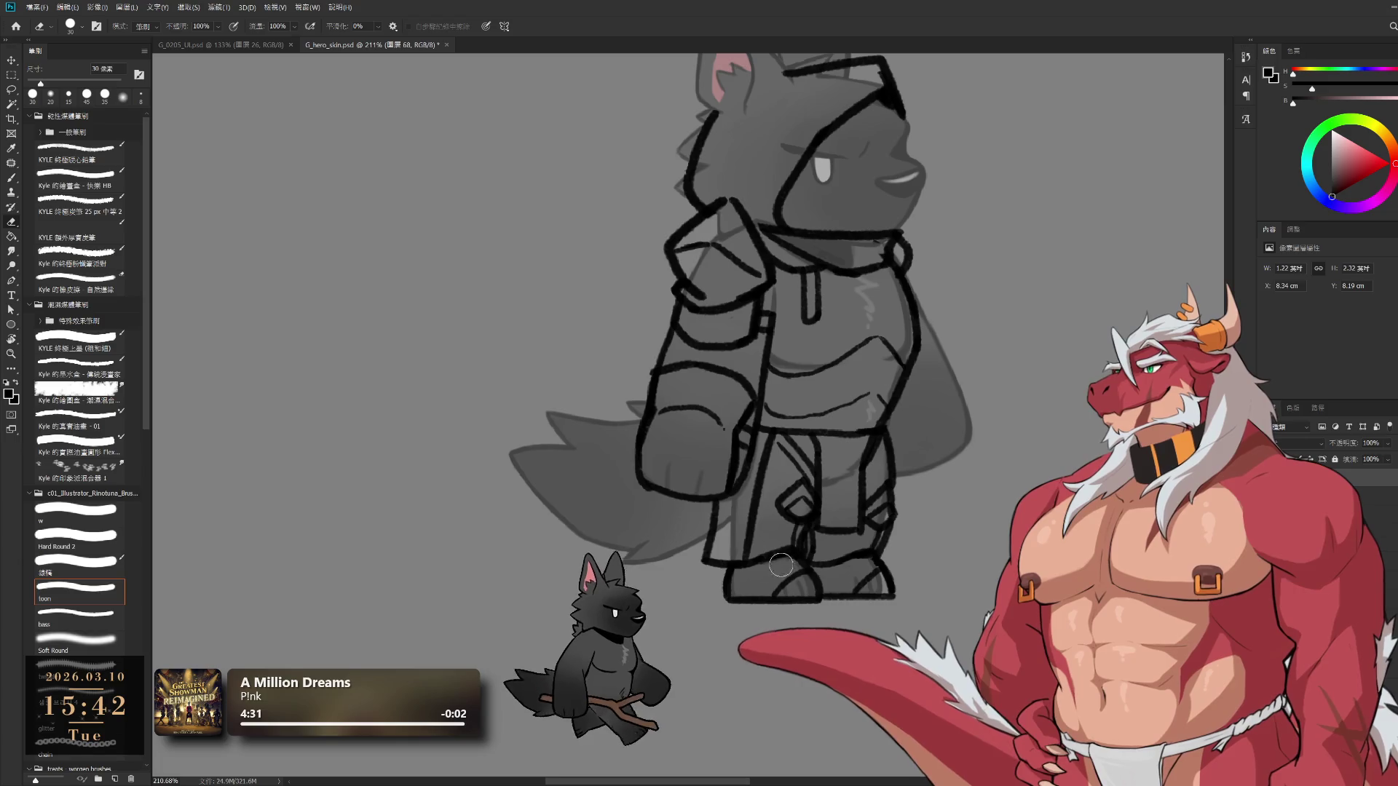
pyautogui.press('b')
pyautogui.moveTo(960, 407); pyautogui.dragTo(954, 473)
pyautogui.scroll(-2, 932, 436)
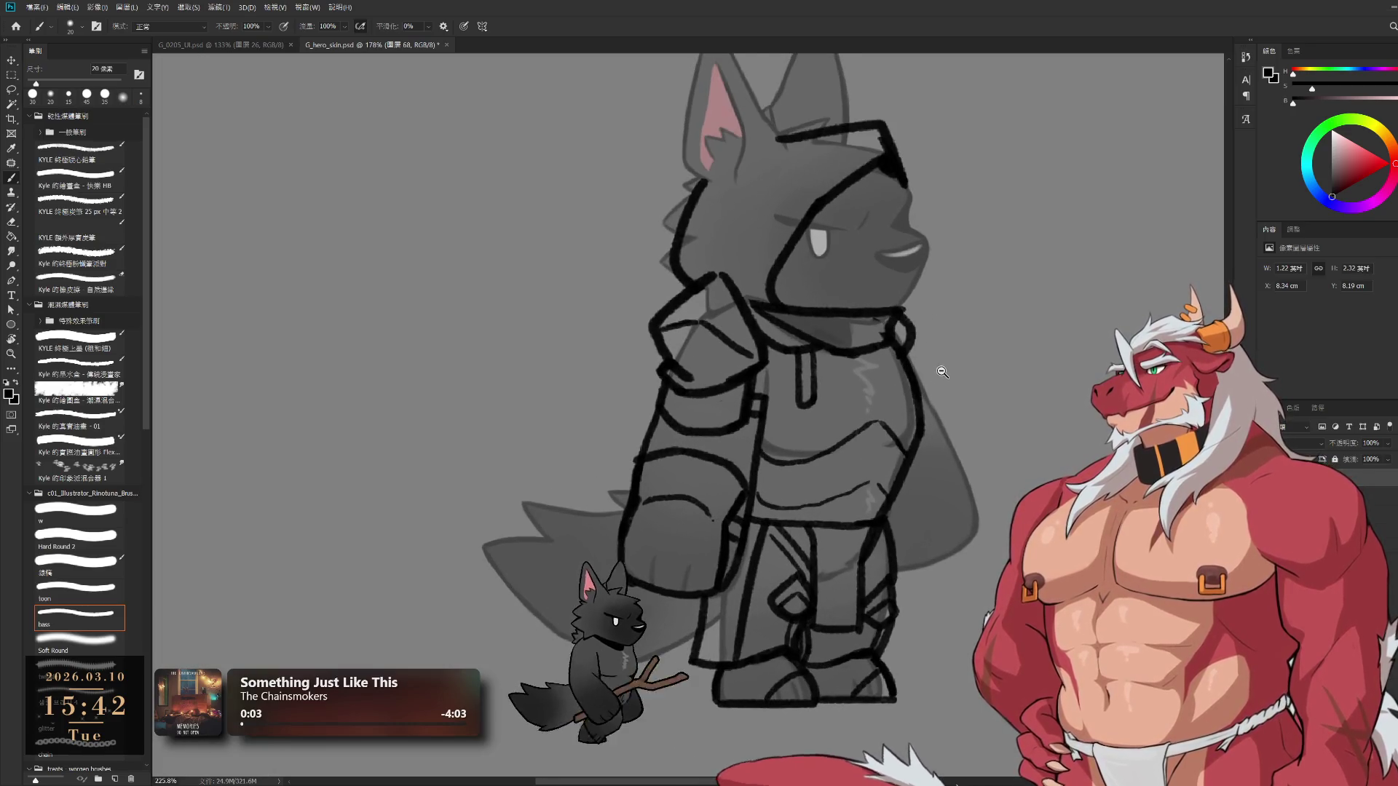
# Recentre the figure and draw the cape's edge down from the shoulder, redrawing it shorter
pyautogui.moveTo(930, 369); pyautogui.dragTo(1004, 372)
pyautogui.scroll(-2, 1005, 371)
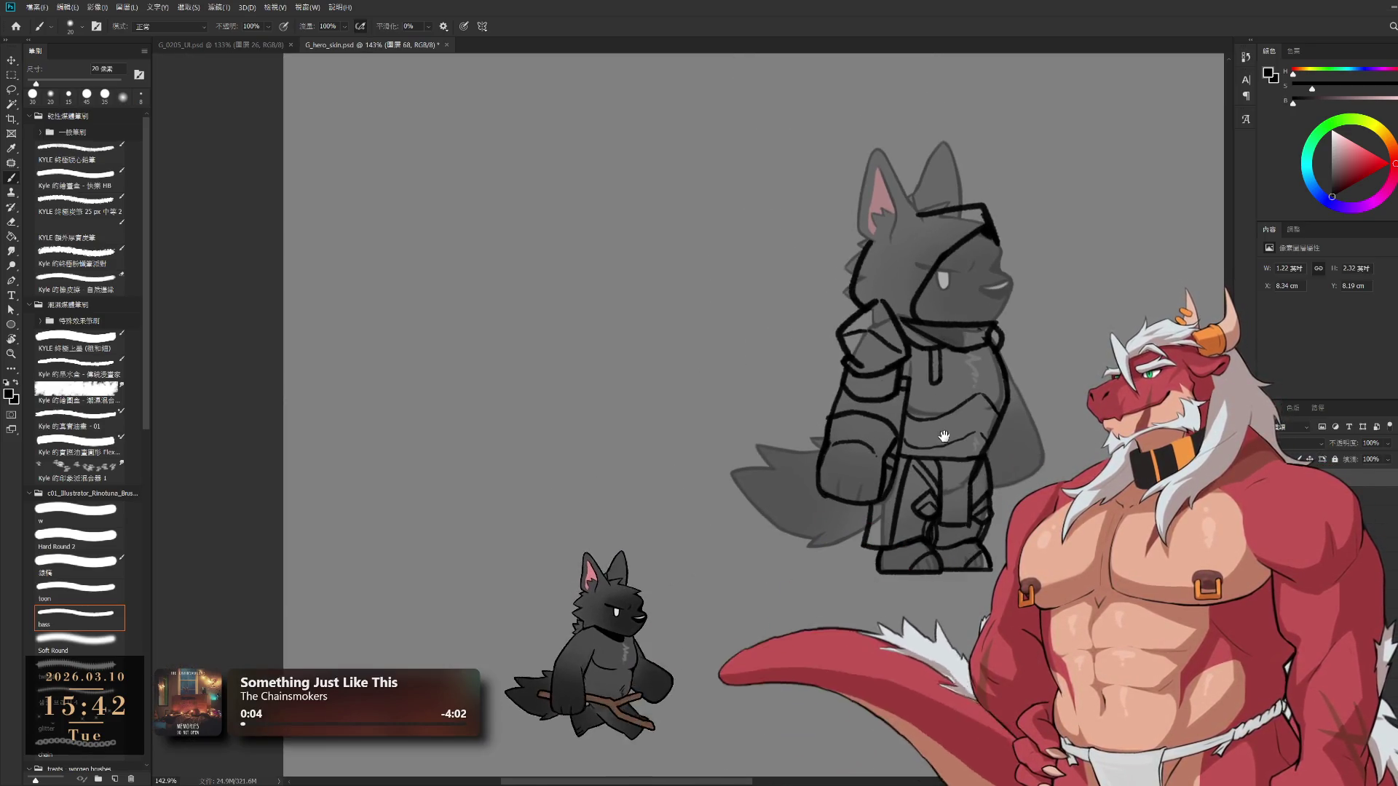
pyautogui.moveTo(901, 181); pyautogui.dragTo(872, 127)
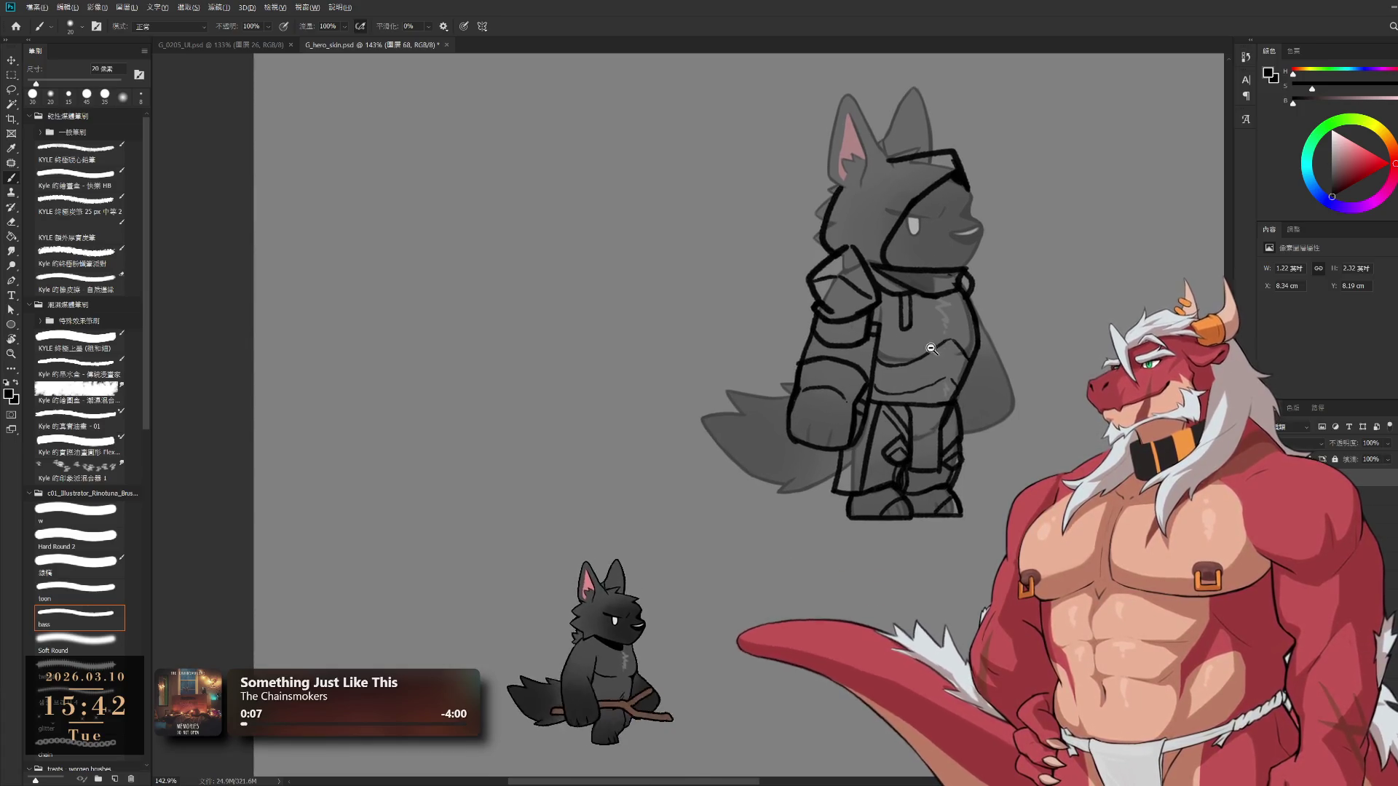
pyautogui.scroll(1, 897, 327)
pyautogui.scroll(4, 786, 328)
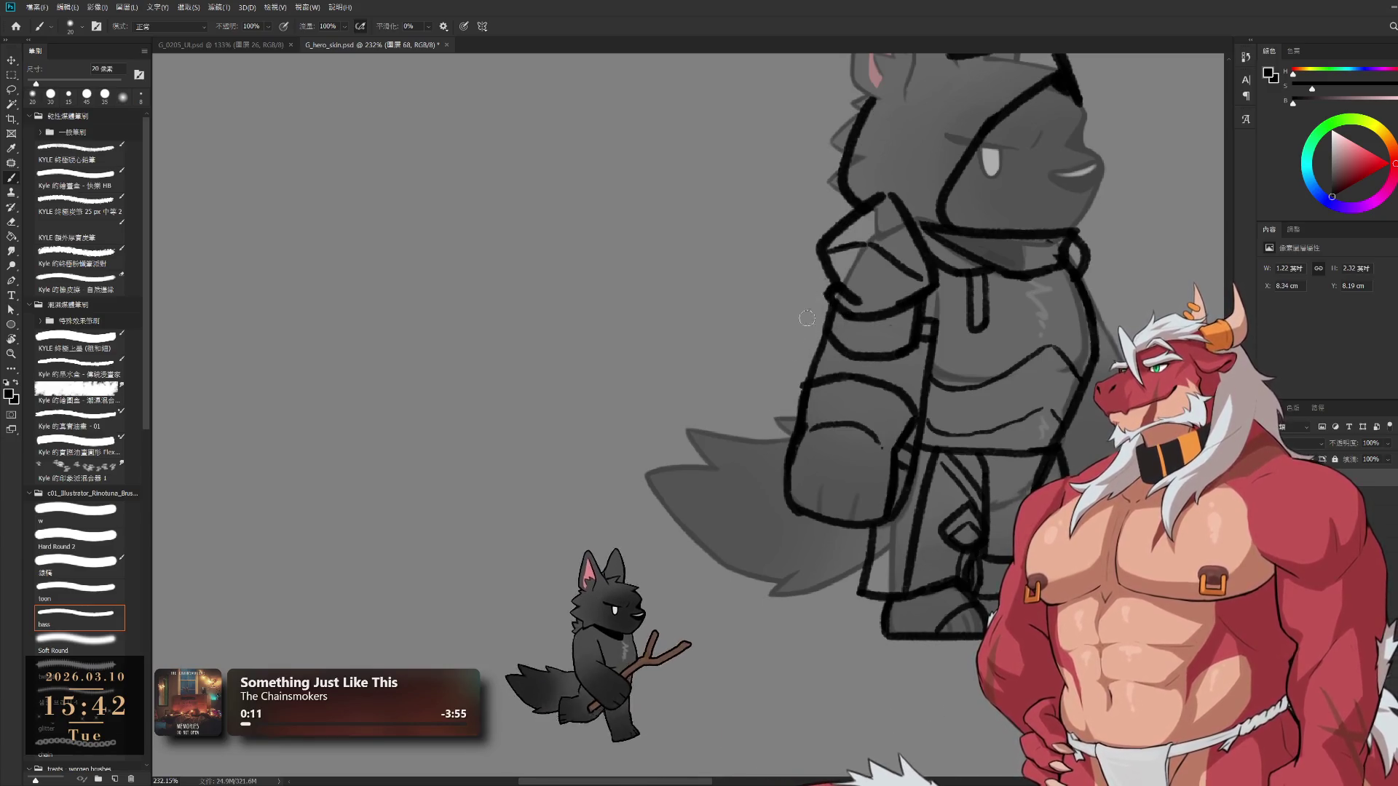
pyautogui.moveTo(831, 275); pyautogui.dragTo(724, 486)
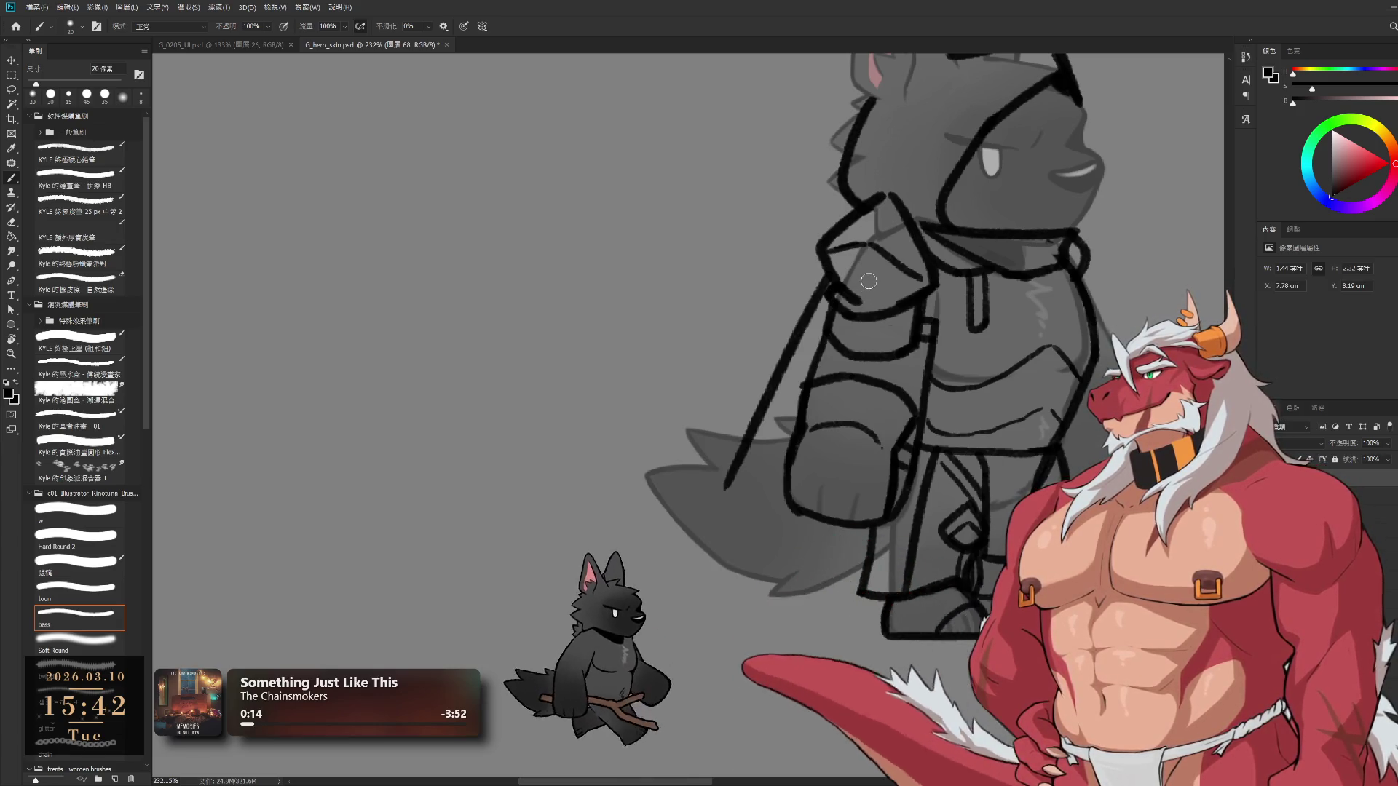
pyautogui.hotkey('ctrl', 'z')
pyautogui.moveTo(825, 271); pyautogui.dragTo(757, 450)
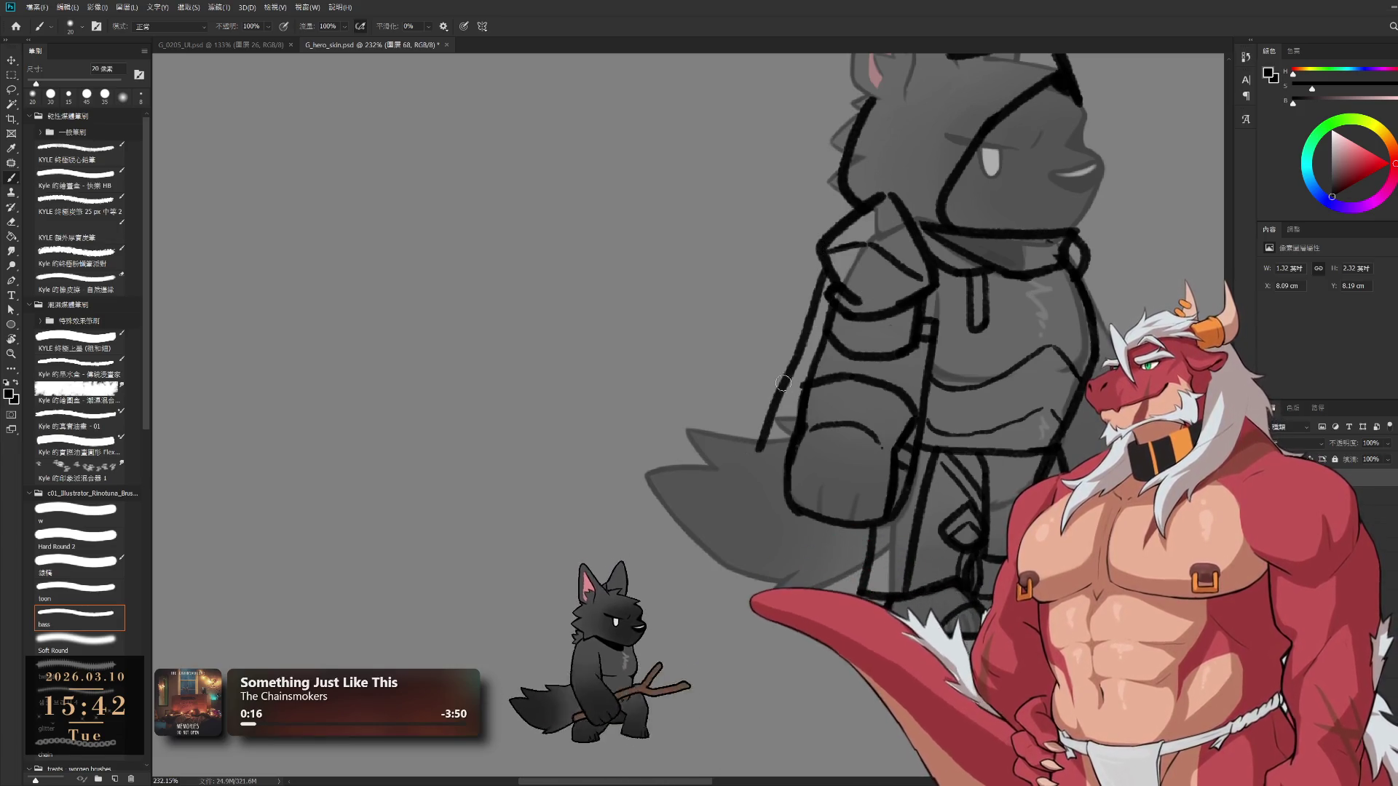
pyautogui.keyDown('shift'); pyautogui.click(724, 546); pyautogui.keyUp('shift')
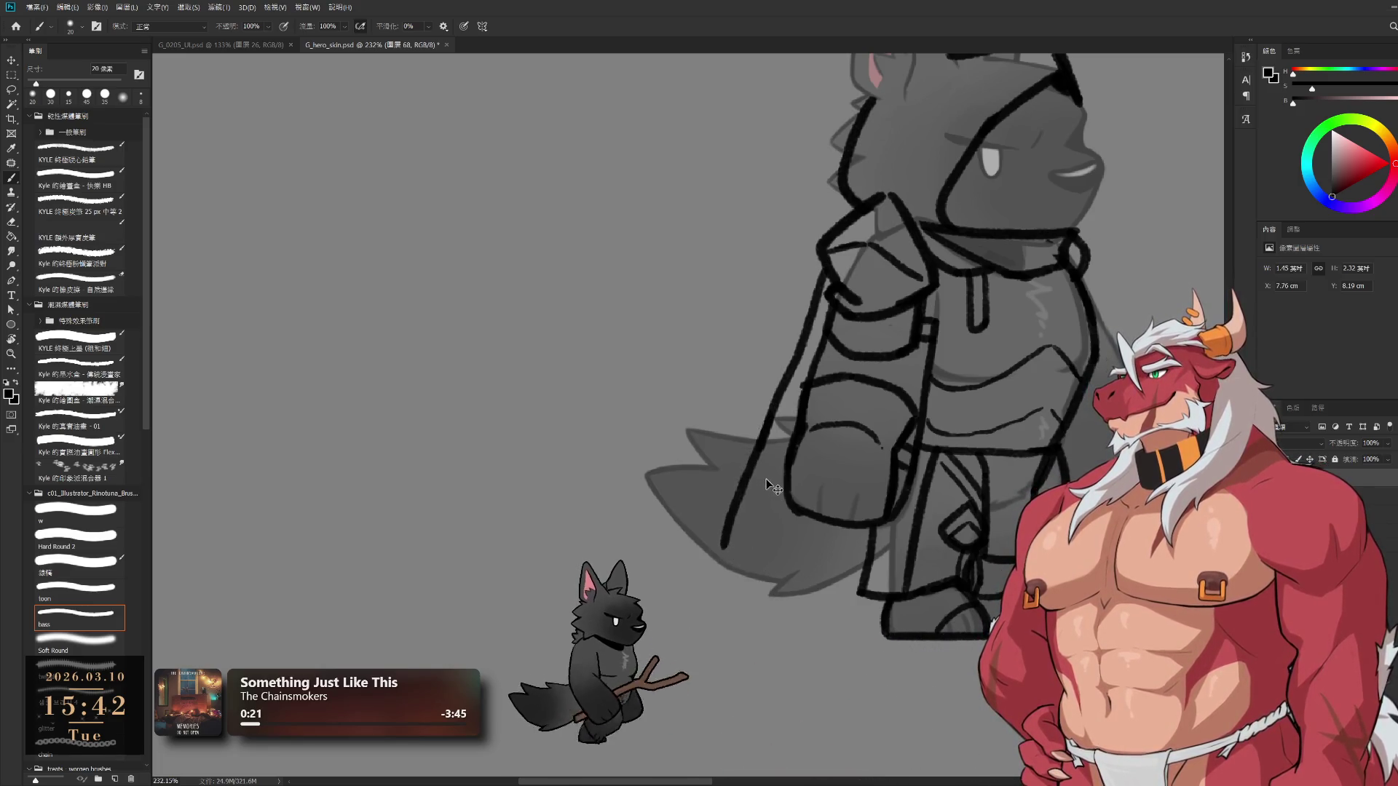
# Continue the cape outline toward the bottom right, erasing the misplaced part and redrawing the lower edge
pyautogui.press('e')
pyautogui.press('b')
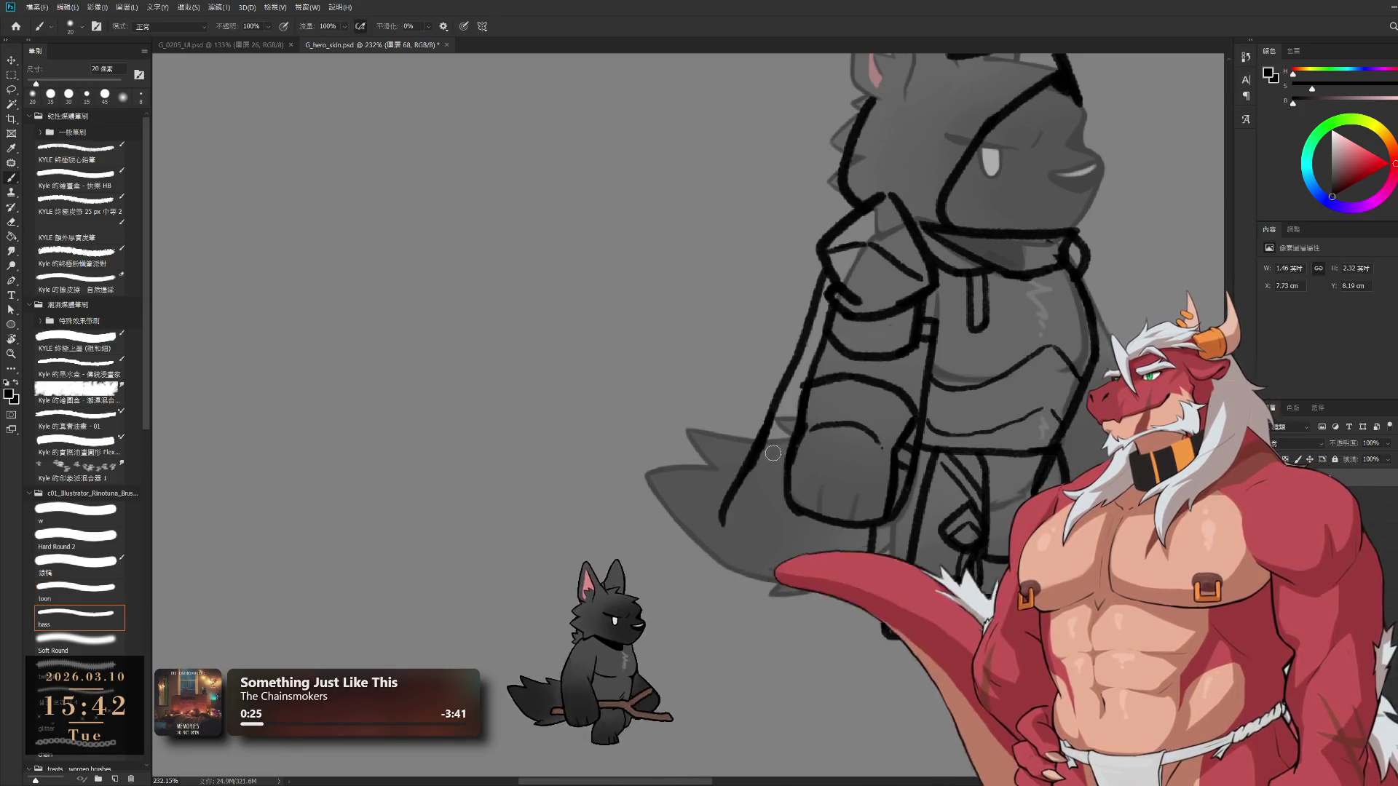
pyautogui.moveTo(720, 517); pyautogui.dragTo(786, 574)
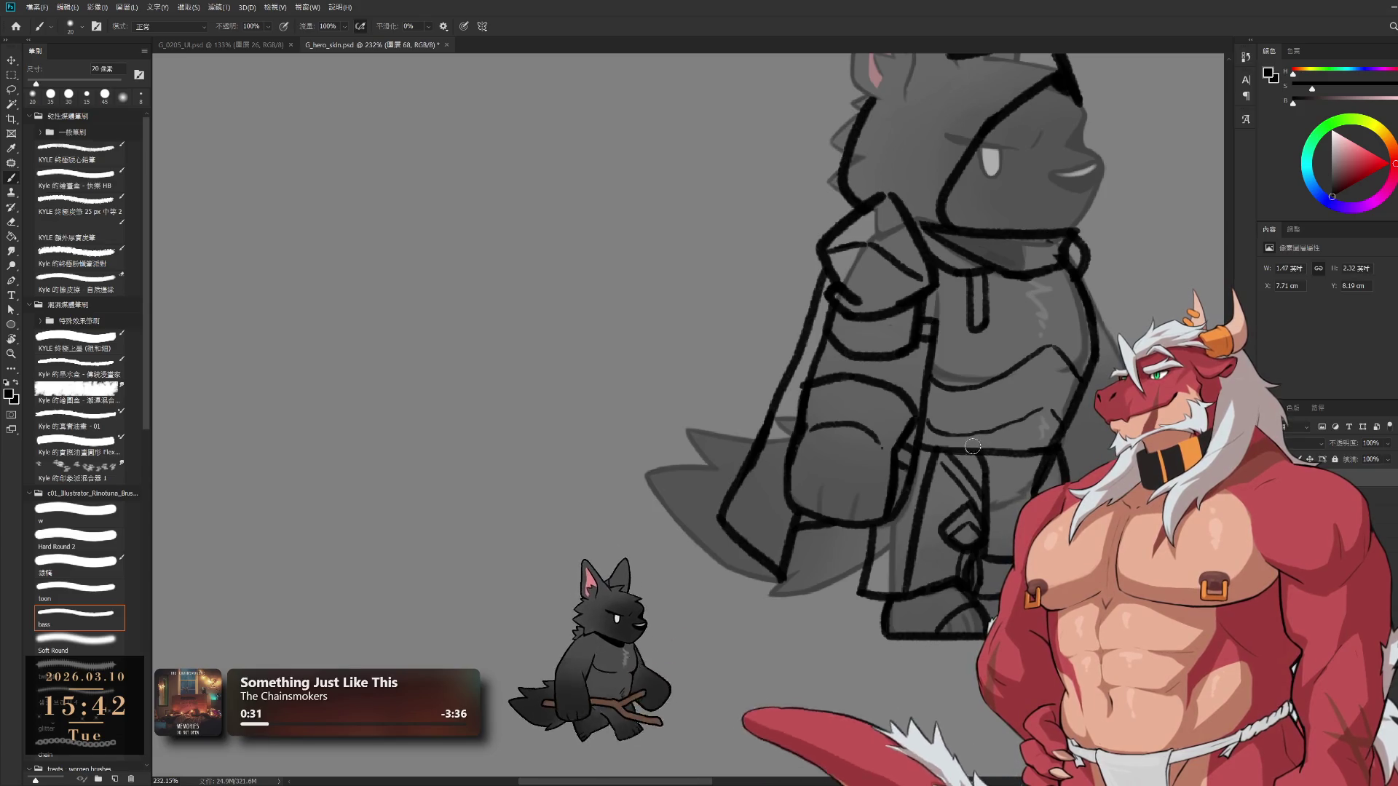
pyautogui.press('e')
pyautogui.moveTo(781, 422)
pyautogui.mouseDown()
pyautogui.moveTo(735, 531)
pyautogui.moveTo(757, 590)
pyautogui.moveTo(772, 576)
pyautogui.mouseUp()
pyautogui.press('b')
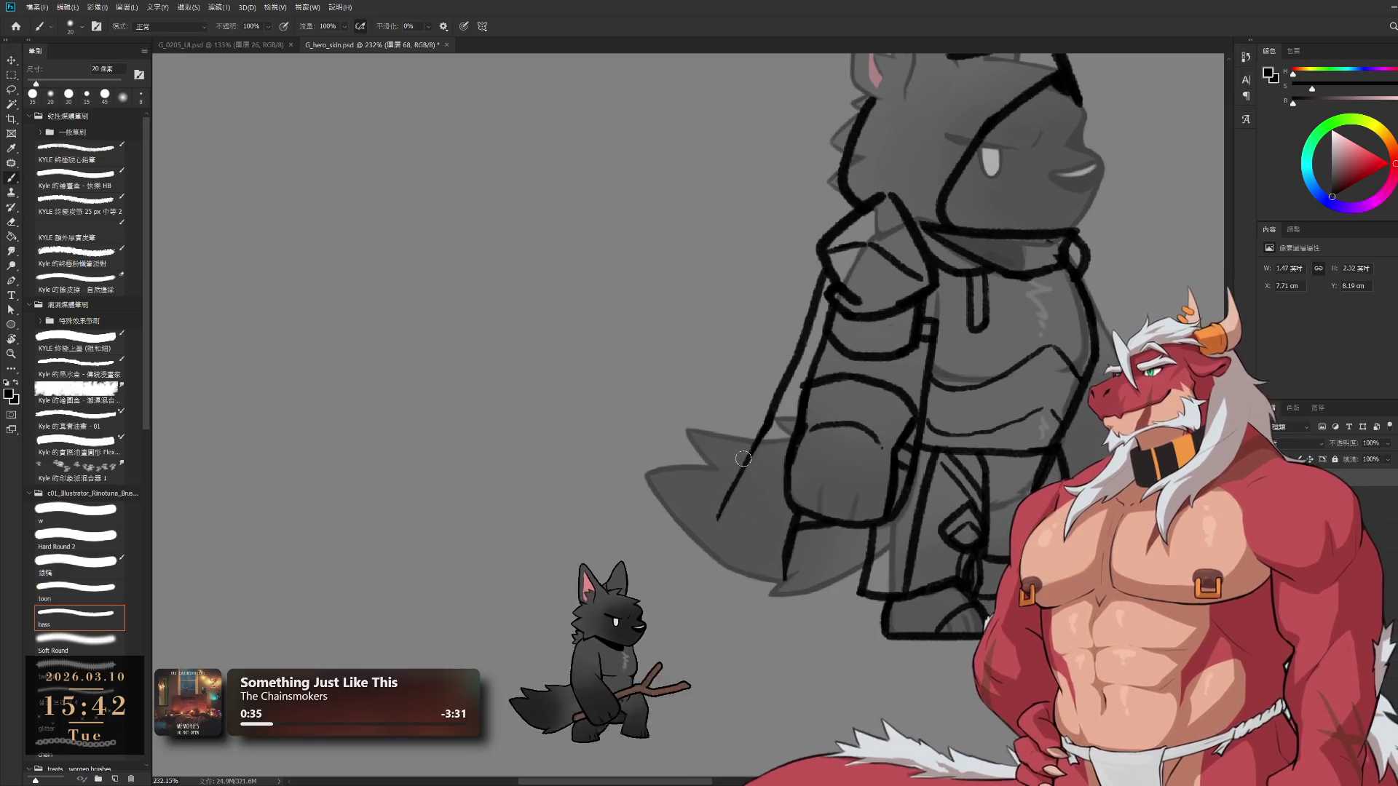
pyautogui.moveTo(742, 458); pyautogui.dragTo(681, 577)
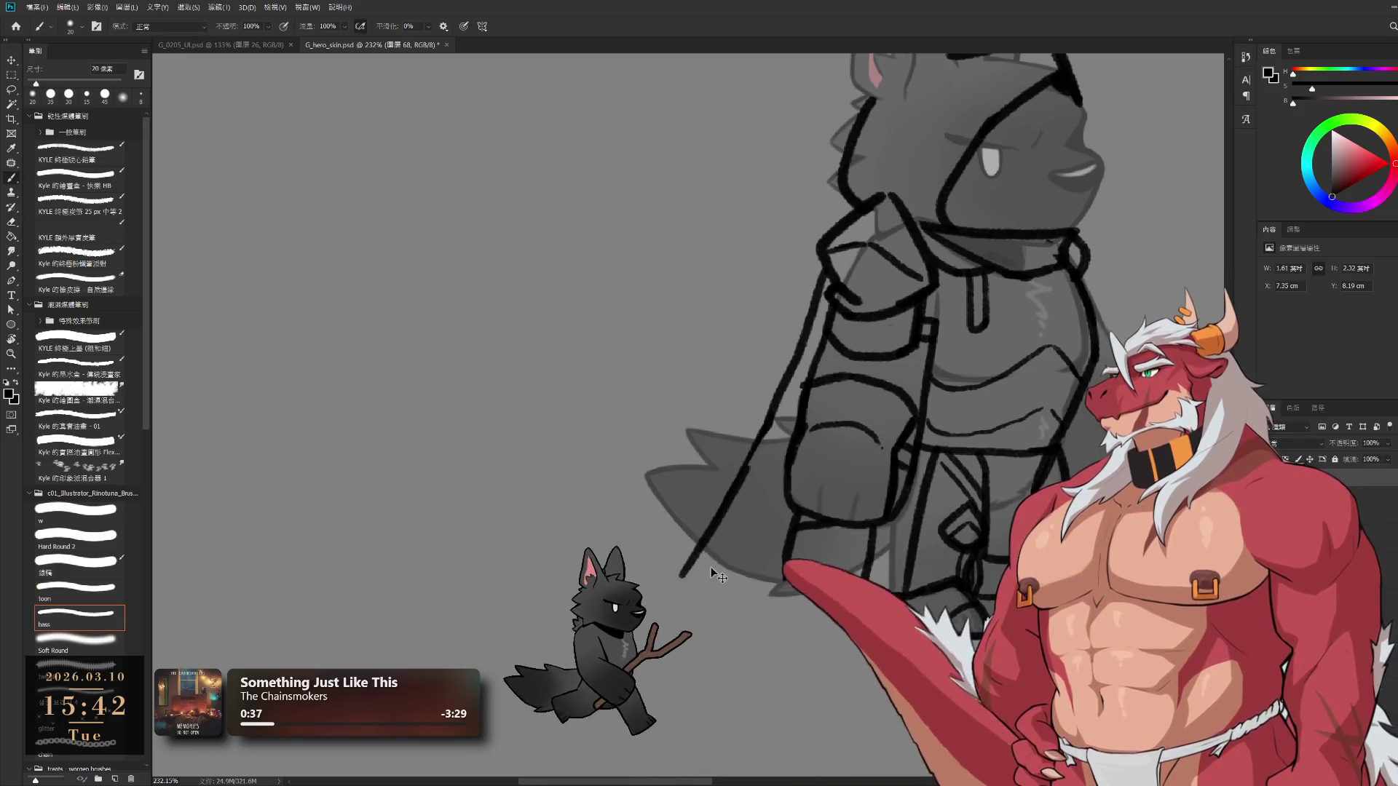
pyautogui.hotkey('ctrl', 'z')
pyautogui.moveTo(759, 429); pyautogui.dragTo(708, 526)
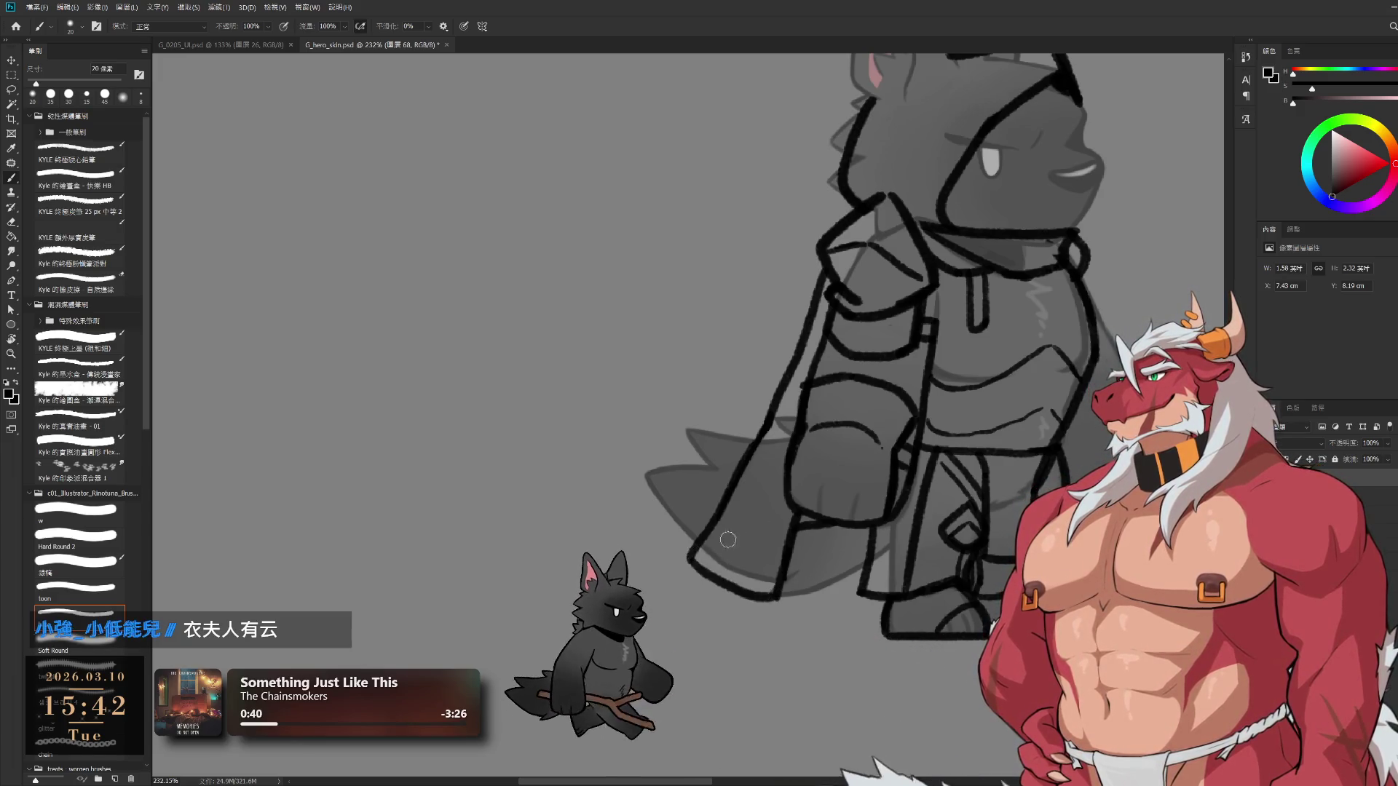
# Zoom out to review the whole cloaked wolf figure
pyautogui.moveTo(864, 494); pyautogui.dragTo(808, 367)
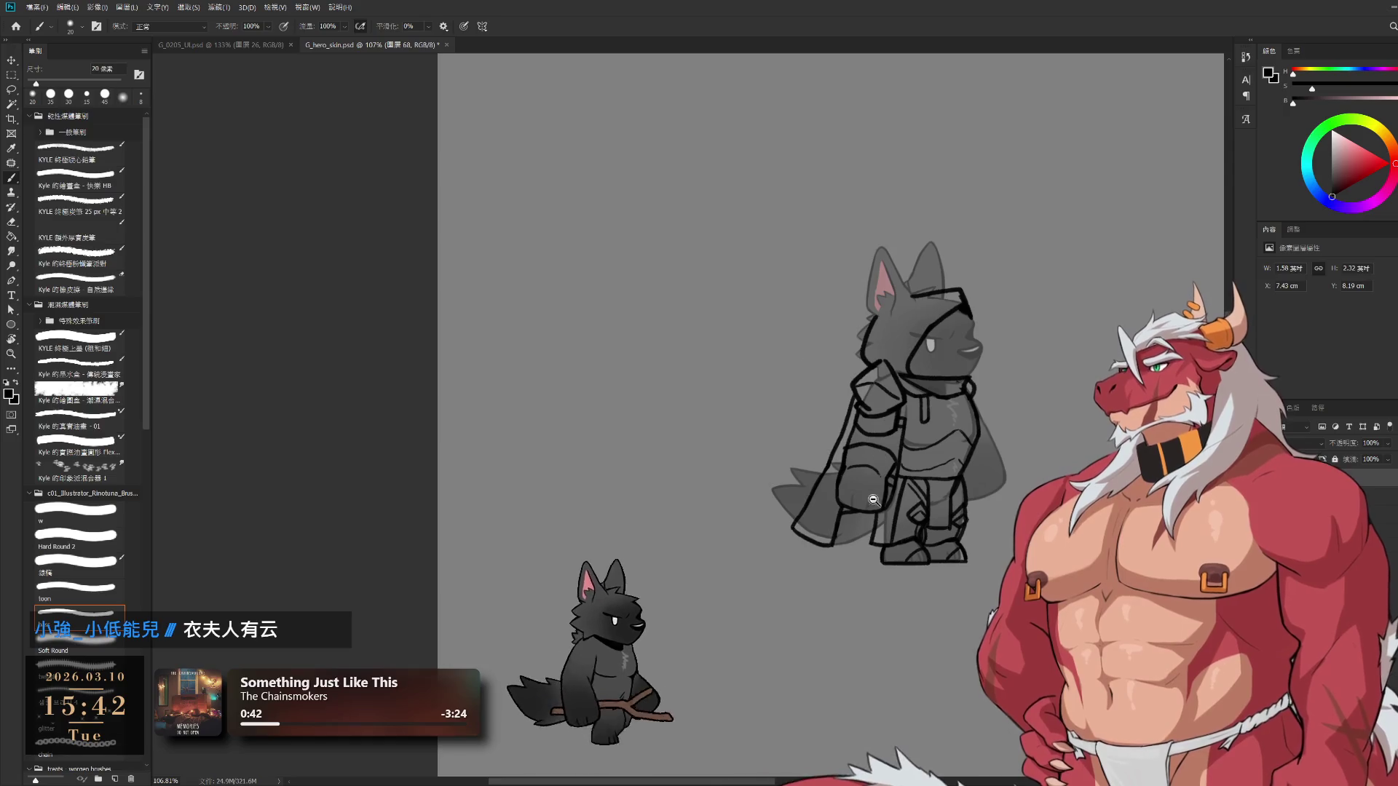
pyautogui.moveTo(873, 500); pyautogui.dragTo(946, 503)
pyautogui.press('e')
pyautogui.press('b')
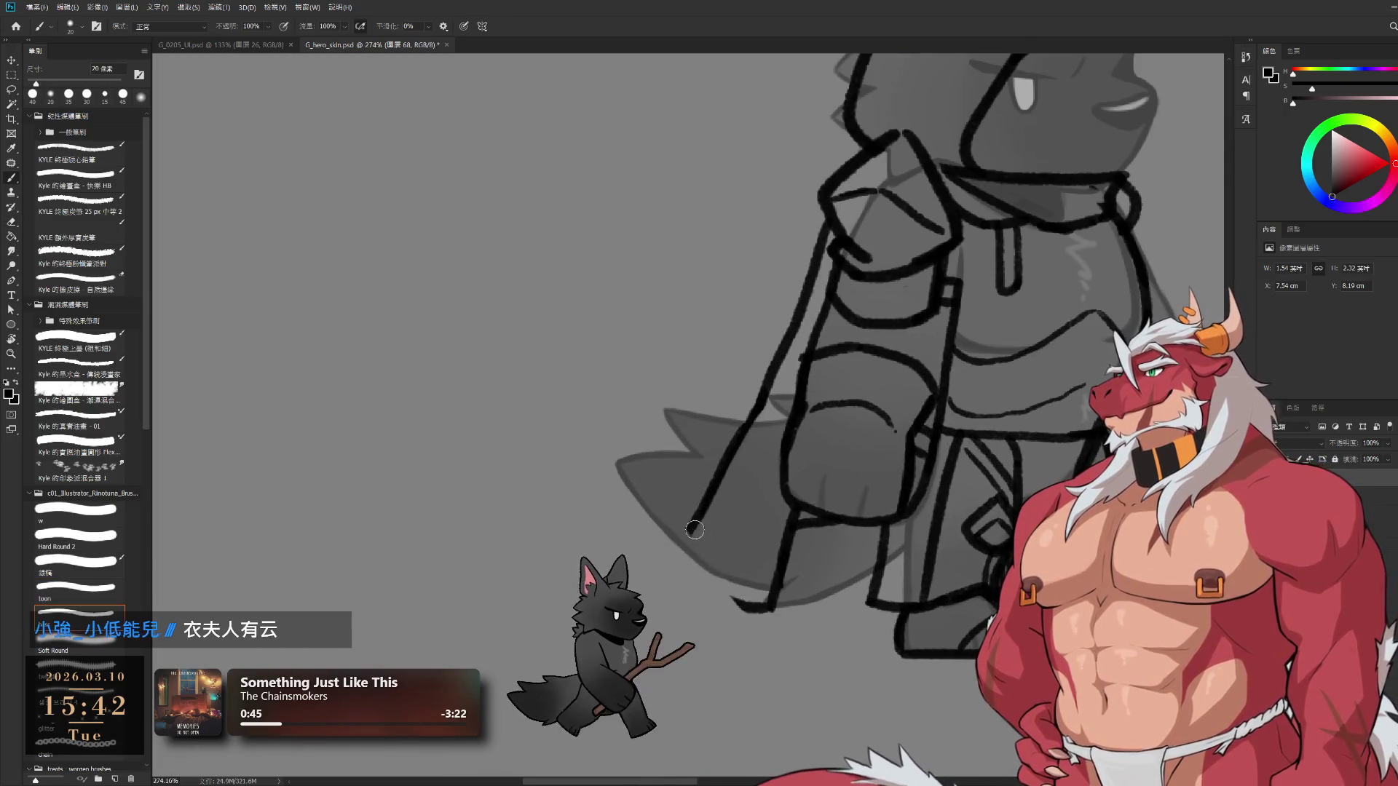
pyautogui.moveTo(820, 401)
pyautogui.mouseDown()
pyautogui.moveTo(788, 269)
pyautogui.moveTo(946, 284)
pyautogui.mouseUp()
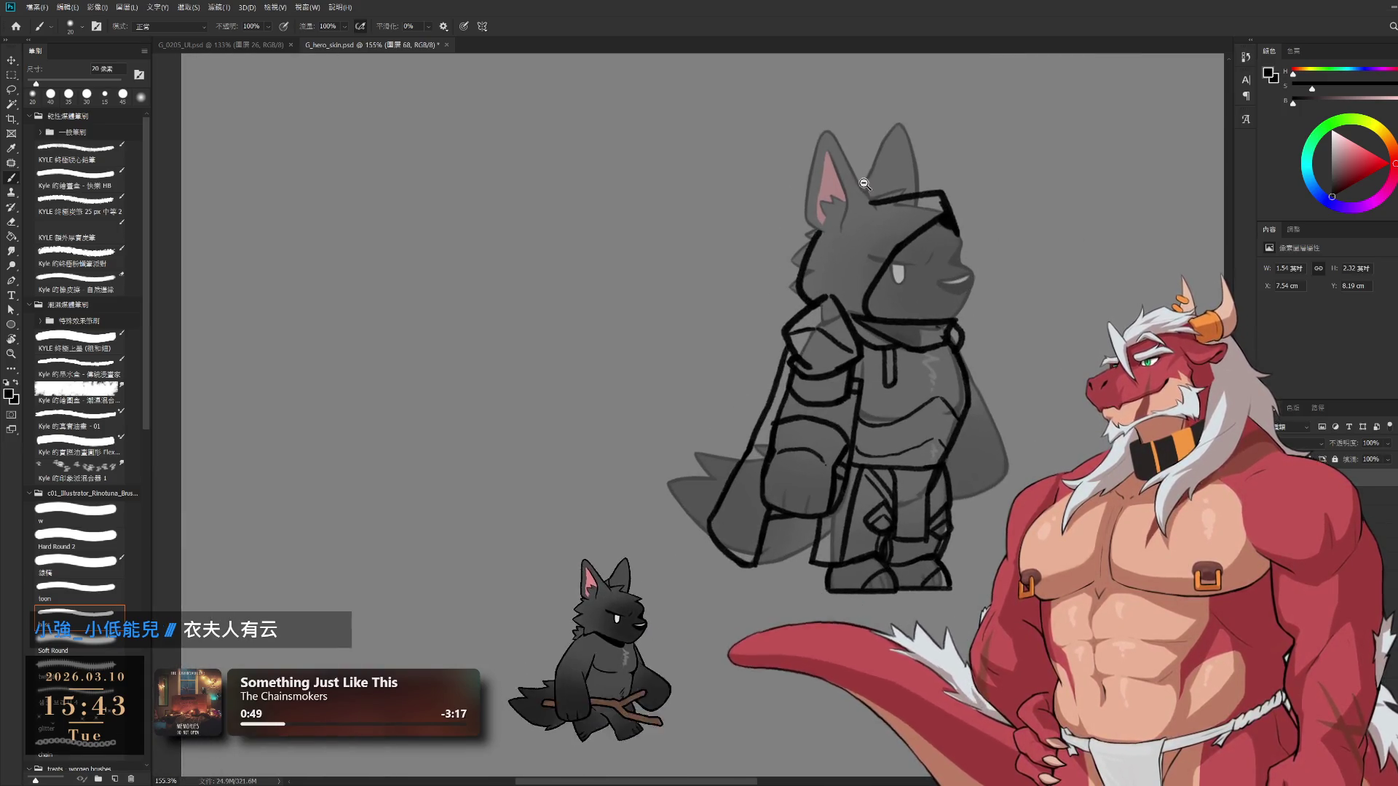
# Zoom in on the wolf's head and try a top line for the hood, undoing it
pyautogui.moveTo(866, 185); pyautogui.dragTo(909, 70)
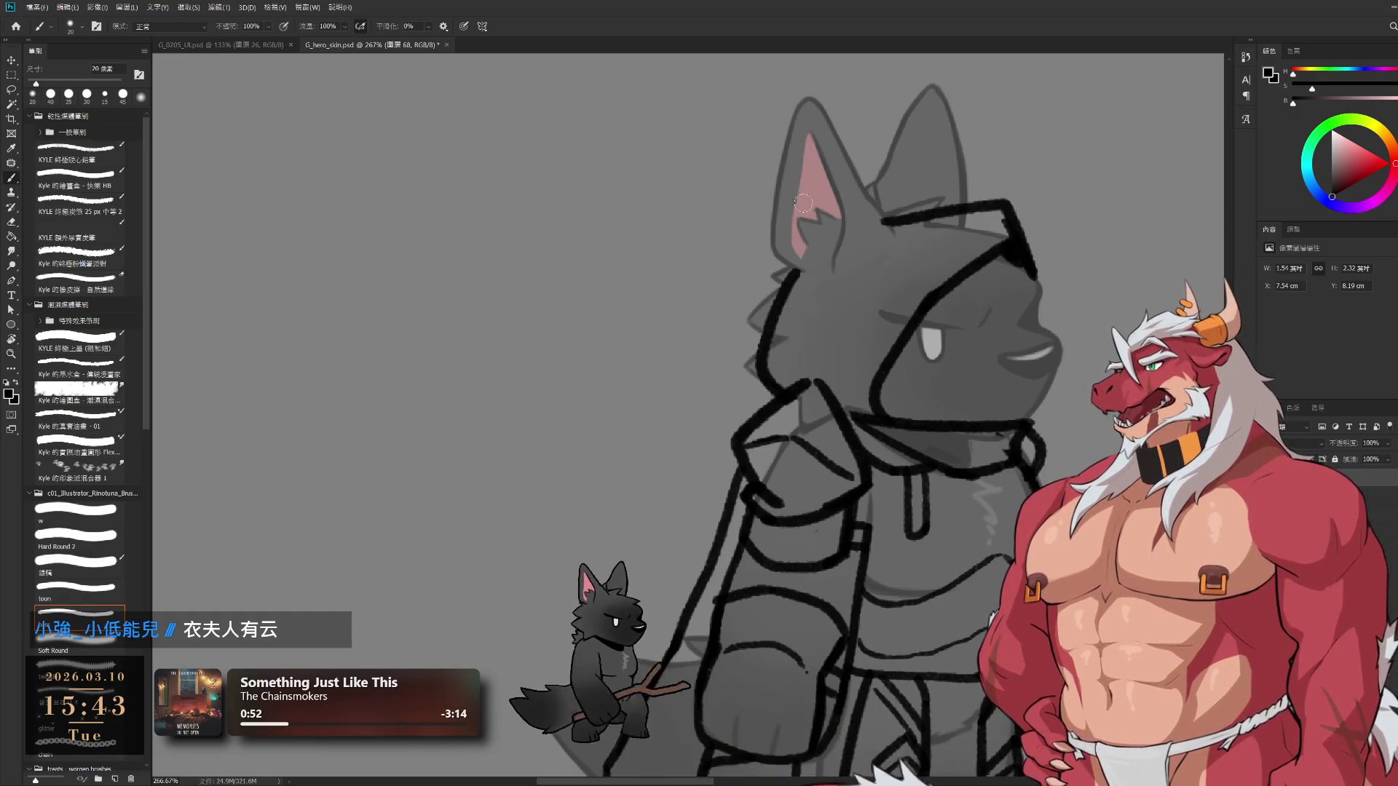
pyautogui.press('e')
pyautogui.press('b')
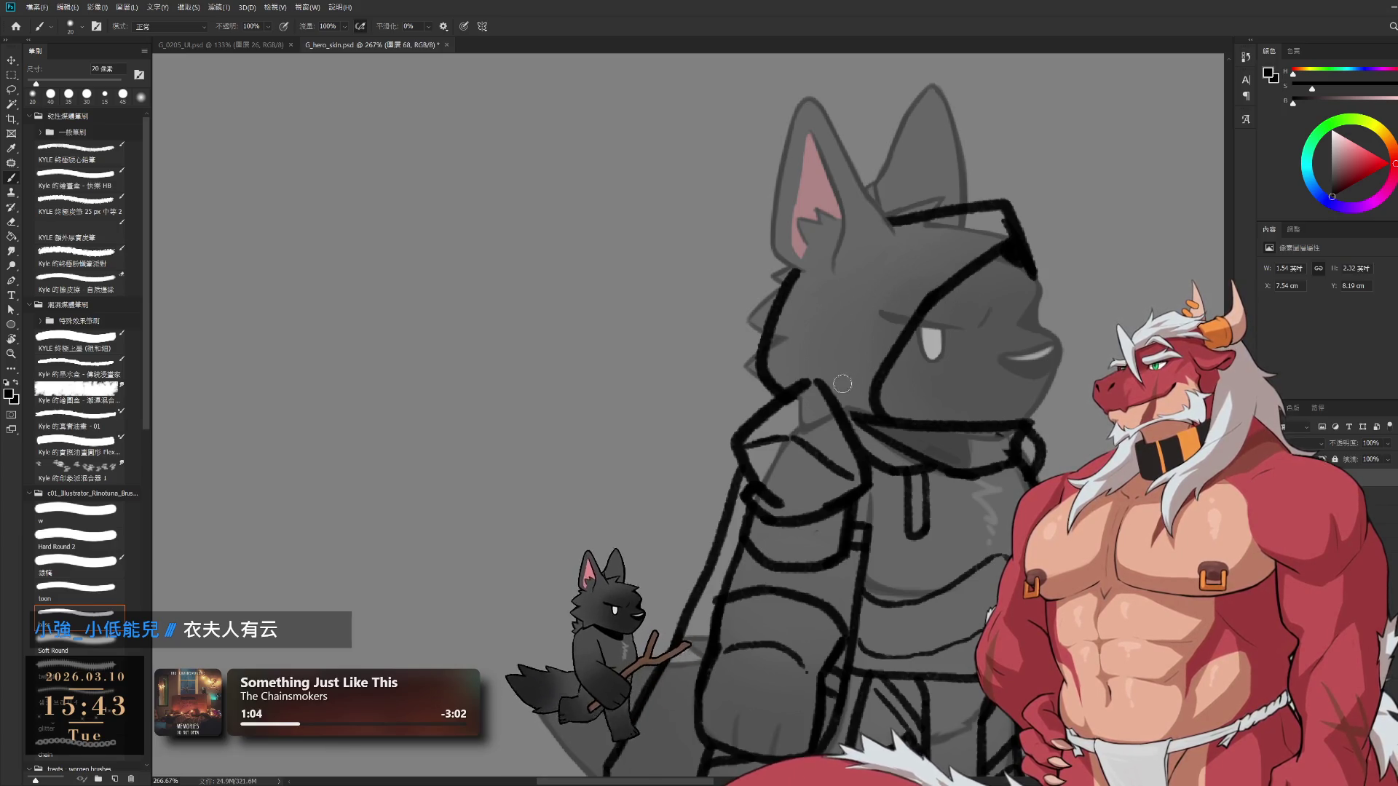
pyautogui.hotkey('ctrl', 'z')
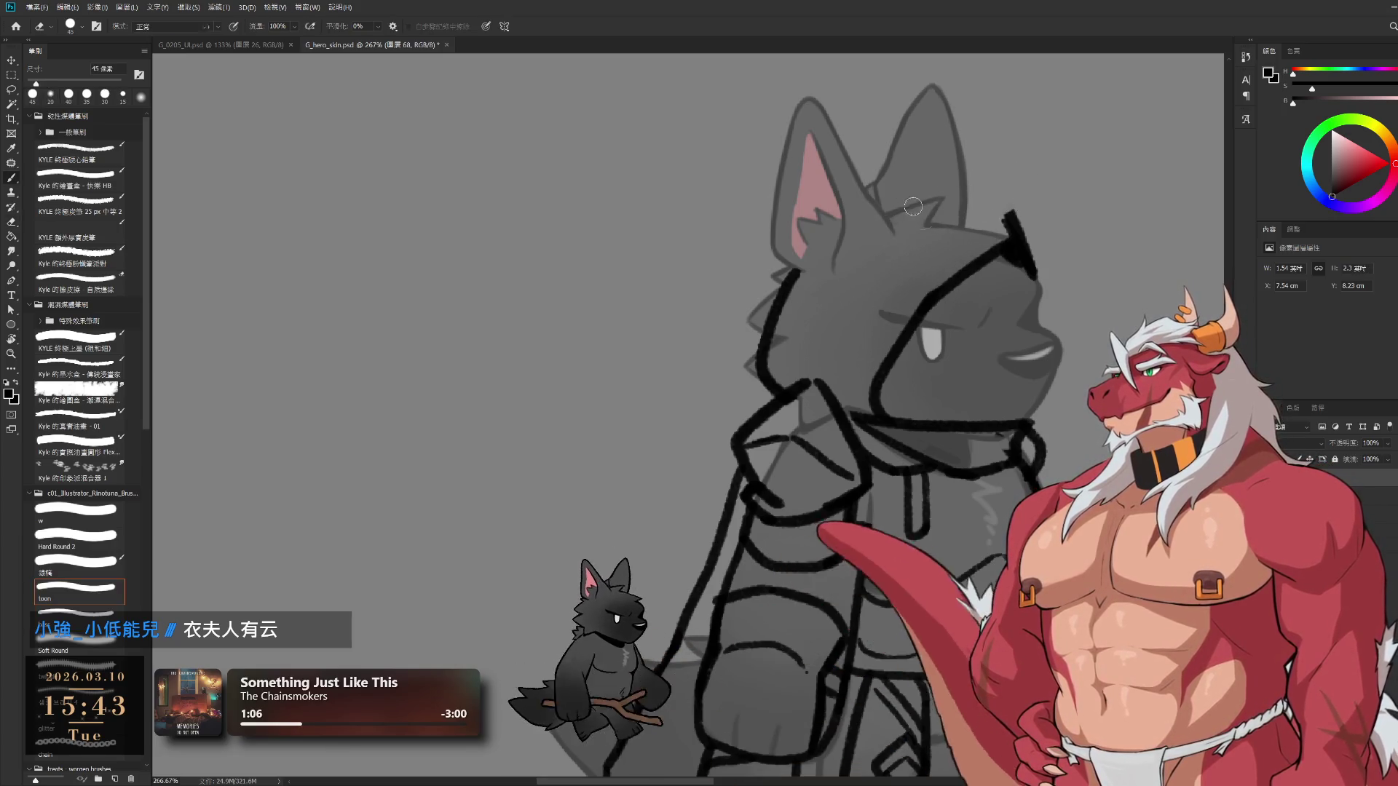
pyautogui.moveTo(866, 217)
pyautogui.mouseDown()
pyautogui.moveTo(940, 198)
pyautogui.moveTo(1039, 275)
pyautogui.mouseUp()
pyautogui.hotkey('ctrl', 'z')
# Shrink the eraser to 20 px, then draw the hood's right edge down beside the face smoothly
pyautogui.press('e')
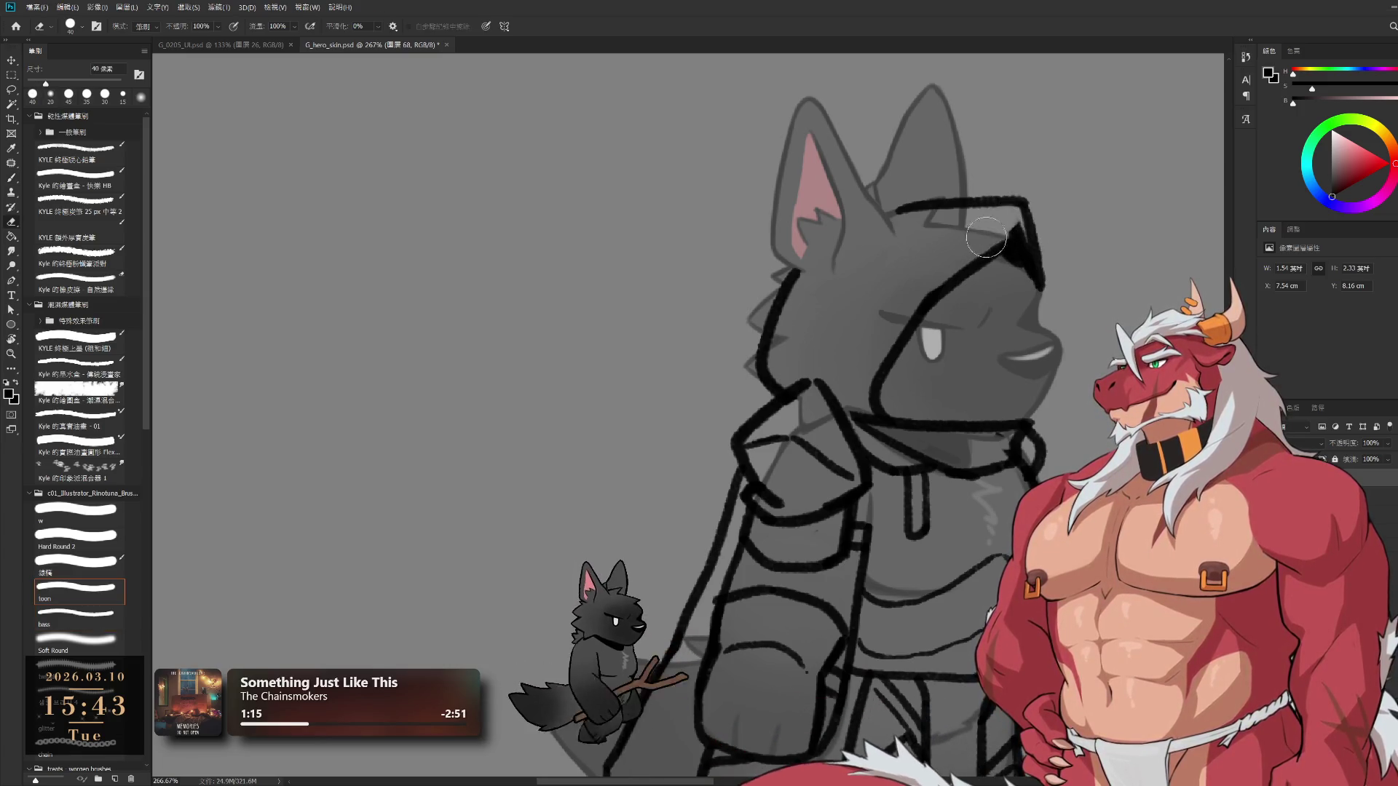
pyautogui.press('[')
pyautogui.press('[')
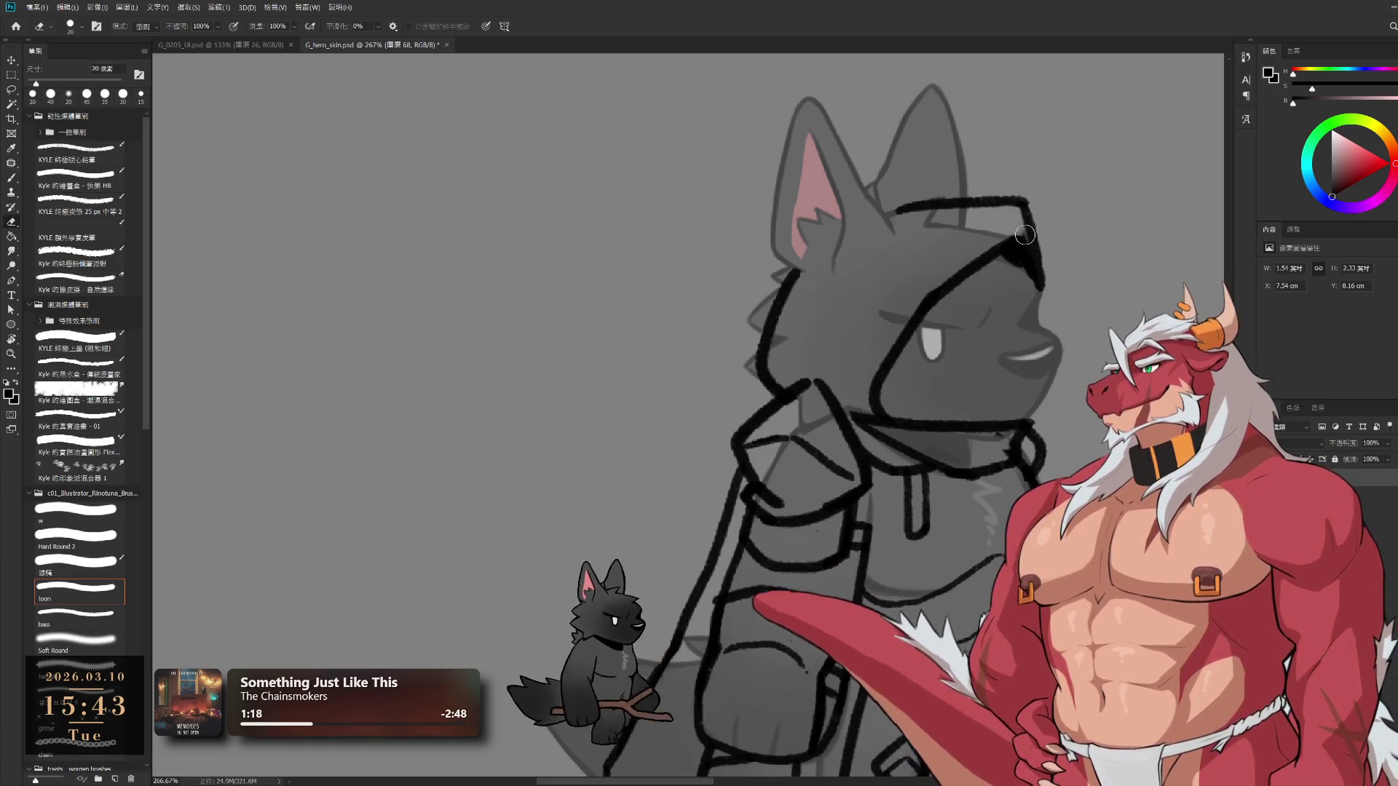
pyautogui.press('b')
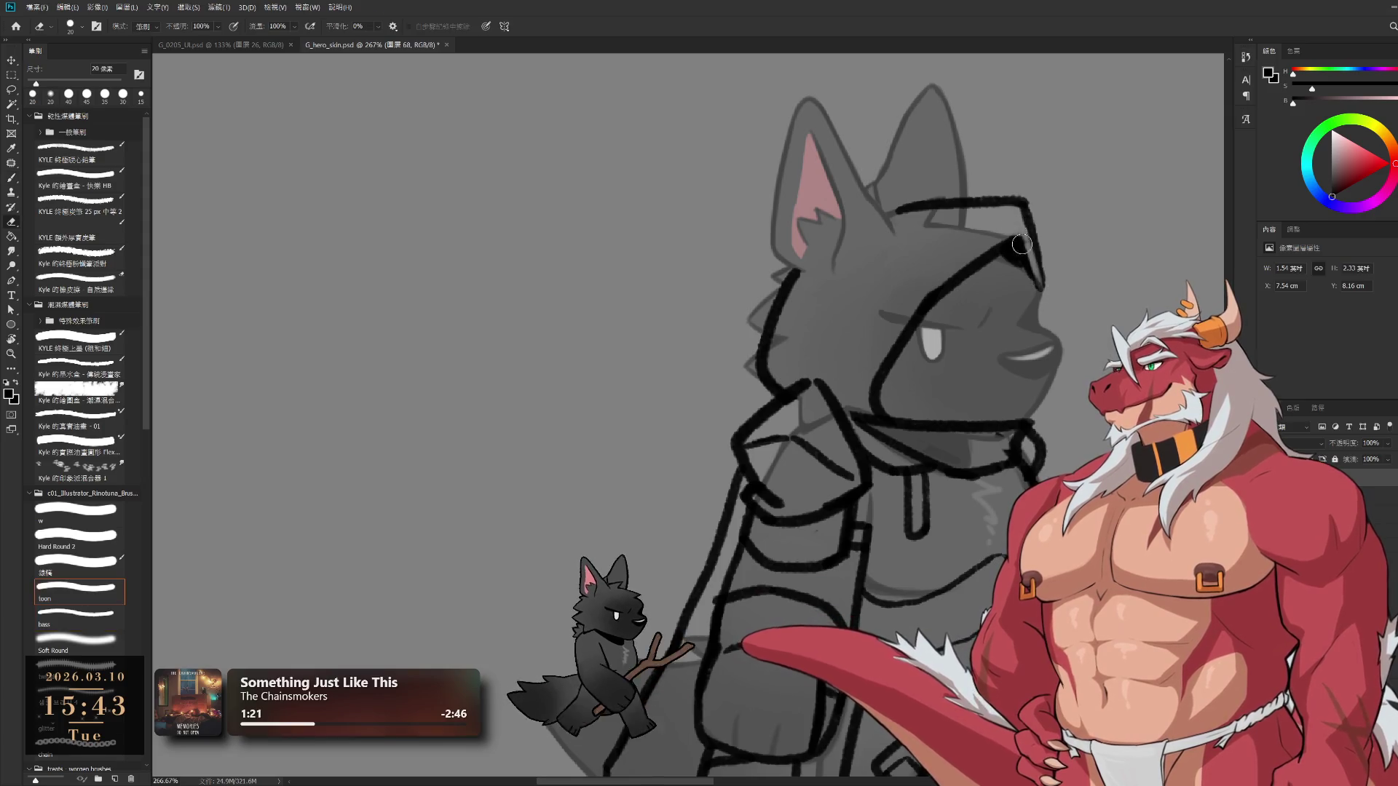
pyautogui.press('b')
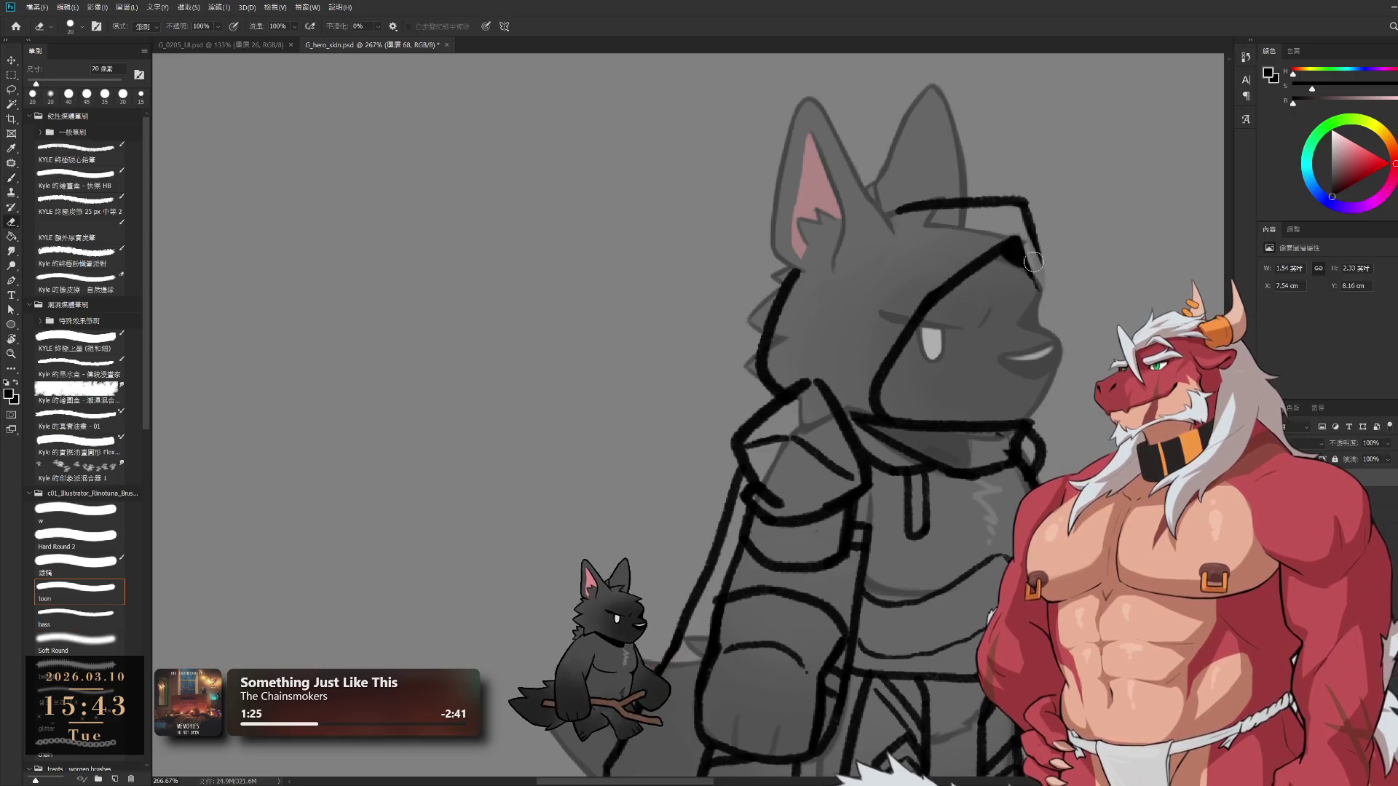
pyautogui.moveTo(1026, 214); pyautogui.dragTo(1068, 353)
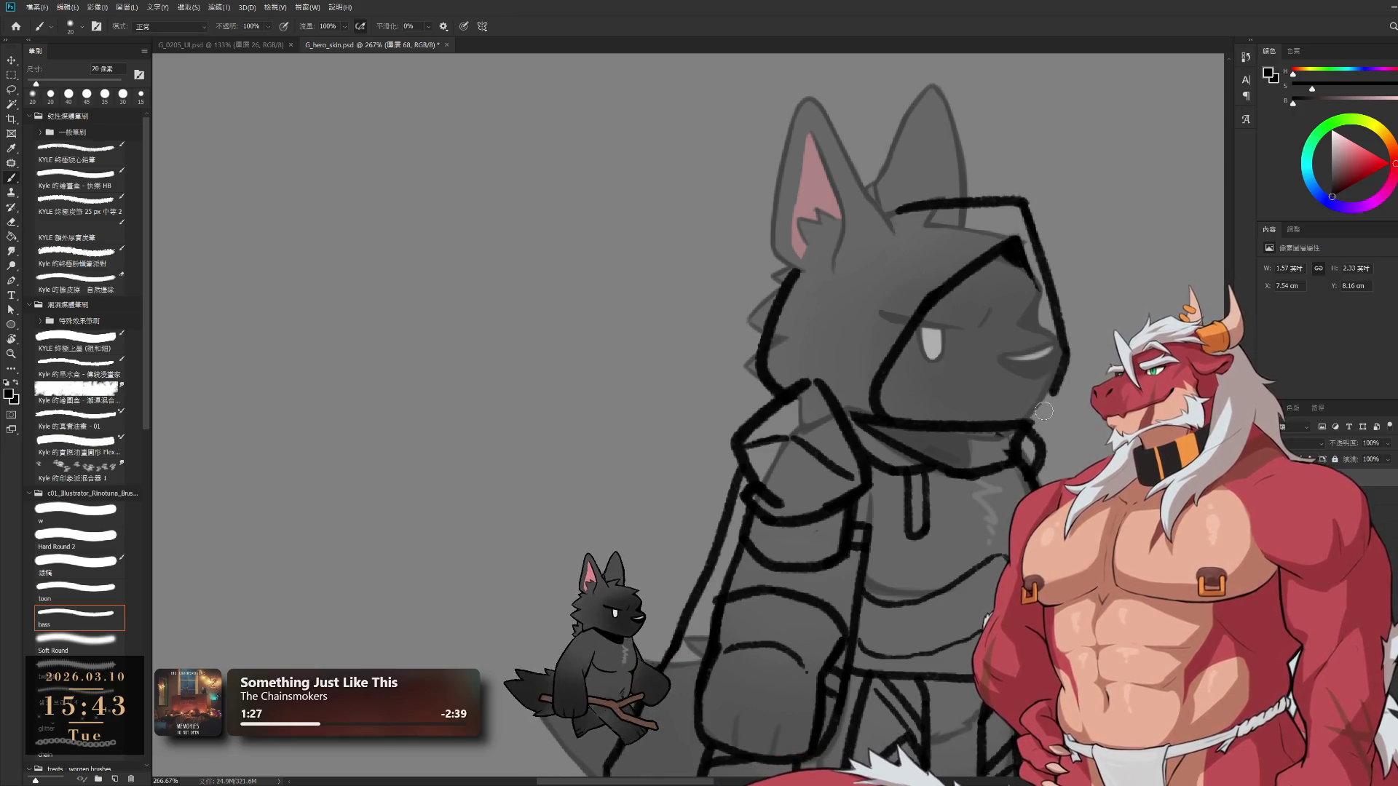
pyautogui.hotkey('ctrl', 'z')
pyautogui.moveTo(1016, 211); pyautogui.dragTo(1081, 386)
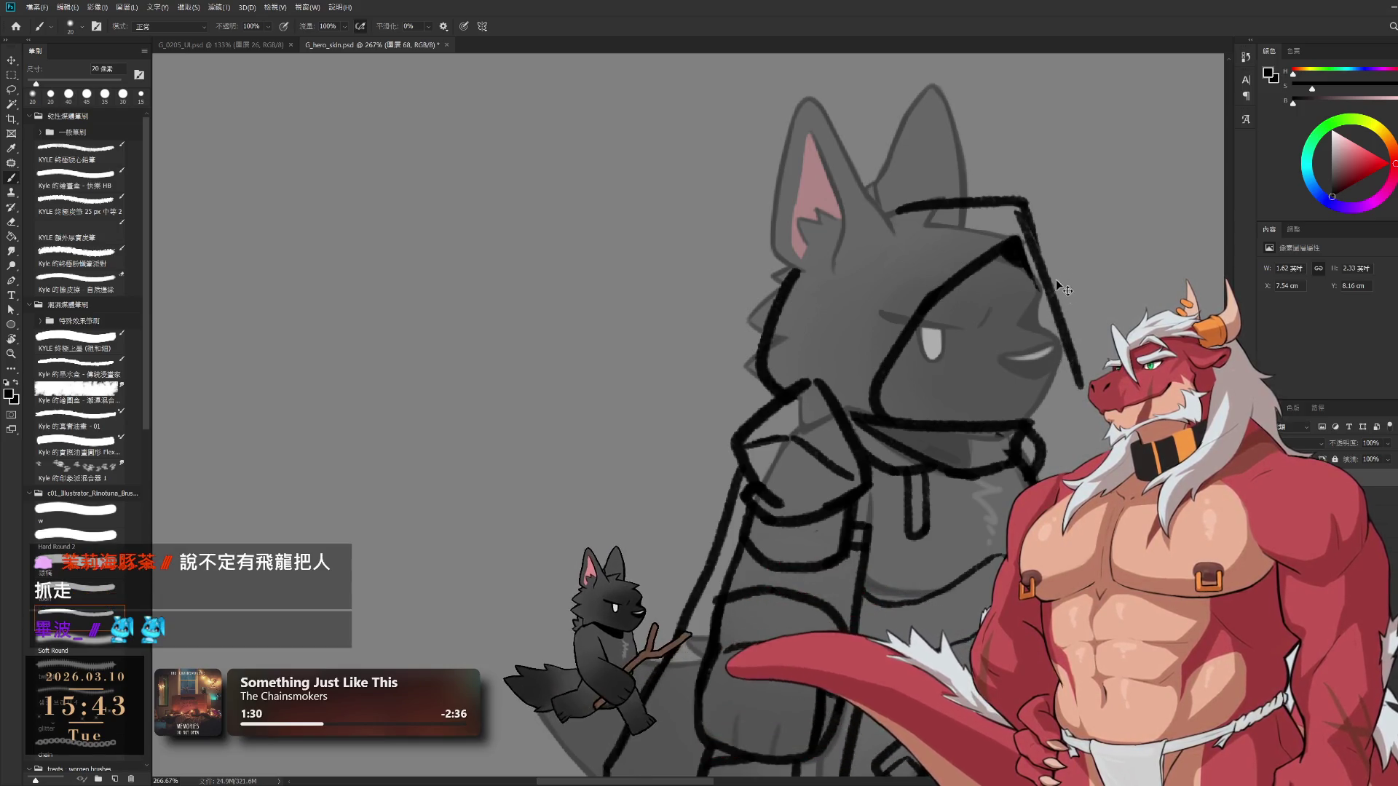
pyautogui.hotkey('ctrl', 'z')
pyautogui.moveTo(1022, 206); pyautogui.dragTo(1081, 384)
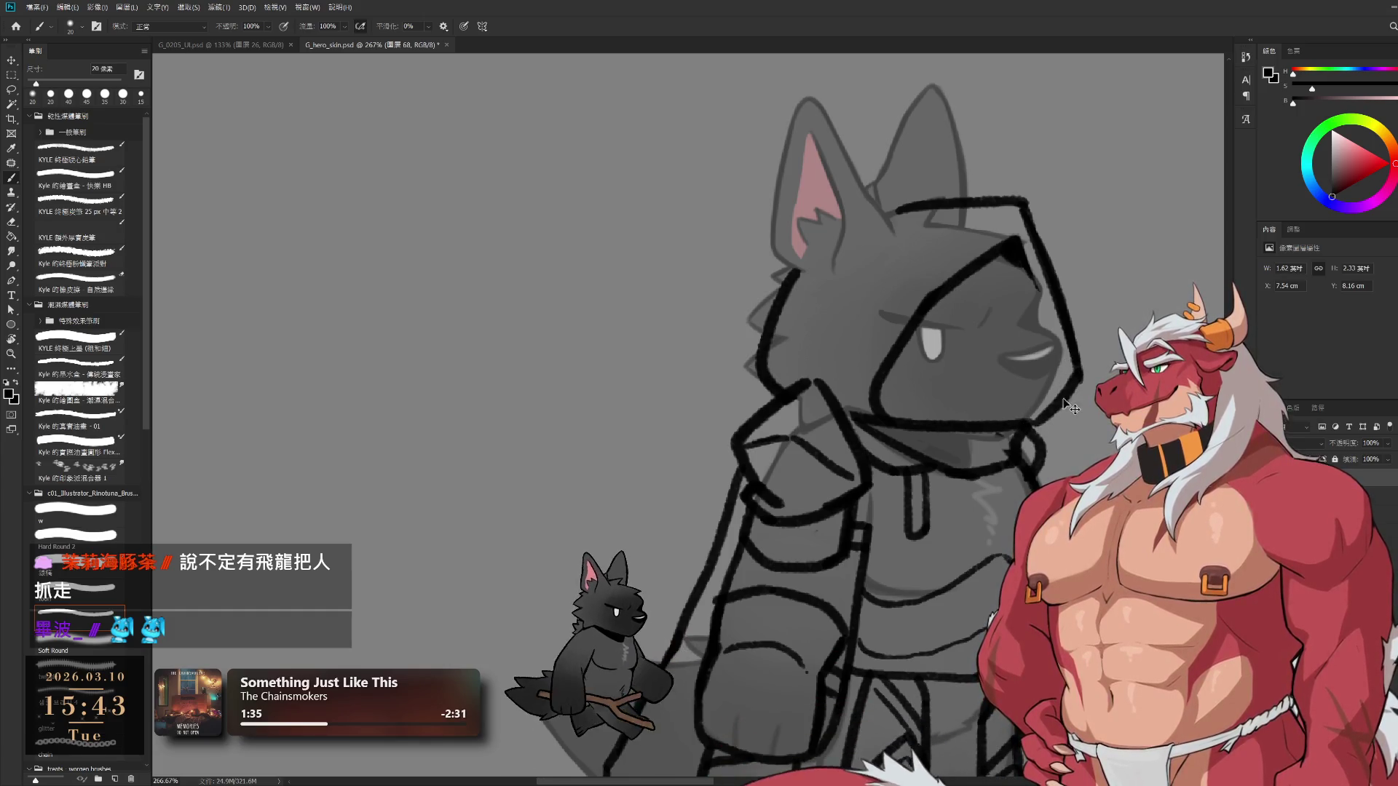
# Erase the lower part of the hood's right edge with a 30 px eraser
pyautogui.press('e')
pyautogui.press(']')
pyautogui.moveTo(1053, 300); pyautogui.dragTo(1079, 383)
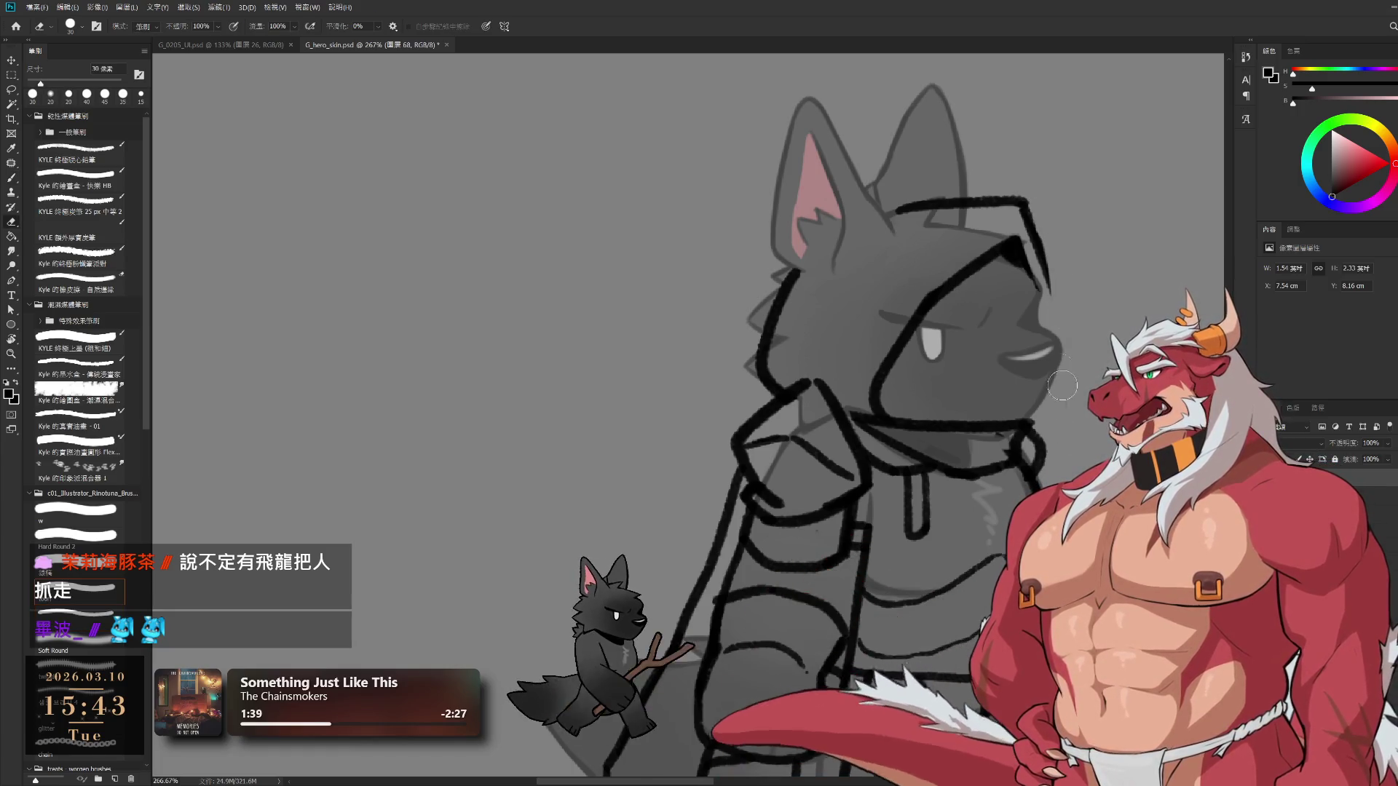
# Extend the hood's right outline to the jaw, add lines under and across the ear base, and erase strays
pyautogui.press('b')
pyautogui.moveTo(1035, 240); pyautogui.dragTo(1065, 397)
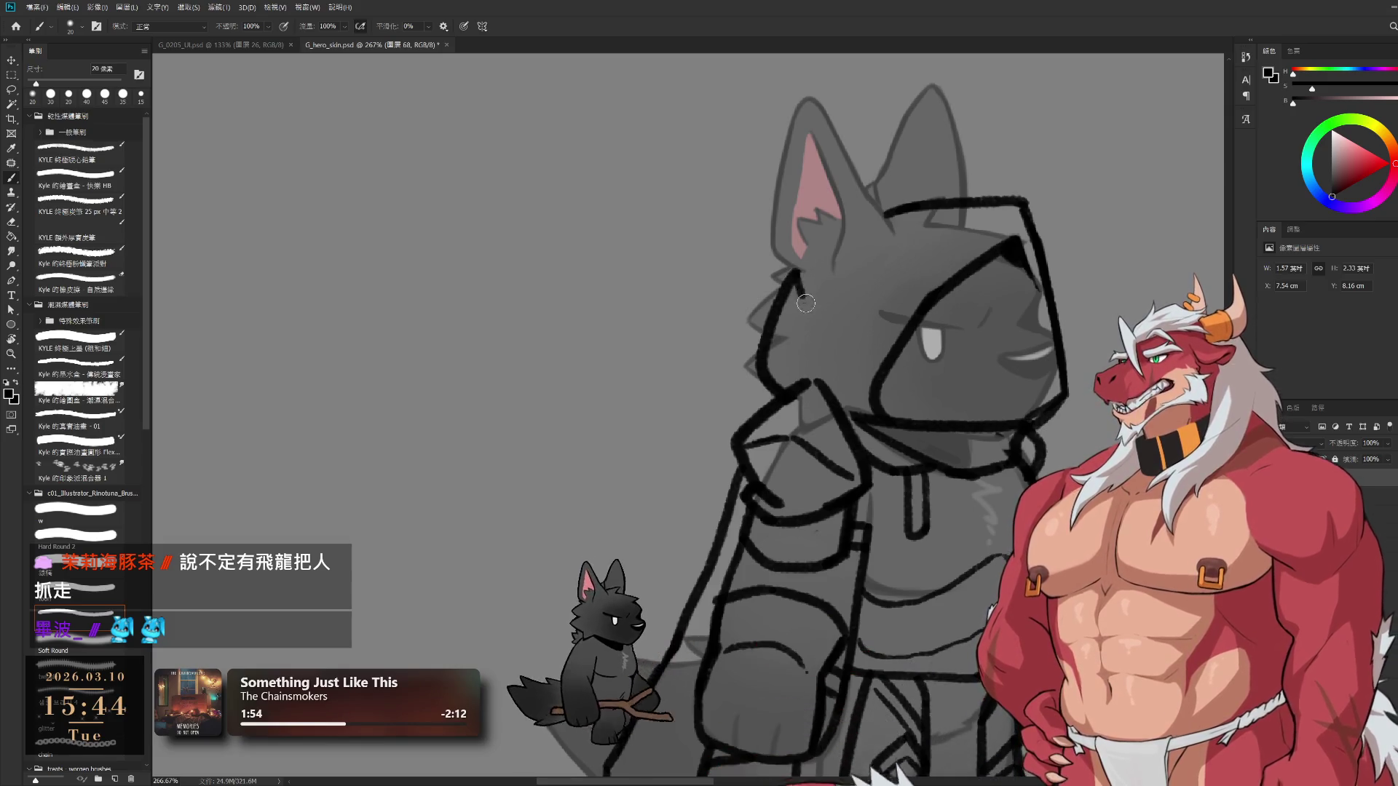
pyautogui.moveTo(800, 290); pyautogui.dragTo(855, 297)
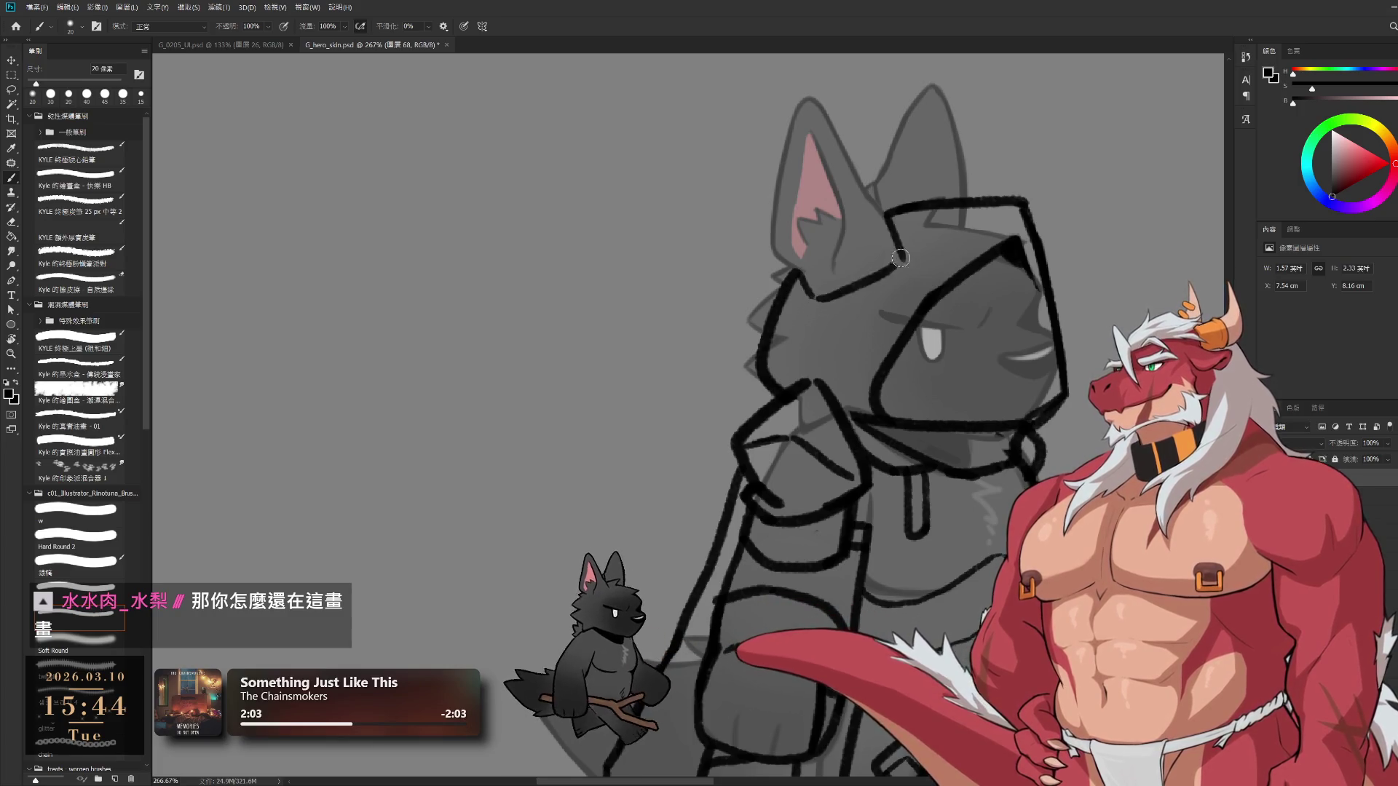
pyautogui.moveTo(805, 255); pyautogui.dragTo(874, 226)
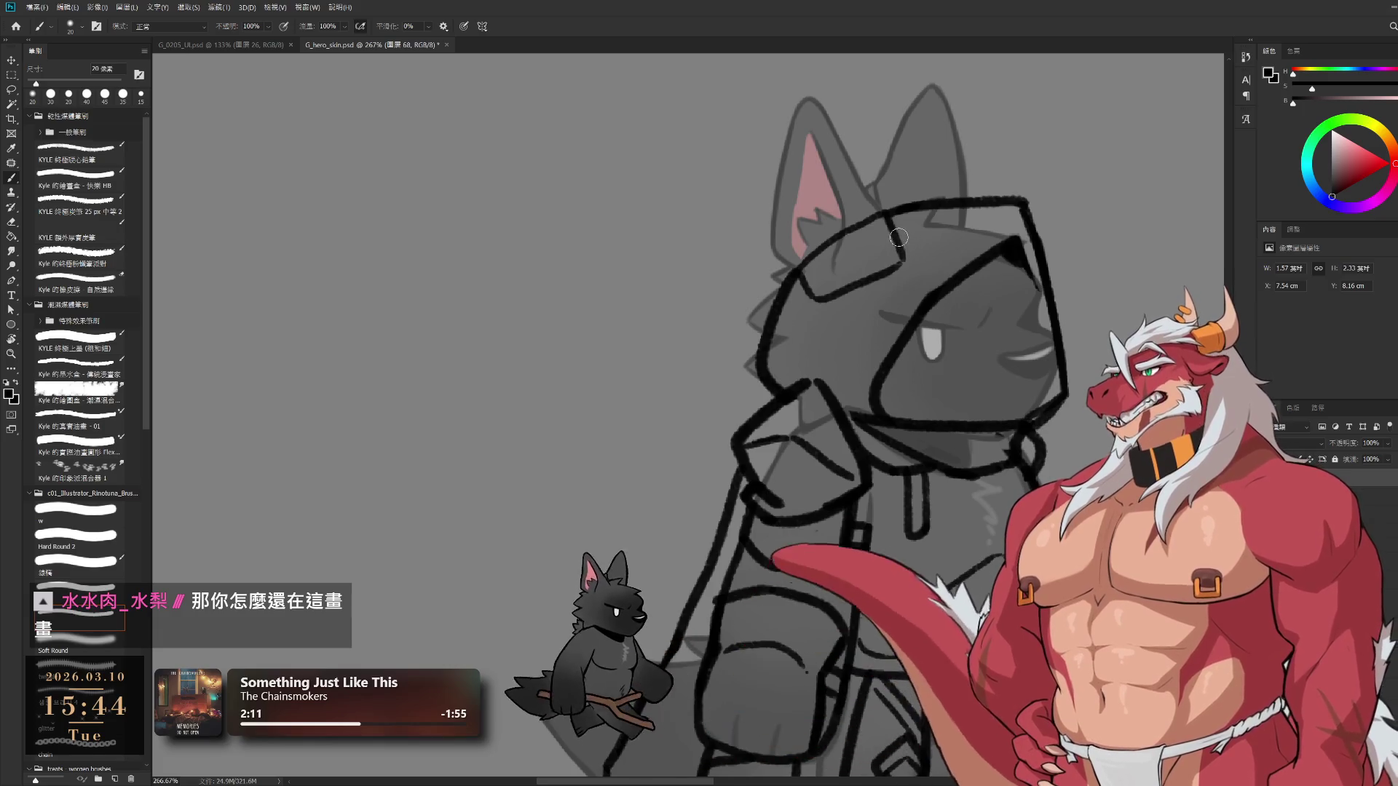
pyautogui.press('e')
pyautogui.moveTo(808, 265); pyautogui.dragTo(782, 305)
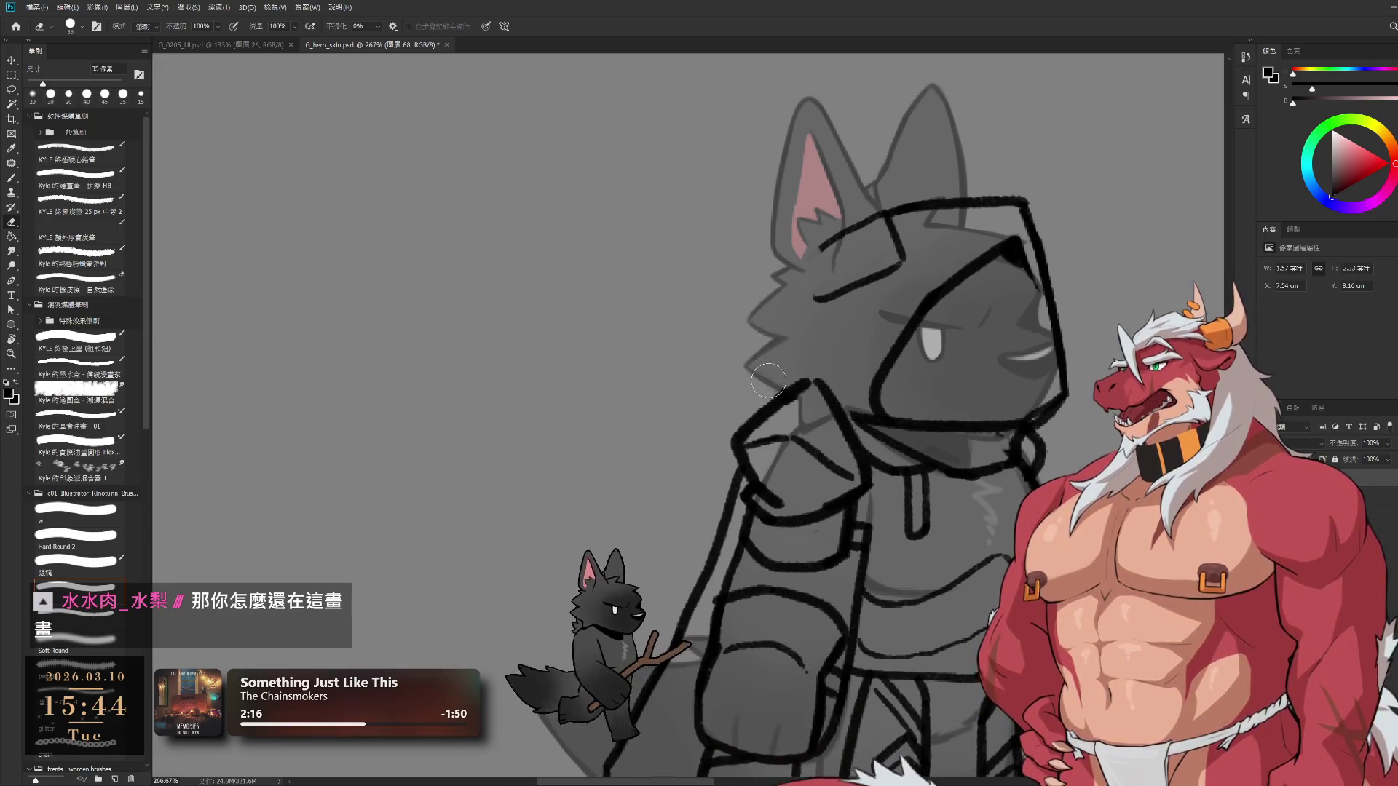
# Try a hood edge left of the head, then erase stray strokes near the ear and top-right
pyautogui.press('b')
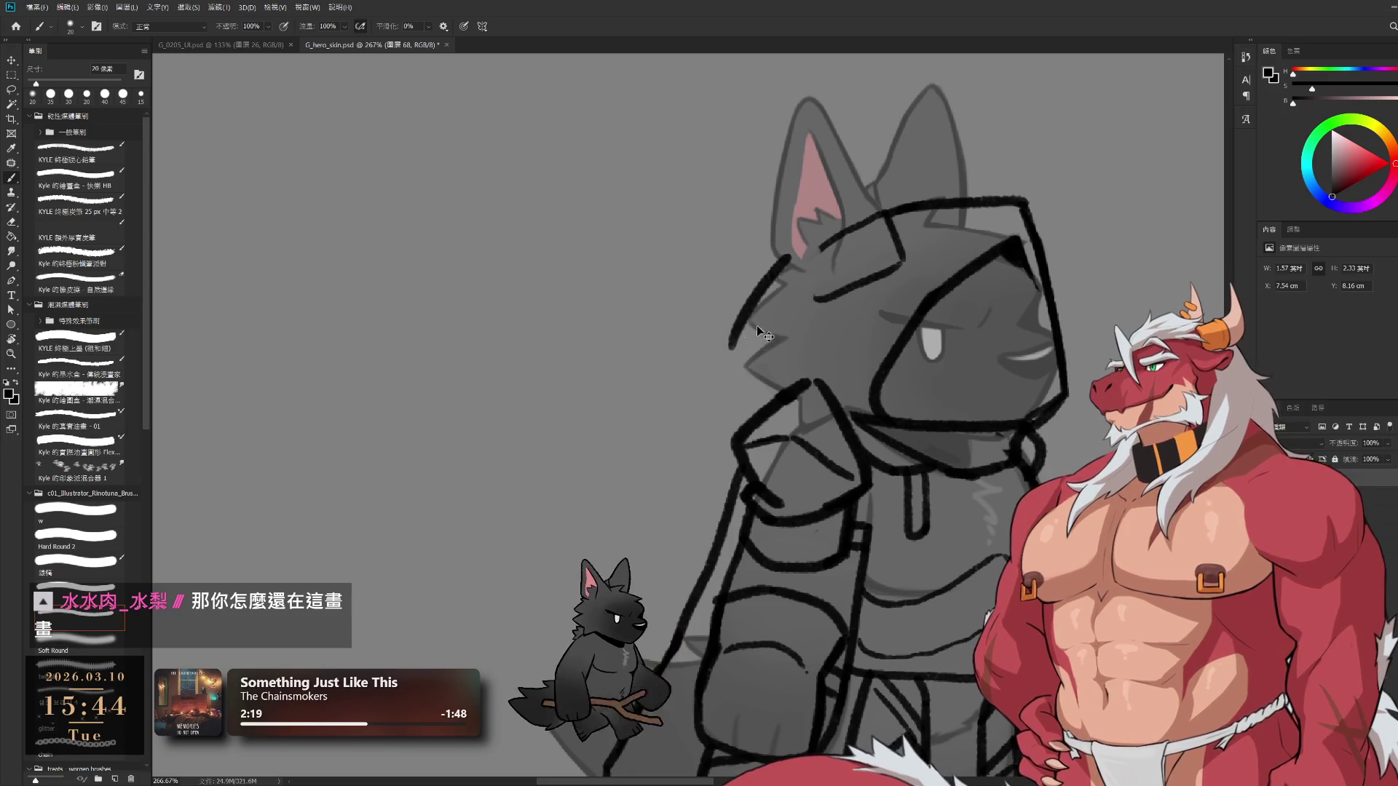
pyautogui.moveTo(783, 257)
pyautogui.mouseDown()
pyautogui.moveTo(744, 337)
pyautogui.moveTo(772, 403)
pyautogui.mouseUp()
pyautogui.hotkey('ctrl', 'z')
pyautogui.hotkey('ctrl', 'z')
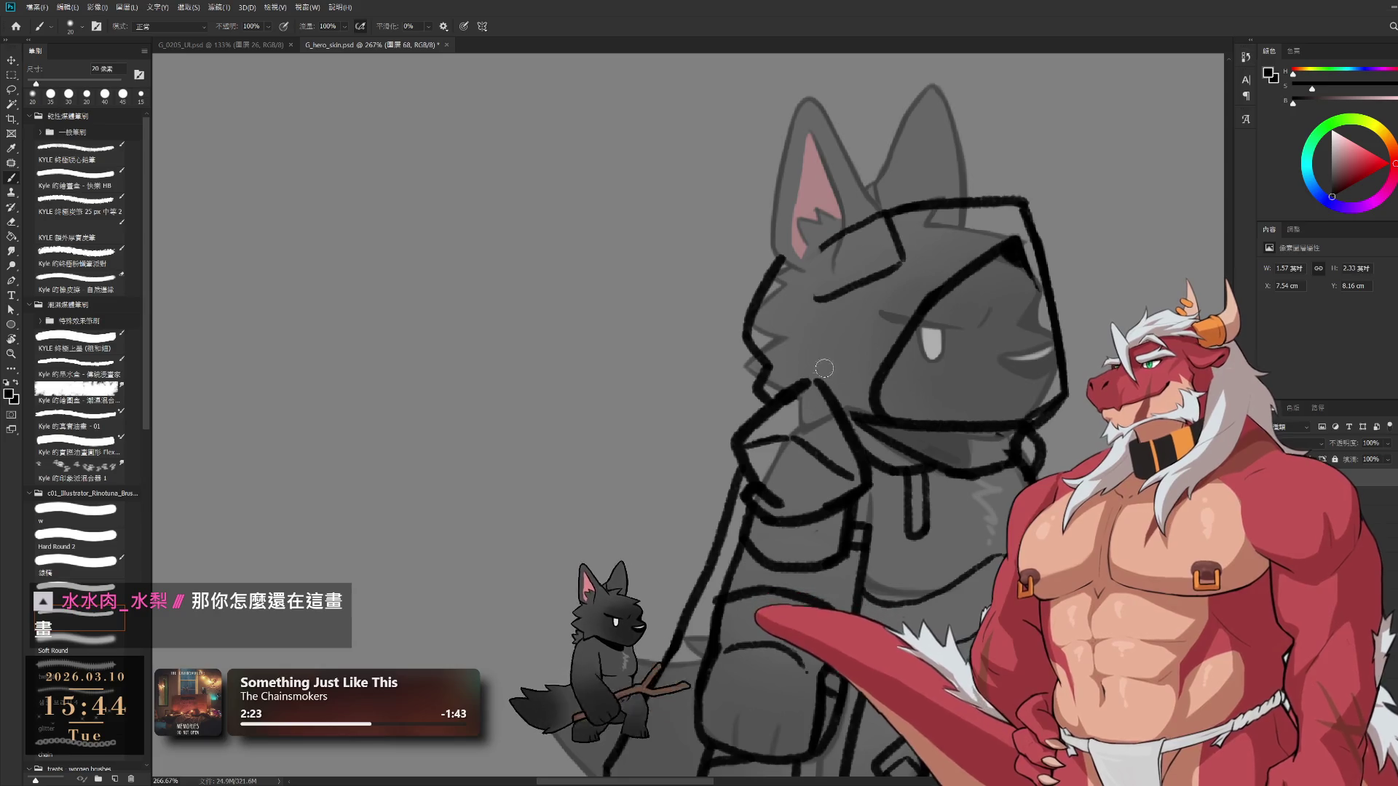
pyautogui.press('e')
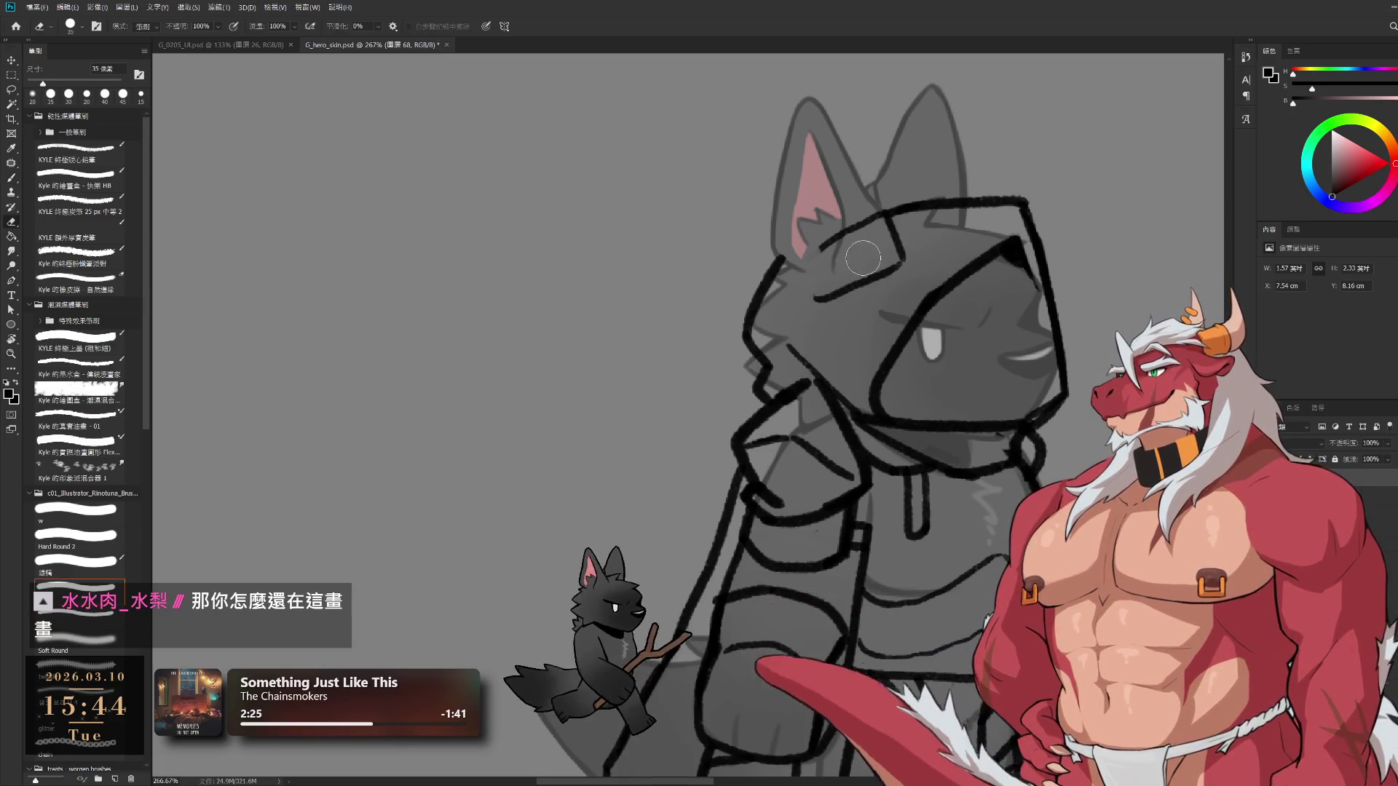
pyautogui.moveTo(814, 281)
pyautogui.mouseDown()
pyautogui.moveTo(895, 219)
pyautogui.moveTo(829, 293)
pyautogui.mouseUp()
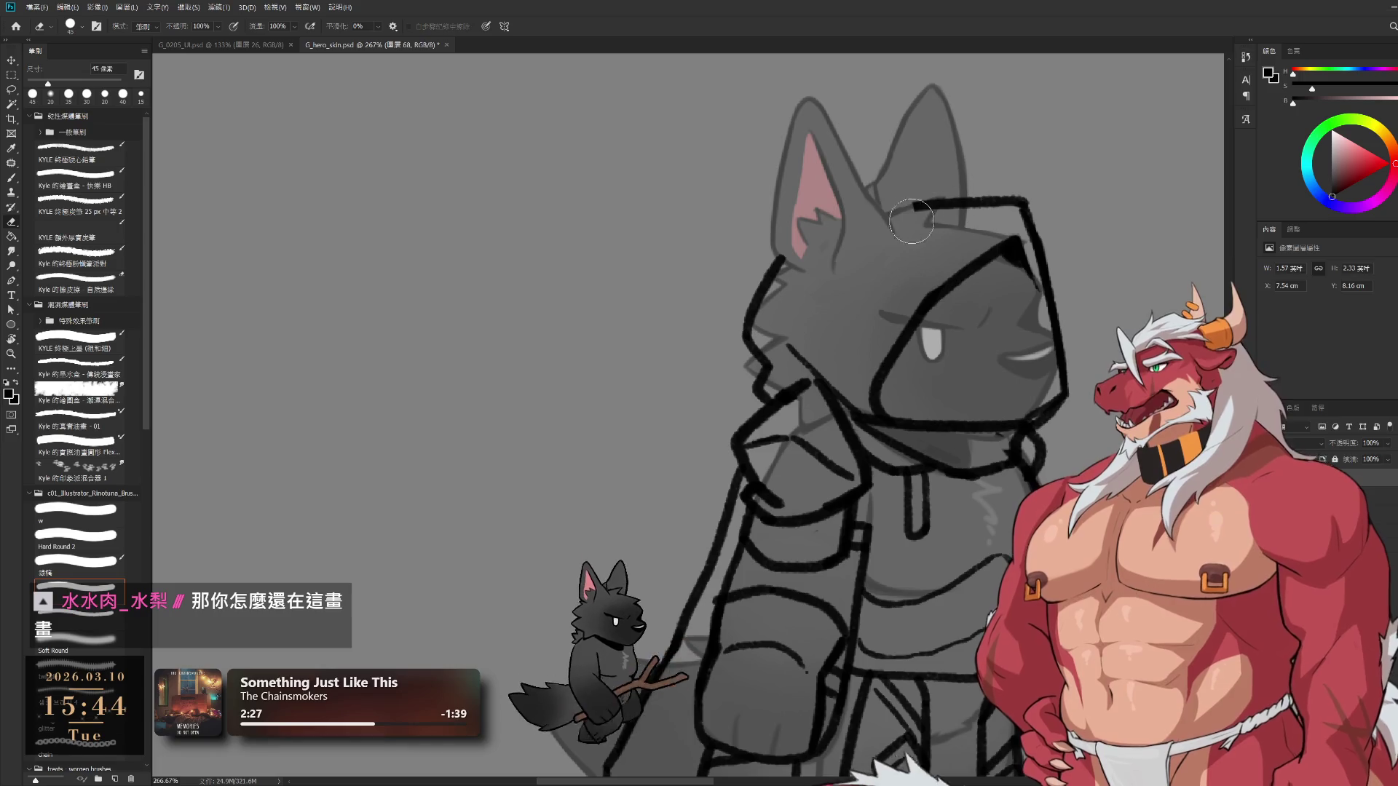
pyautogui.moveTo(985, 201); pyautogui.dragTo(1002, 187)
pyautogui.press('b')
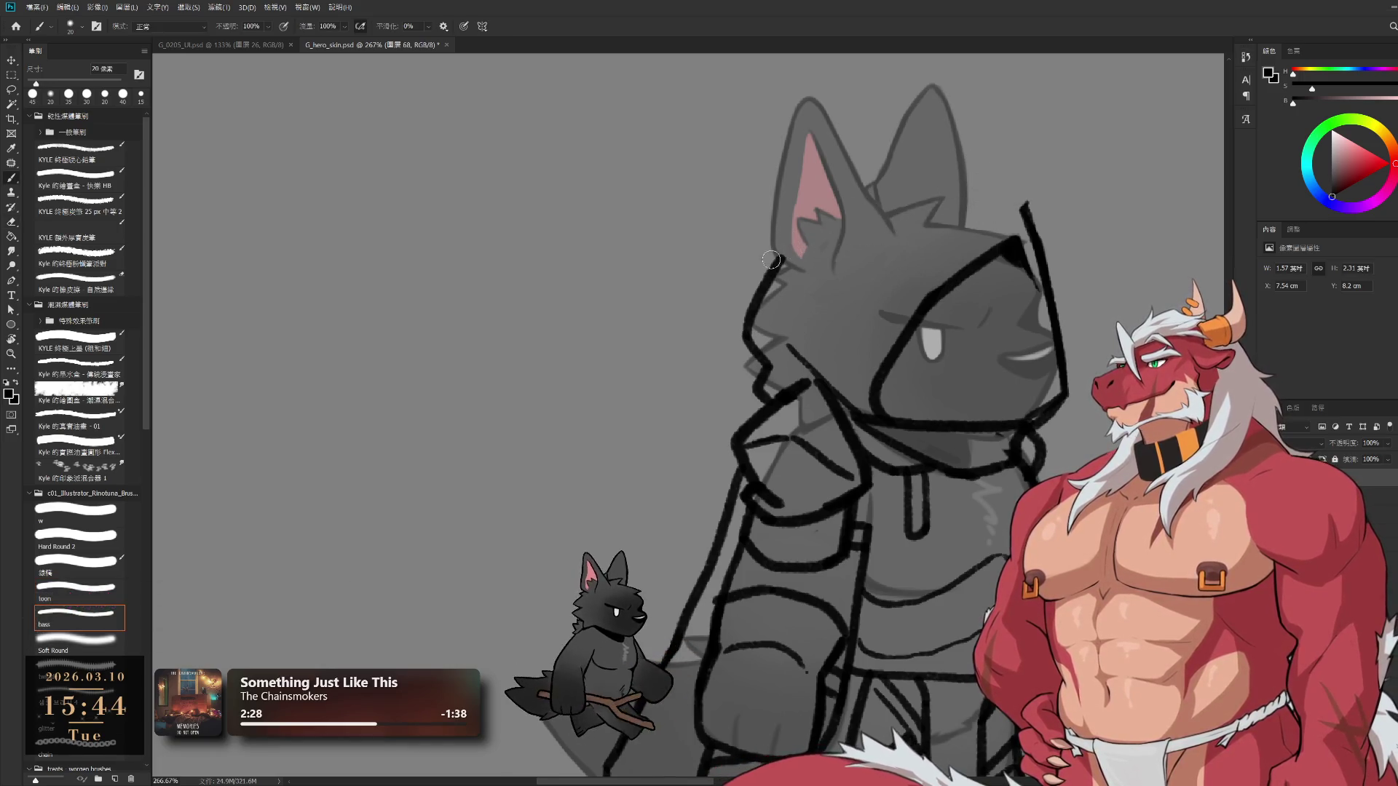
pyautogui.hotkey('ctrl', 'z')
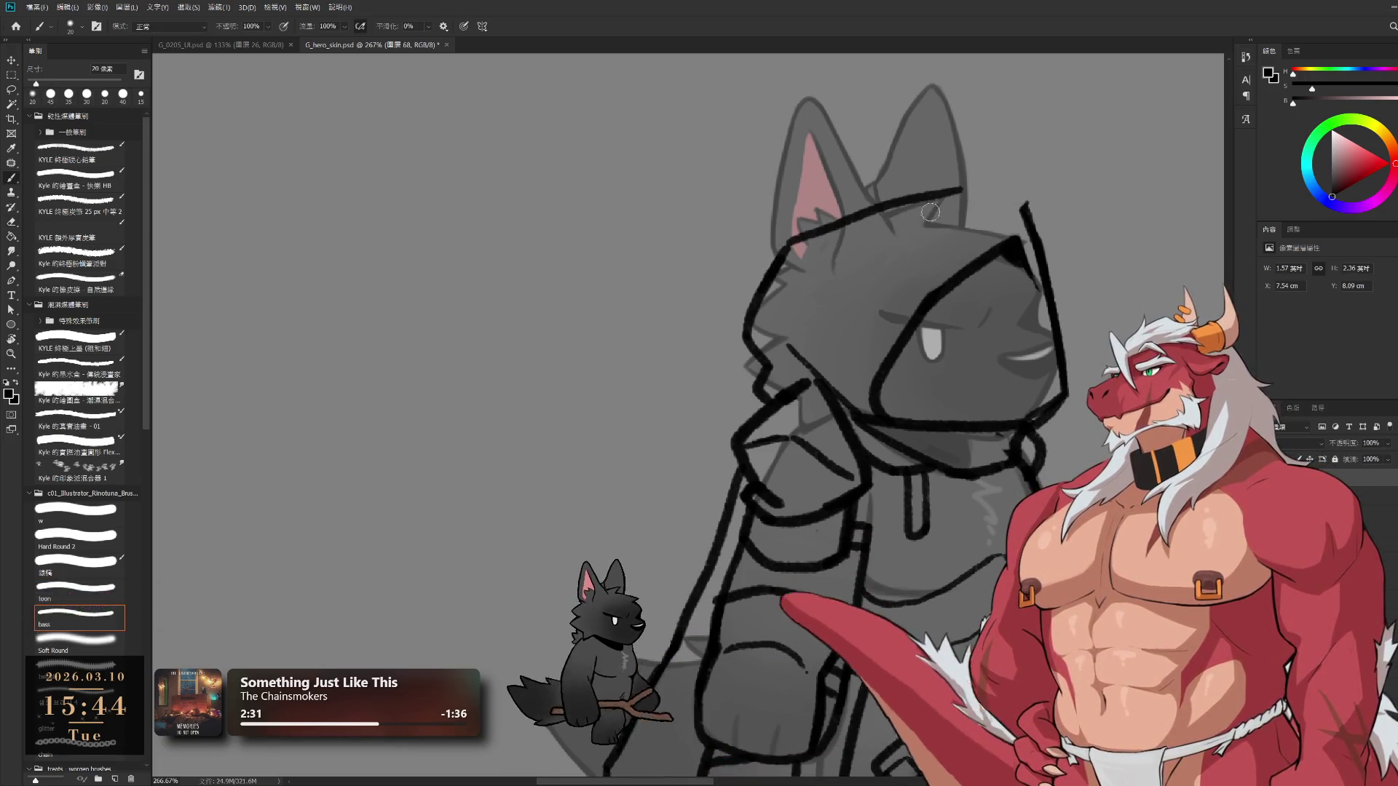
# Draw a long curve across the hood top and a second line along its top edge
pyautogui.moveTo(785, 242); pyautogui.dragTo(1001, 204)
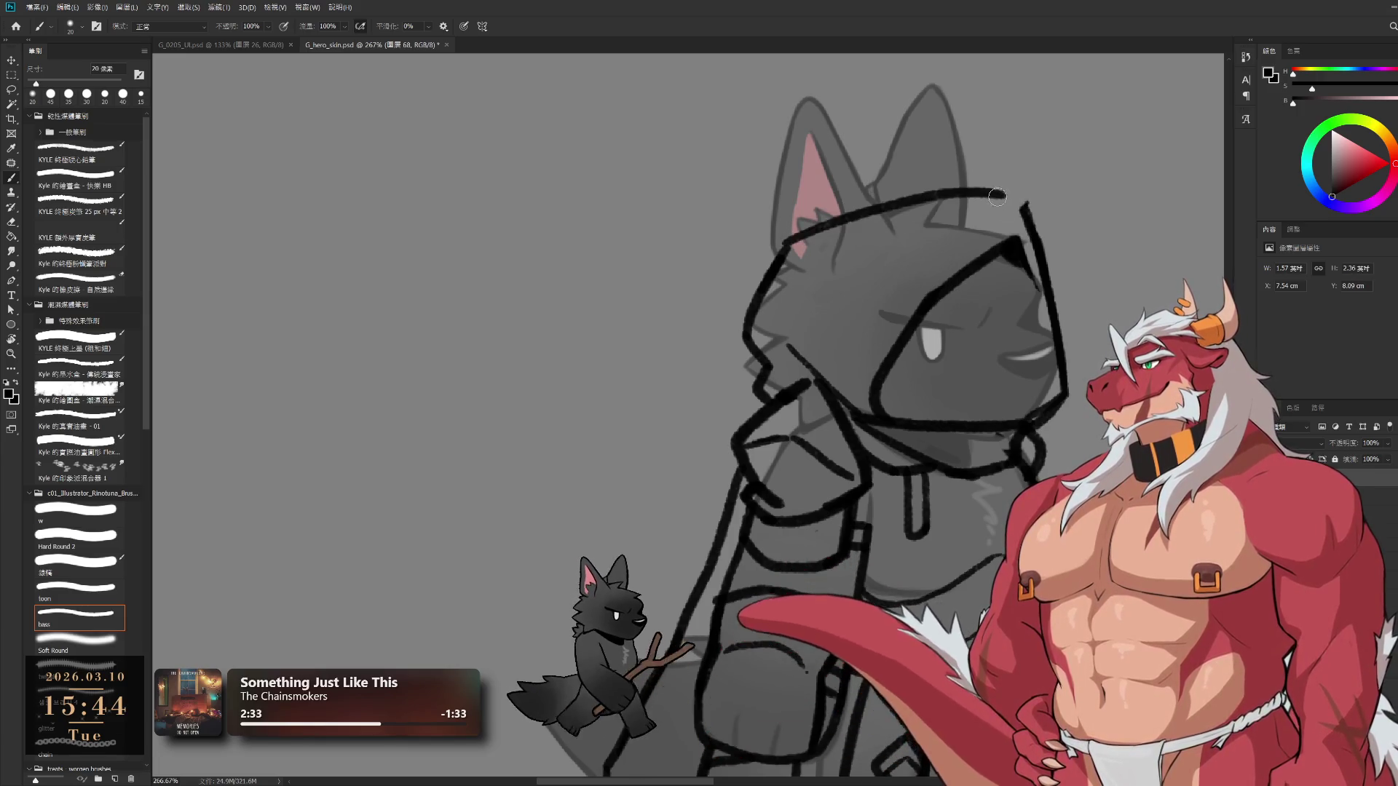
pyautogui.press('e')
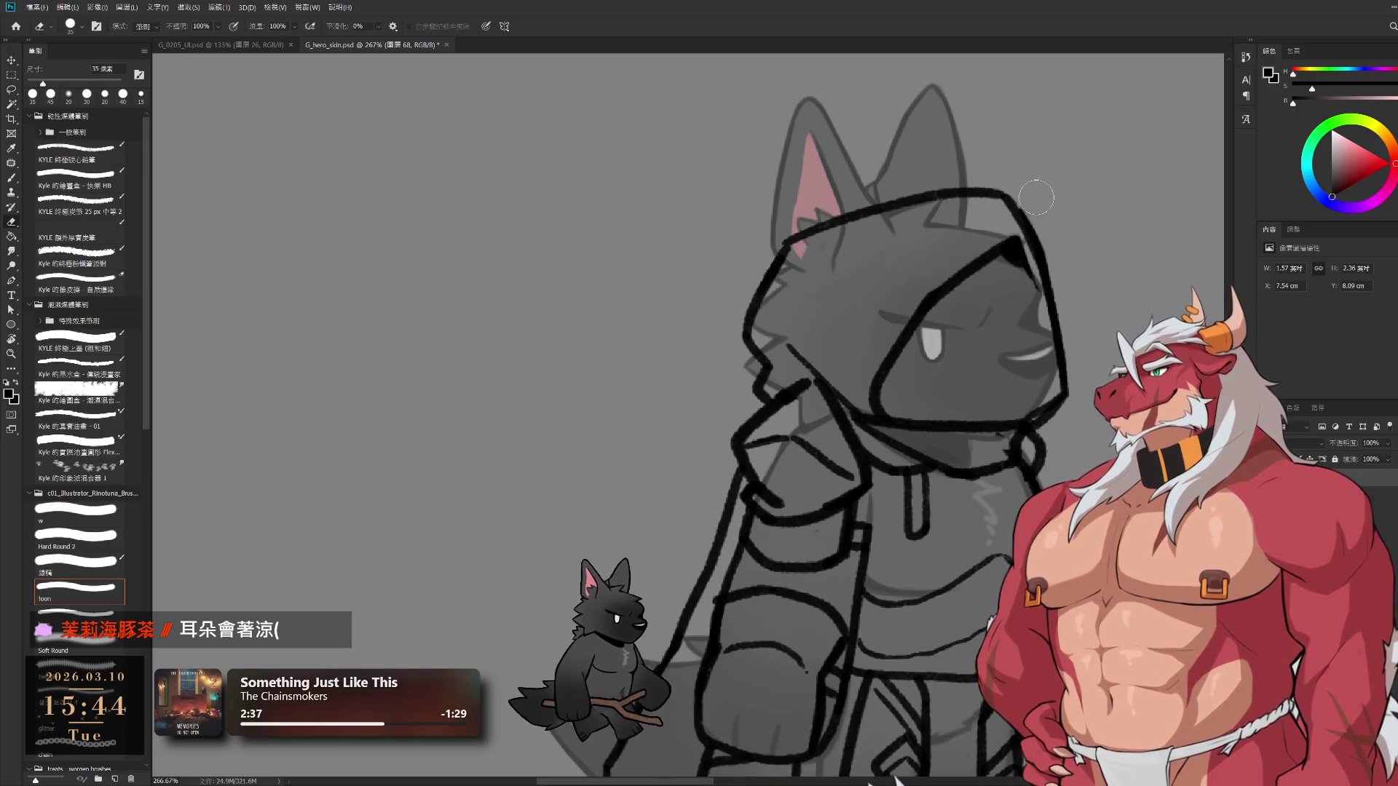
pyautogui.moveTo(857, 196); pyautogui.dragTo(916, 213)
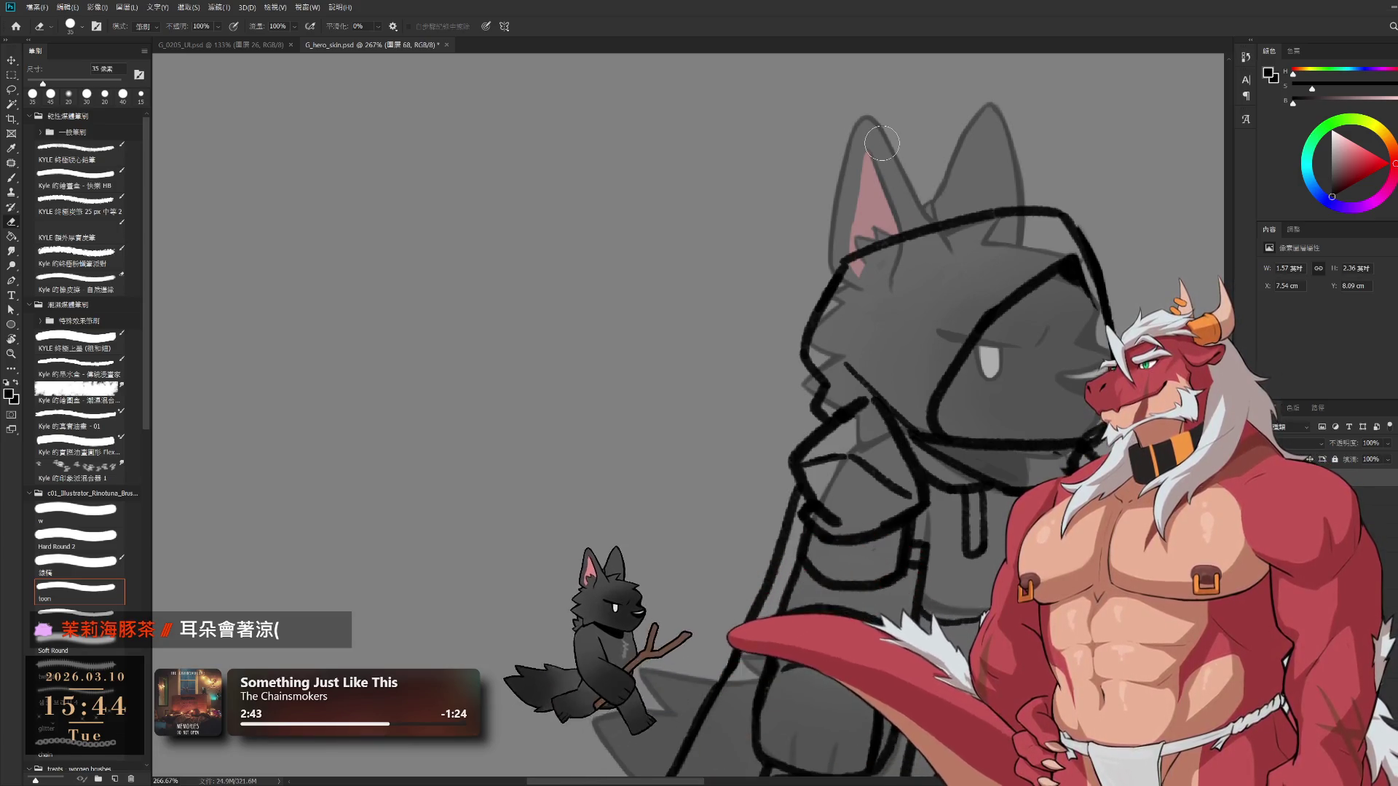
pyautogui.moveTo(860, 241); pyautogui.dragTo(848, 353)
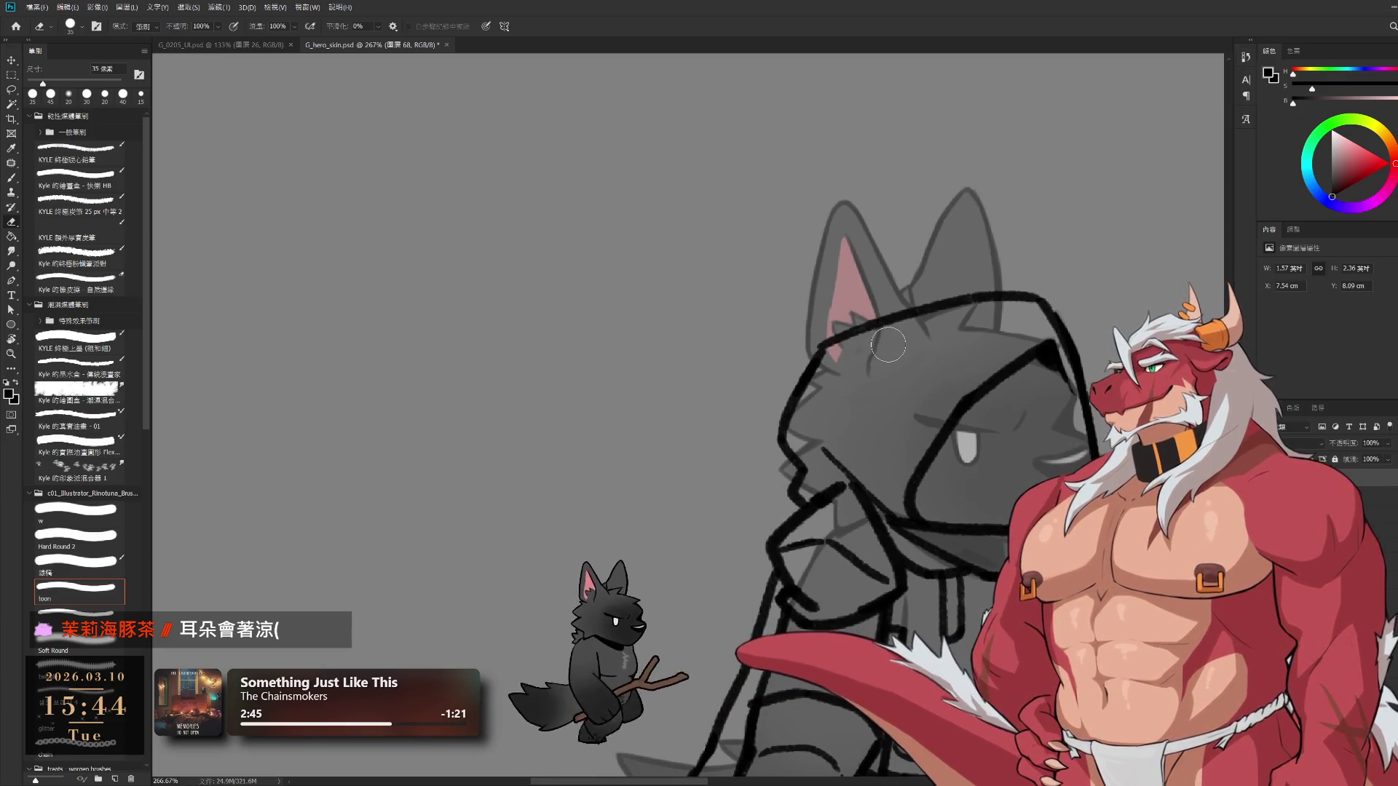
pyautogui.press('b')
pyautogui.moveTo(836, 350); pyautogui.dragTo(846, 384)
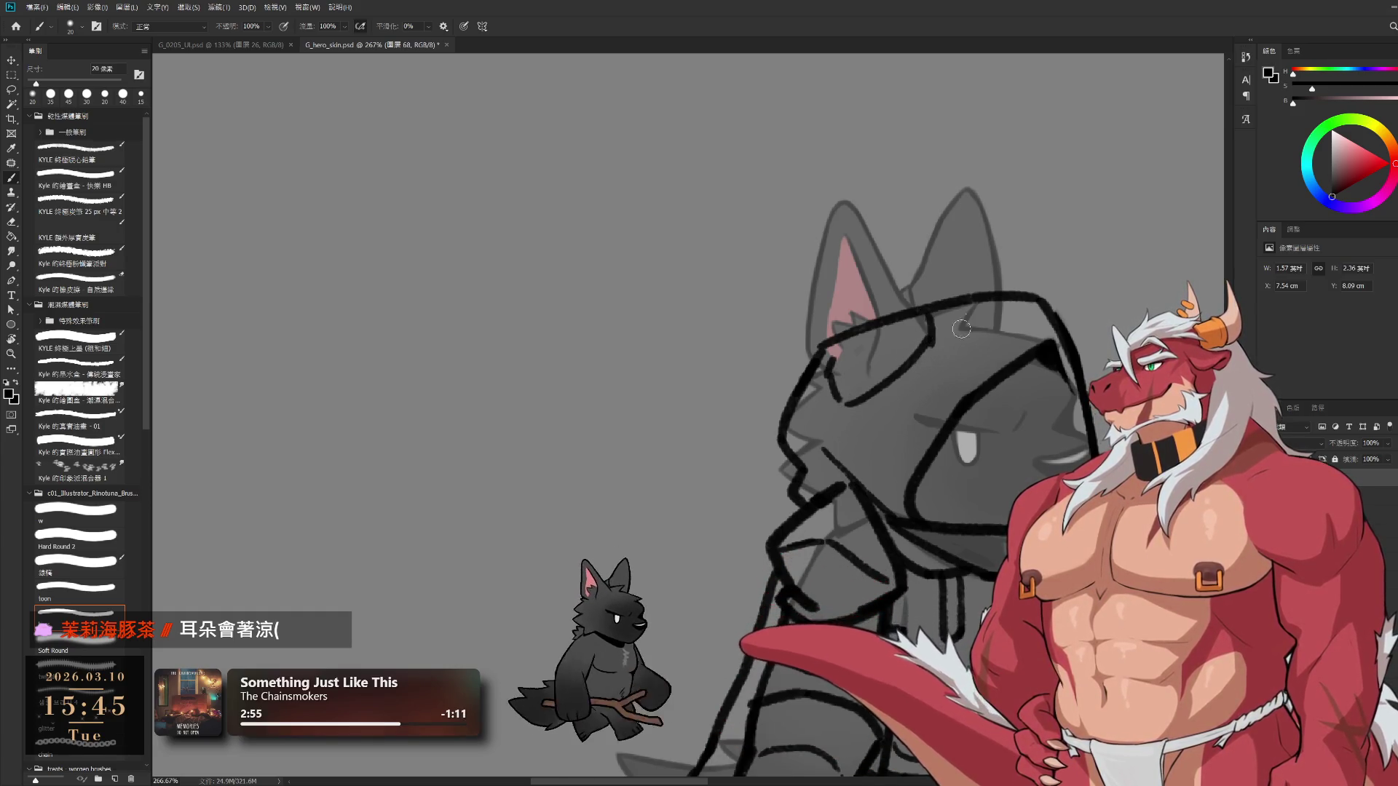
pyautogui.hotkey('ctrl', 'z')
pyautogui.moveTo(979, 304); pyautogui.dragTo(1039, 329)
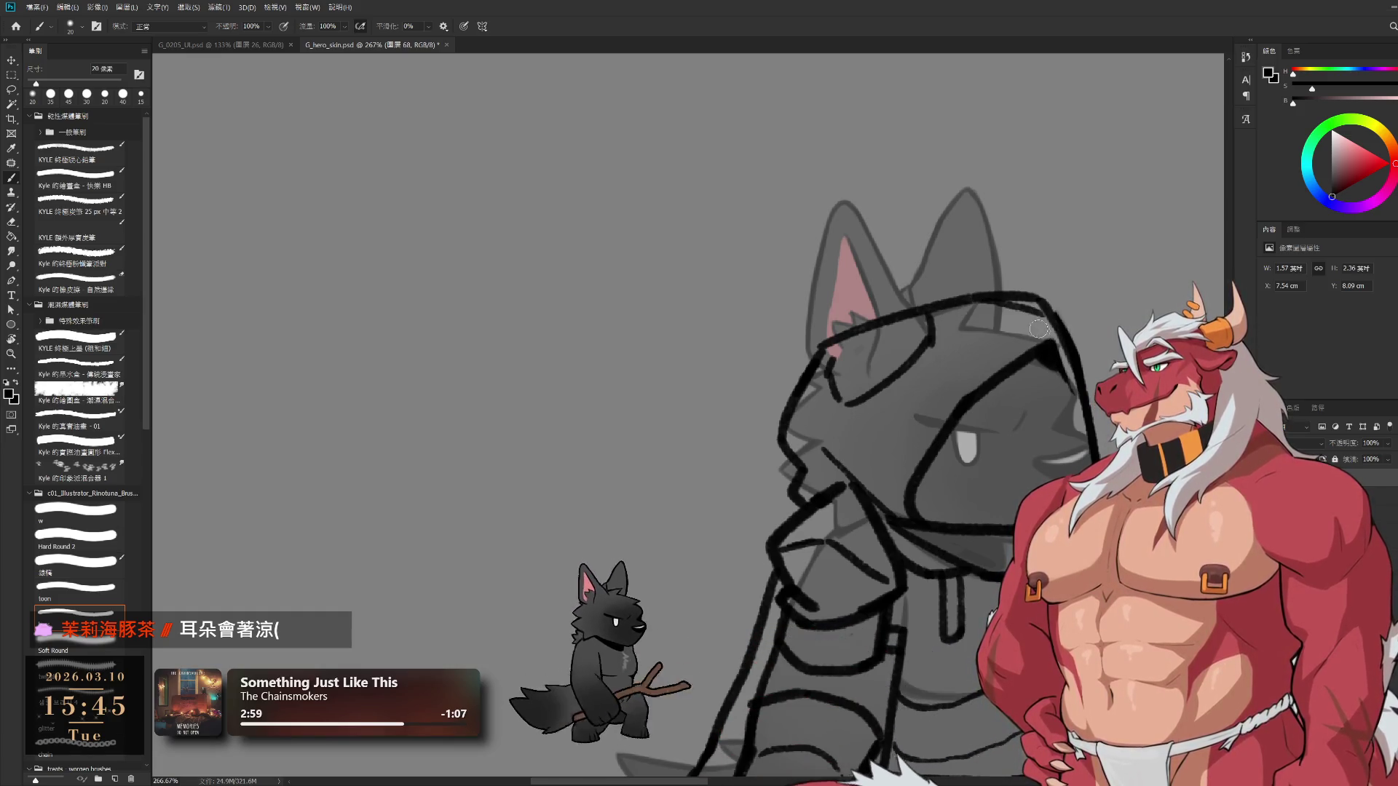
pyautogui.scroll(-5, 1043, 382)
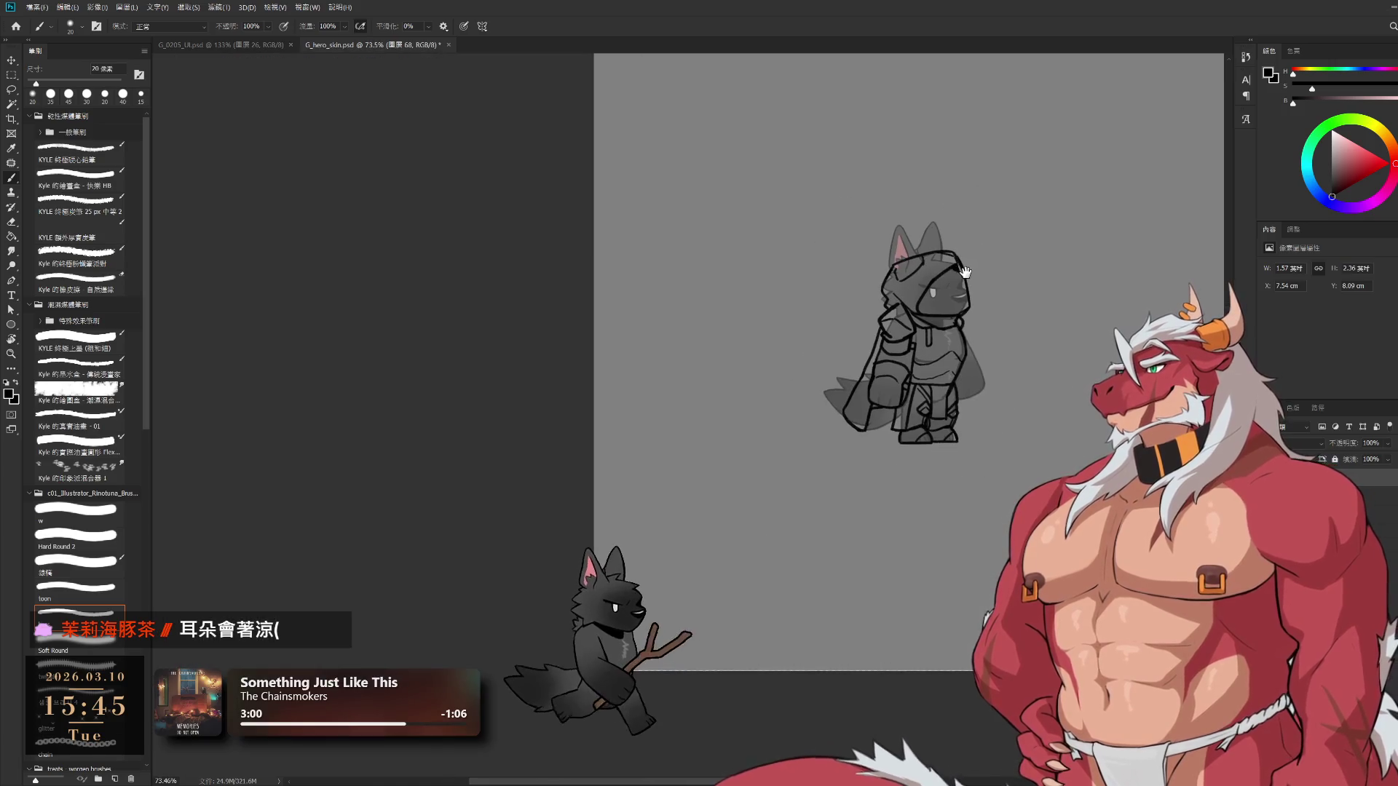
# Outline the pack beside the right arm, removing one stray stroke
pyautogui.scroll(4, 944, 114)
pyautogui.scroll(3, 1008, 432)
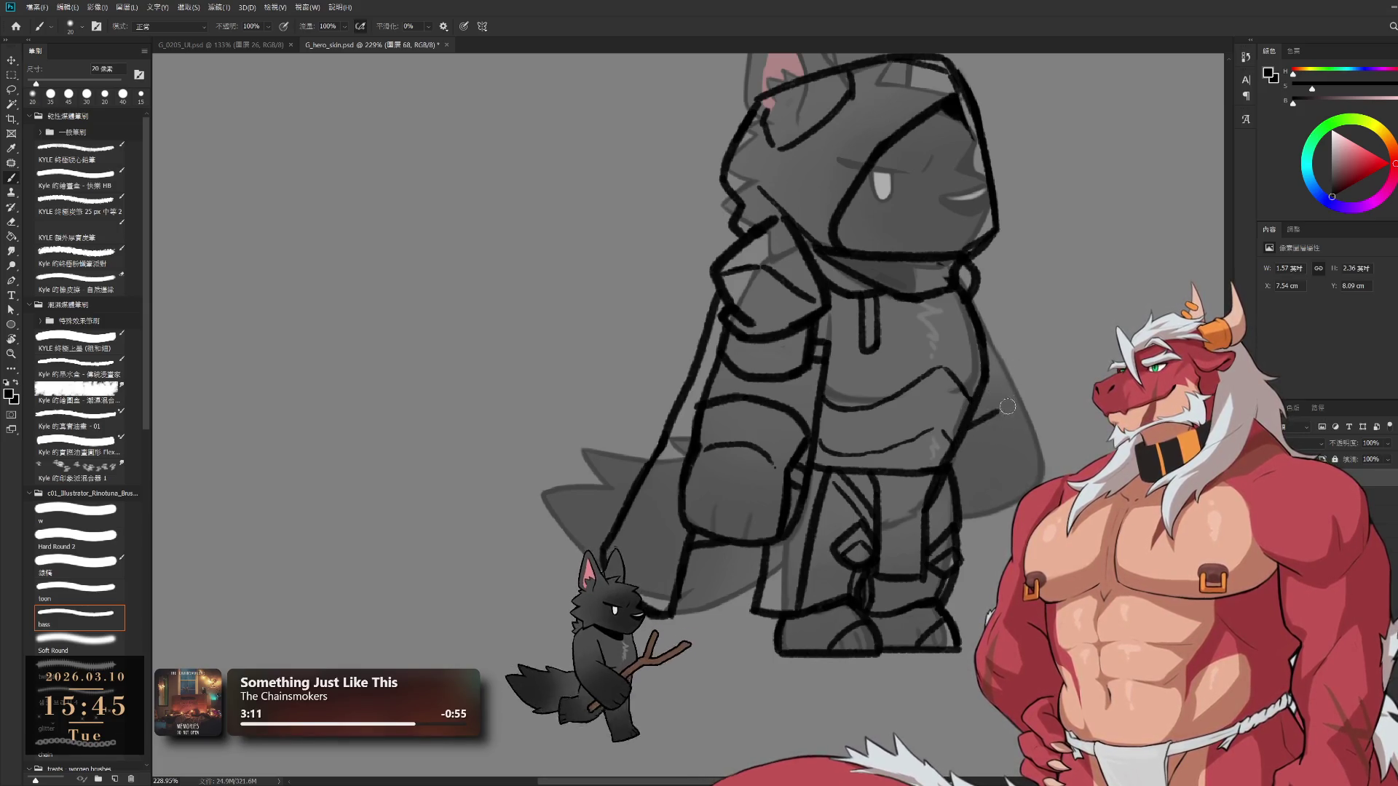
pyautogui.moveTo(961, 444); pyautogui.dragTo(1023, 422)
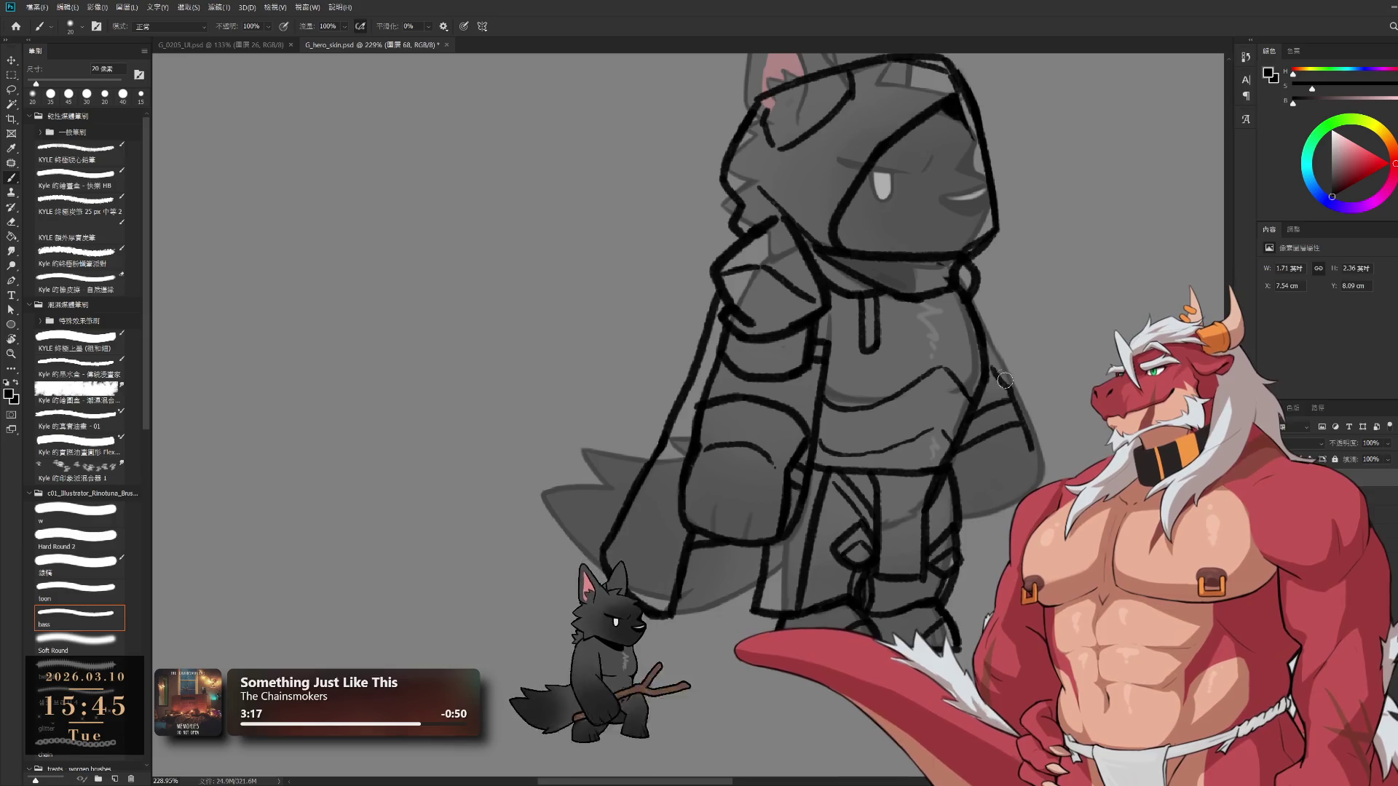
pyautogui.moveTo(1028, 442)
pyautogui.mouseDown()
pyautogui.moveTo(994, 363)
pyautogui.moveTo(1038, 370)
pyautogui.mouseUp()
pyautogui.hotkey('ctrl', 'z')
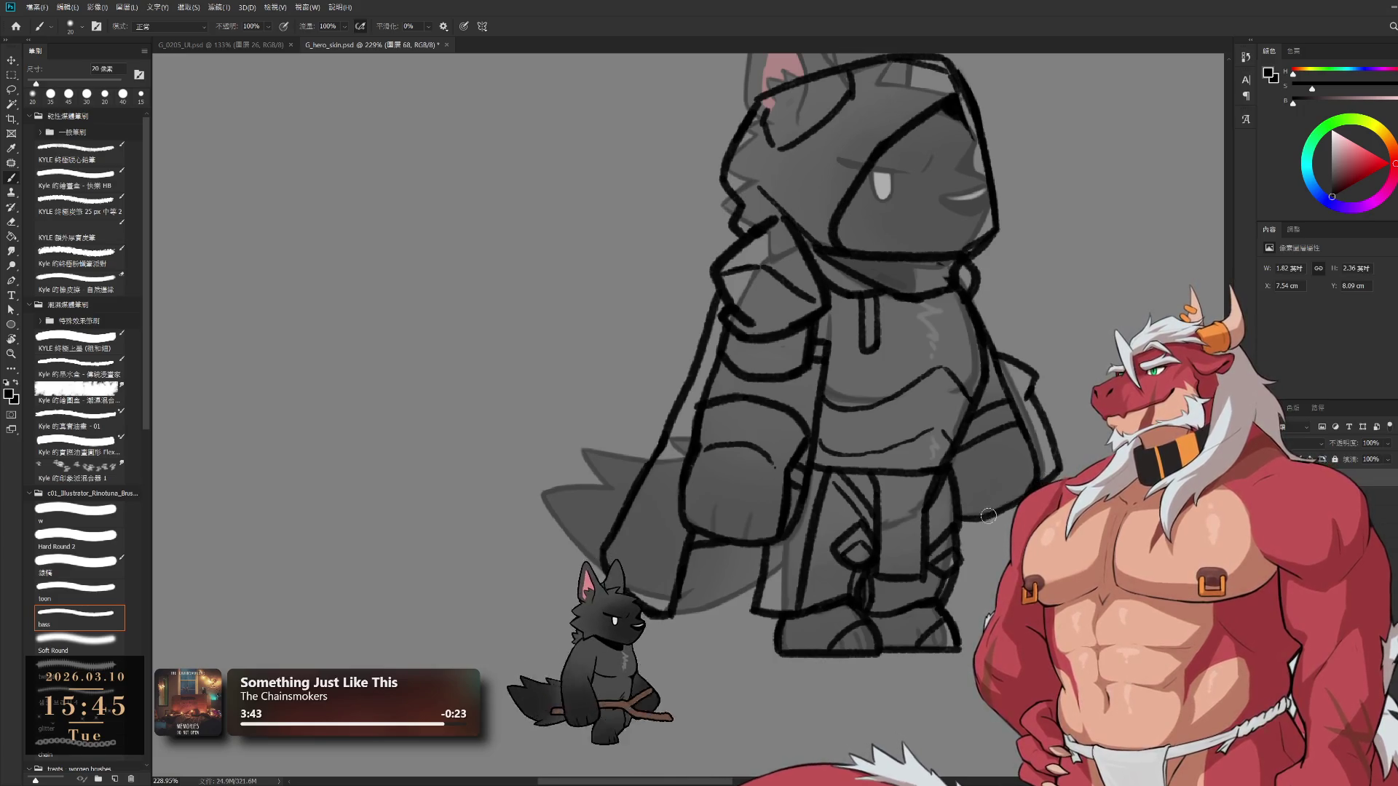
# Briefly hide and reshow the layer to check lines, then switch to white and enlarge the brush
pyautogui.scroll(-5, 1008, 460)
pyautogui.scroll(4, 915, 144)
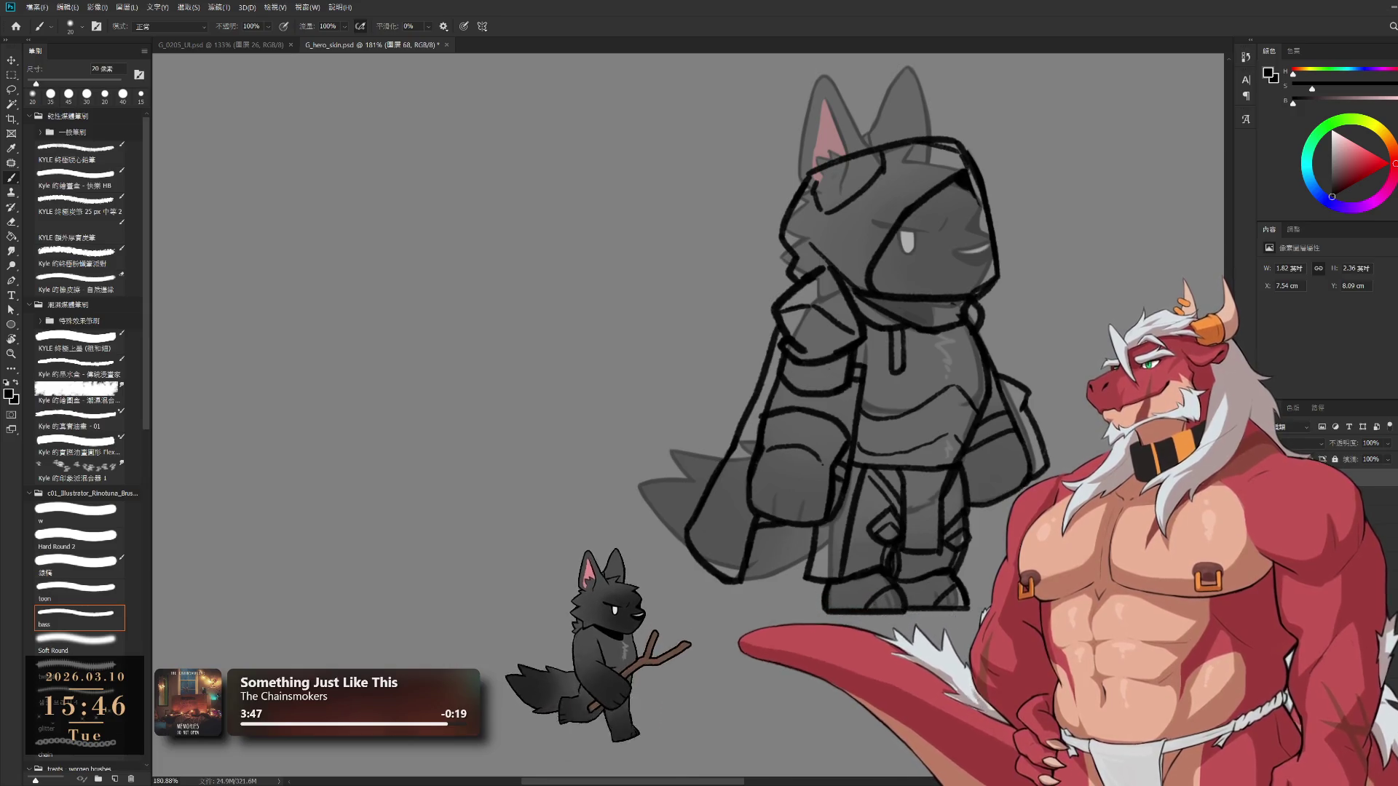
pyautogui.hotkey('ctrl', ',')
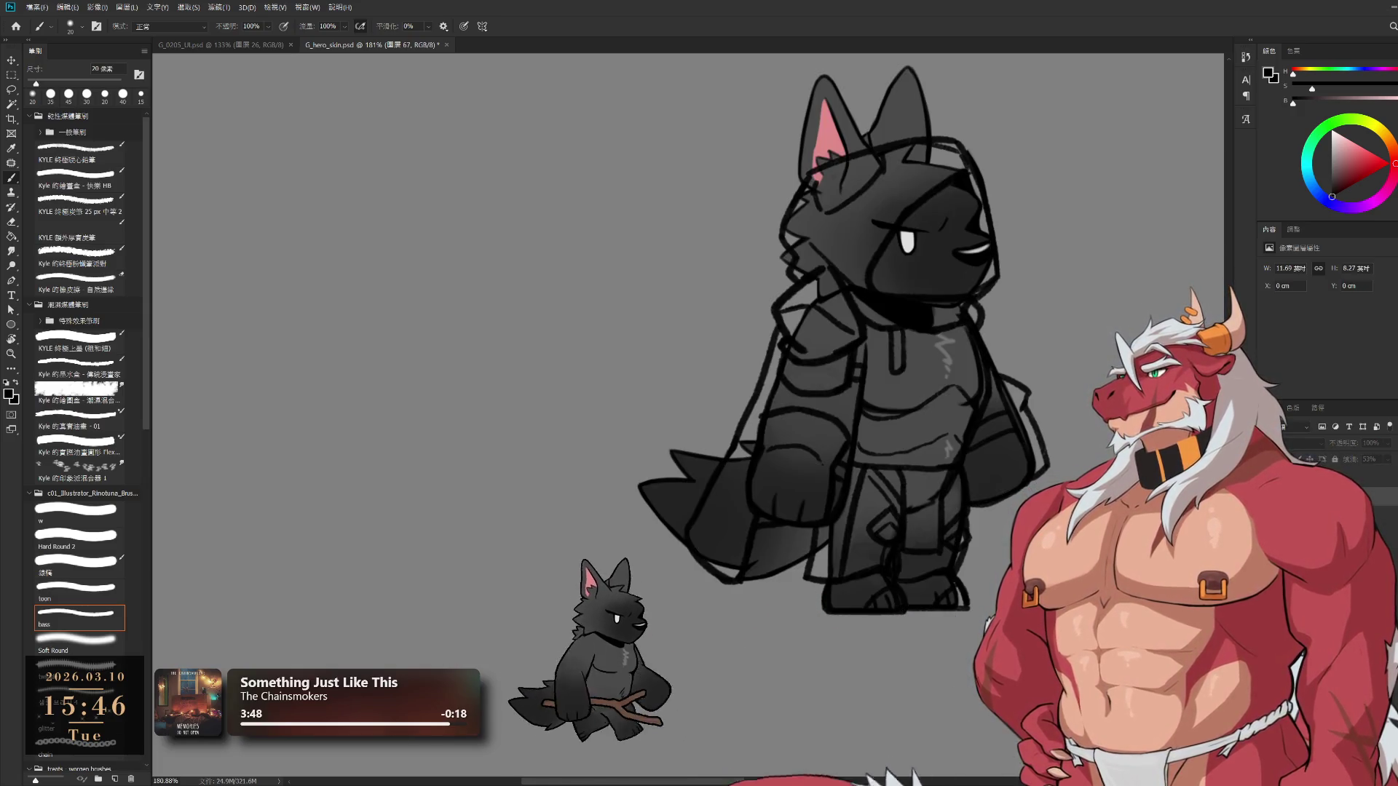
pyautogui.hotkey('ctrl', ',')
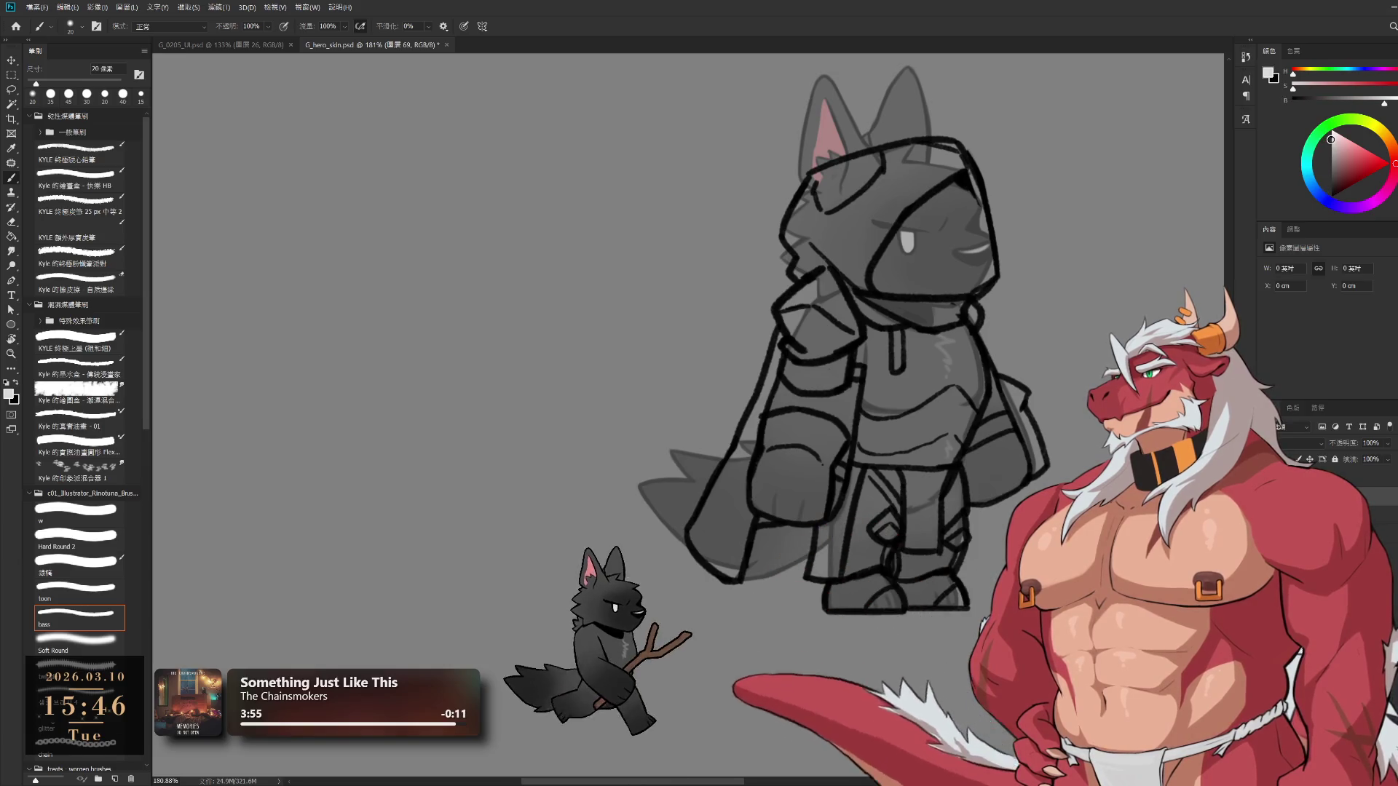
pyautogui.press('x')
pyautogui.press(']')
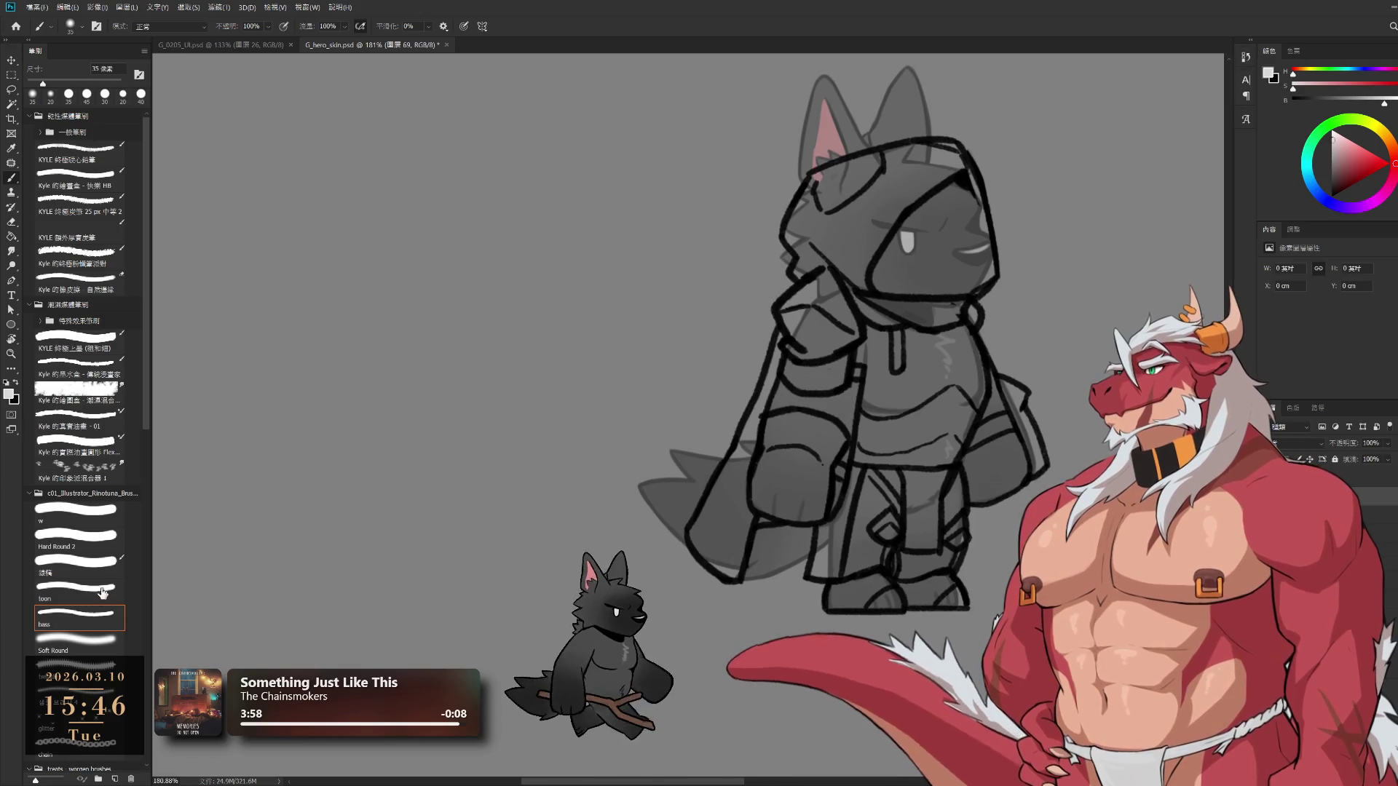
# Paint white over the muzzle, cheek and face, then light grey down the torso
pyautogui.moveTo(869, 292)
pyautogui.mouseDown()
pyautogui.moveTo(830, 304)
pyautogui.moveTo(819, 407)
pyautogui.moveTo(786, 466)
pyautogui.moveTo(791, 378)
pyautogui.moveTo(714, 531)
pyautogui.moveTo(695, 537)
pyautogui.moveTo(717, 560)
pyautogui.moveTo(796, 502)
pyautogui.moveTo(862, 371)
pyautogui.moveTo(866, 386)
pyautogui.moveTo(862, 215)
pyautogui.moveTo(905, 263)
pyautogui.moveTo(894, 278)
pyautogui.mouseUp()
pyautogui.press('[')
pyautogui.press('[')
pyautogui.press('[')
pyautogui.press('[')
pyautogui.press('[')
pyautogui.press(']')
pyautogui.press(']')
pyautogui.press(']')
pyautogui.press(']')
pyautogui.press('e')
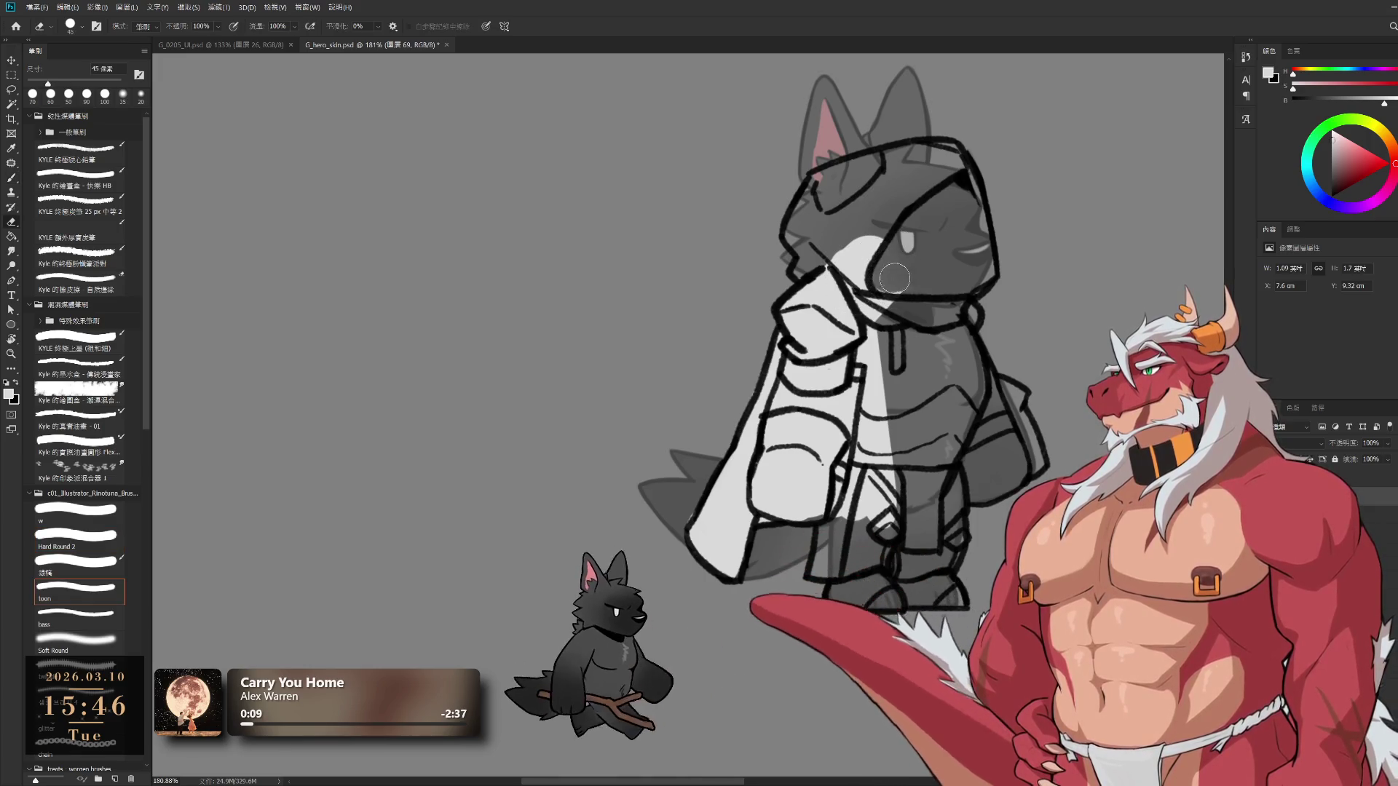
pyautogui.press('b')
pyautogui.moveTo(829, 185)
pyautogui.mouseDown()
pyautogui.moveTo(808, 191)
pyautogui.moveTo(943, 160)
pyautogui.moveTo(961, 190)
pyautogui.moveTo(965, 273)
pyautogui.mouseUp()
pyautogui.press(']')
pyautogui.press(']')
pyautogui.moveTo(903, 213)
pyautogui.mouseDown()
pyautogui.moveTo(900, 291)
pyautogui.moveTo(940, 393)
pyautogui.moveTo(888, 568)
pyautogui.moveTo(850, 580)
pyautogui.mouseUp()
# Cover the right leg and backpack's dark shading in light grey, then switch to a smaller eraser
pyautogui.press('[')
pyautogui.press('[')
pyautogui.press('[')
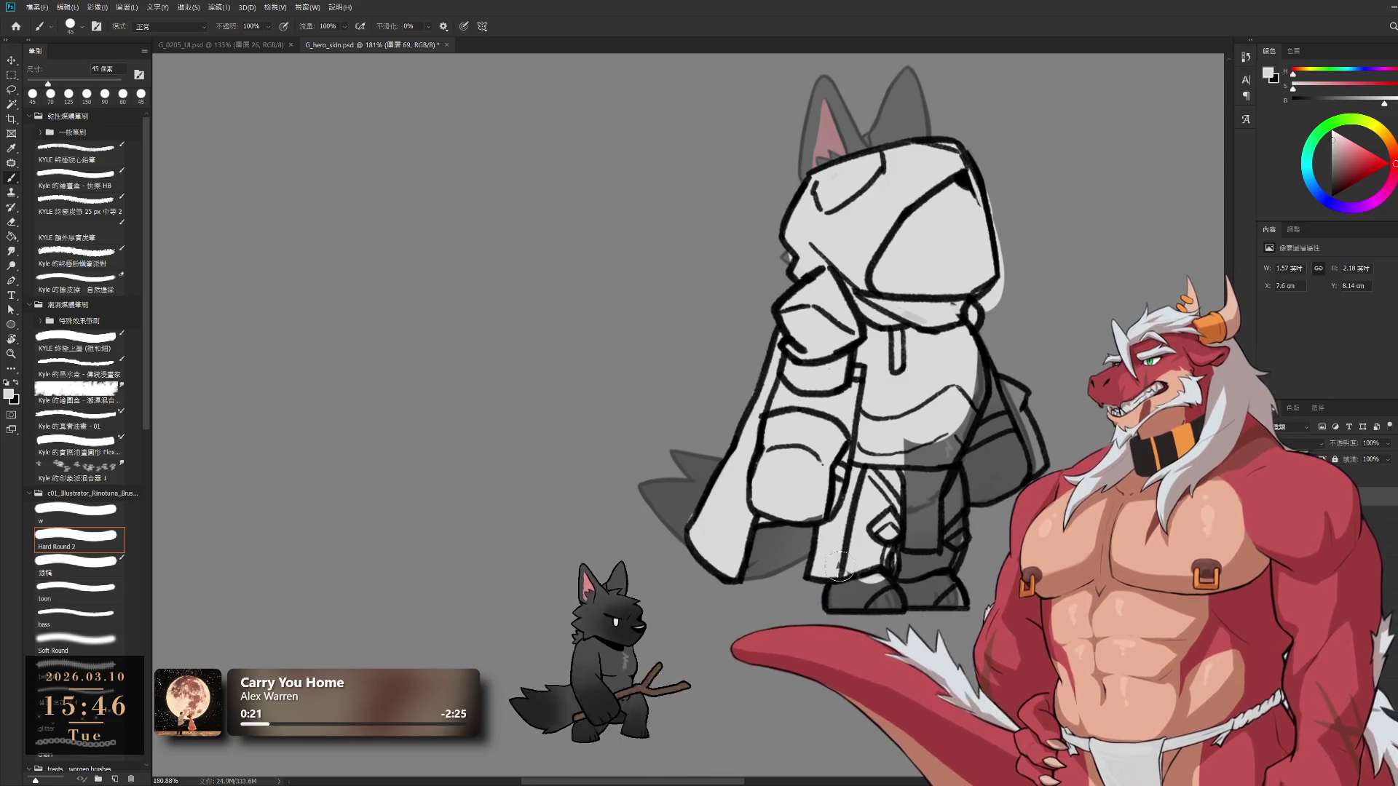
pyautogui.press(']')
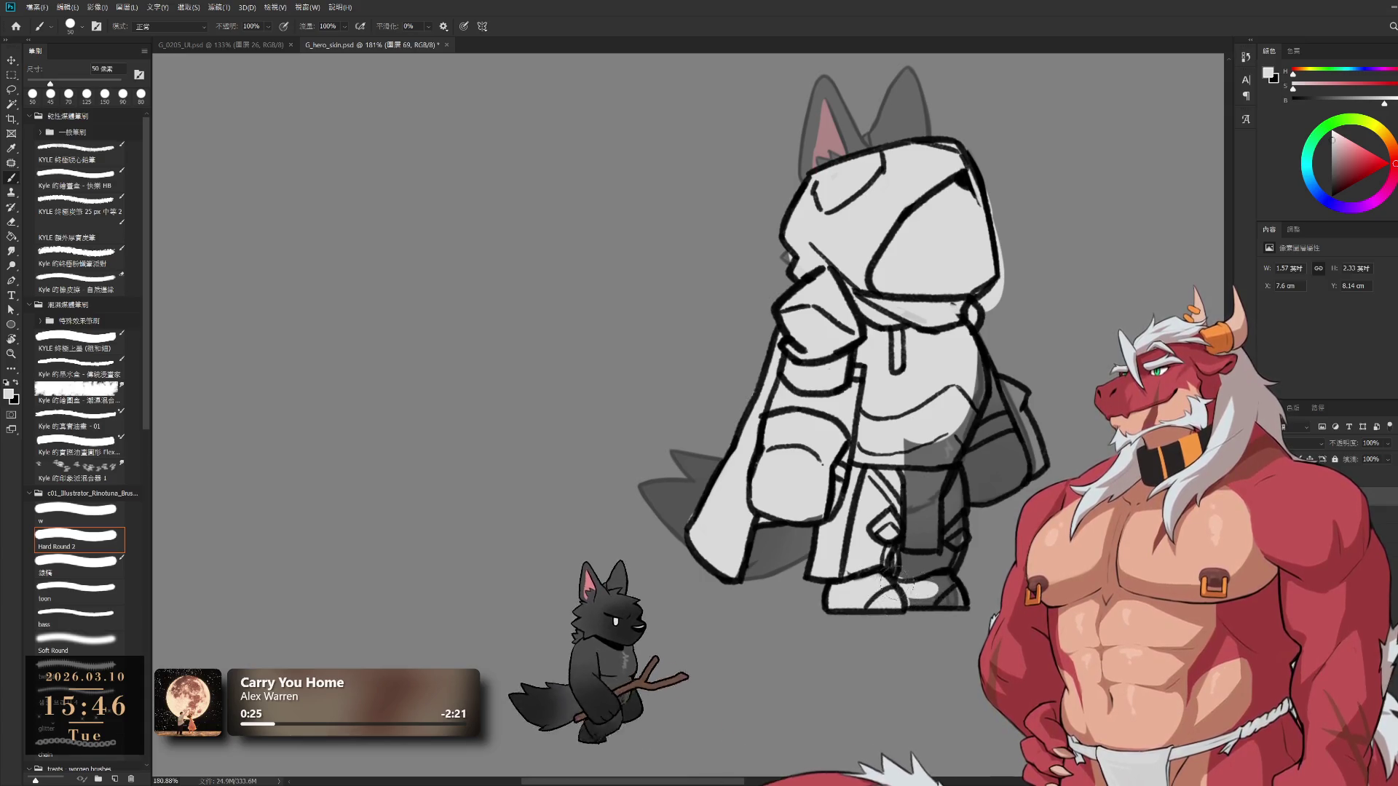
pyautogui.moveTo(894, 571)
pyautogui.mouseDown()
pyautogui.moveTo(919, 466)
pyautogui.moveTo(942, 452)
pyautogui.moveTo(954, 546)
pyautogui.mouseUp()
pyautogui.press(']')
pyautogui.moveTo(1009, 470); pyautogui.dragTo(994, 444)
pyautogui.moveTo(965, 390)
pyautogui.mouseDown()
pyautogui.moveTo(986, 371)
pyautogui.moveTo(1030, 408)
pyautogui.moveTo(1026, 466)
pyautogui.mouseUp()
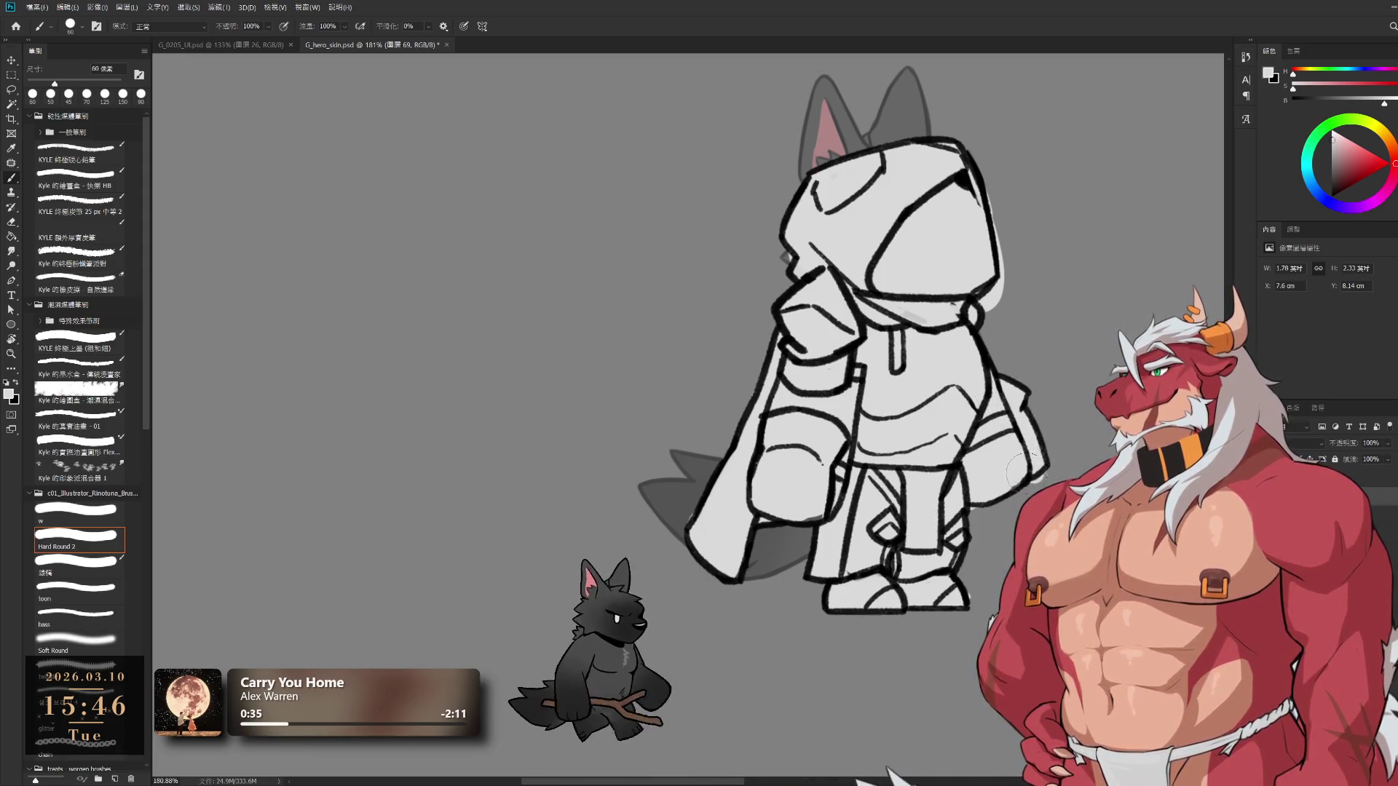
pyautogui.press('e')
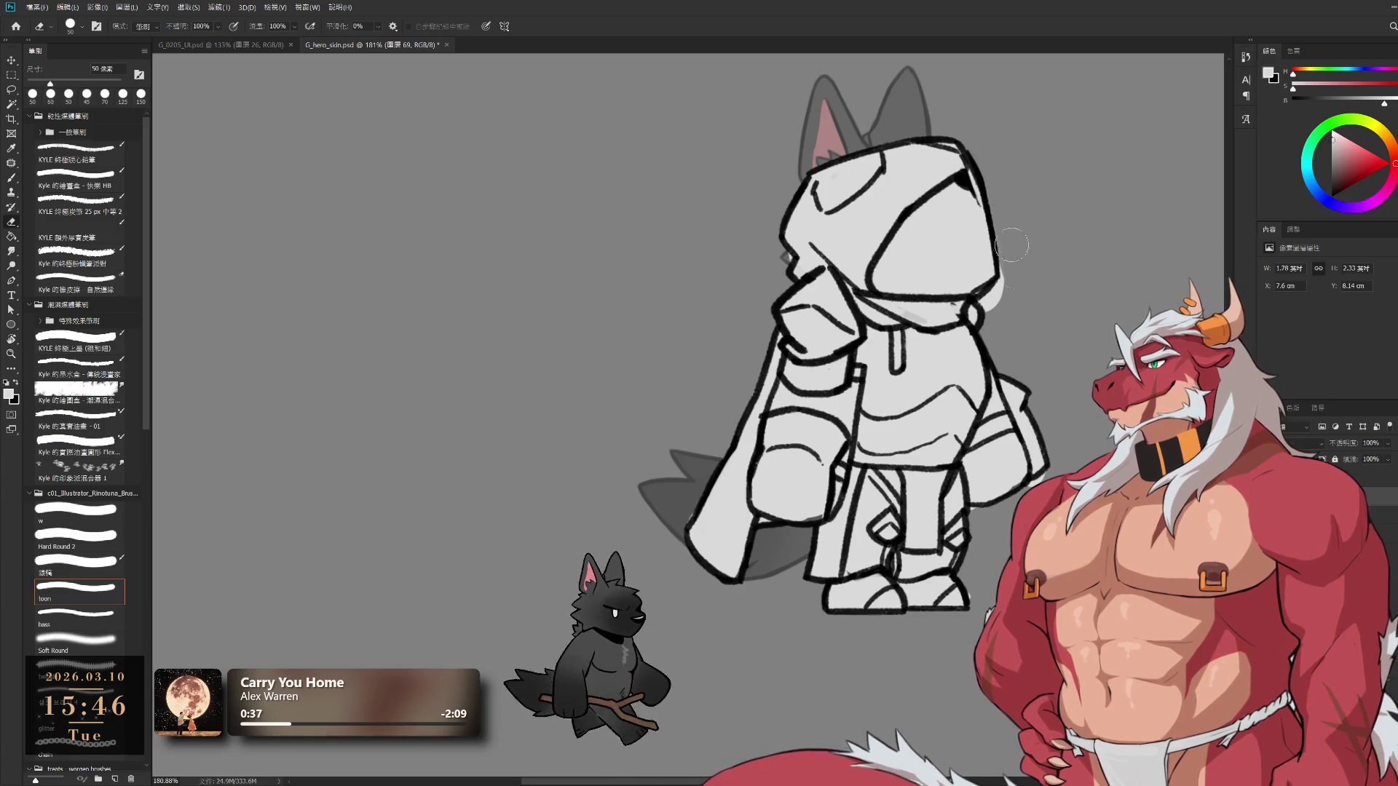
pyautogui.press('[')
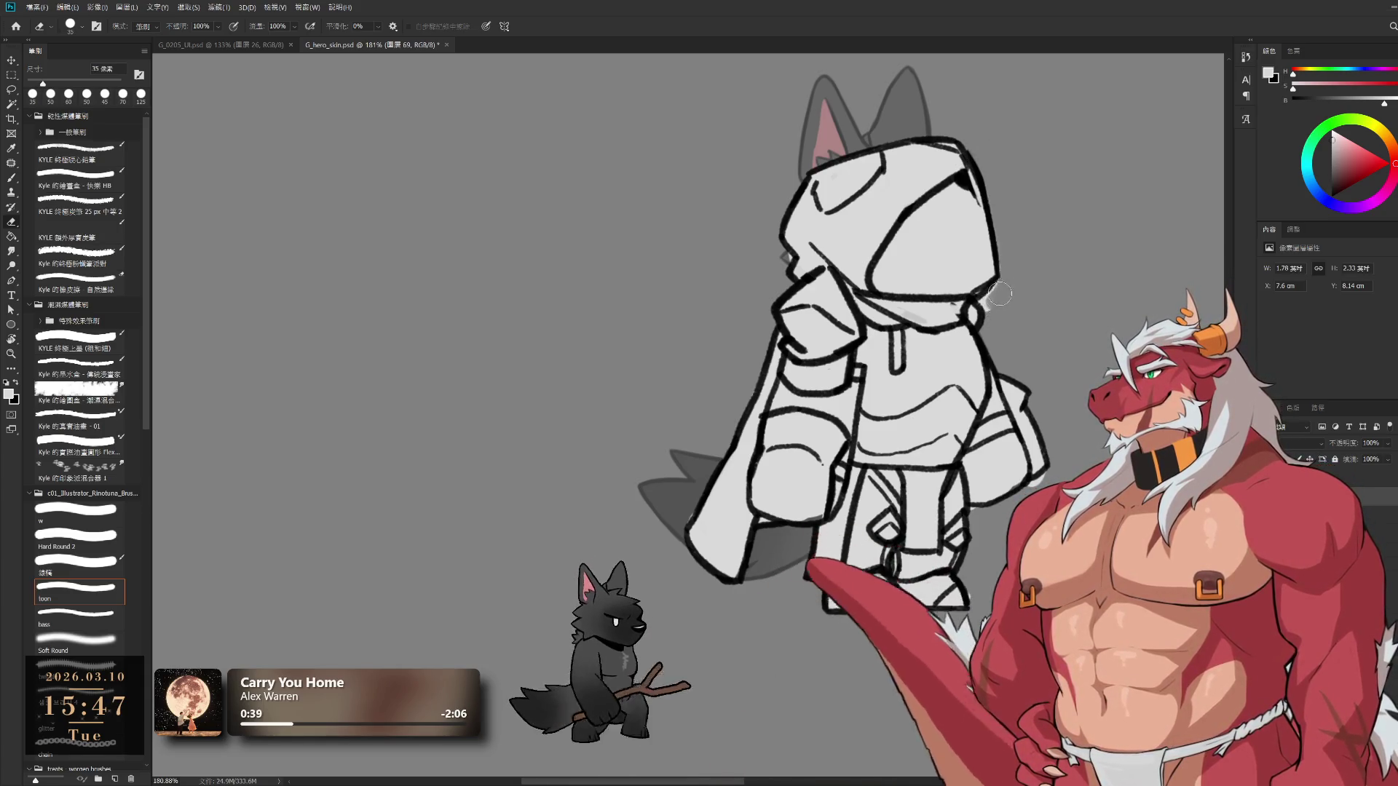
# Fill the hood's face opening with dark grey, redoing a wrong diagonal stroke with a smaller brush
pyautogui.press('b')
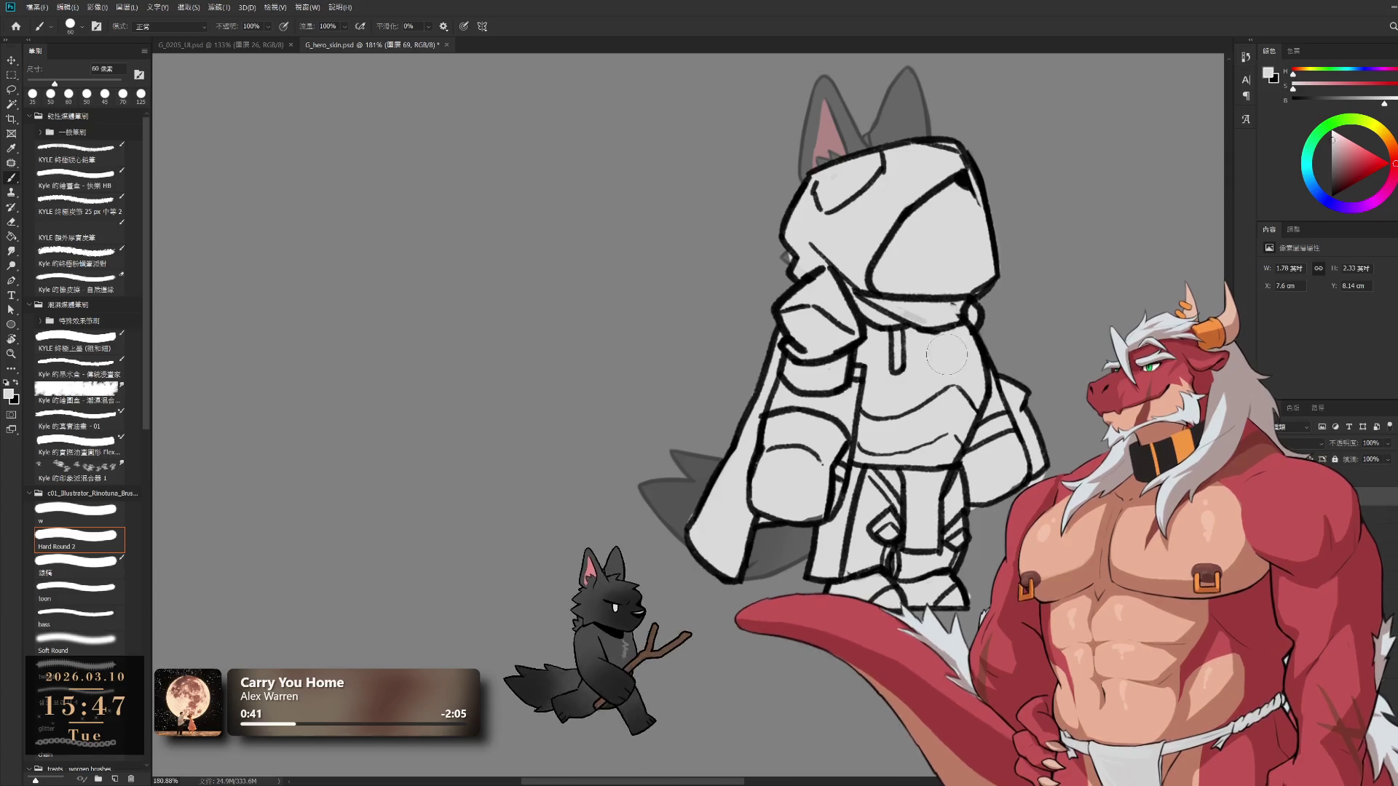
pyautogui.scroll(-3, 883, 318)
pyautogui.scroll(2, 883, 318)
pyautogui.moveTo(925, 342)
pyautogui.mouseDown()
pyautogui.moveTo(950, 352)
pyautogui.moveTo(953, 382)
pyautogui.mouseUp()
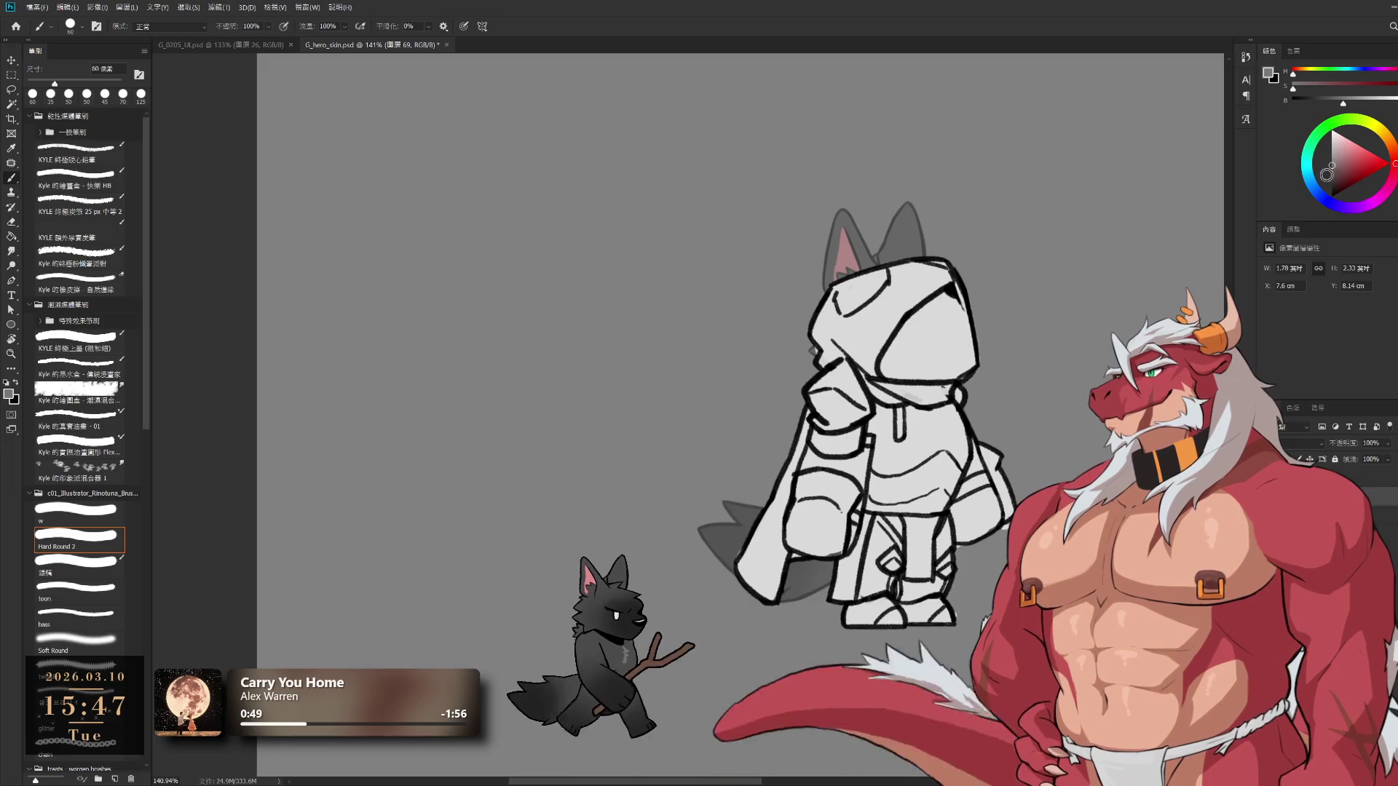
pyautogui.moveTo(943, 306)
pyautogui.mouseDown()
pyautogui.moveTo(895, 368)
pyautogui.moveTo(940, 306)
pyautogui.moveTo(955, 364)
pyautogui.moveTo(946, 349)
pyautogui.moveTo(936, 374)
pyautogui.moveTo(954, 360)
pyautogui.mouseUp()
pyautogui.hotkey('ctrl', 'z')
pyautogui.press('[')
pyautogui.press('[')
# Shade the face under the hood, the hand and the left arm in grey
pyautogui.scroll(3, 961, 335)
pyautogui.scroll(1, 970, 324)
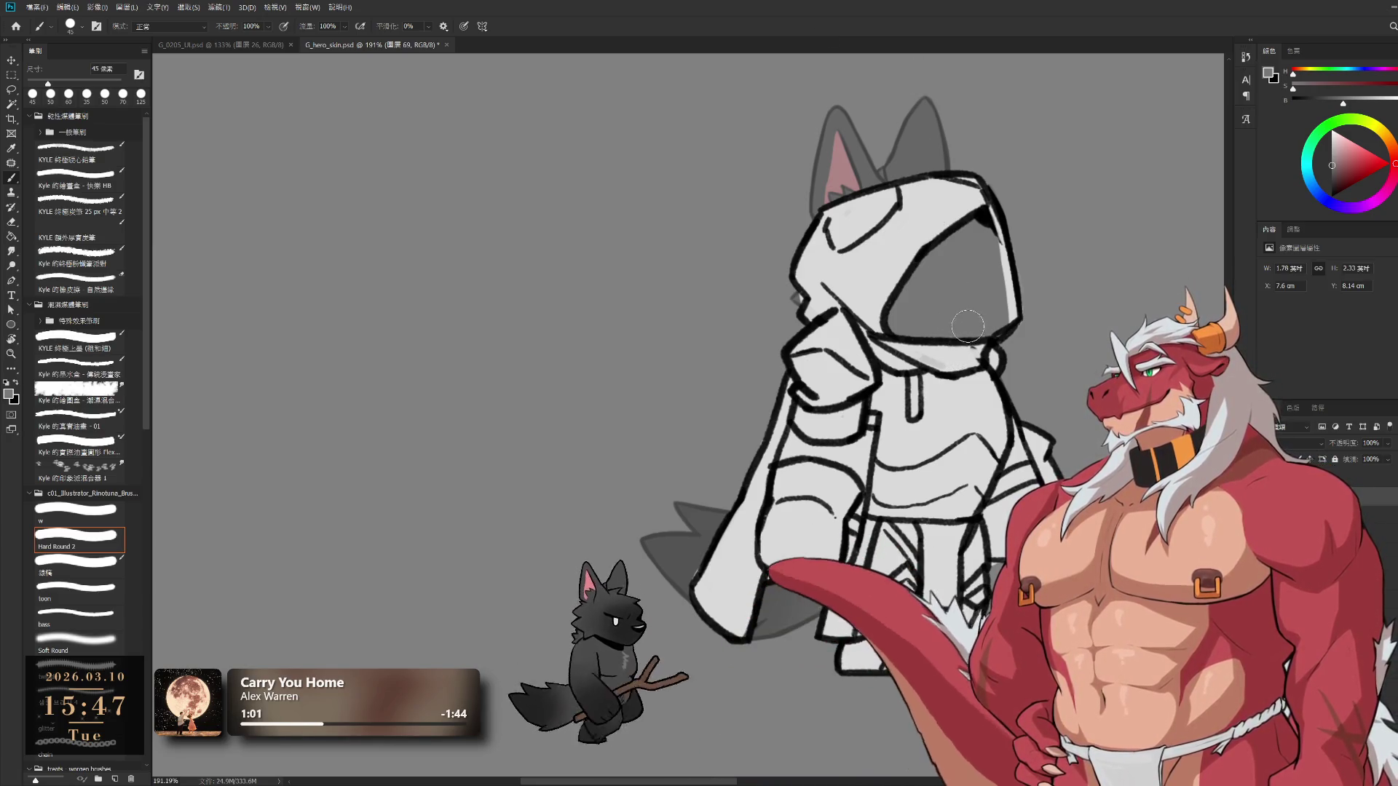
pyautogui.press(']')
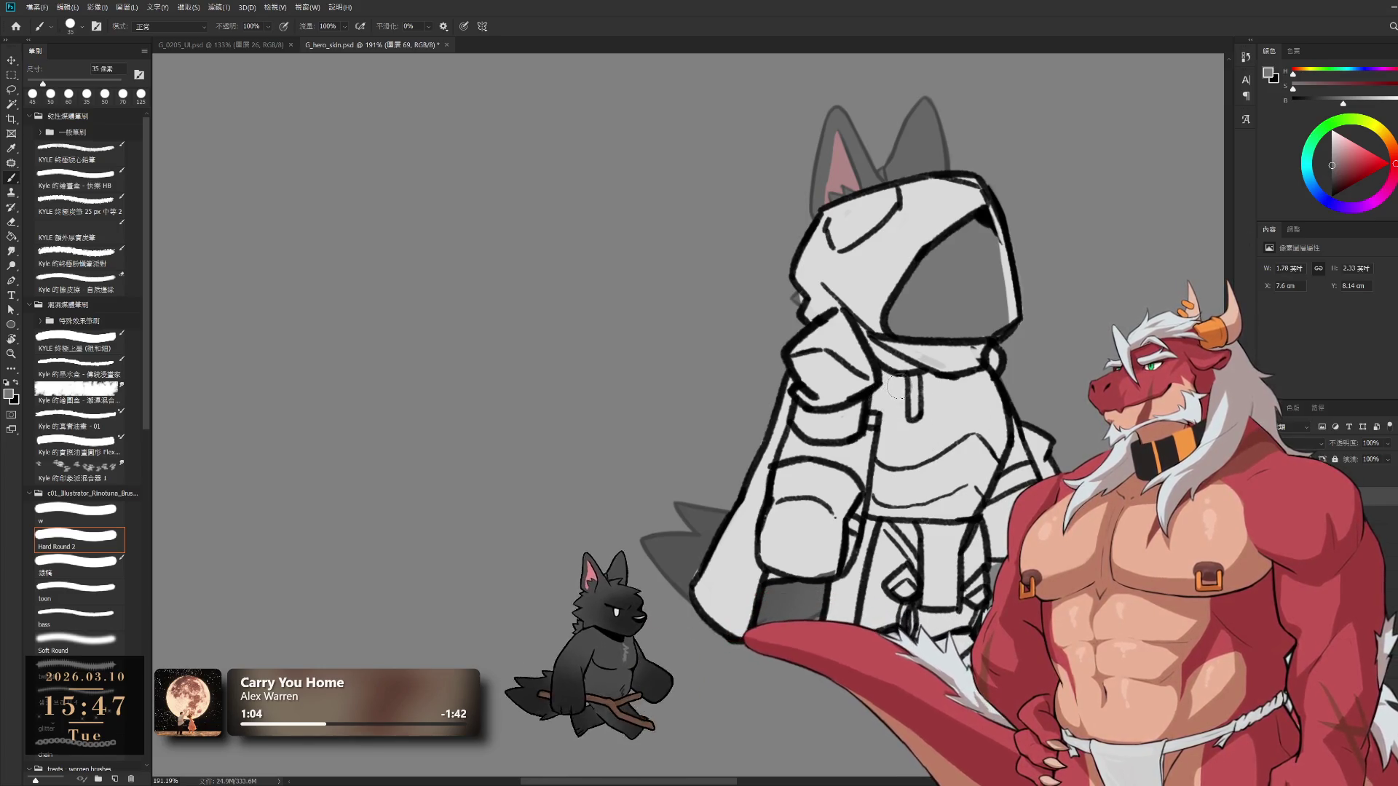
pyautogui.moveTo(803, 363)
pyautogui.mouseDown()
pyautogui.moveTo(831, 325)
pyautogui.moveTo(848, 349)
pyautogui.moveTo(803, 400)
pyautogui.moveTo(823, 357)
pyautogui.mouseUp()
pyautogui.moveTo(805, 406); pyautogui.dragTo(848, 420)
pyautogui.press('[')
pyautogui.press(']')
pyautogui.moveTo(777, 470); pyautogui.dragTo(793, 561)
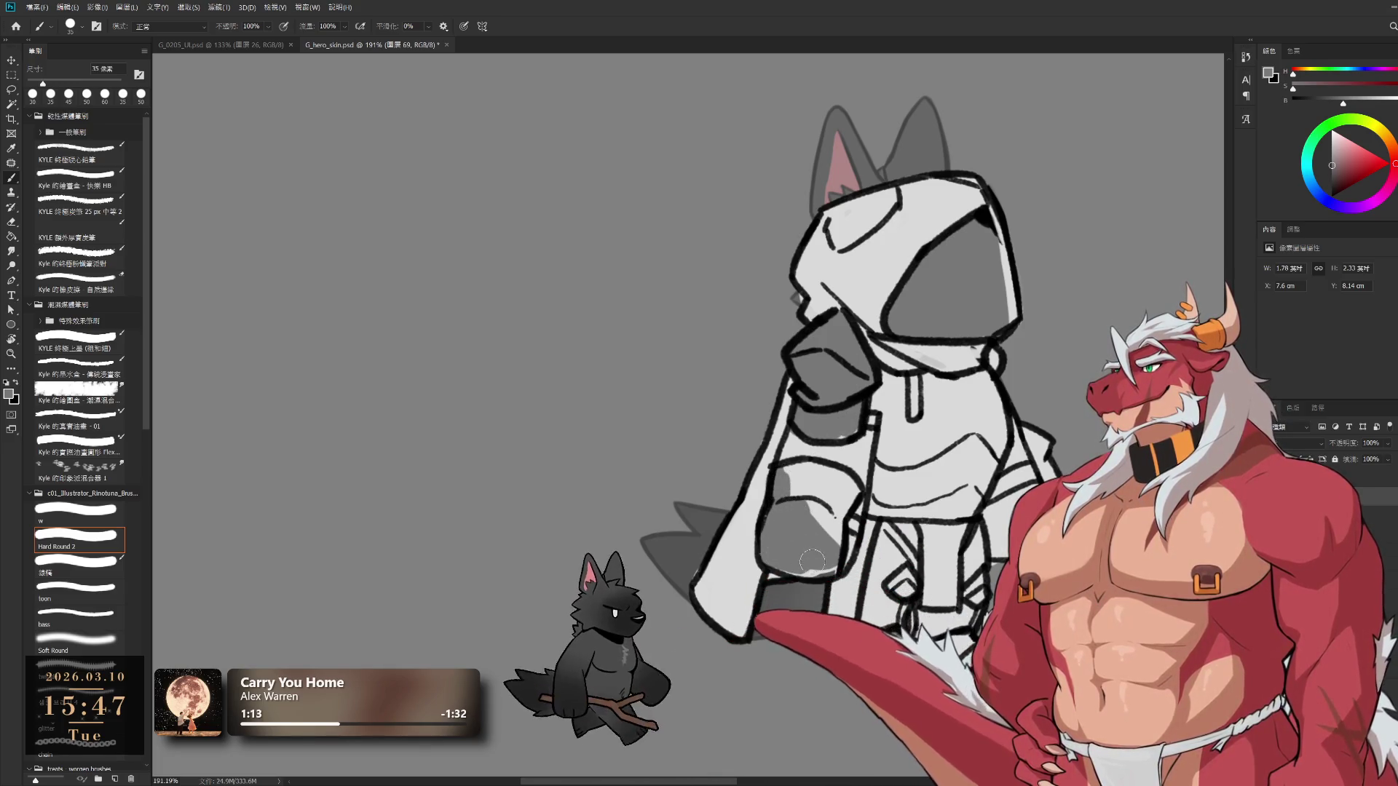
pyautogui.moveTo(789, 477)
pyautogui.mouseDown()
pyautogui.moveTo(841, 482)
pyautogui.moveTo(830, 513)
pyautogui.moveTo(848, 488)
pyautogui.moveTo(828, 544)
pyautogui.mouseUp()
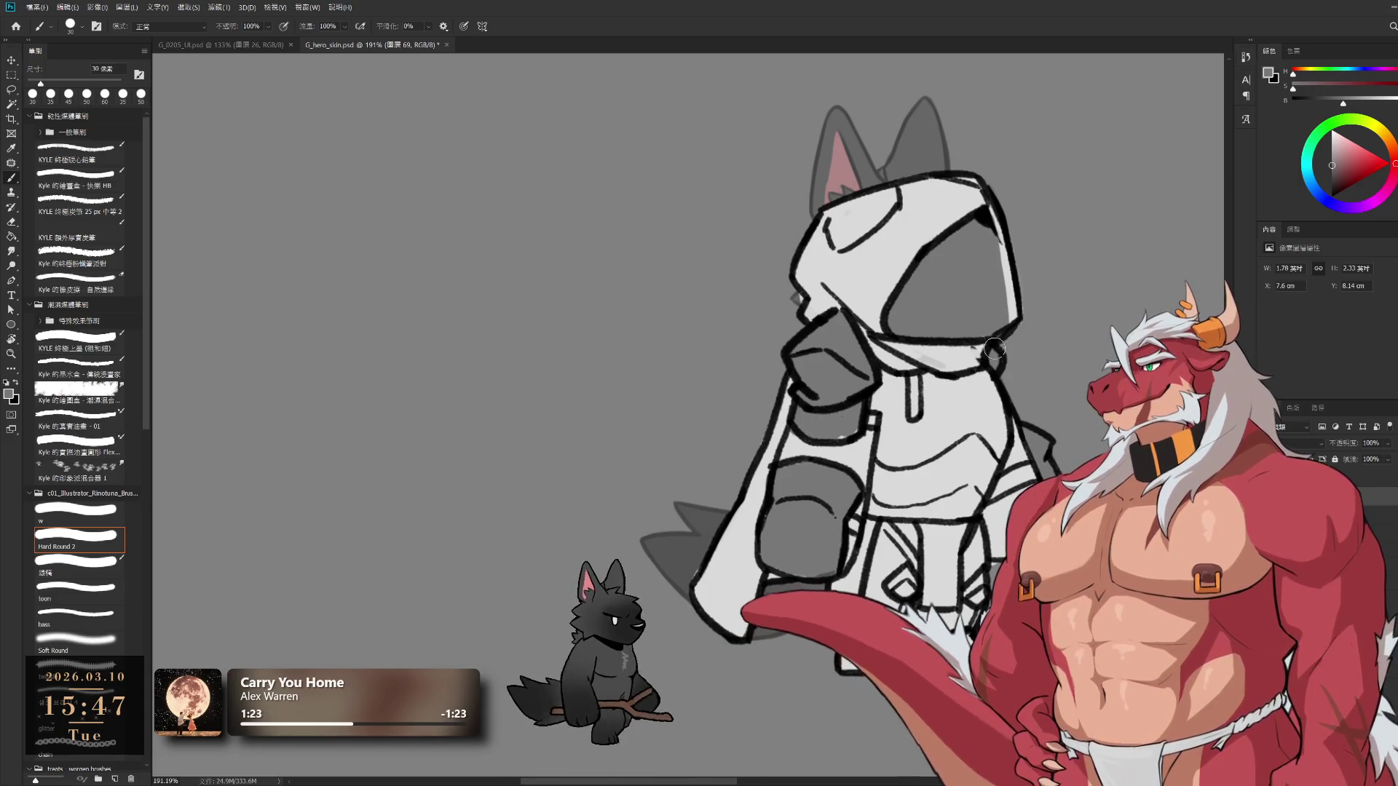
pyautogui.moveTo(1014, 398)
pyautogui.mouseDown()
pyautogui.moveTo(946, 349)
pyautogui.moveTo(963, 340)
pyautogui.mouseUp()
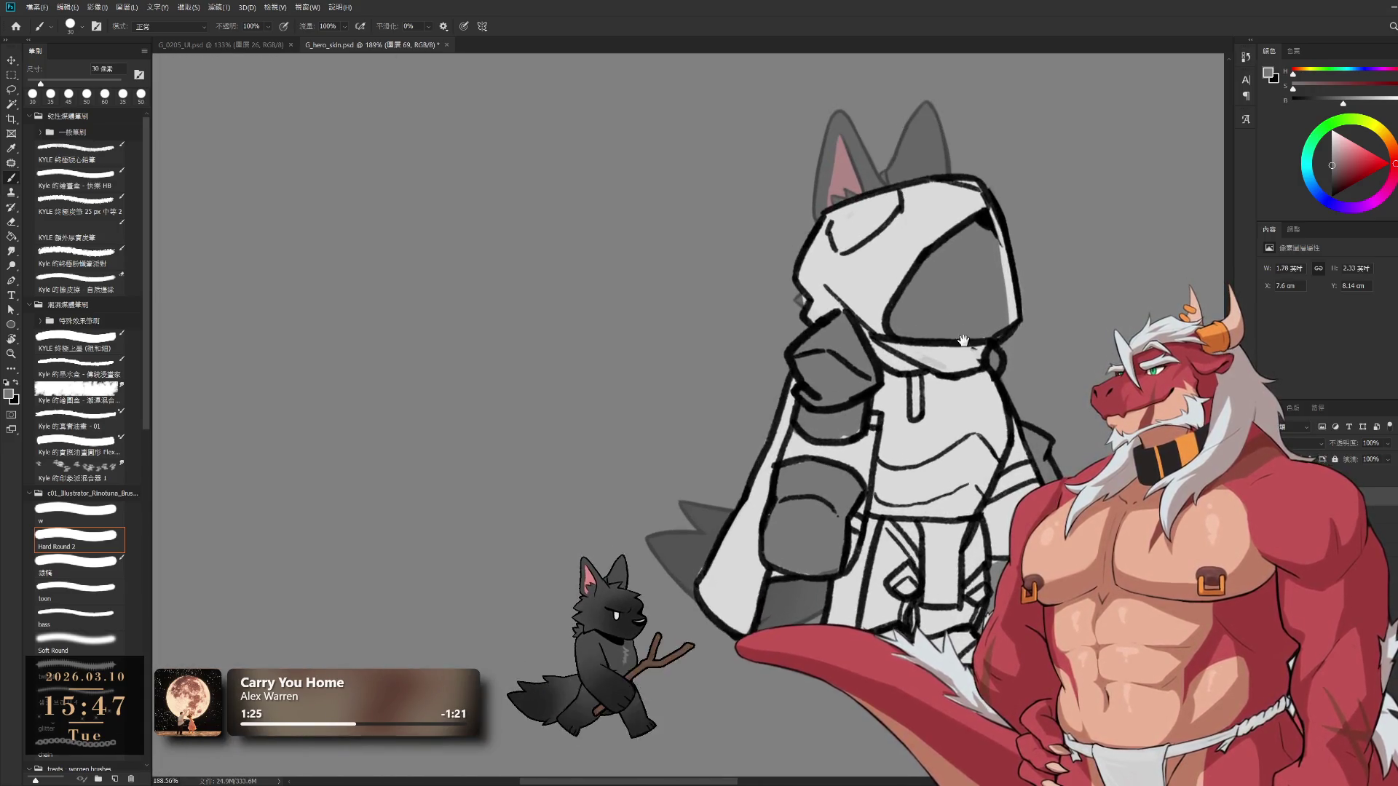
pyautogui.moveTo(931, 126)
pyautogui.mouseDown()
pyautogui.moveTo(859, 233)
pyautogui.moveTo(874, 291)
pyautogui.moveTo(925, 334)
pyautogui.moveTo(884, 115)
pyautogui.mouseUp()
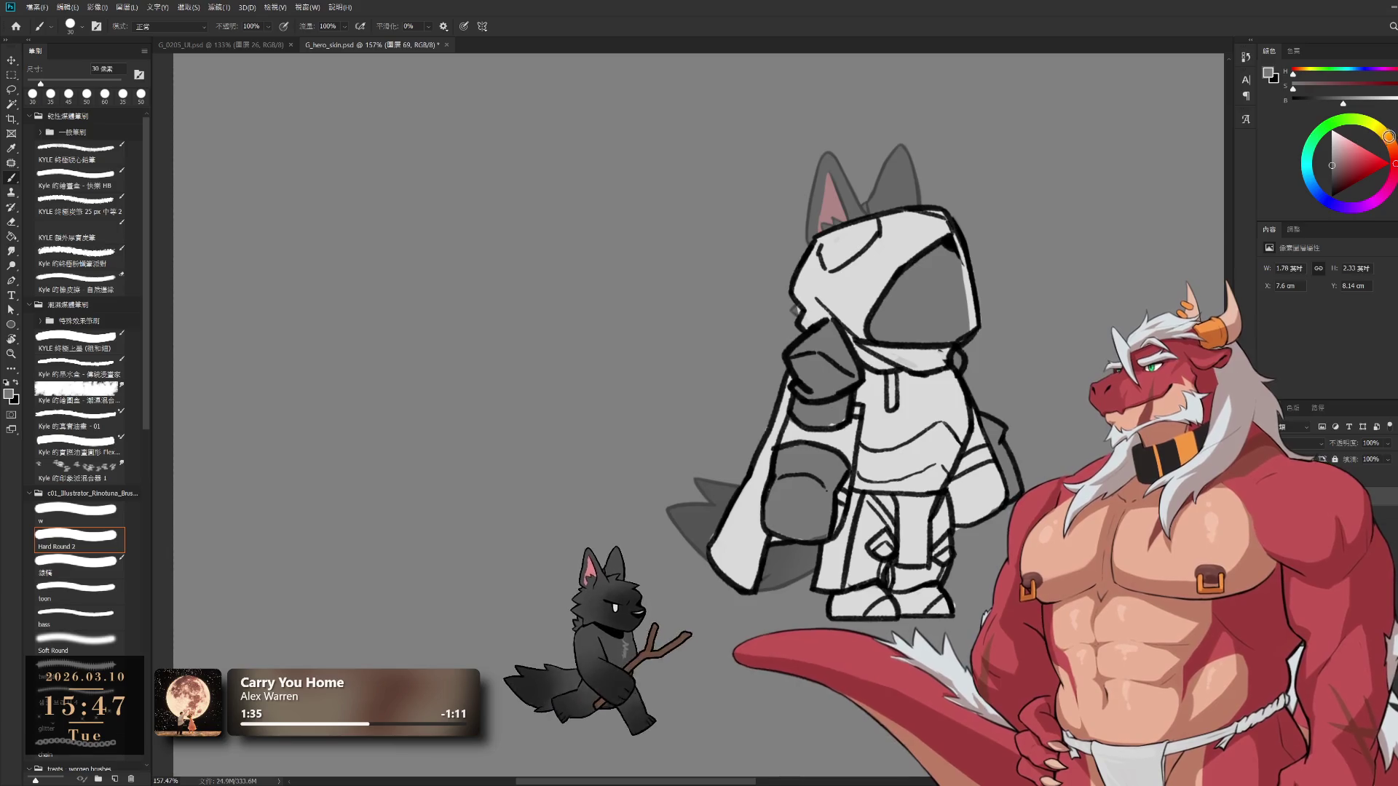
# Paint the belt flaps, the cape's front edge and the collar under the hood orange
pyautogui.moveTo(1390, 149)
pyautogui.mouseDown()
pyautogui.moveTo(1362, 164)
pyautogui.moveTo(1386, 139)
pyautogui.mouseUp()
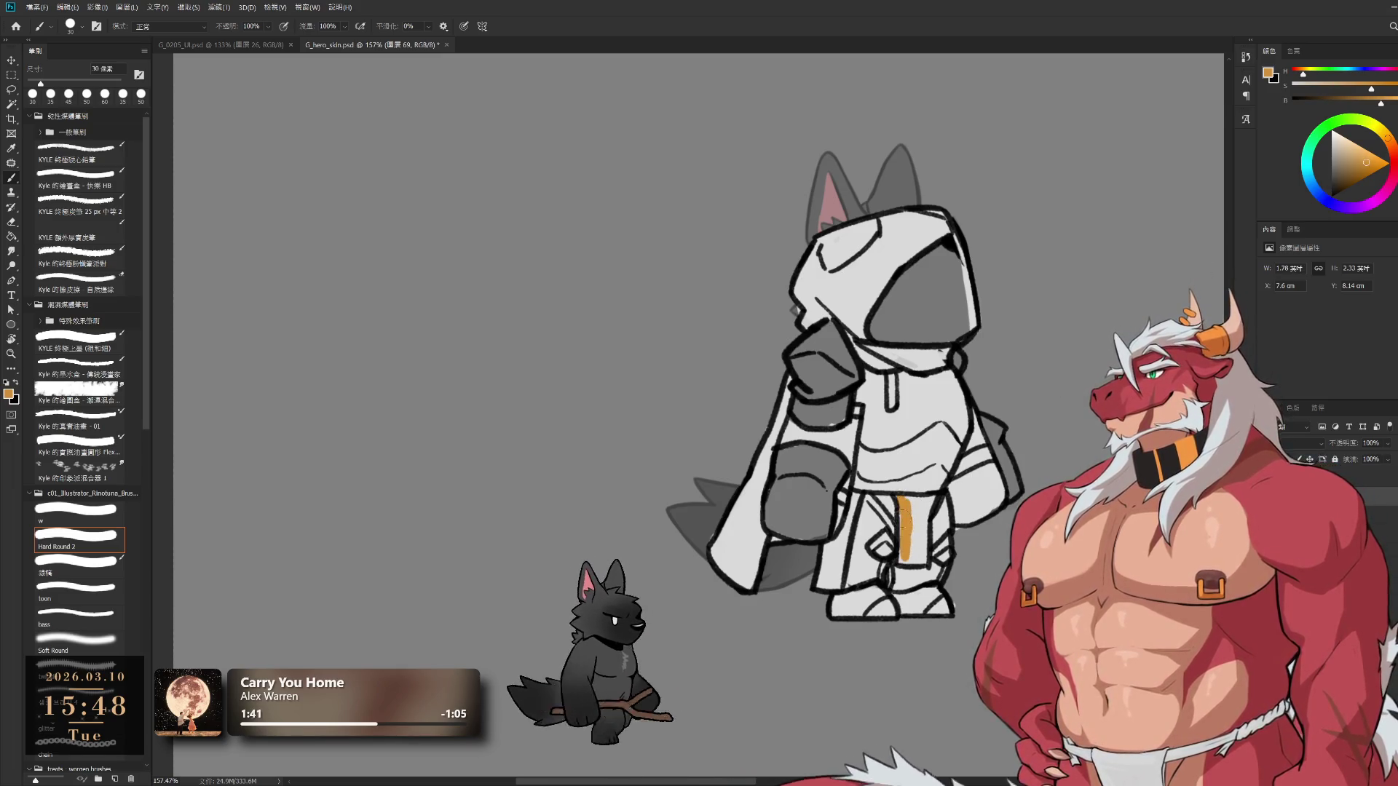
pyautogui.moveTo(903, 543); pyautogui.dragTo(911, 565)
pyautogui.moveTo(914, 502)
pyautogui.mouseDown()
pyautogui.moveTo(929, 562)
pyautogui.moveTo(925, 502)
pyautogui.mouseUp()
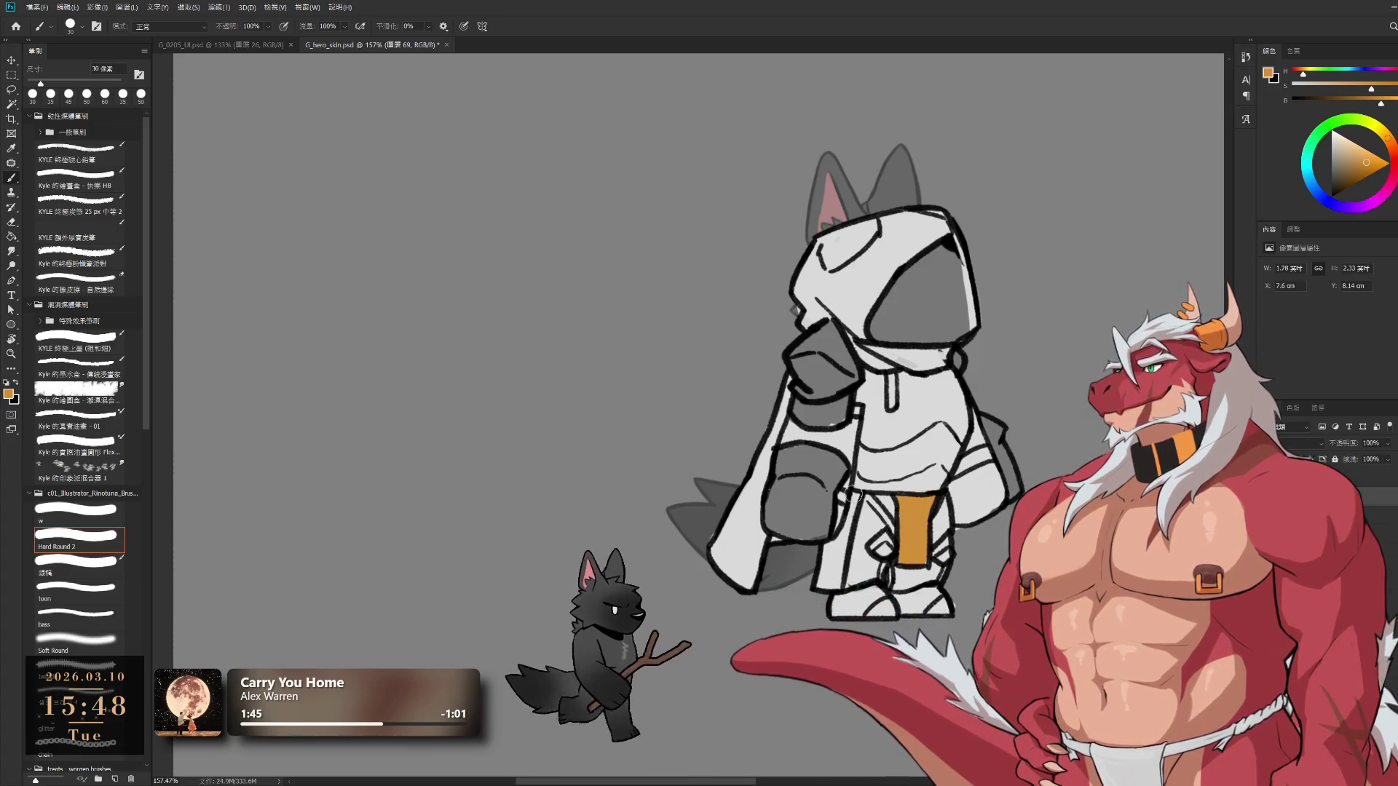
pyautogui.moveTo(839, 573)
pyautogui.mouseDown()
pyautogui.moveTo(821, 536)
pyautogui.moveTo(835, 586)
pyautogui.mouseUp()
pyautogui.moveTo(769, 468)
pyautogui.mouseDown()
pyautogui.moveTo(794, 383)
pyautogui.moveTo(724, 557)
pyautogui.mouseUp()
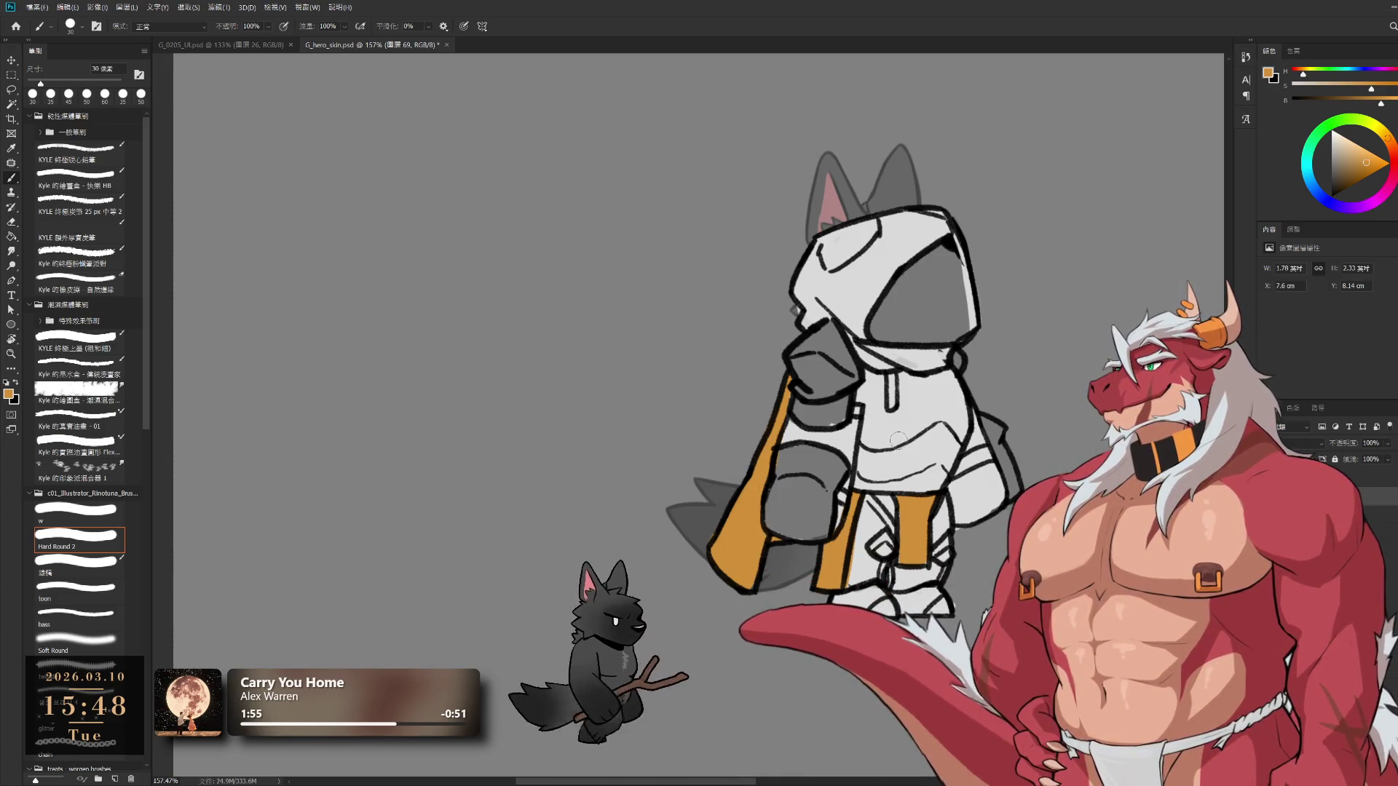
pyautogui.moveTo(855, 345); pyautogui.dragTo(923, 359)
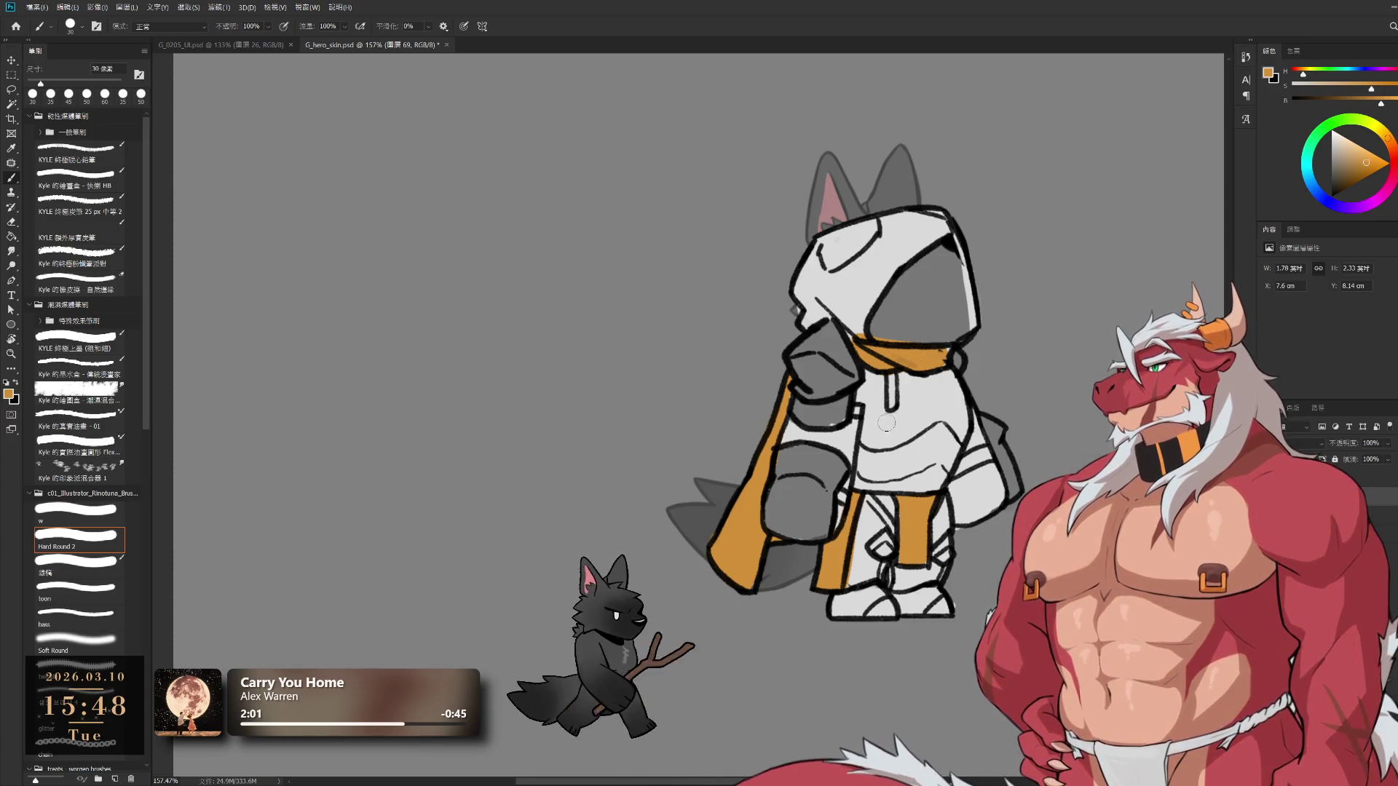
# Paint light grey along the leg and shade the white torso's left side grey with a larger brush
pyautogui.keyDown('alt'); pyautogui.click(939, 543); pyautogui.keyUp('alt')
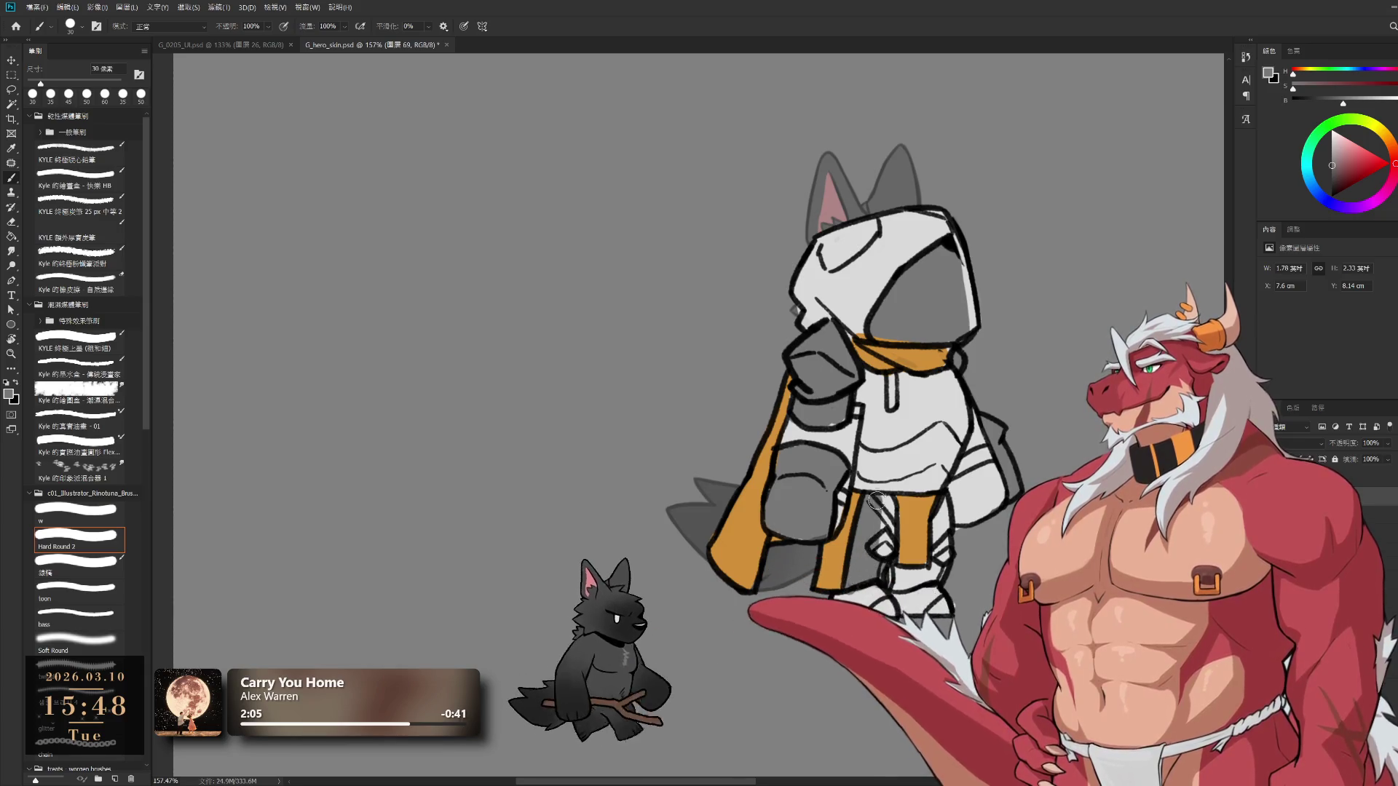
pyautogui.moveTo(890, 501)
pyautogui.mouseDown()
pyautogui.moveTo(864, 579)
pyautogui.moveTo(943, 591)
pyautogui.mouseUp()
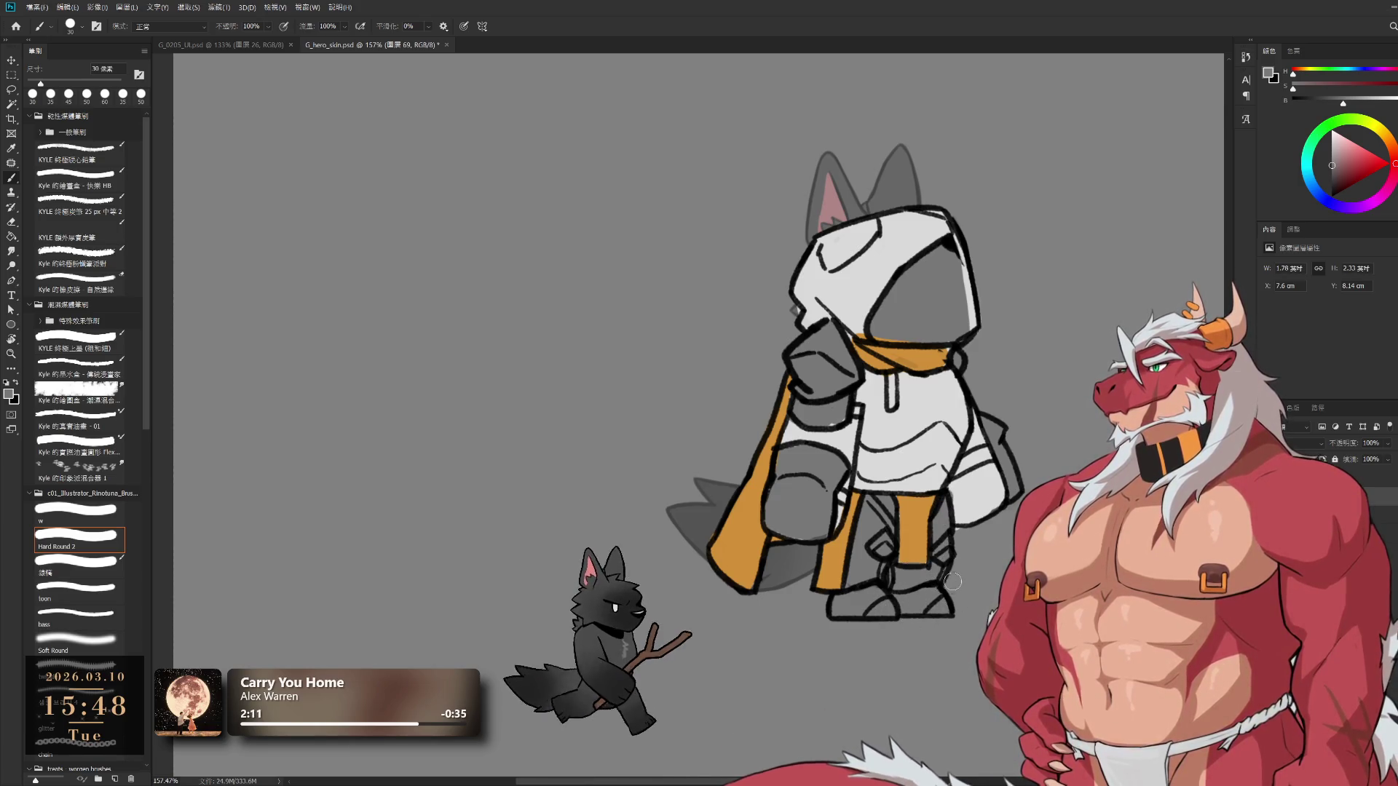
pyautogui.press(']')
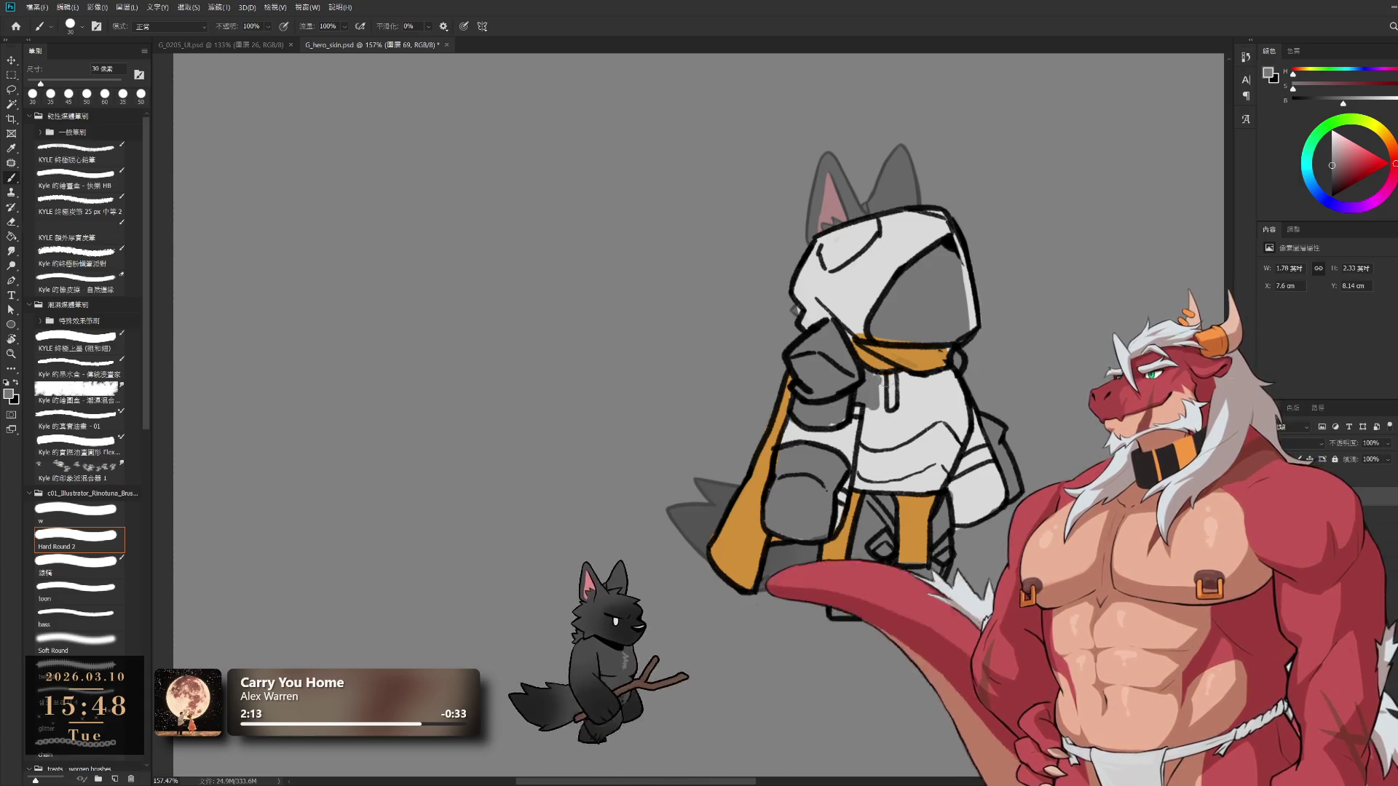
pyautogui.moveTo(881, 375)
pyautogui.mouseDown()
pyautogui.moveTo(859, 461)
pyautogui.moveTo(906, 487)
pyautogui.moveTo(892, 393)
pyautogui.moveTo(947, 382)
pyautogui.moveTo(960, 408)
pyautogui.moveTo(935, 484)
pyautogui.moveTo(919, 489)
pyautogui.mouseUp()
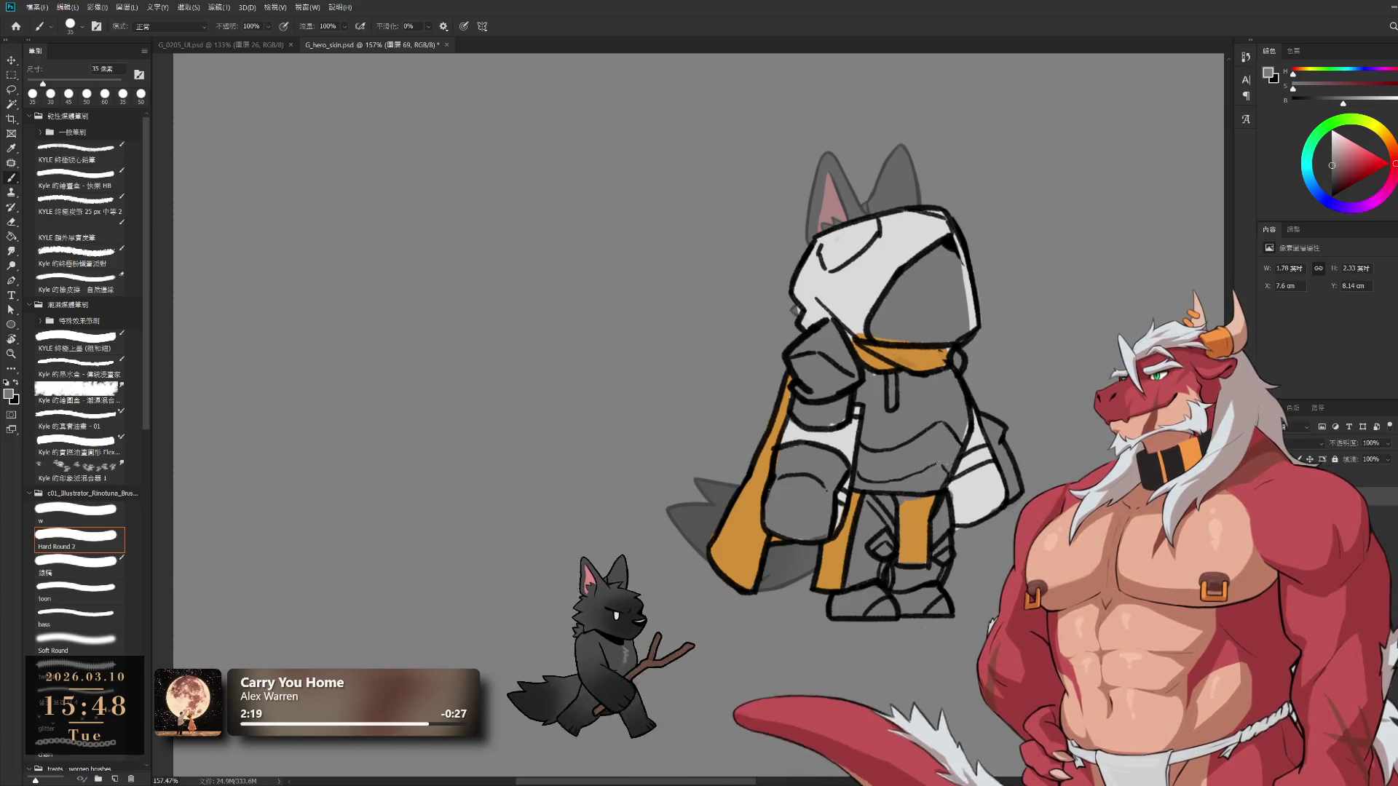
# Sample the scarf's orange and paint a curved trim stroke across the hood with a 30 px brush
pyautogui.keyDown('alt'); pyautogui.click(921, 507); pyautogui.keyUp('alt')
pyautogui.press('[')
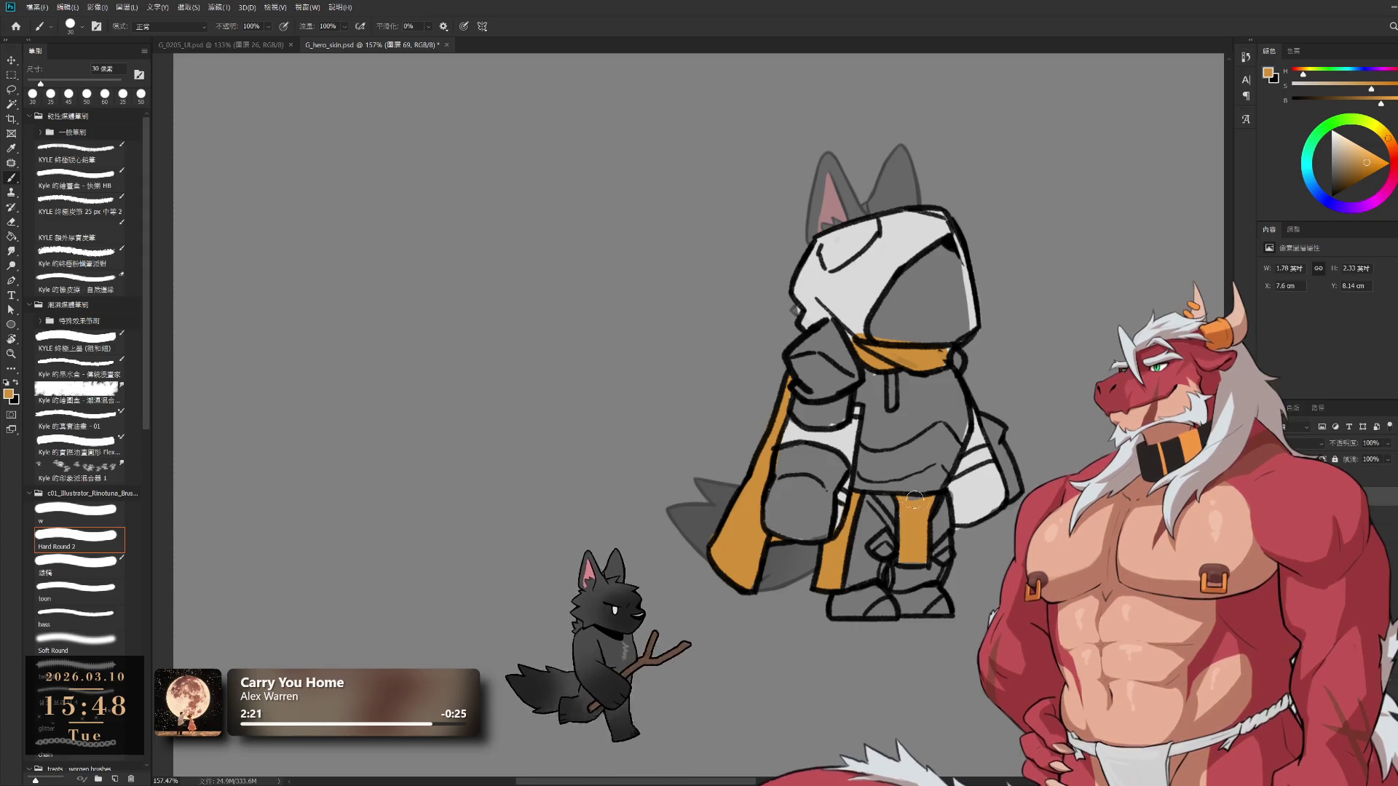
pyautogui.keyDown('alt'); pyautogui.click(964, 457); pyautogui.keyUp('alt')
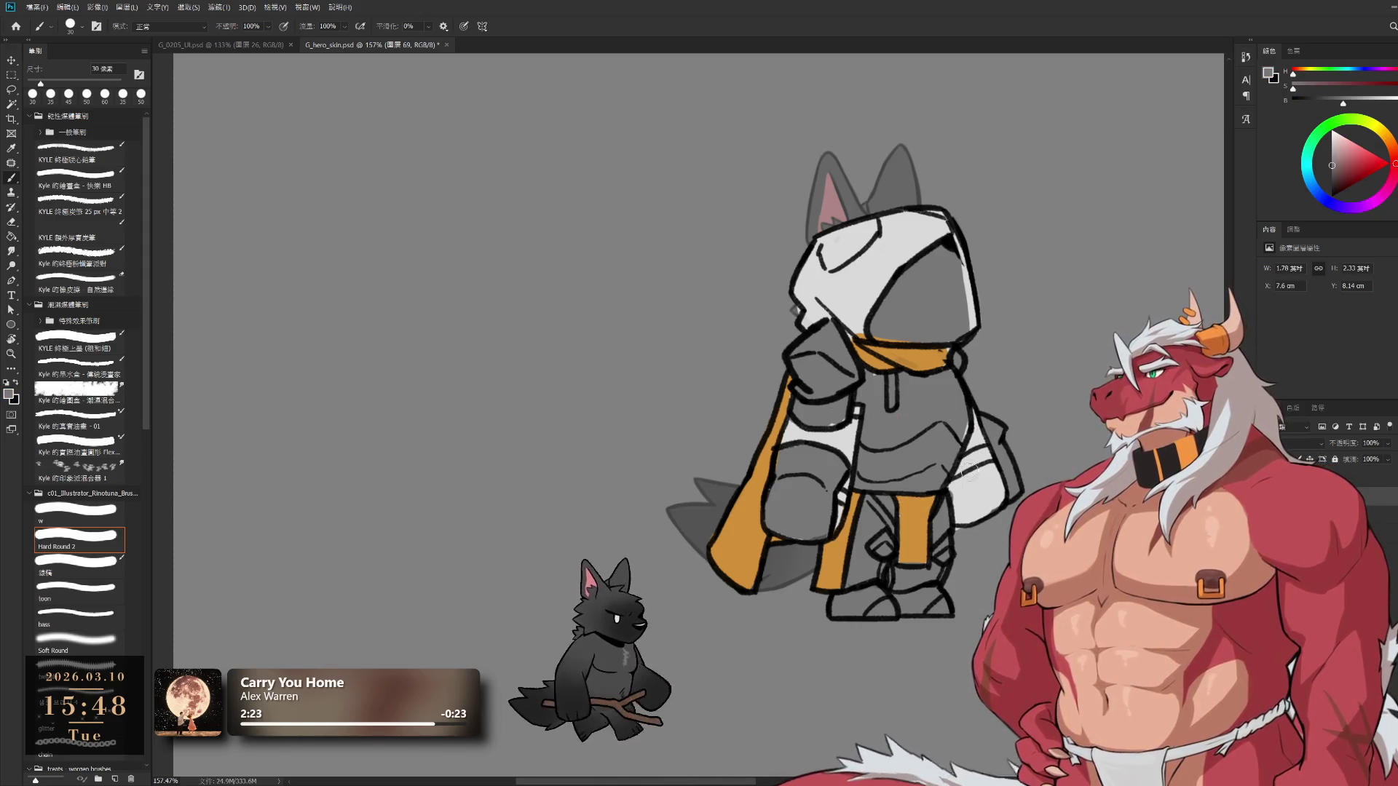
pyautogui.press(']')
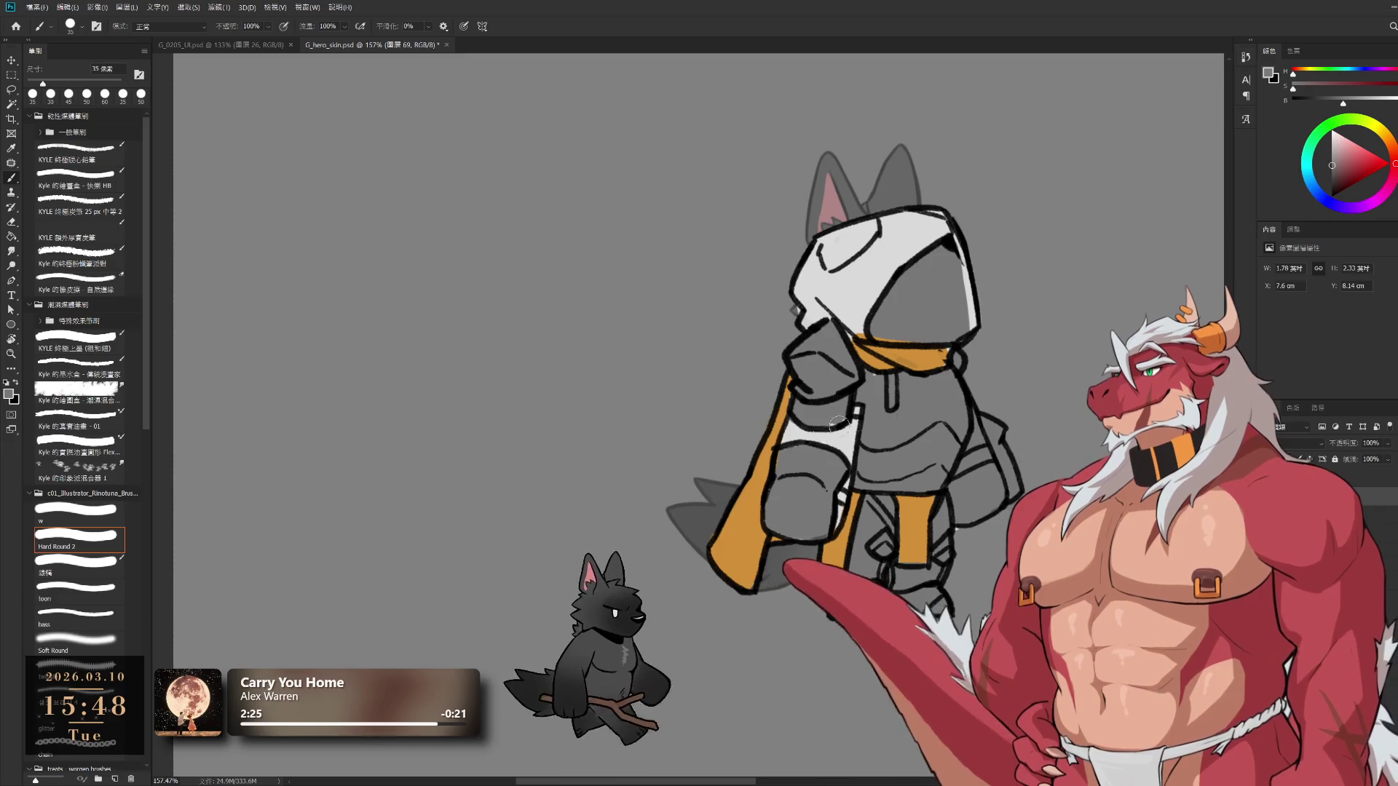
pyautogui.hotkey('ctrl', 'z')
pyautogui.press(']')
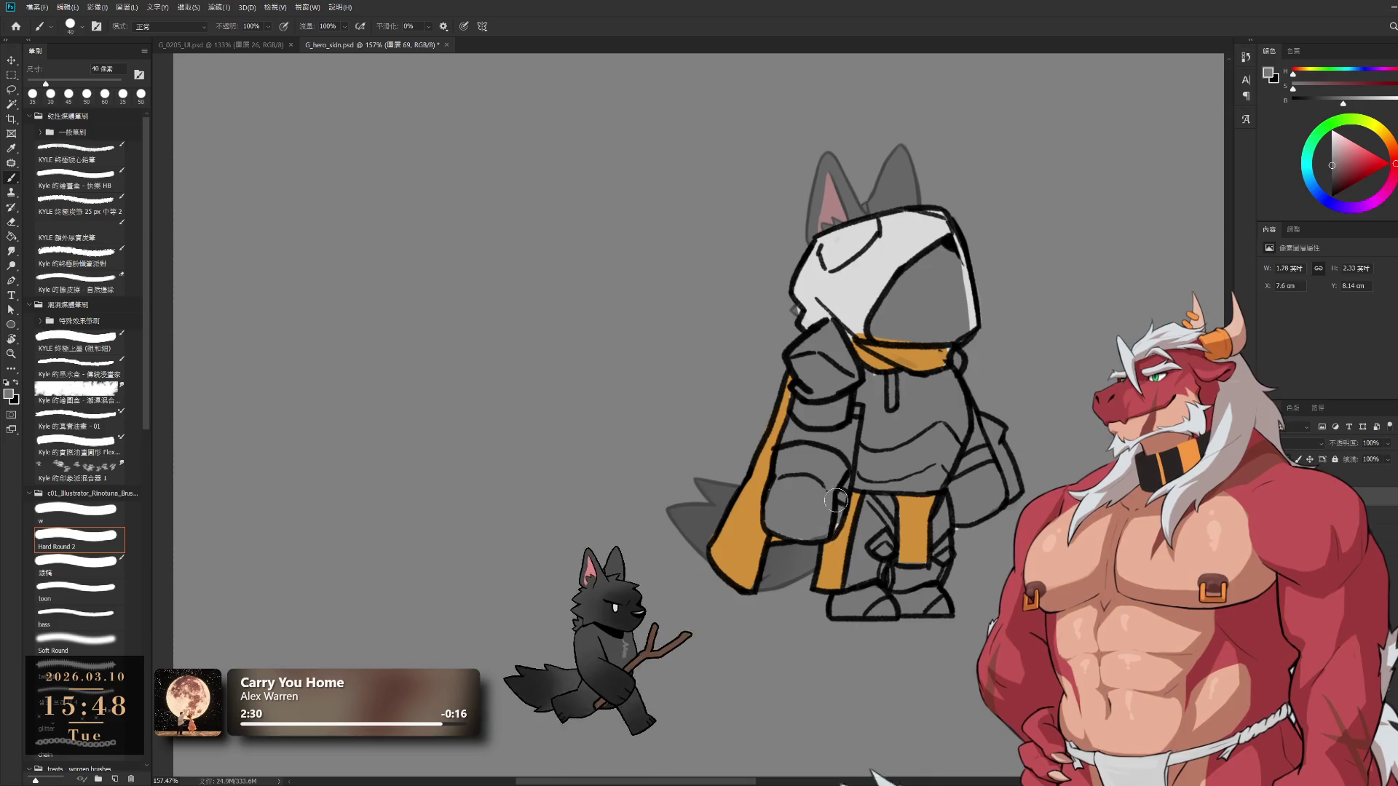
pyautogui.keyDown('alt'); pyautogui.click(920, 359); pyautogui.keyUp('alt')
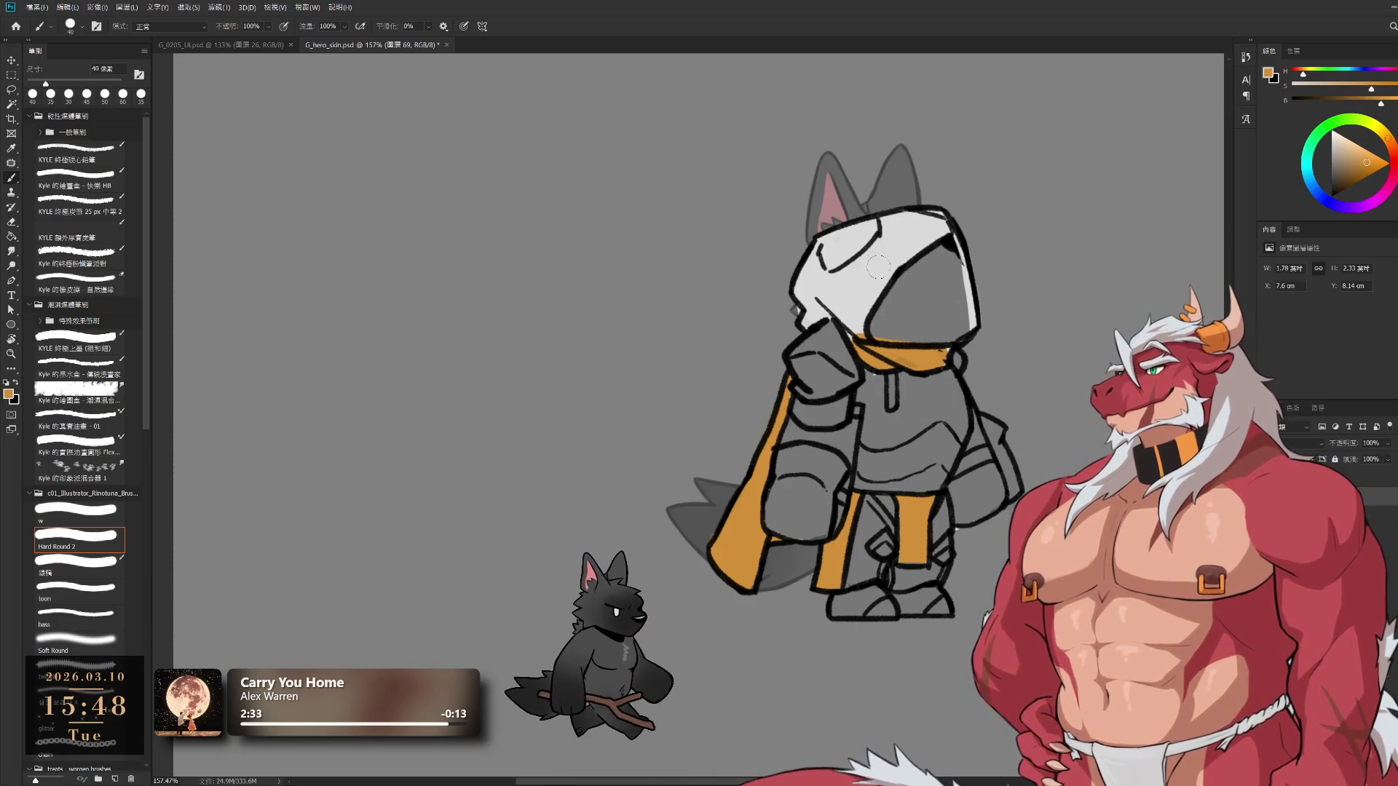
pyautogui.press('[')
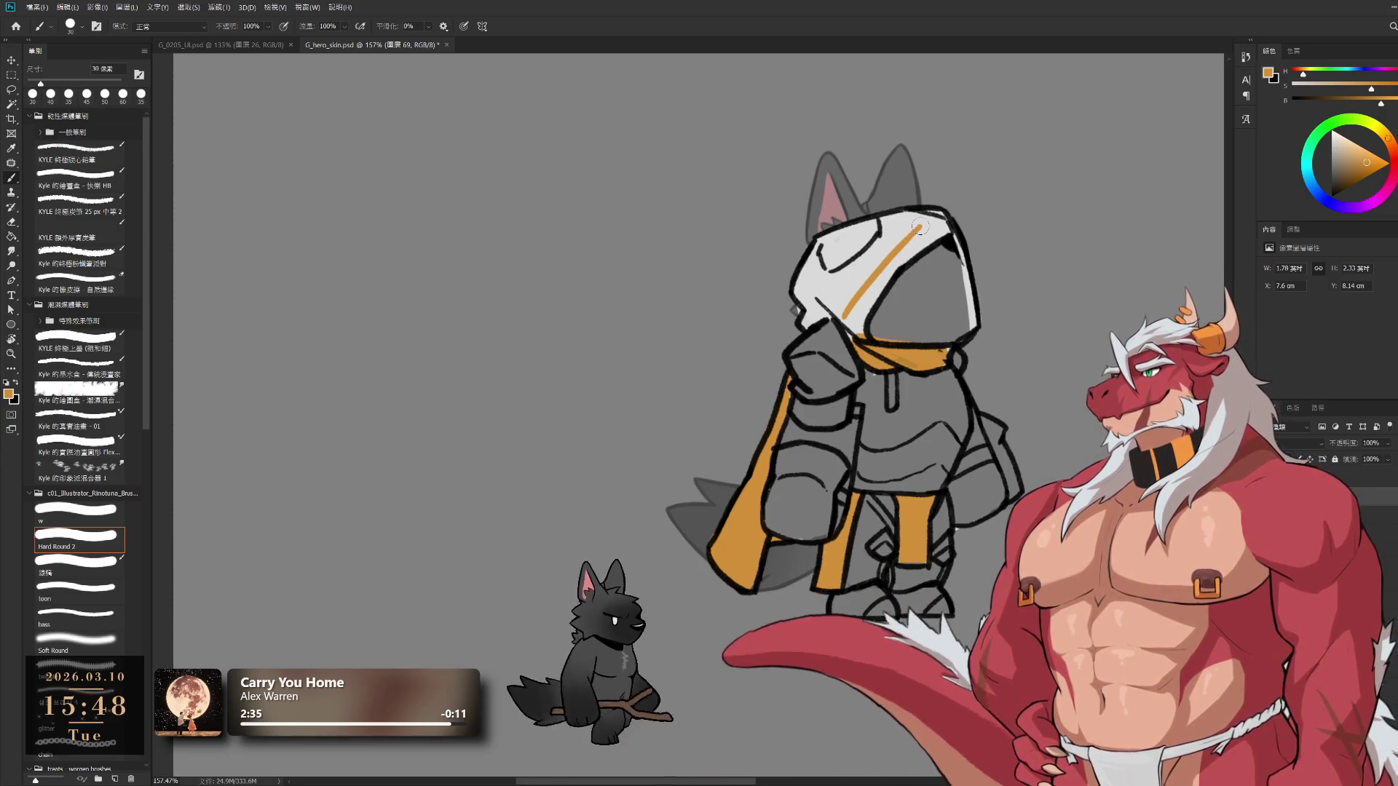
pyautogui.moveTo(867, 299)
pyautogui.mouseDown()
pyautogui.moveTo(856, 335)
pyautogui.moveTo(884, 259)
pyautogui.moveTo(932, 220)
pyautogui.mouseUp()
# Repaint the orange scarf and cape panel white with a 40 px brush
pyautogui.keyDown('alt'); pyautogui.click(844, 328); pyautogui.keyUp('alt')
pyautogui.press(']')
pyautogui.moveTo(863, 351); pyautogui.dragTo(866, 348)
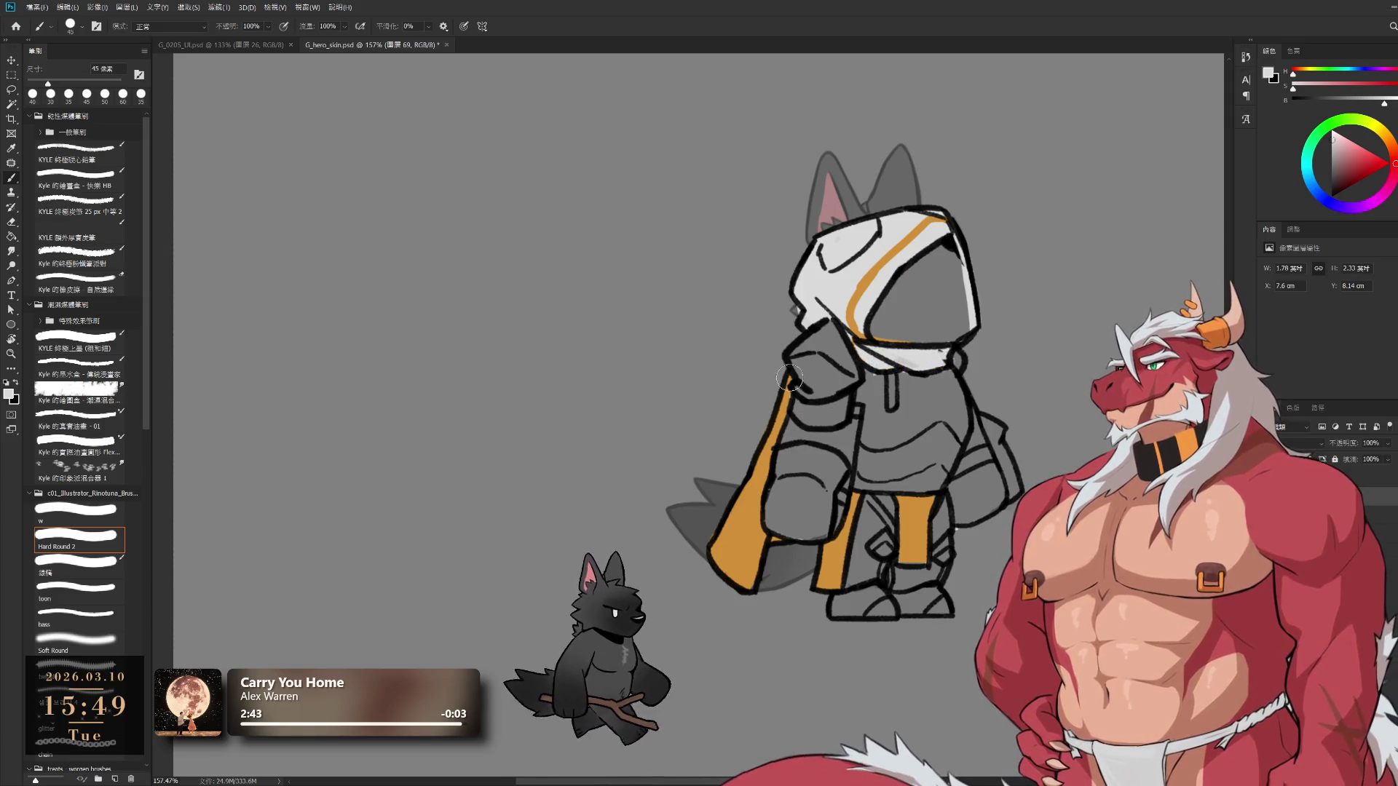
pyautogui.moveTo(752, 482)
pyautogui.mouseDown()
pyautogui.moveTo(731, 568)
pyautogui.moveTo(750, 568)
pyautogui.moveTo(753, 515)
pyautogui.mouseUp()
pyautogui.keyDown('alt'); pyautogui.click(833, 546); pyautogui.keyUp('alt')
pyautogui.press('[')
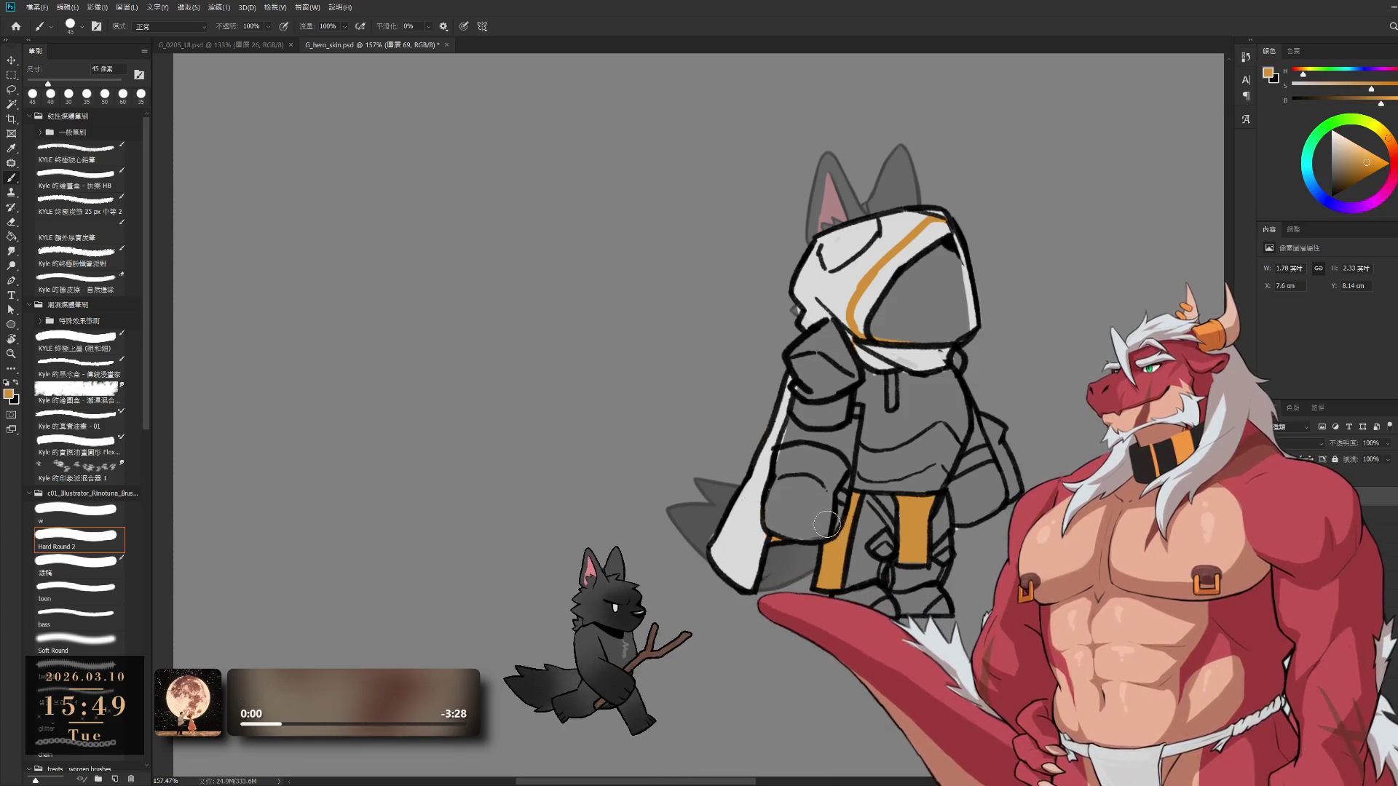
# Paint orange trim along the cape's lower edge and paint out a stray orange mark in white
pyautogui.press('[')
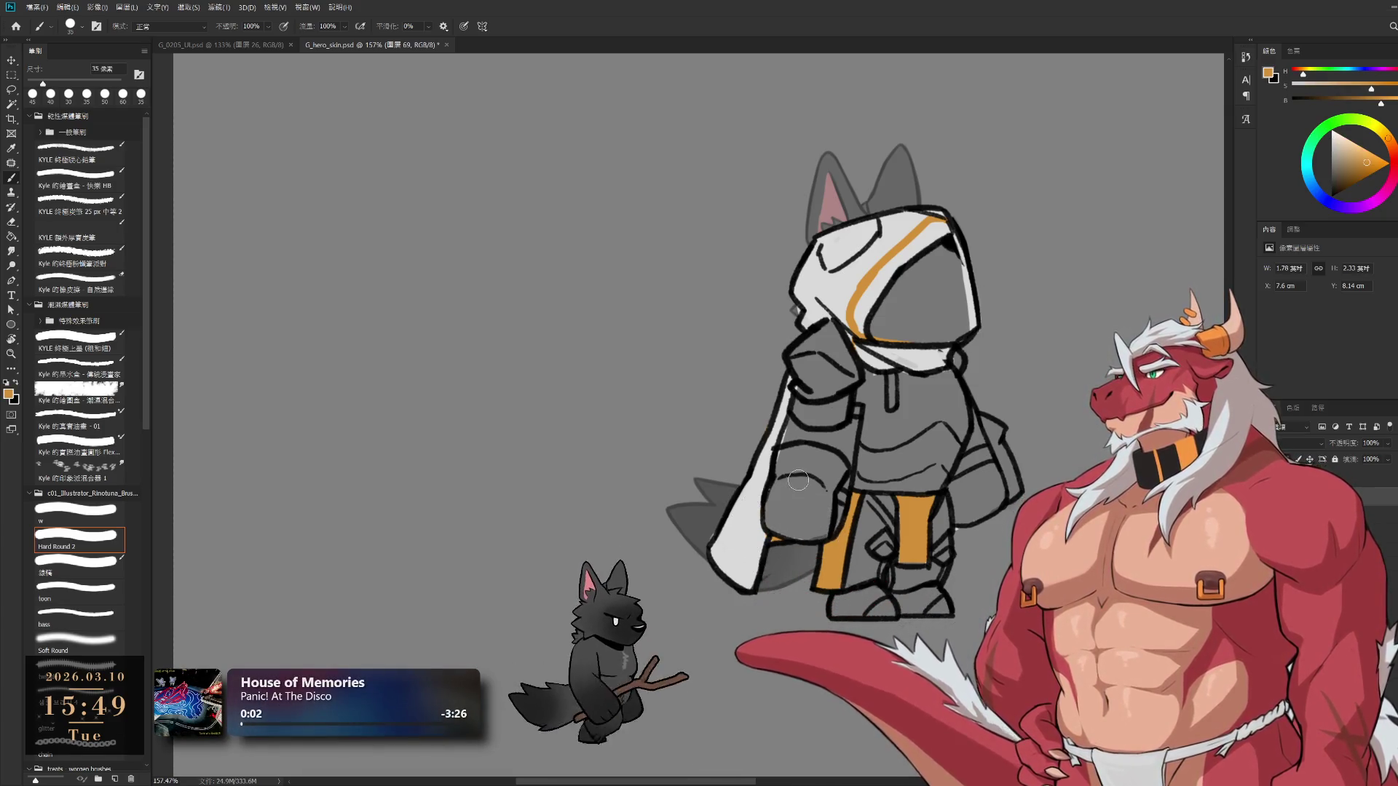
pyautogui.press('[')
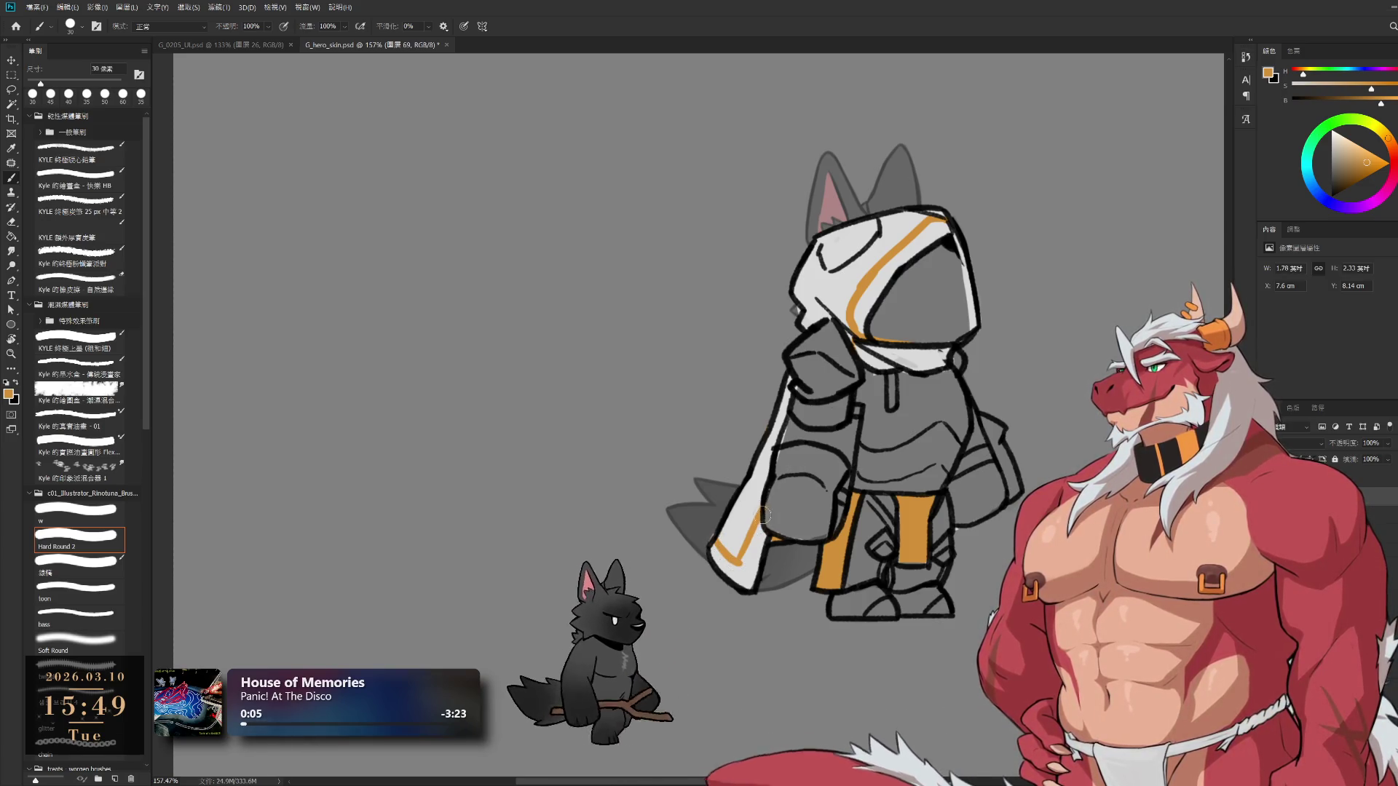
pyautogui.moveTo(758, 509)
pyautogui.mouseDown()
pyautogui.moveTo(728, 524)
pyautogui.moveTo(741, 528)
pyautogui.mouseUp()
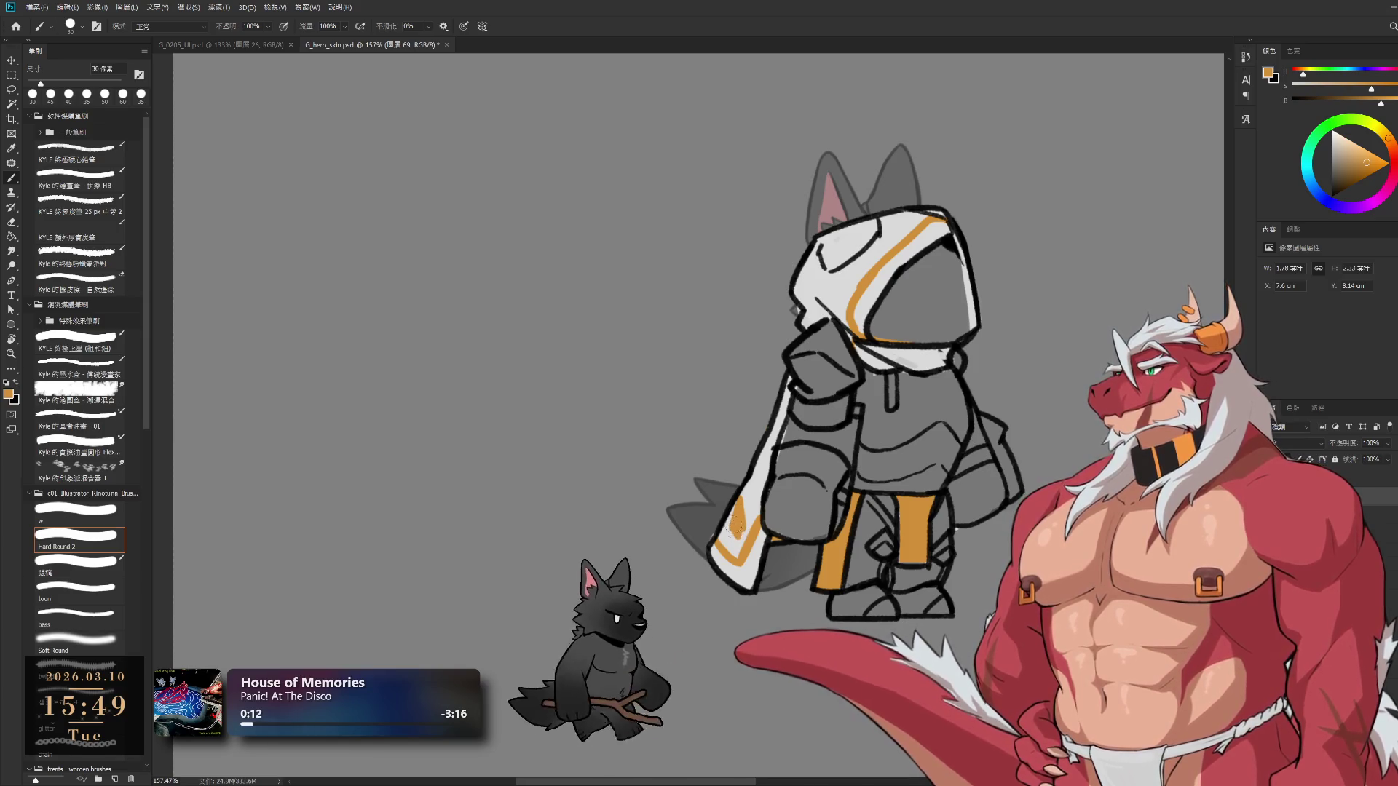
pyautogui.keyDown('alt'); pyautogui.click(755, 506); pyautogui.keyUp('alt')
pyautogui.moveTo(729, 549); pyautogui.dragTo(726, 530)
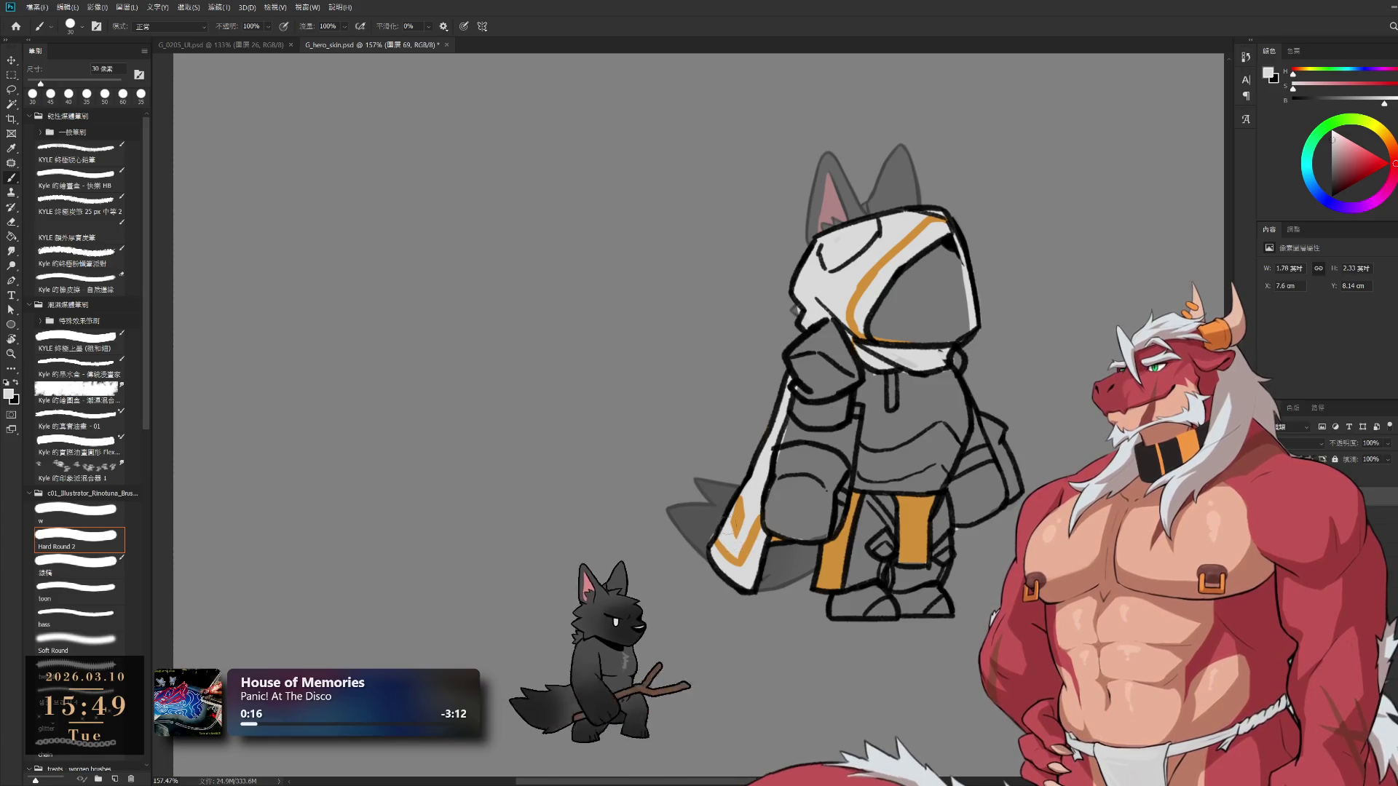
# Cover the orange front strip completely in white with a 40 px brush
pyautogui.press(']')
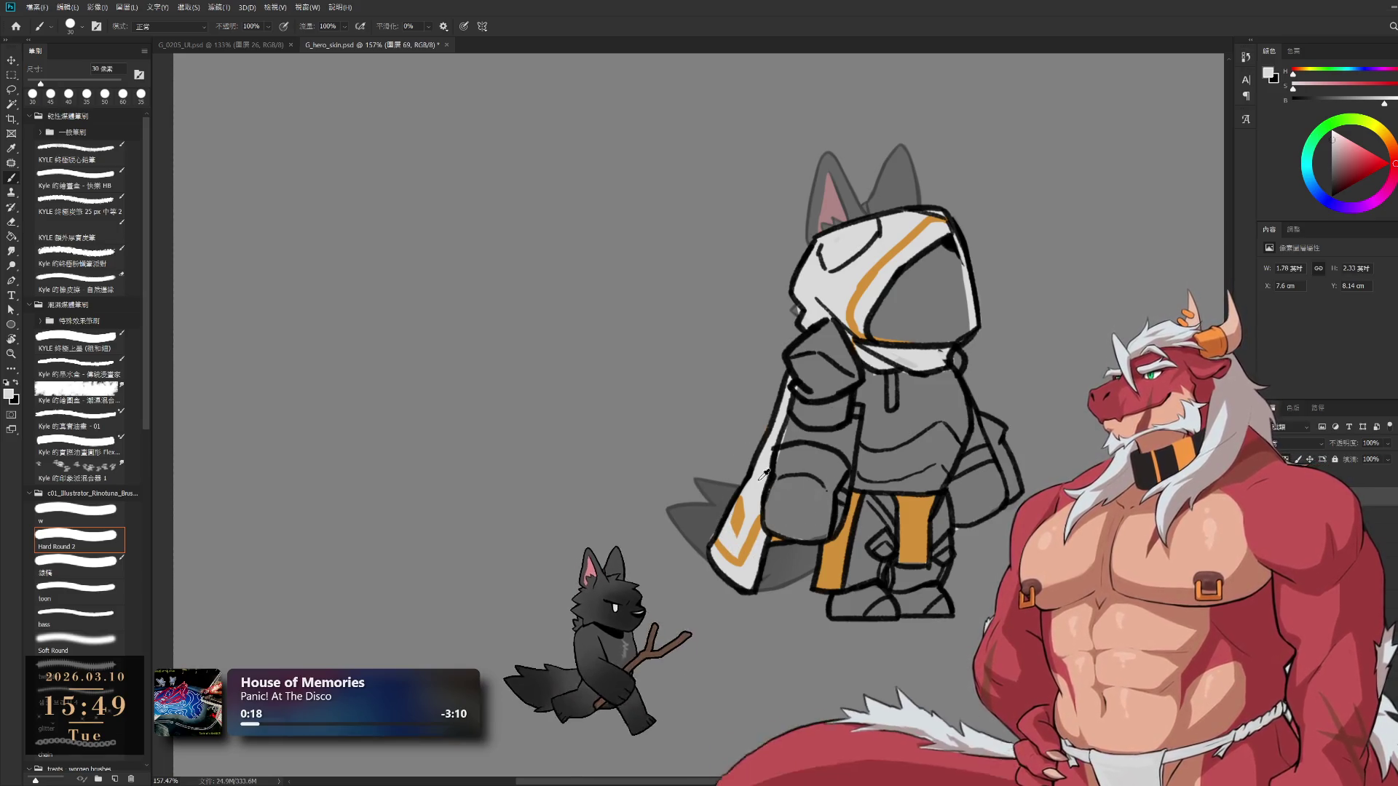
pyautogui.moveTo(845, 502); pyautogui.dragTo(829, 566)
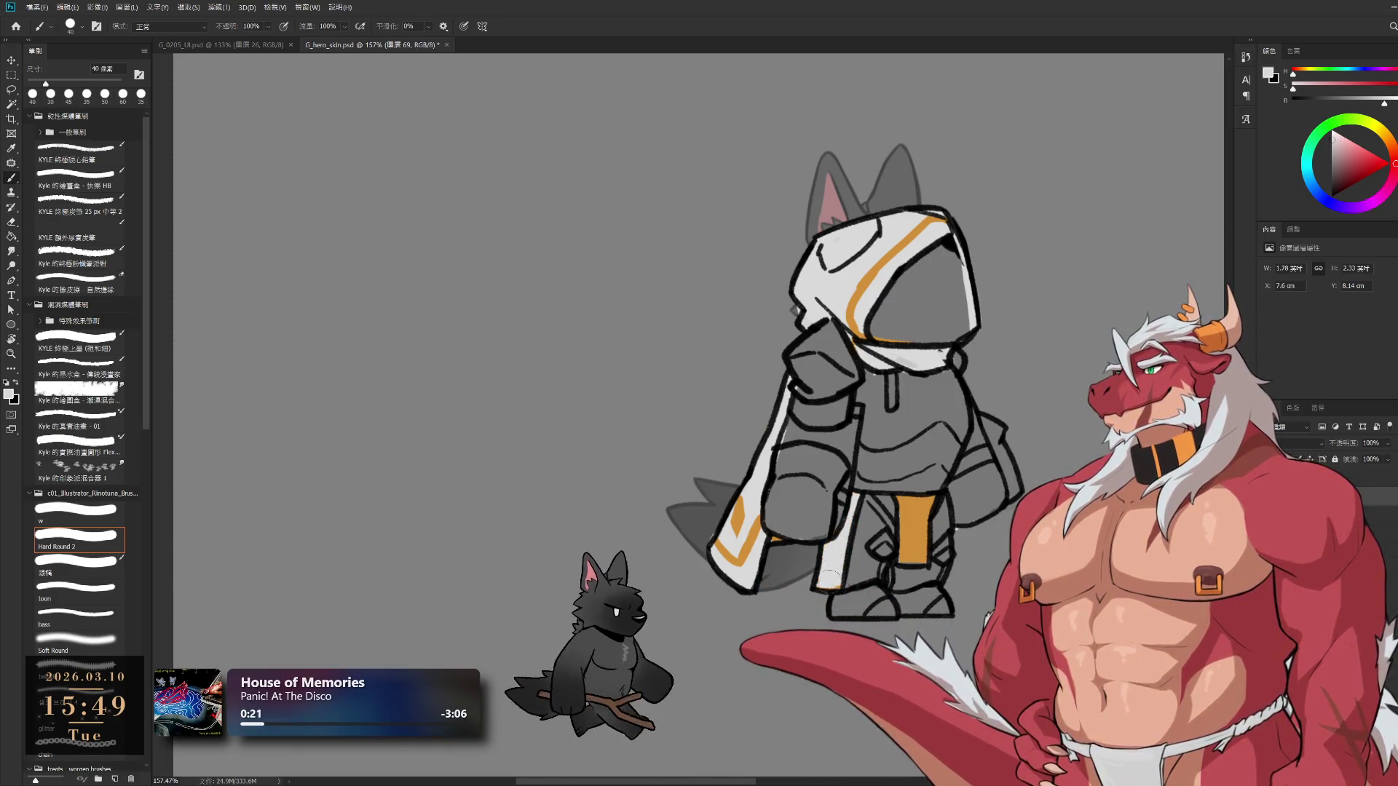
pyautogui.moveTo(915, 501); pyautogui.dragTo(914, 543)
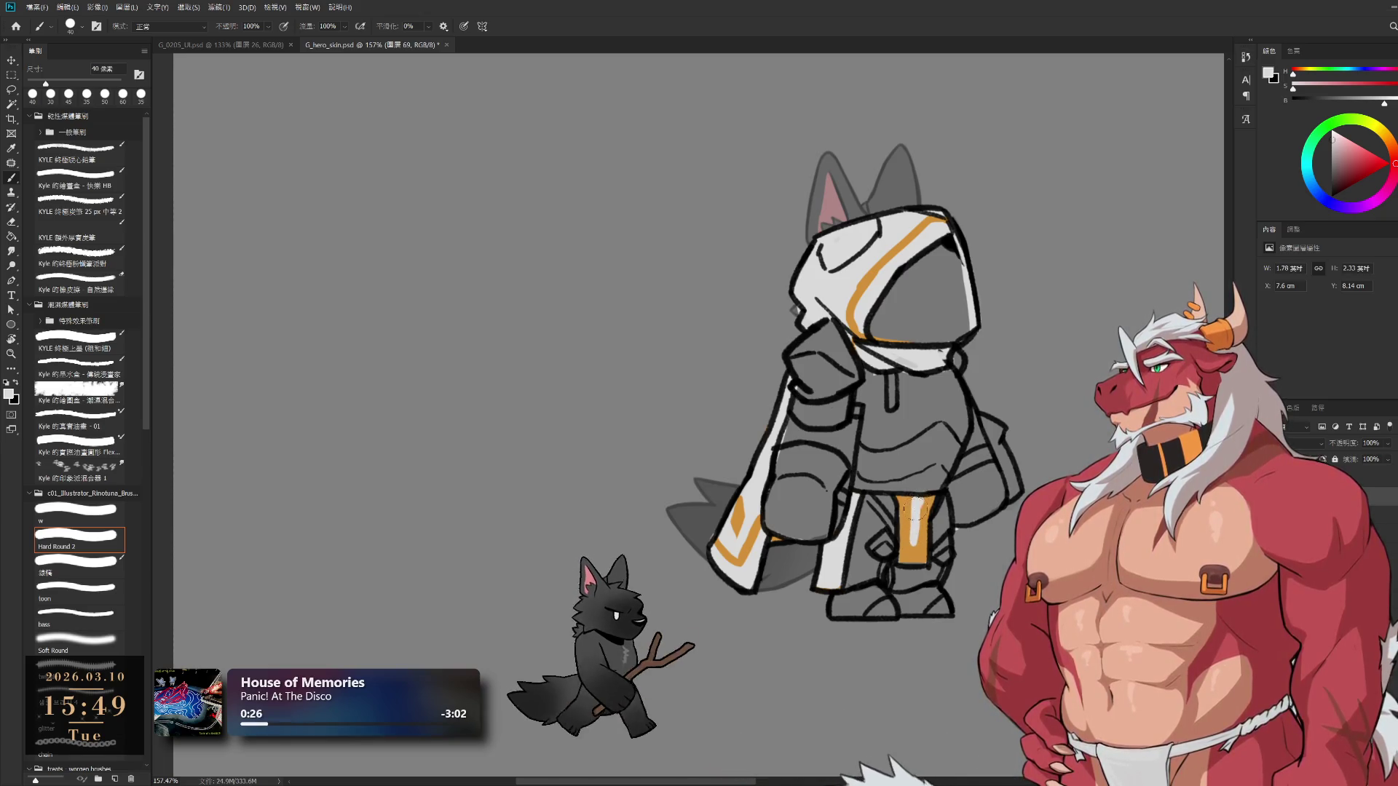
pyautogui.moveTo(913, 504)
pyautogui.mouseDown()
pyautogui.moveTo(917, 553)
pyautogui.moveTo(901, 502)
pyautogui.moveTo(909, 564)
pyautogui.mouseUp()
pyautogui.moveTo(923, 506); pyautogui.dragTo(926, 557)
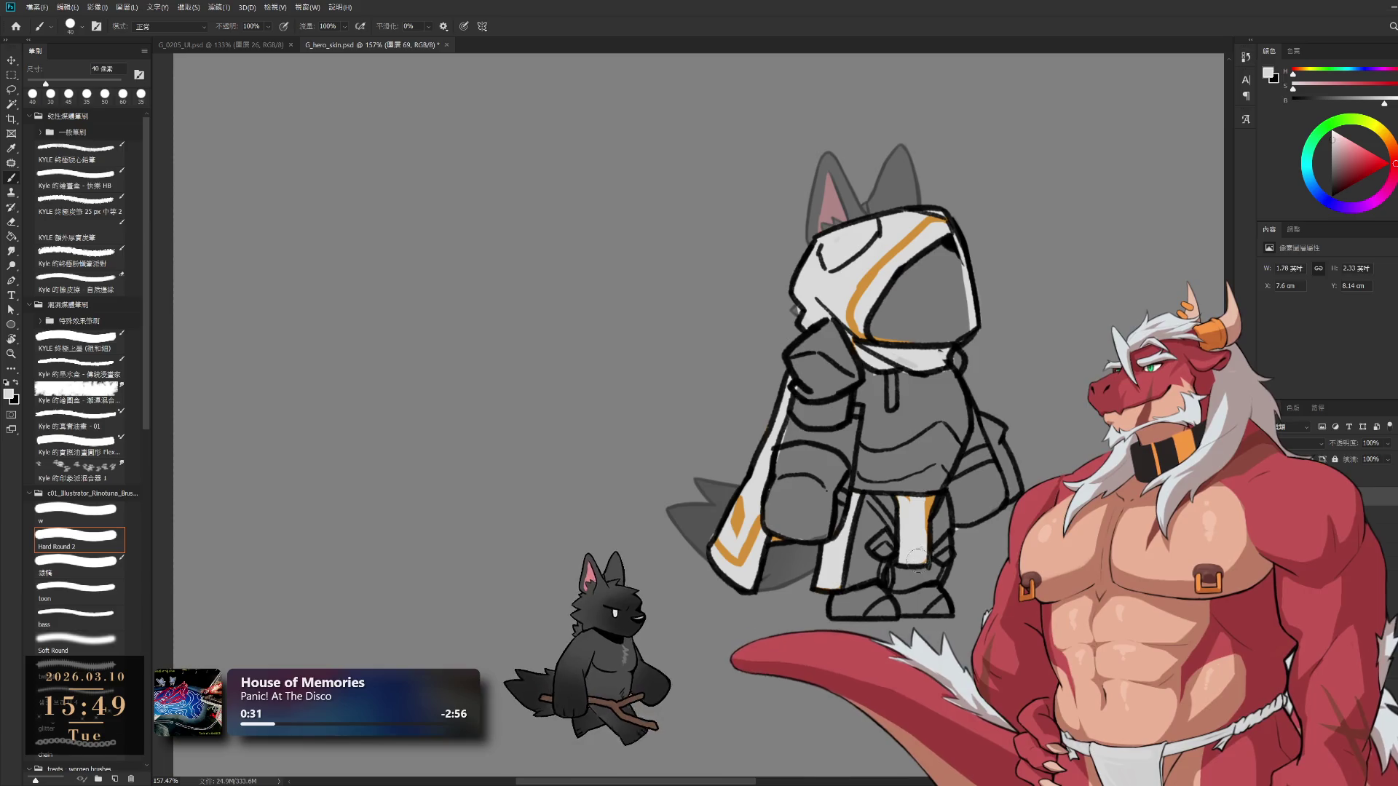
pyautogui.moveTo(907, 503); pyautogui.dragTo(911, 560)
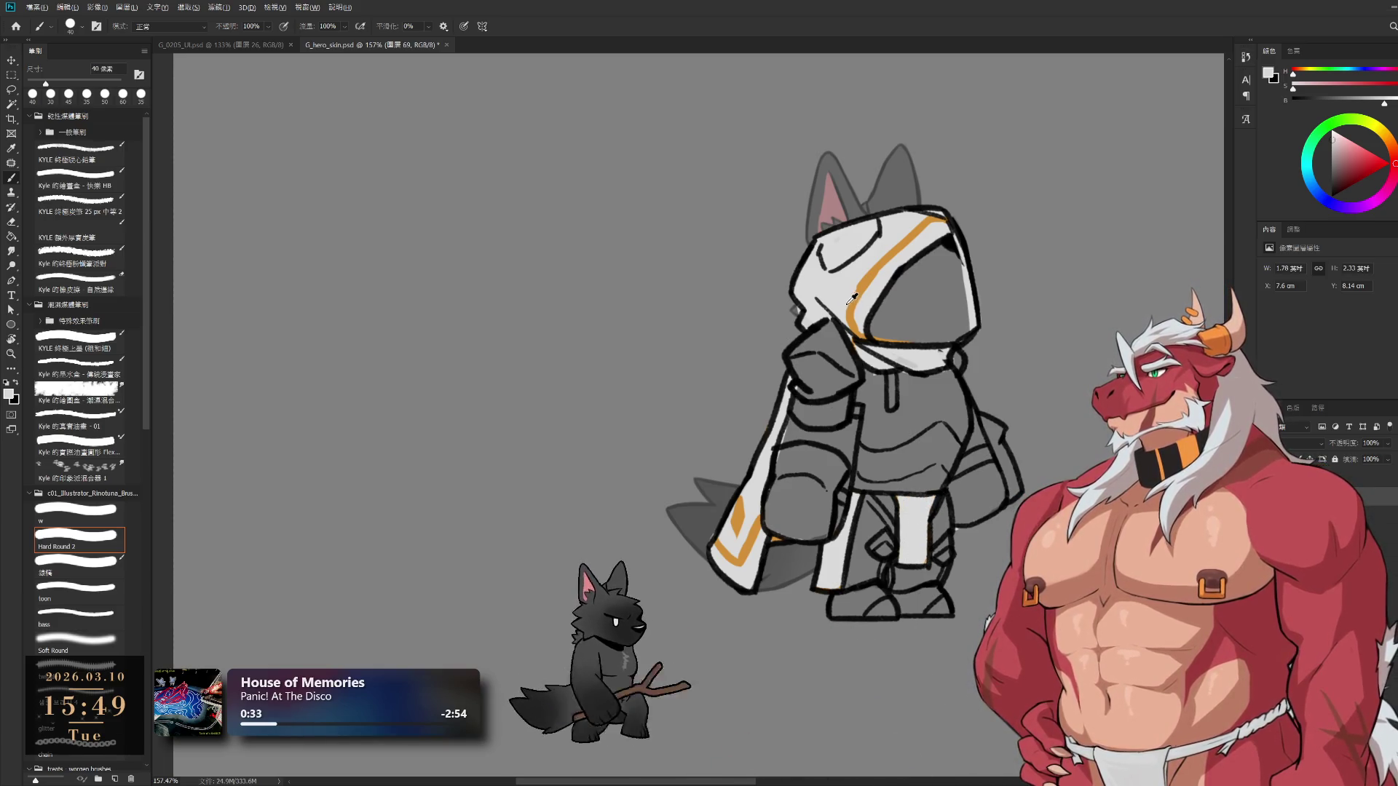
# Add small orange accents at the top and lower part of the strip with a 15 px brush
pyautogui.keyDown('alt'); pyautogui.click(776, 539); pyautogui.keyUp('alt')
pyautogui.press('[')
pyautogui.press('[')
pyautogui.press('[')
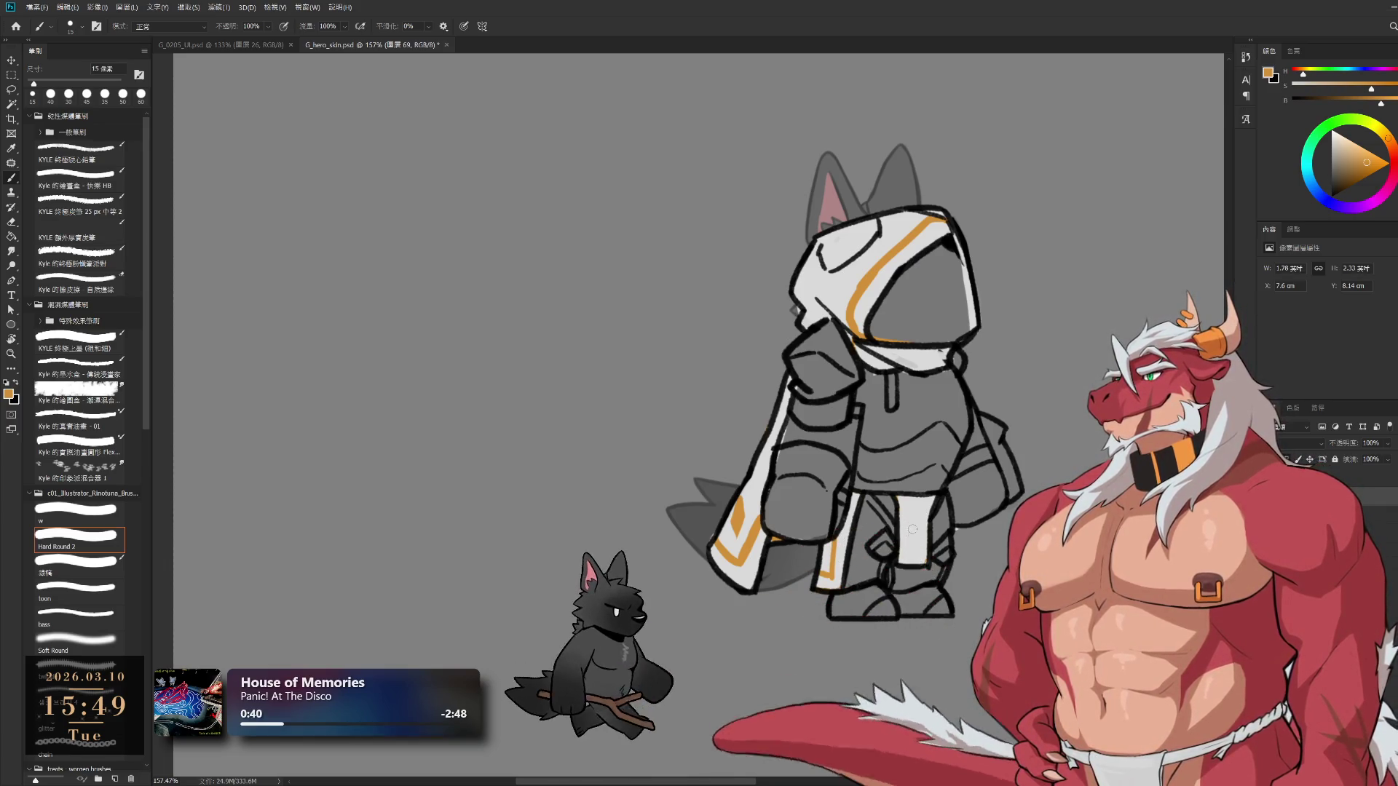
pyautogui.moveTo(895, 499); pyautogui.dragTo(934, 500)
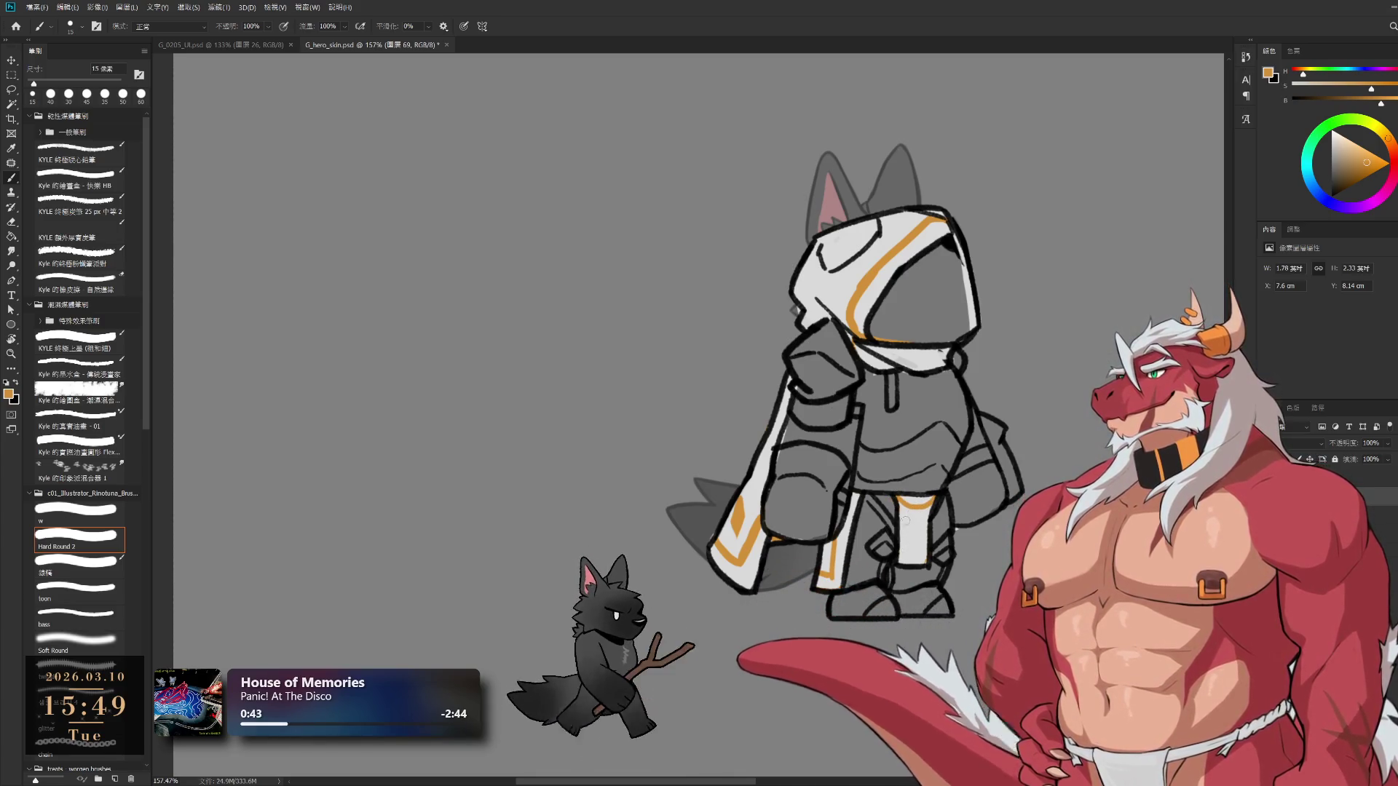
pyautogui.moveTo(916, 547); pyautogui.dragTo(915, 558)
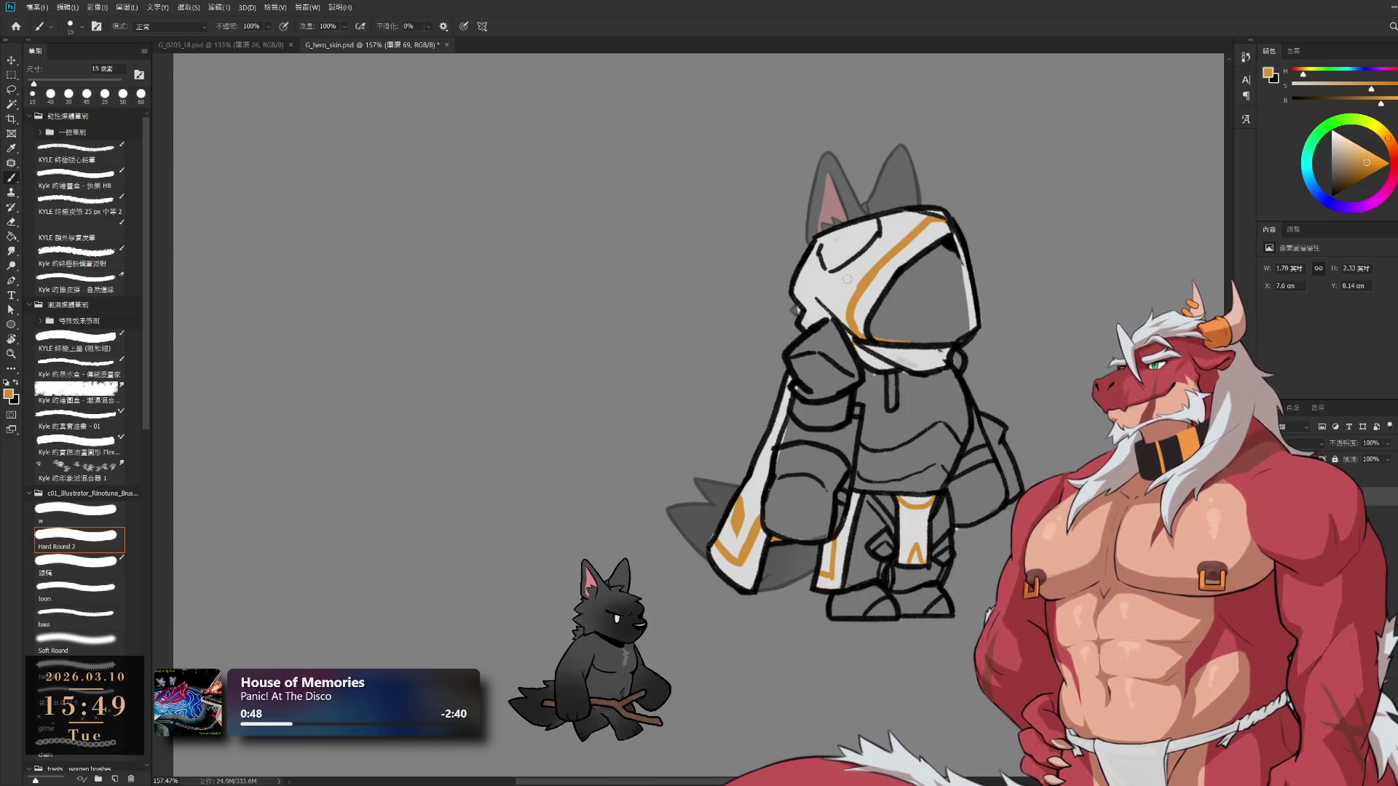
pyautogui.keyDown('alt'); pyautogui.click(918, 316); pyautogui.keyUp('alt')
pyautogui.press(']')
pyautogui.press(']')
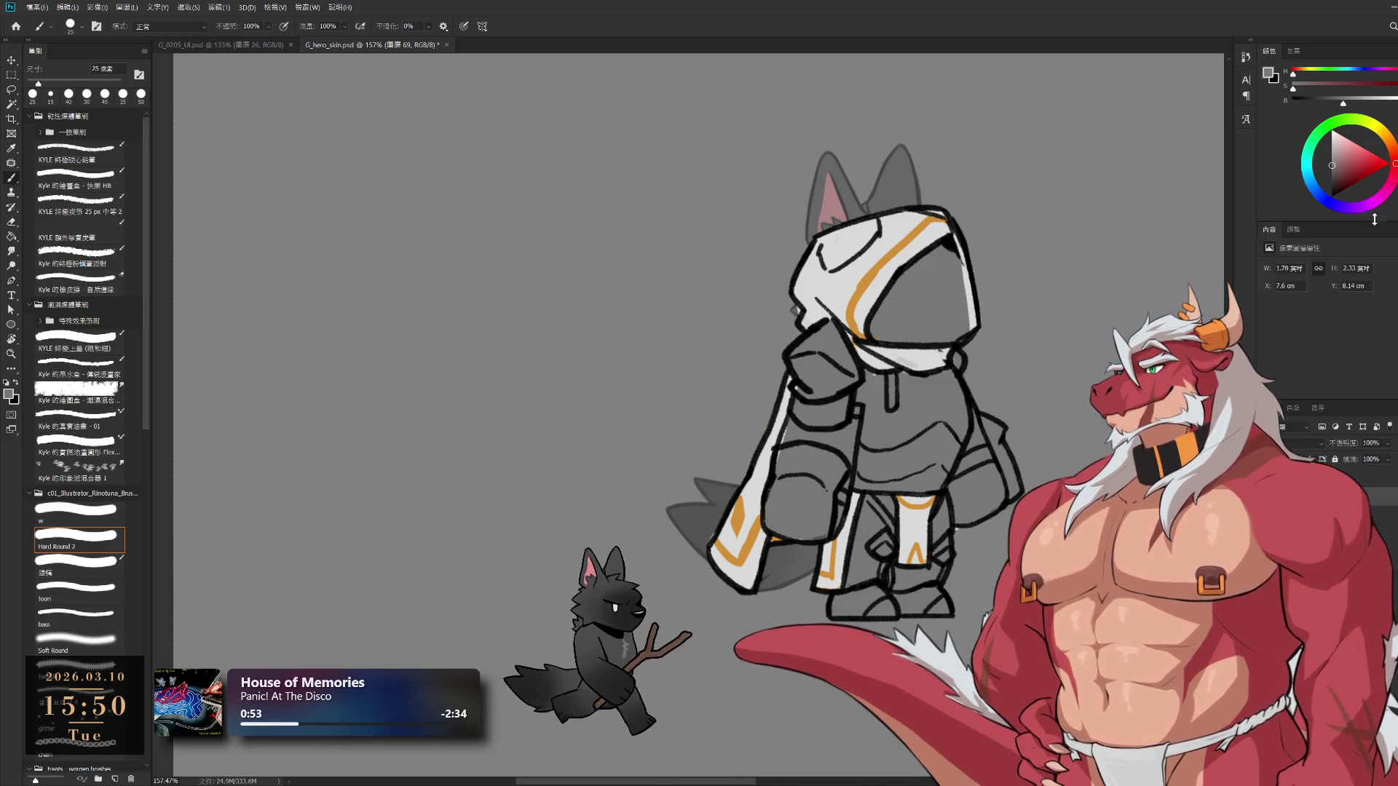
# Mix a brown tone and paint straps across the right hip and chest
pyautogui.click(1347, 171)
pyautogui.moveTo(1392, 168)
pyautogui.mouseDown()
pyautogui.moveTo(1394, 147)
pyautogui.moveTo(1346, 176)
pyautogui.mouseUp()
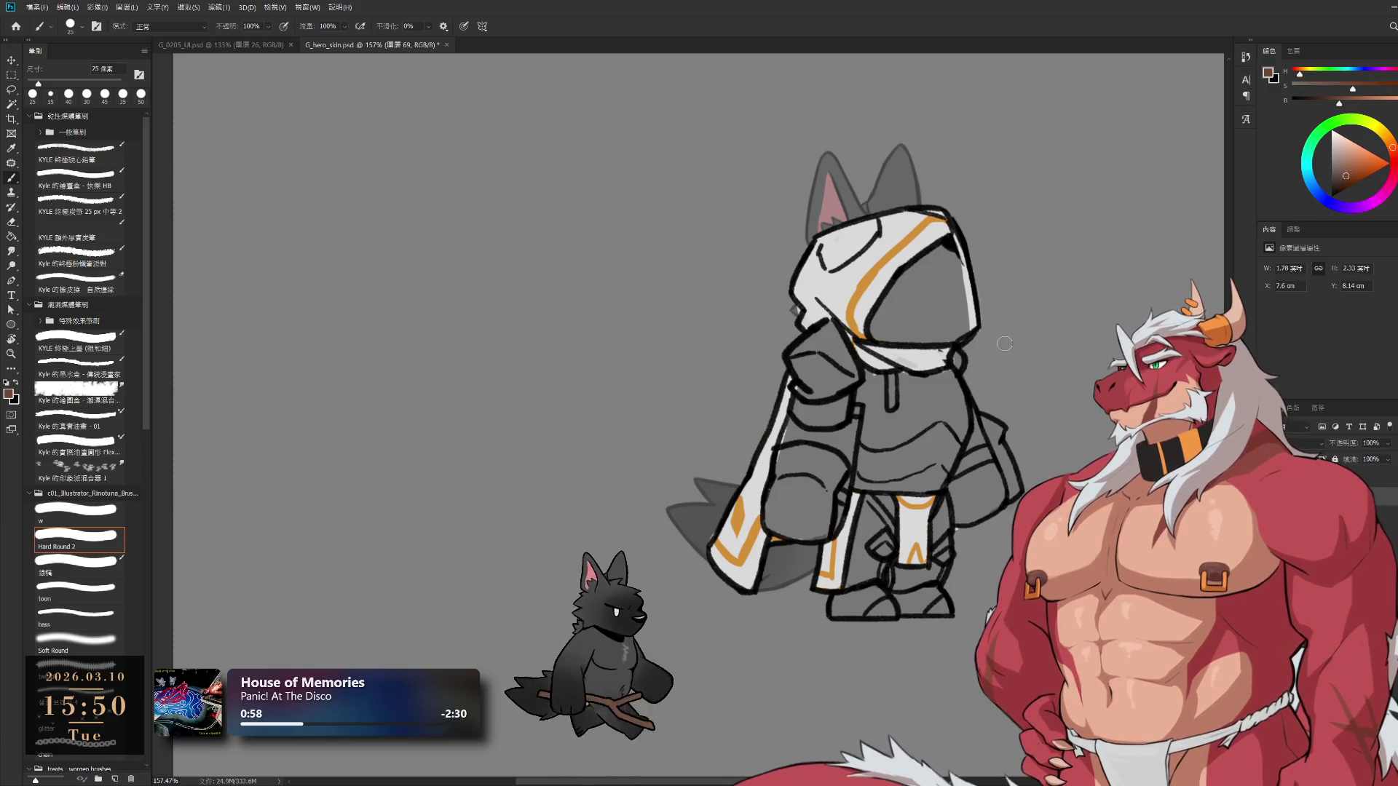
pyautogui.click(842, 498)
pyautogui.moveTo(976, 452); pyautogui.dragTo(960, 477)
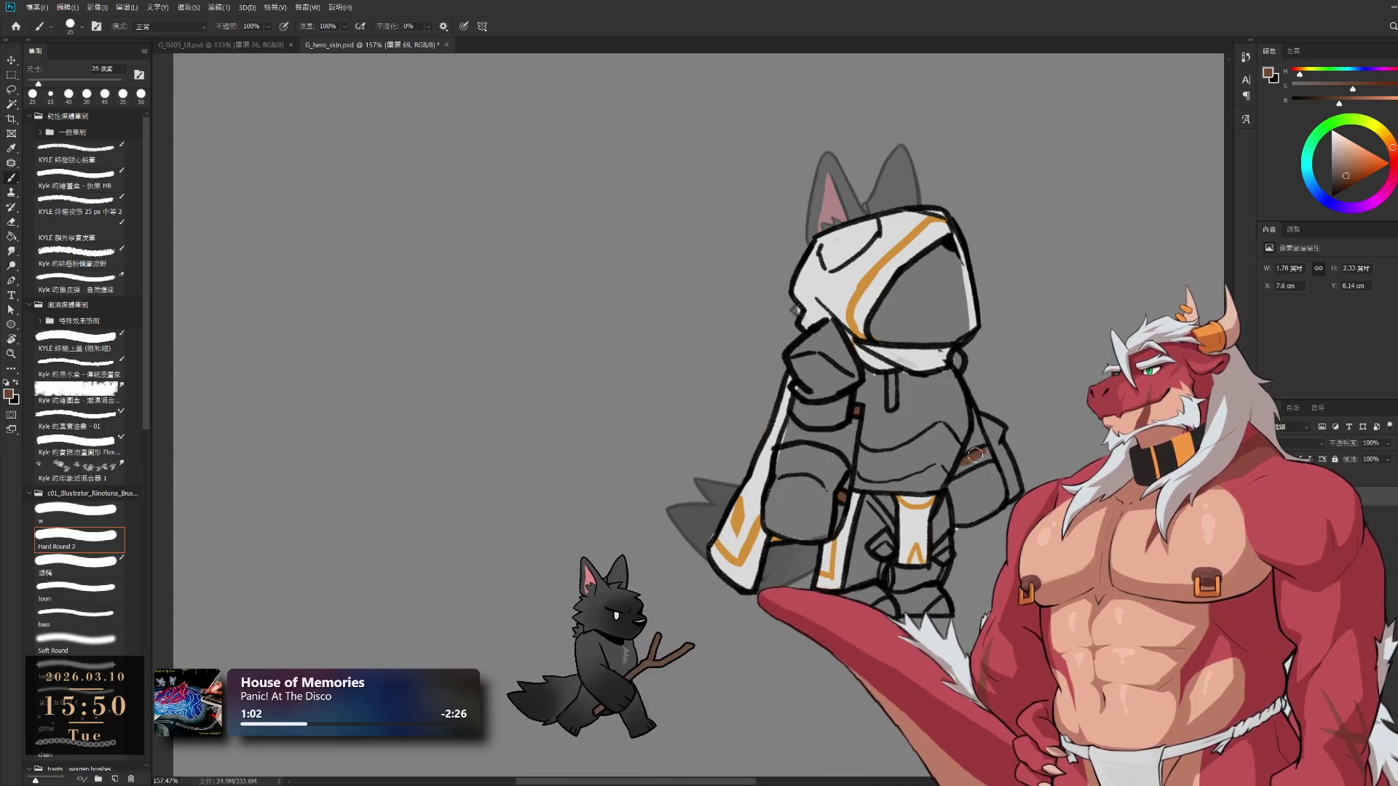
pyautogui.moveTo(891, 375); pyautogui.dragTo(889, 409)
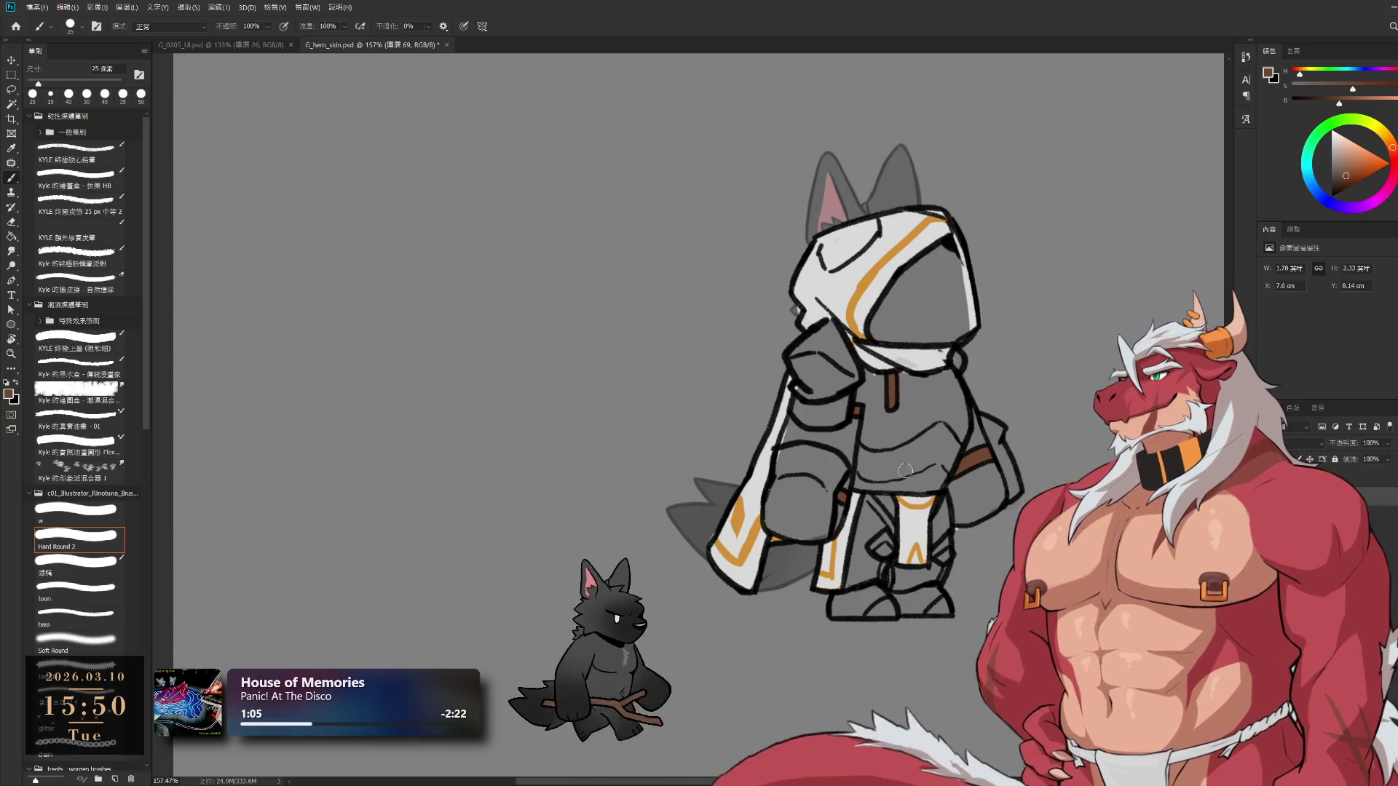
pyautogui.moveTo(913, 358)
pyautogui.mouseDown()
pyautogui.moveTo(946, 420)
pyautogui.moveTo(943, 289)
pyautogui.moveTo(633, 522)
pyautogui.moveTo(991, 435)
pyautogui.mouseUp()
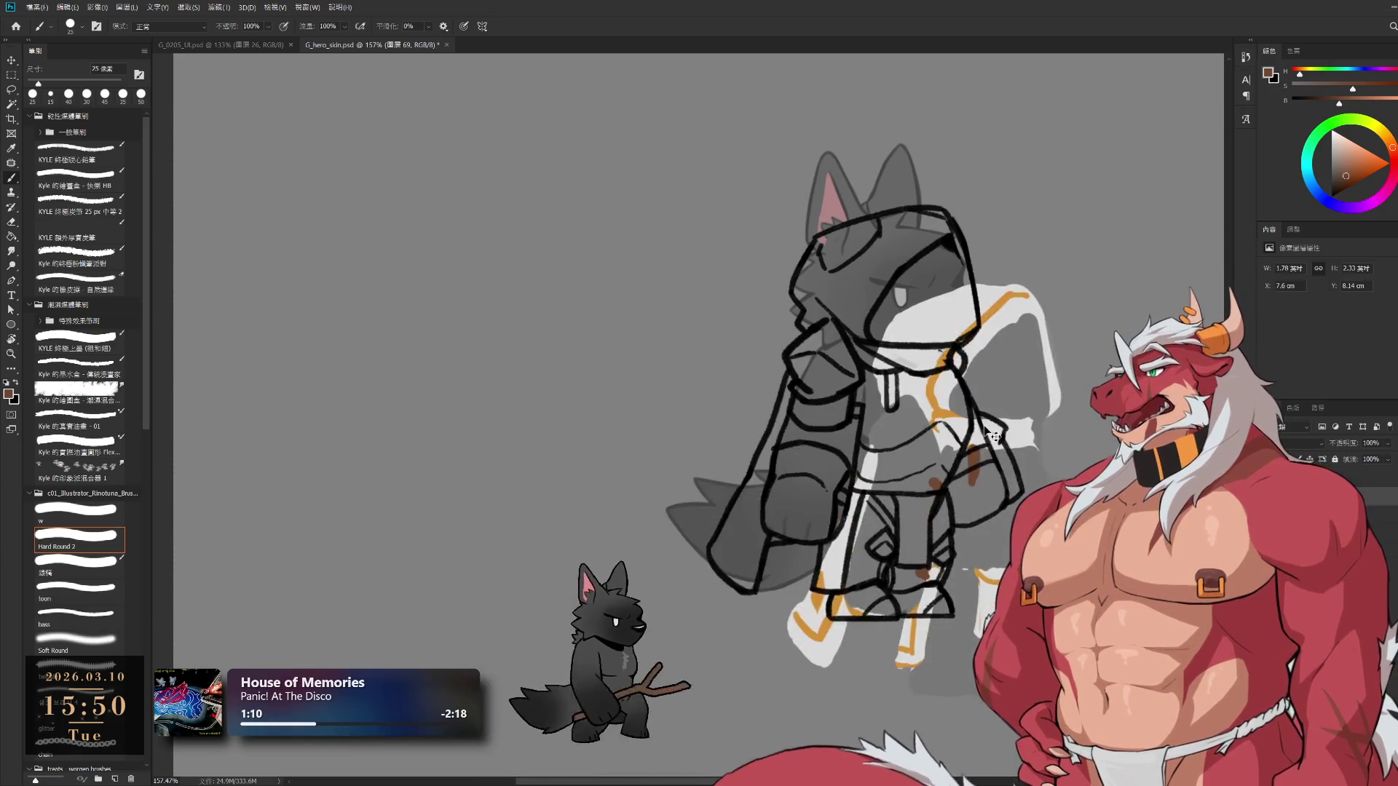
# Undo the accidental colour-layer shift and switch to the Eraser for layer 68
pyautogui.hotkey('ctrl', 'z')
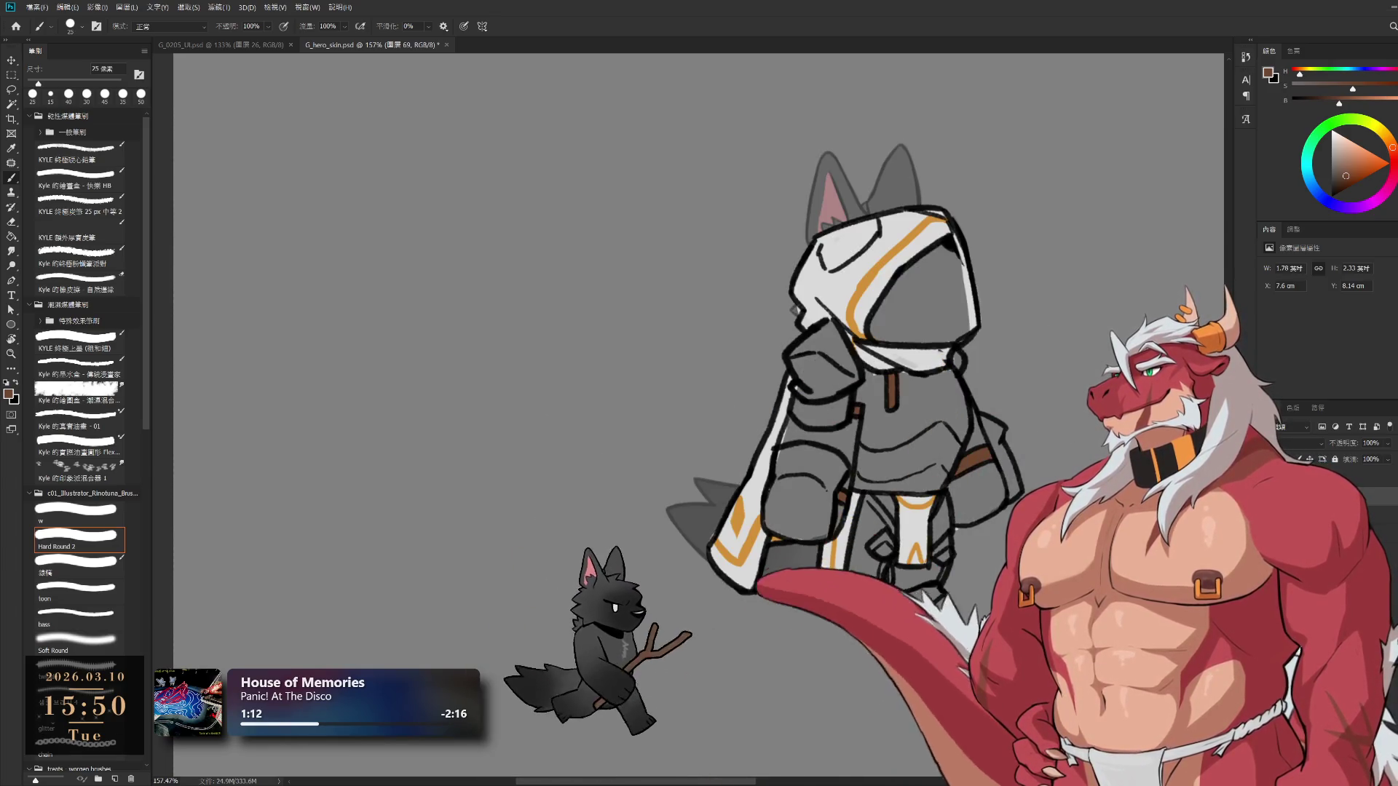
pyautogui.hotkey('ctrl', 'shift', 'z')
pyautogui.hotkey('ctrl', 'z')
pyautogui.press('e')
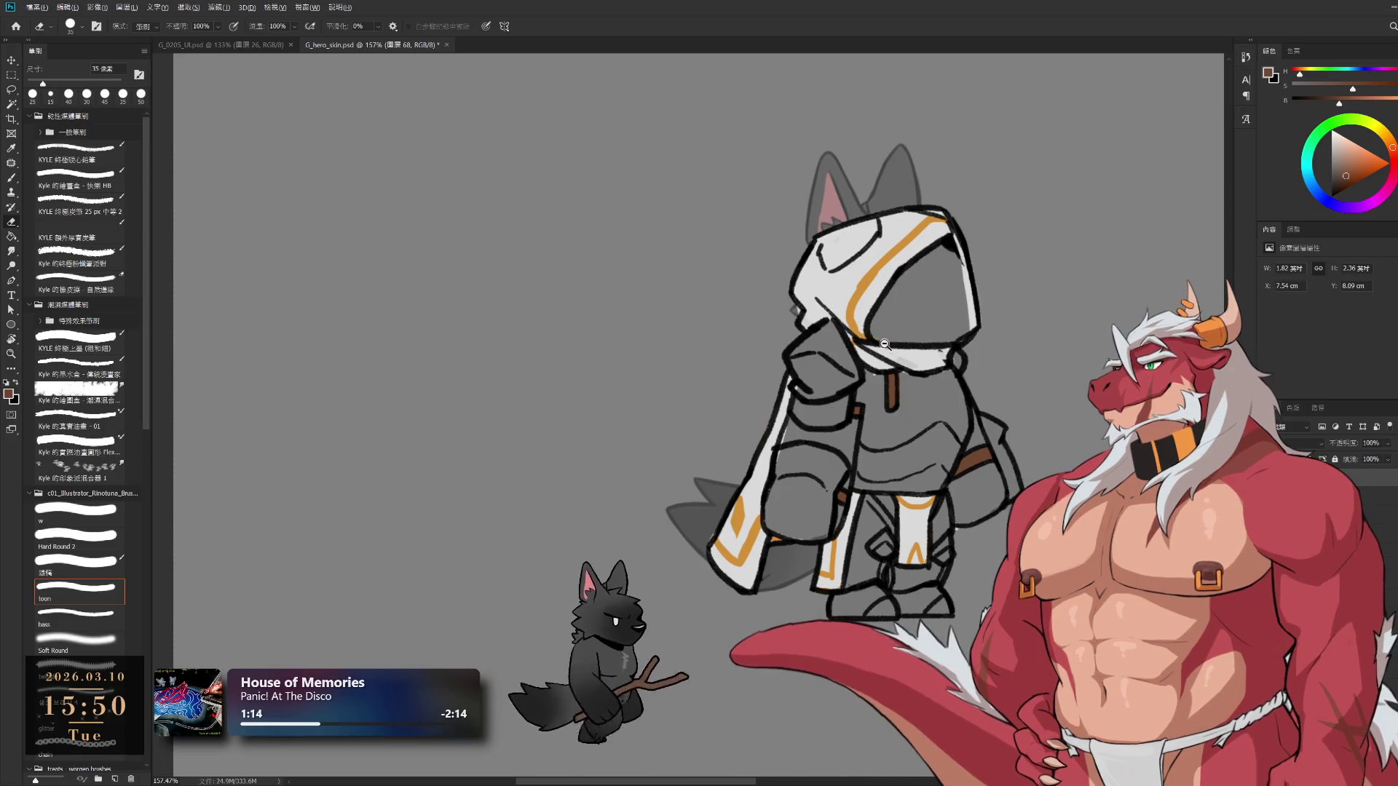
# Erase stray lines at the neck with a small eraser, then redraw the outline in sampled black
pyautogui.scroll(3, 907, 356)
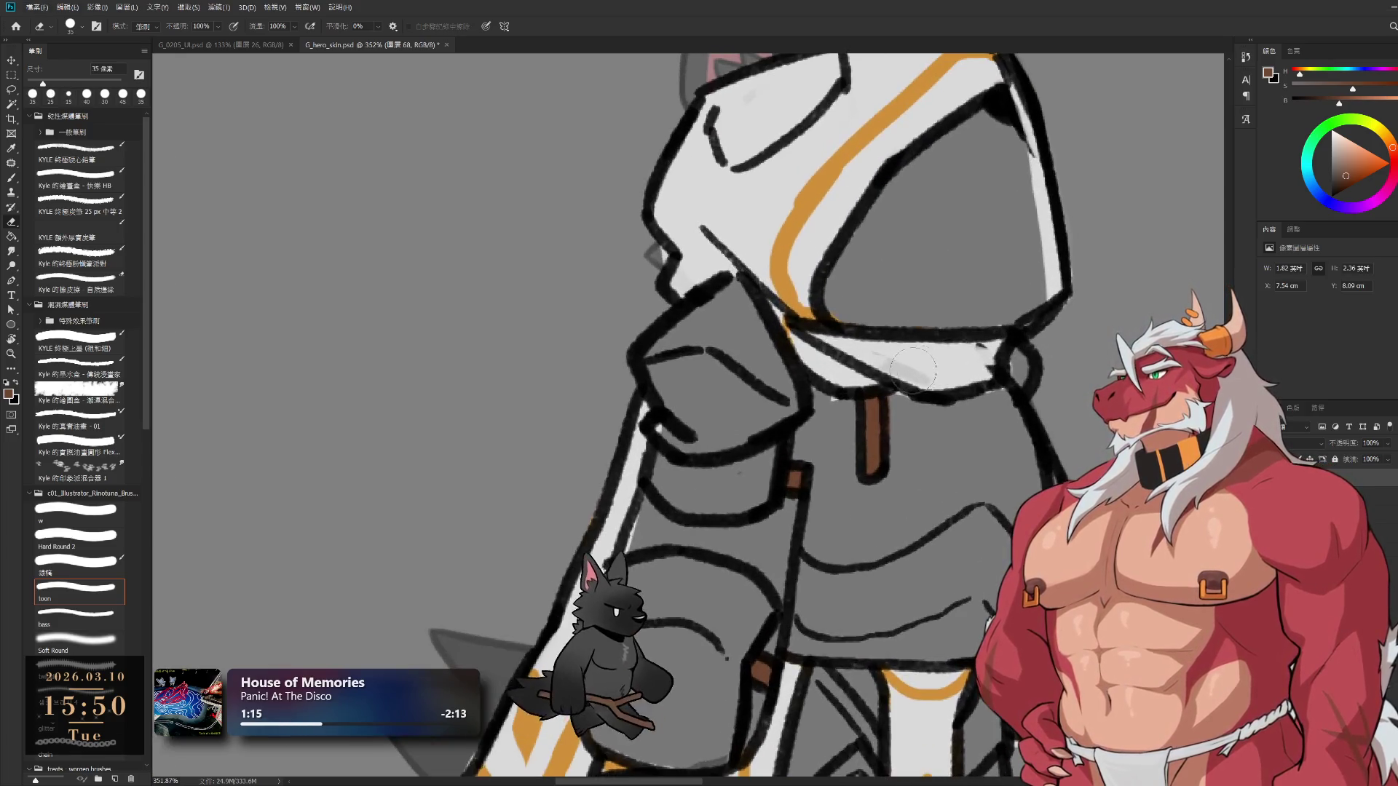
pyautogui.press('[')
pyautogui.press('[')
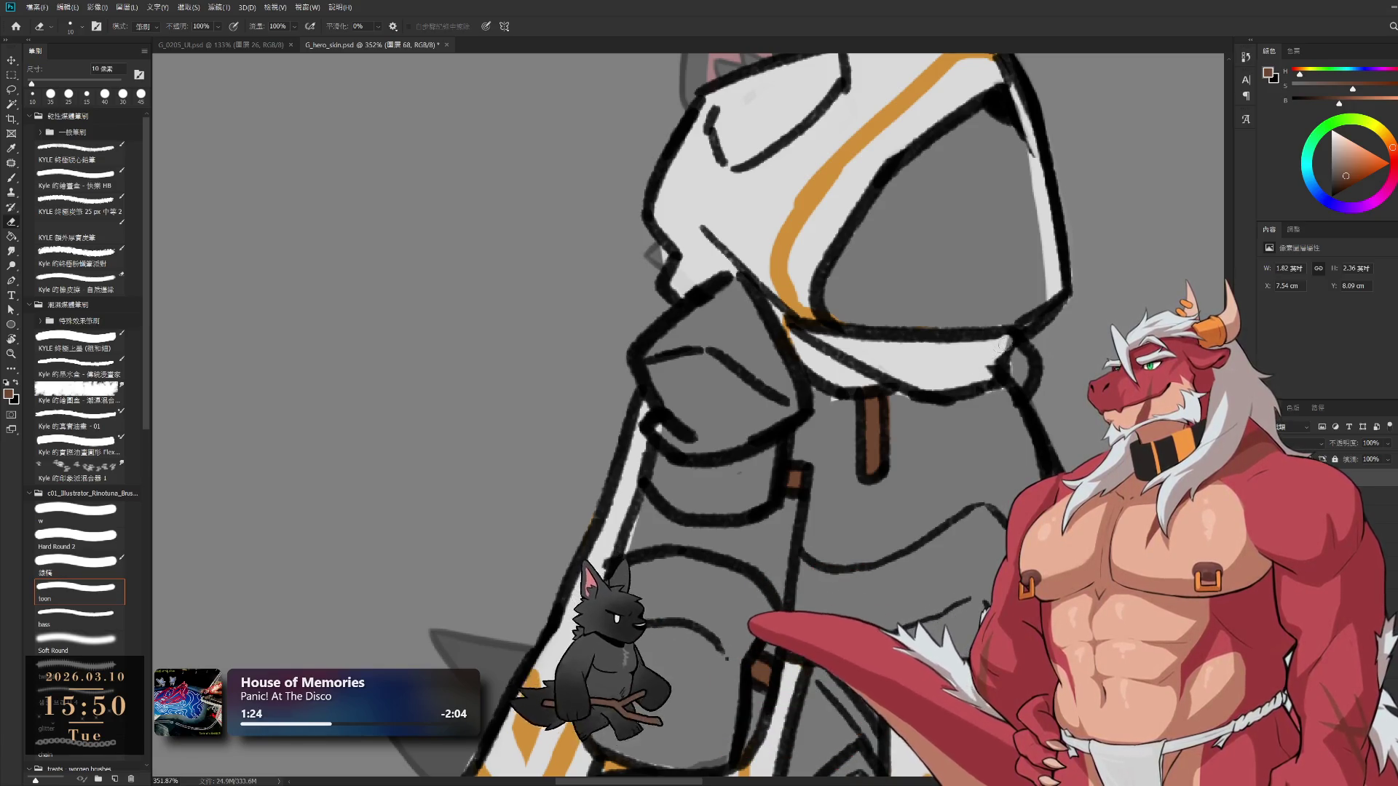
pyautogui.press('b')
pyautogui.keyDown('alt'); pyautogui.click(1030, 335); pyautogui.keyUp('alt')
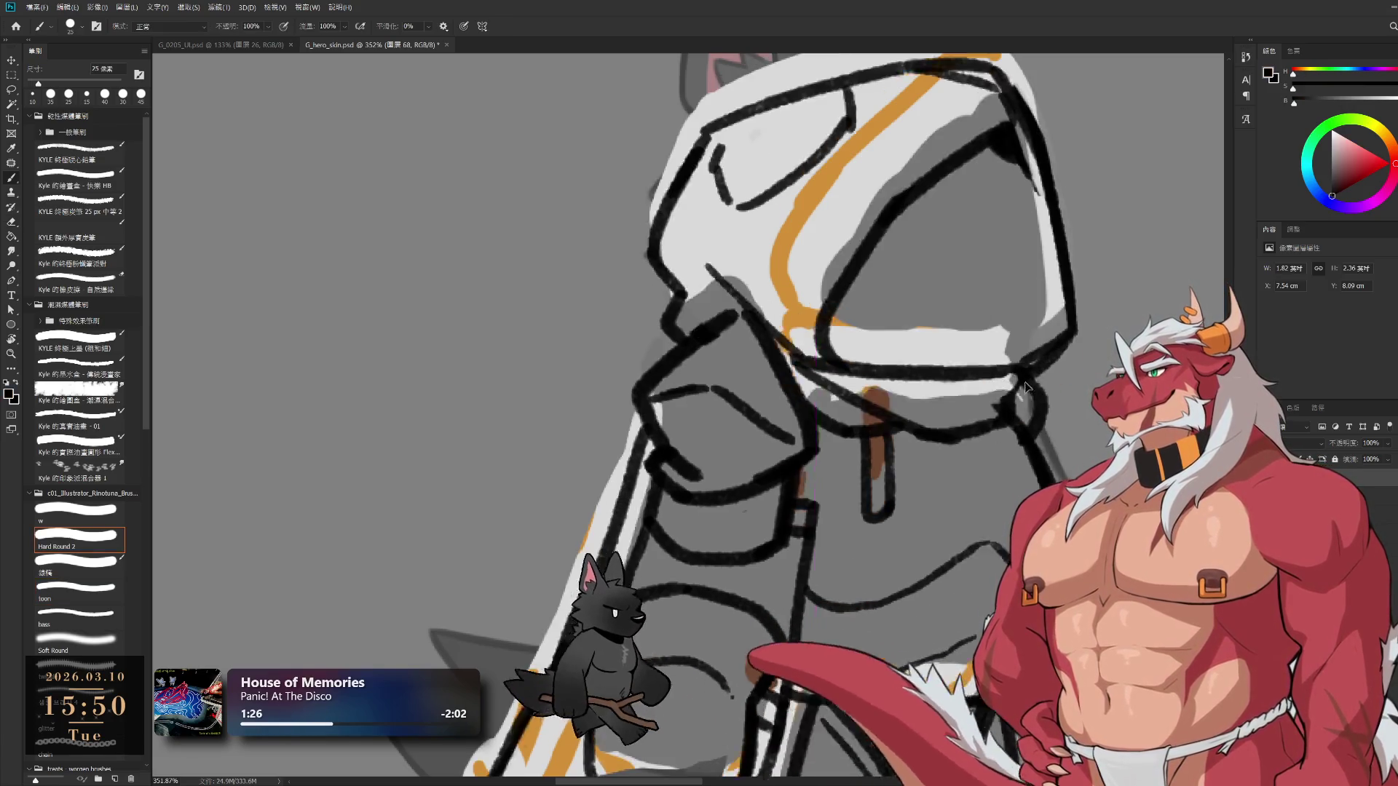
pyautogui.press('[')
pyautogui.press('[')
pyautogui.press('[')
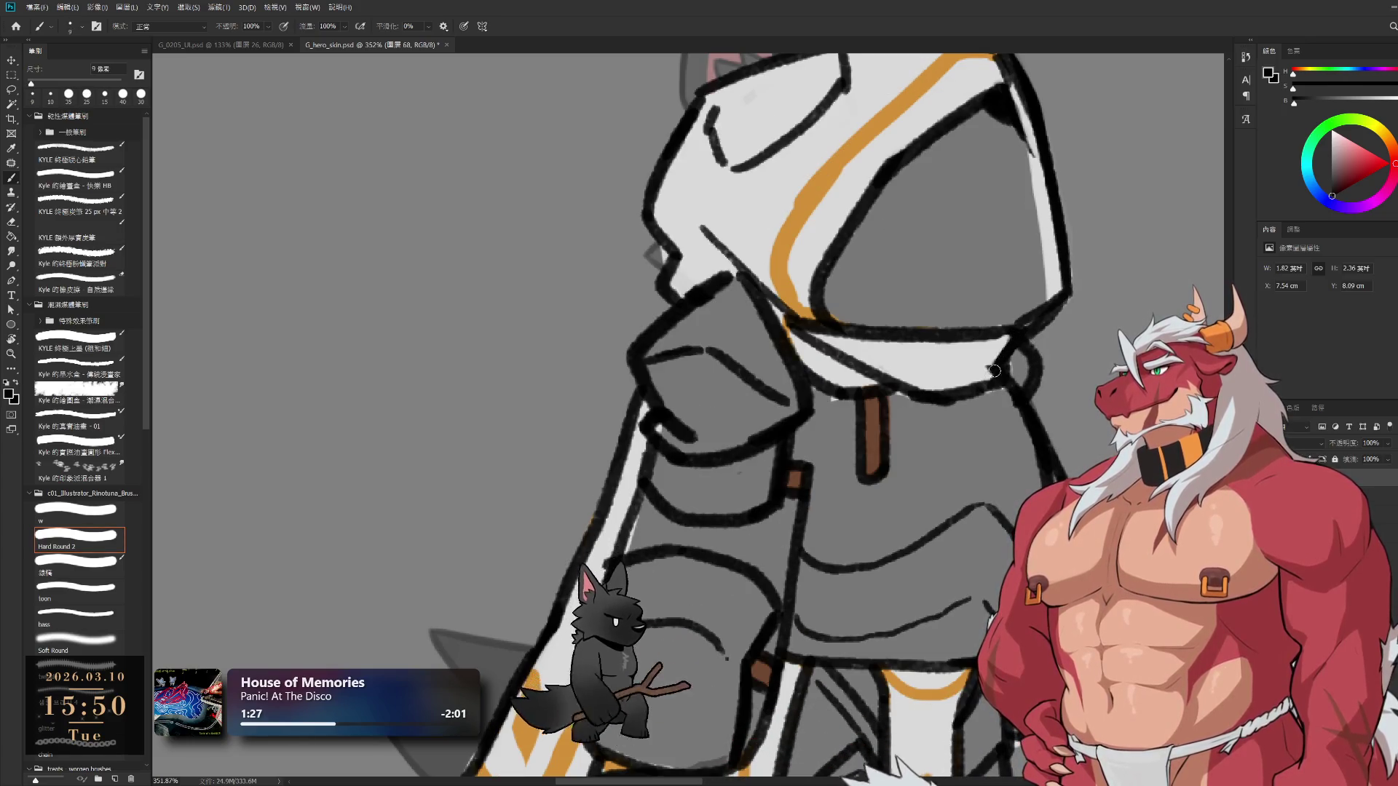
pyautogui.moveTo(961, 354)
pyautogui.mouseDown()
pyautogui.moveTo(889, 321)
pyautogui.moveTo(874, 187)
pyautogui.moveTo(947, 349)
pyautogui.moveTo(1019, 389)
pyautogui.mouseUp()
pyautogui.moveTo(986, 263); pyautogui.dragTo(891, 223)
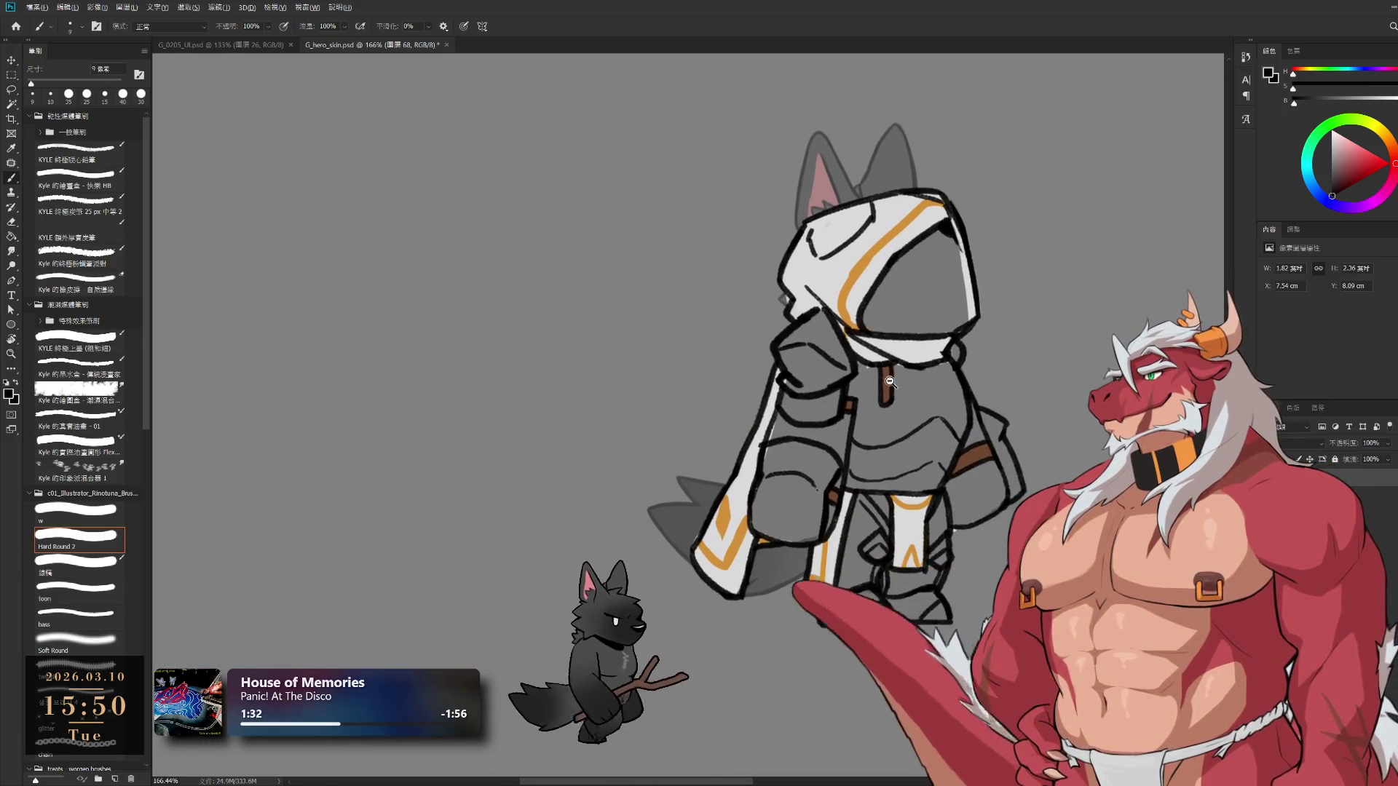
# On layer 69, sample the armour grey and paint it beside the right arm
pyautogui.keyDown('ctrl'); pyautogui.click(872, 470); pyautogui.keyUp('ctrl')
pyautogui.keyDown('alt'); pyautogui.click(779, 452); pyautogui.keyUp('alt')
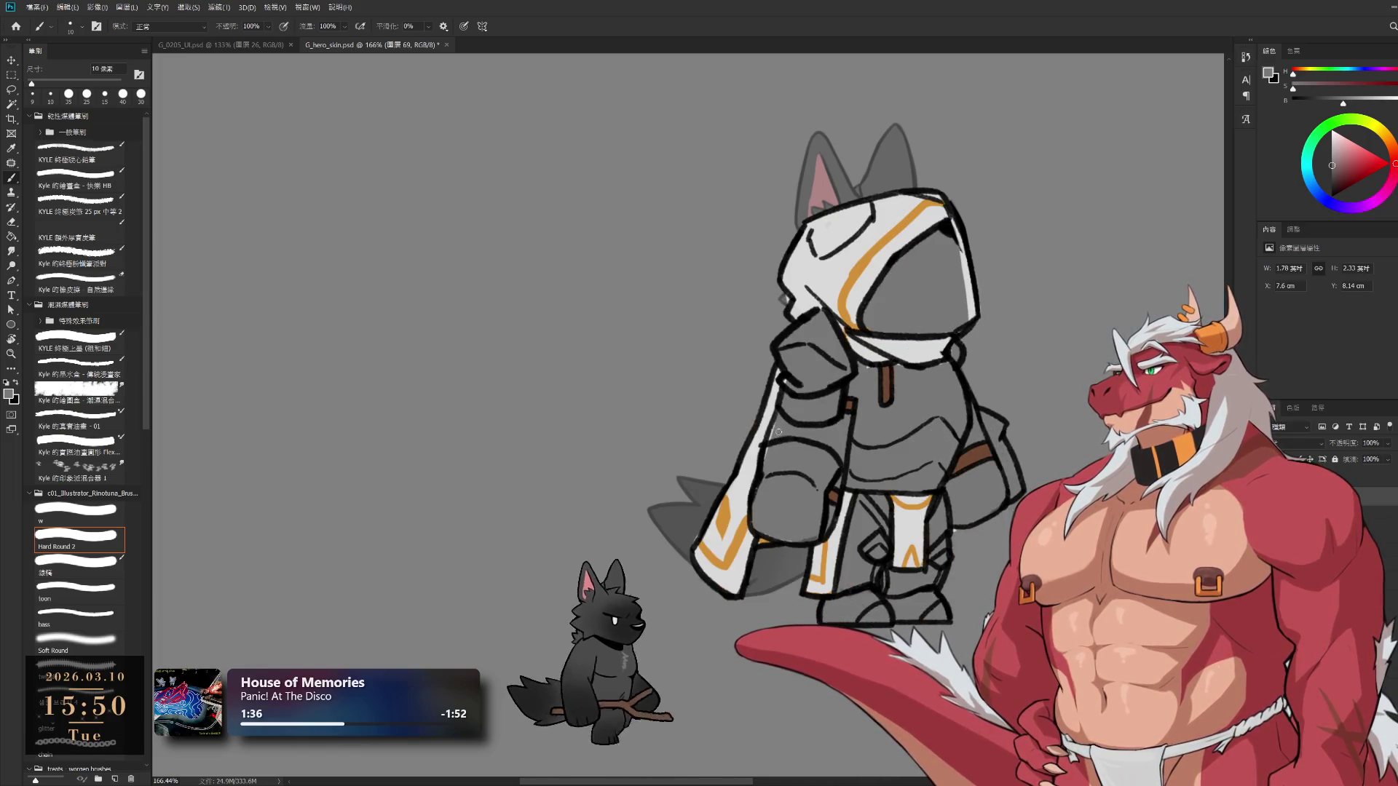
pyautogui.press(']')
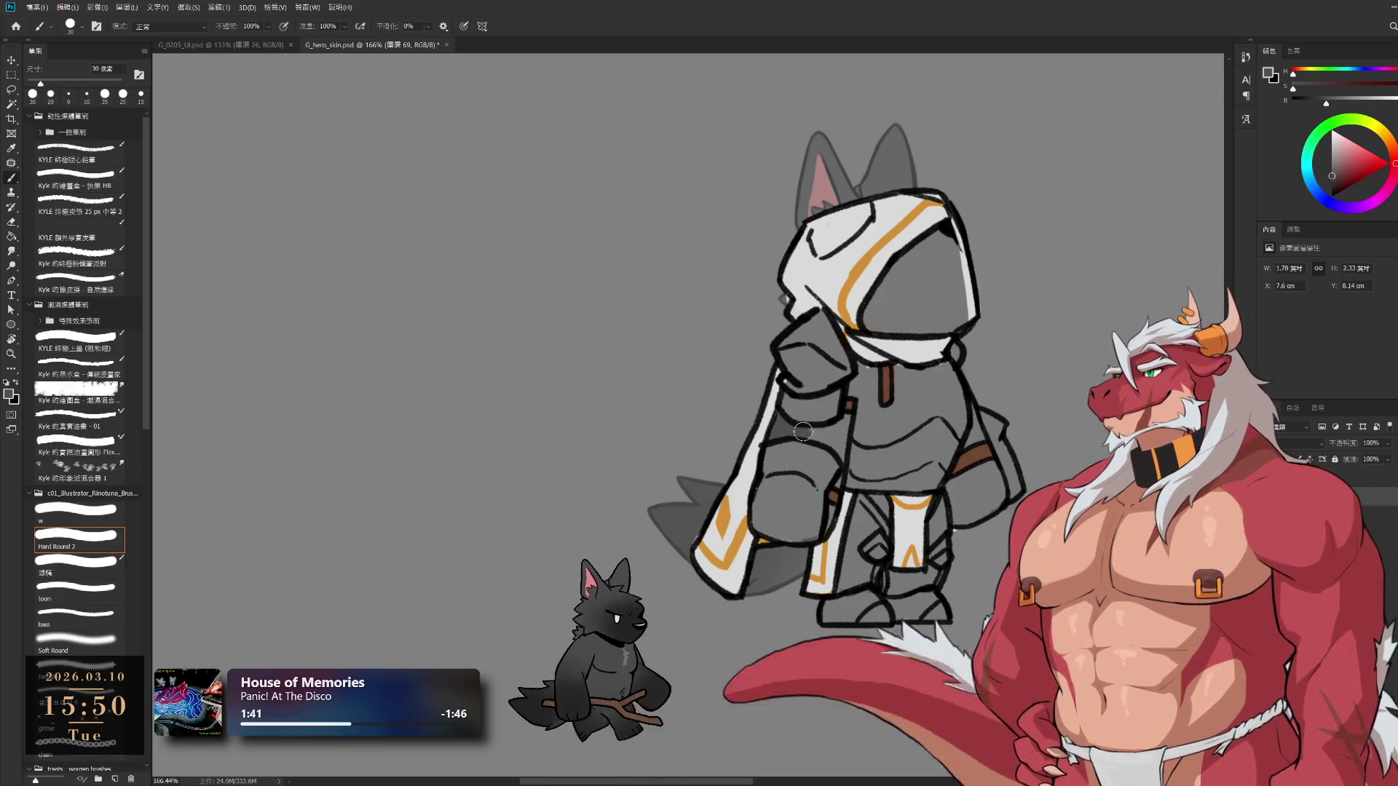
pyautogui.press('[')
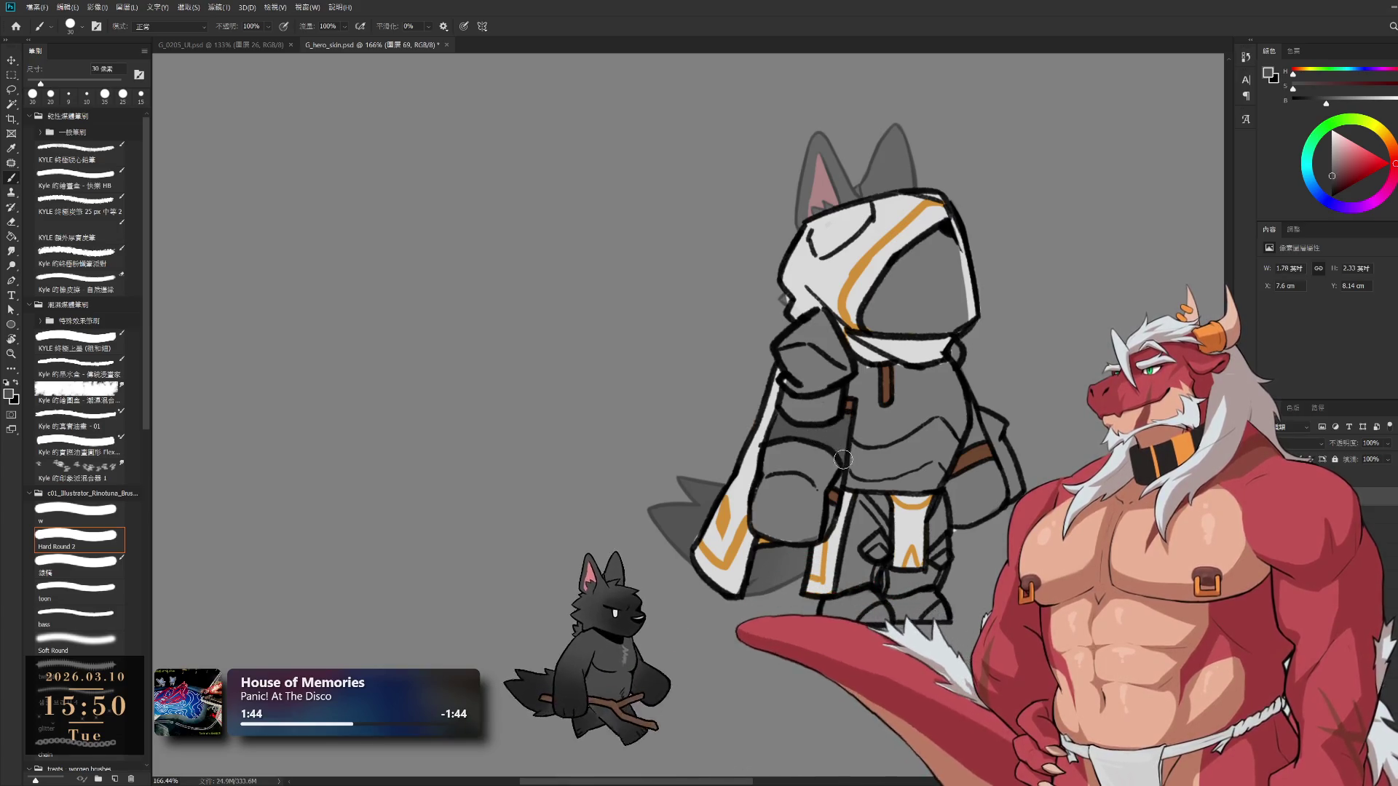
pyautogui.press('[')
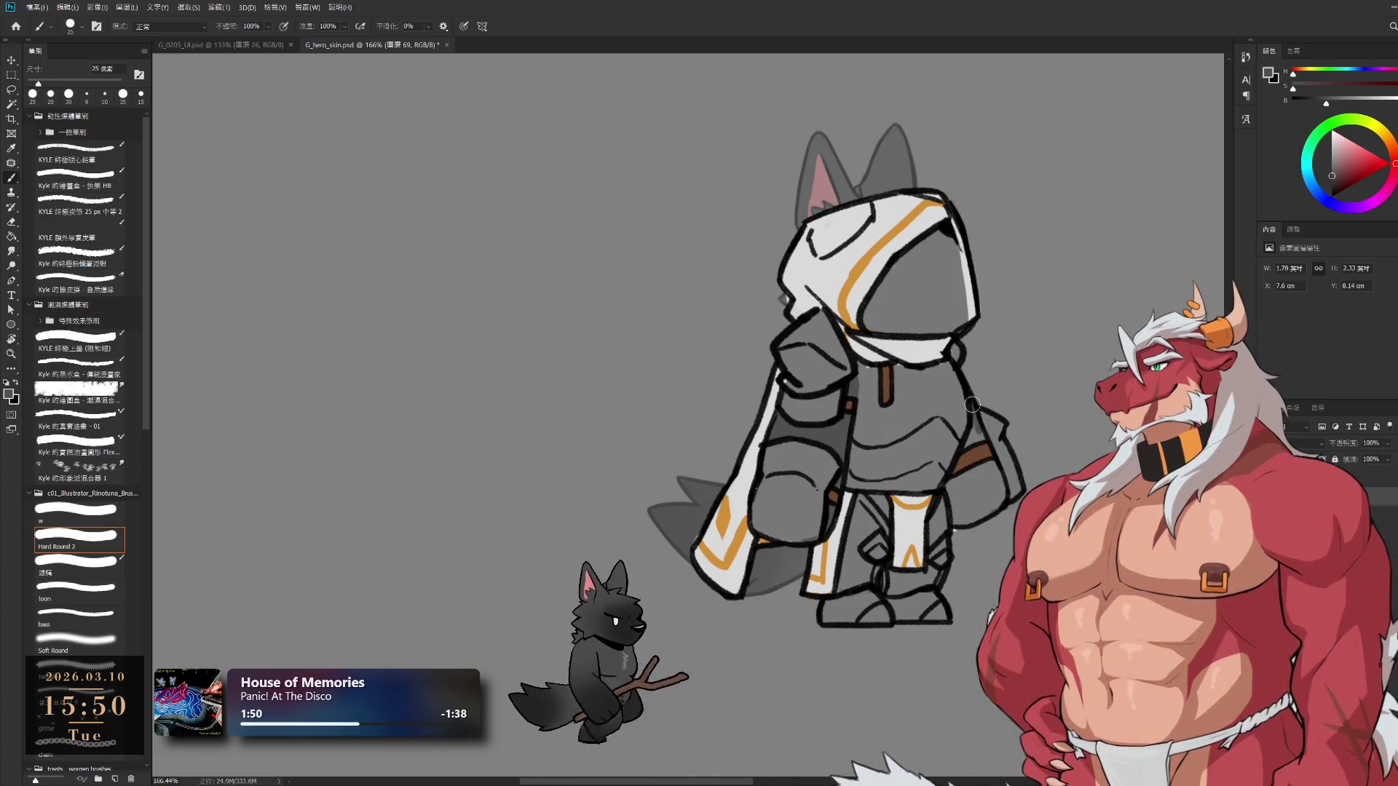
pyautogui.moveTo(948, 485); pyautogui.dragTo(968, 477)
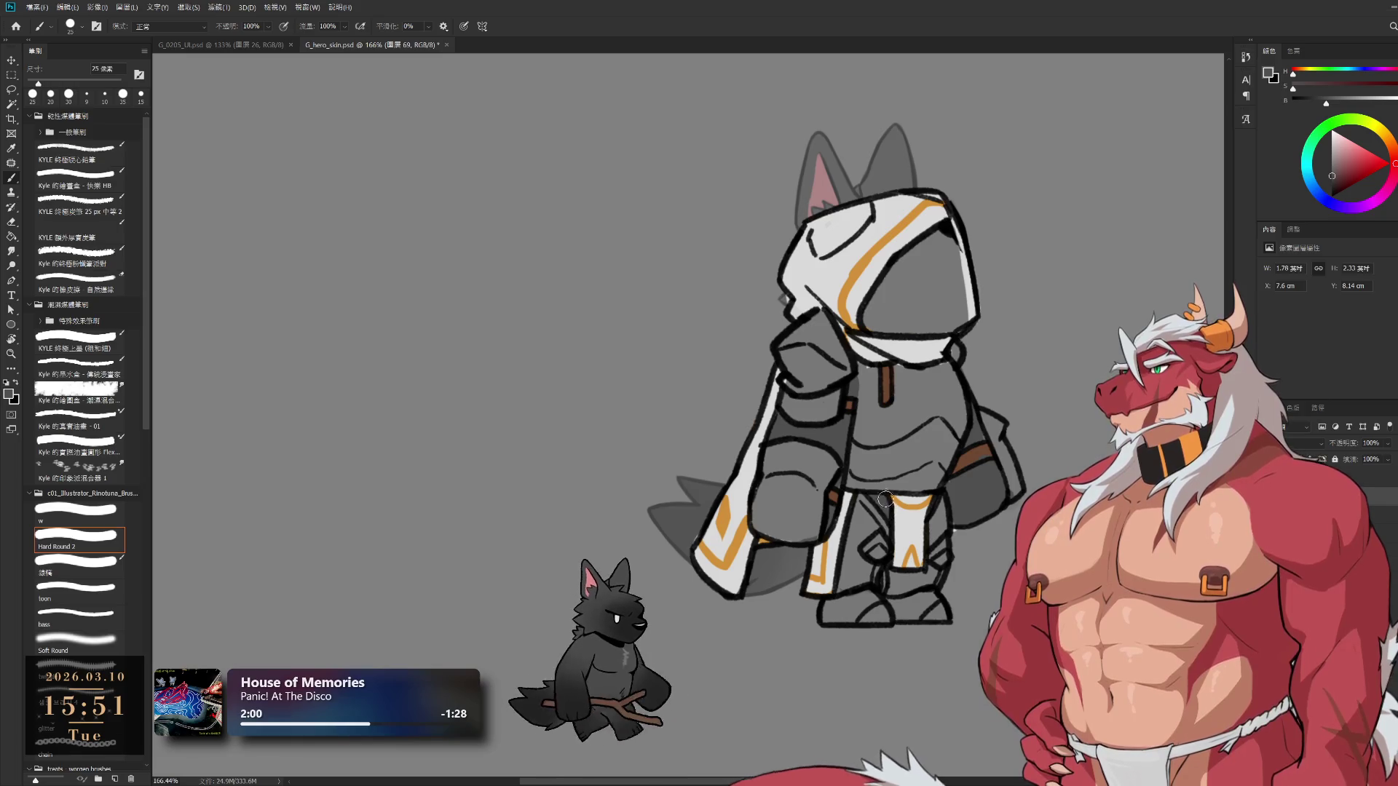
pyautogui.scroll(-5, 886, 500)
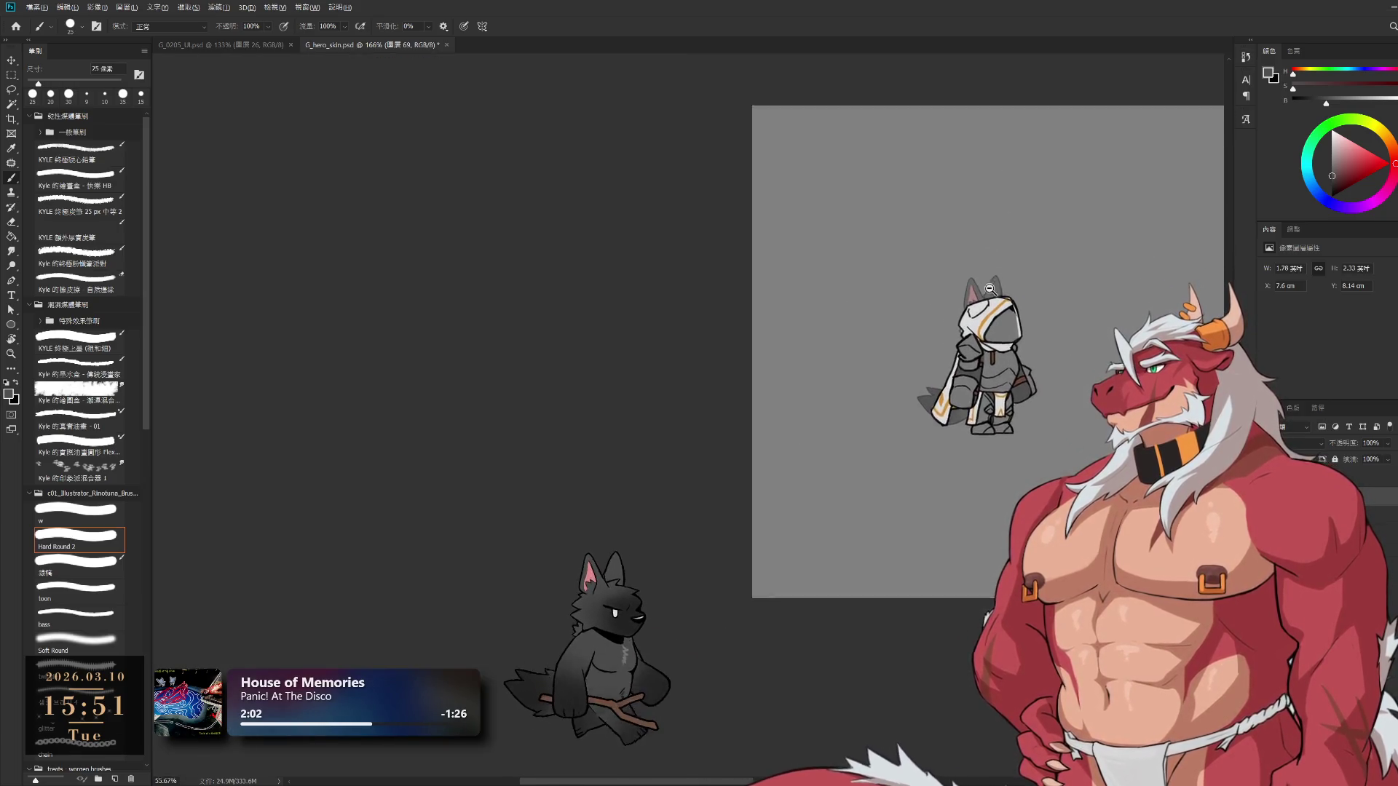
# Zoom in on the hood and sample the strap brown and a light grey from the drawing
pyautogui.scroll(7, 990, 289)
pyautogui.moveTo(1004, 349); pyautogui.dragTo(912, 337)
pyautogui.scroll(-3, 945, 403)
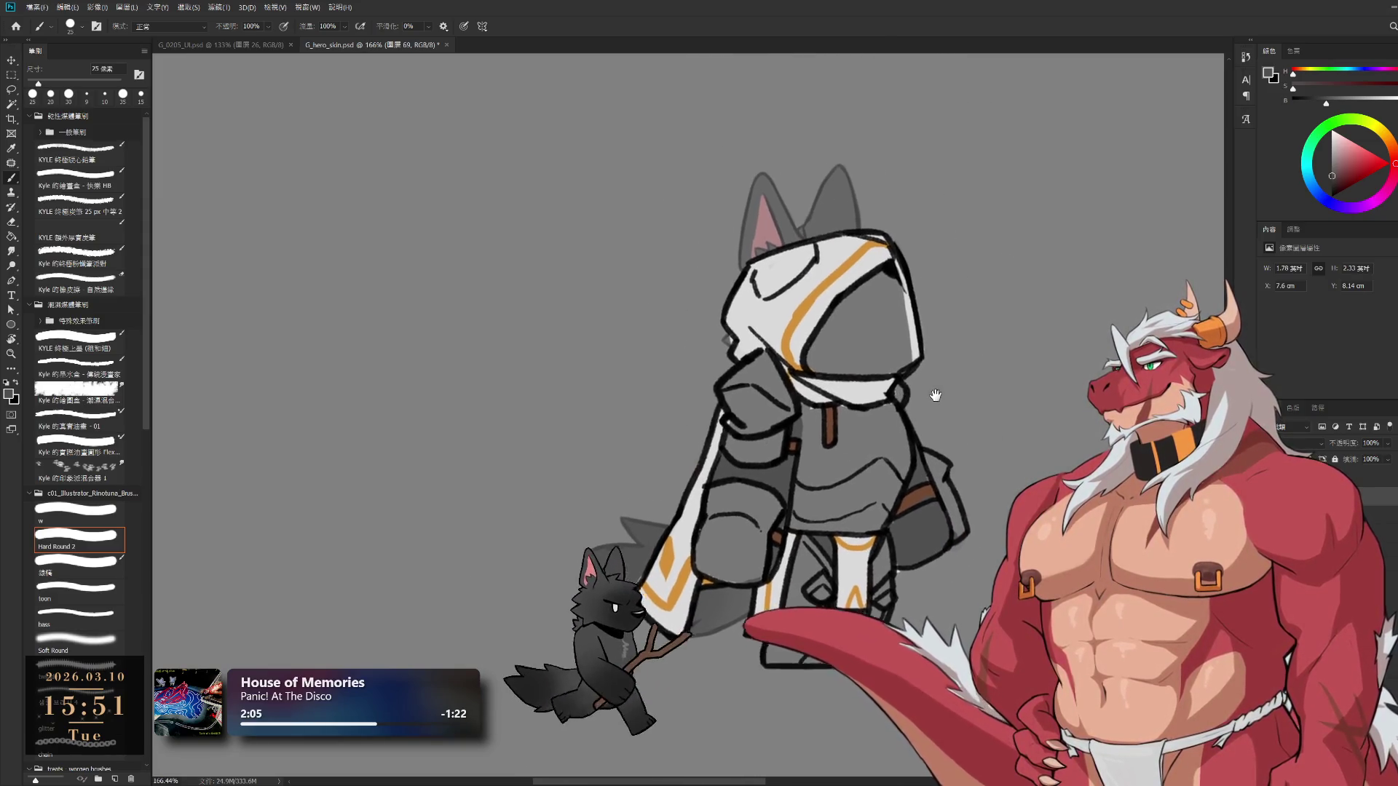
pyautogui.scroll(2, 925, 379)
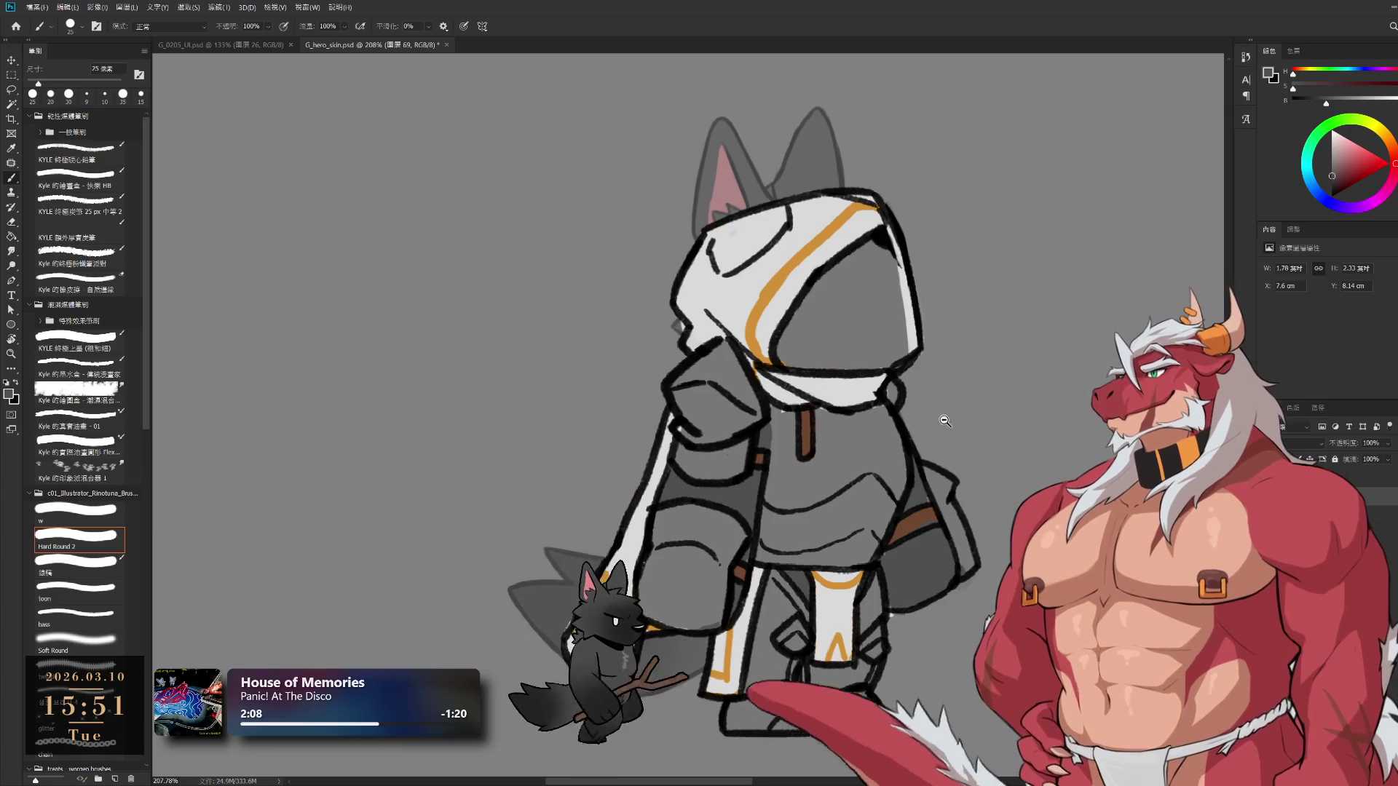
pyautogui.scroll(-2, 944, 421)
pyautogui.scroll(3, 925, 408)
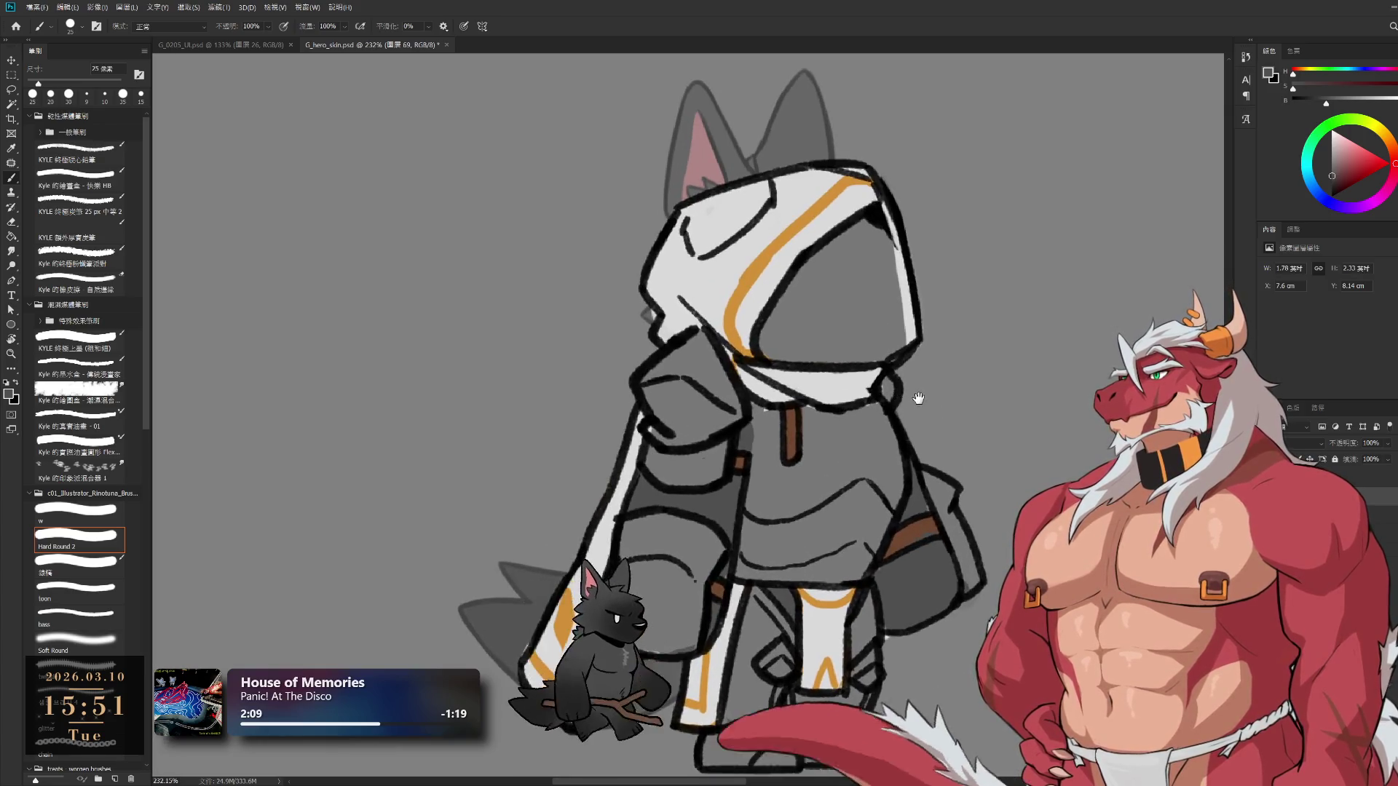
pyautogui.keyDown('alt'); pyautogui.click(922, 522); pyautogui.keyUp('alt')
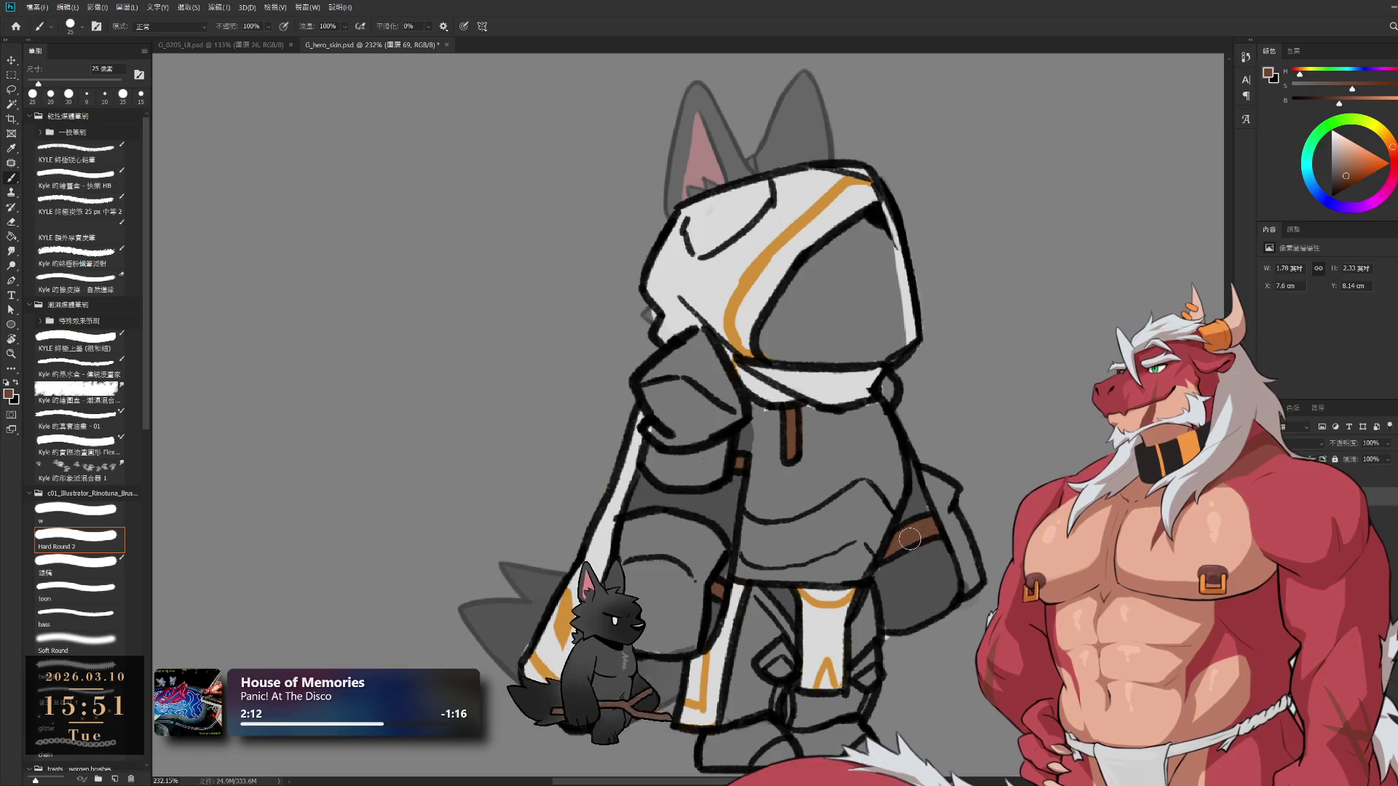
pyautogui.keyDown('alt'); pyautogui.click(926, 510); pyautogui.keyUp('alt')
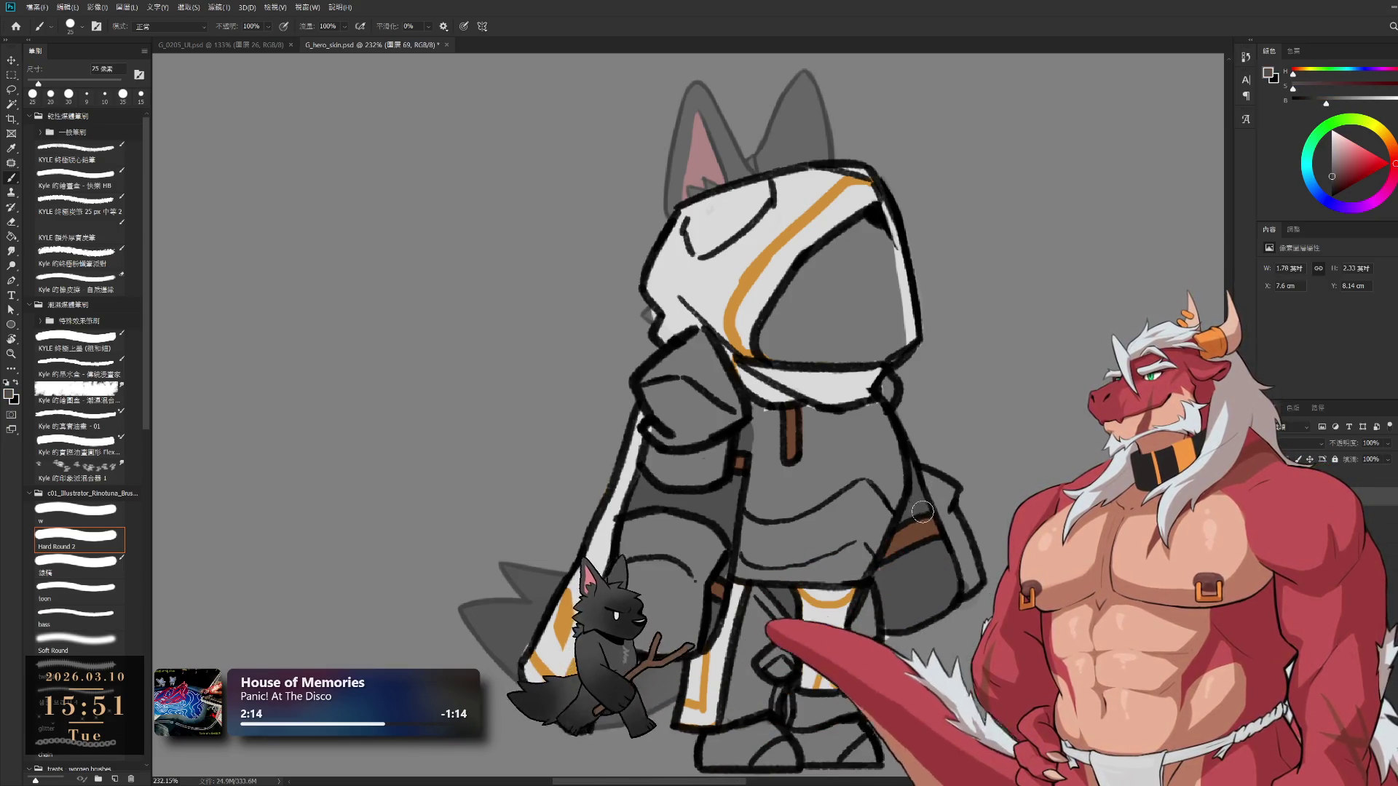
pyautogui.scroll(-1, 872, 446)
pyautogui.scroll(-3, 872, 447)
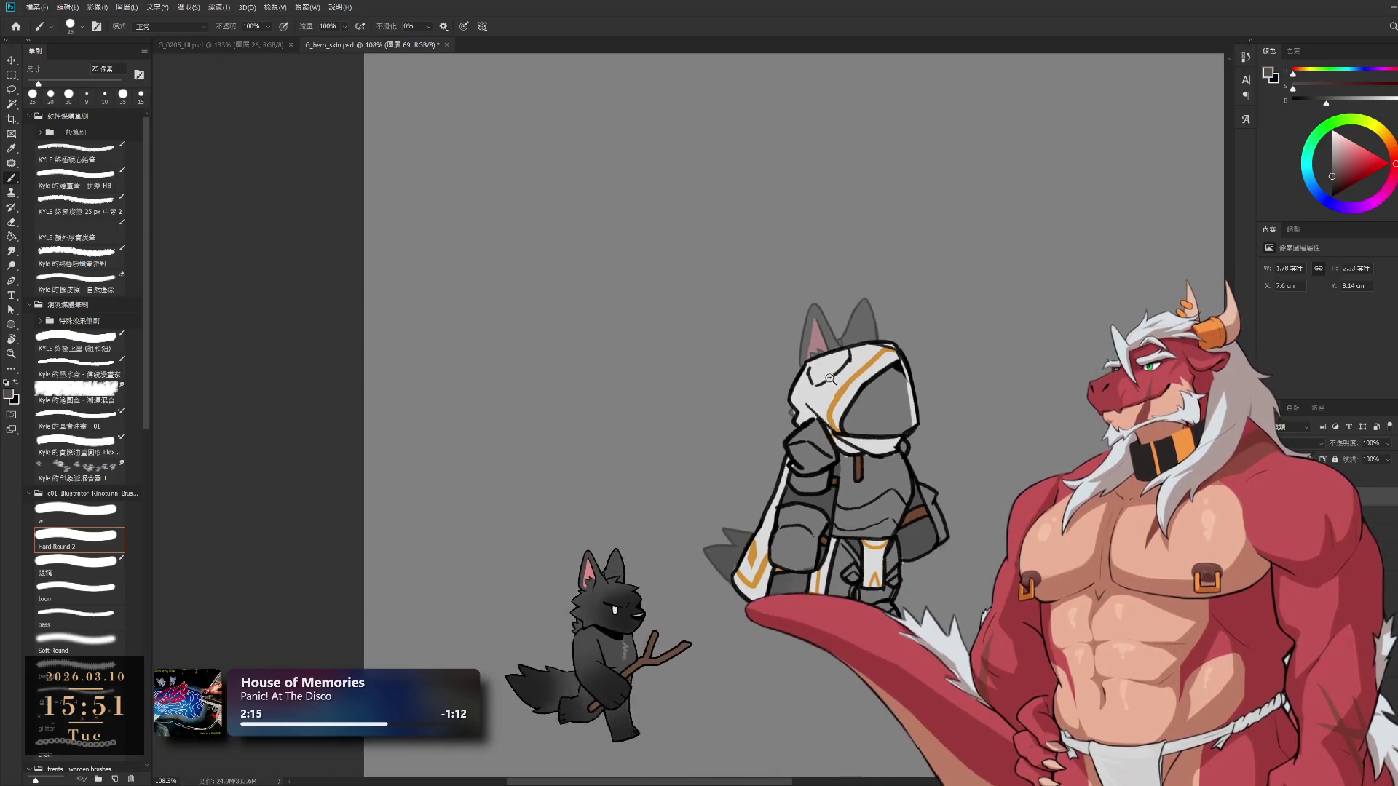
pyautogui.scroll(5, 830, 378)
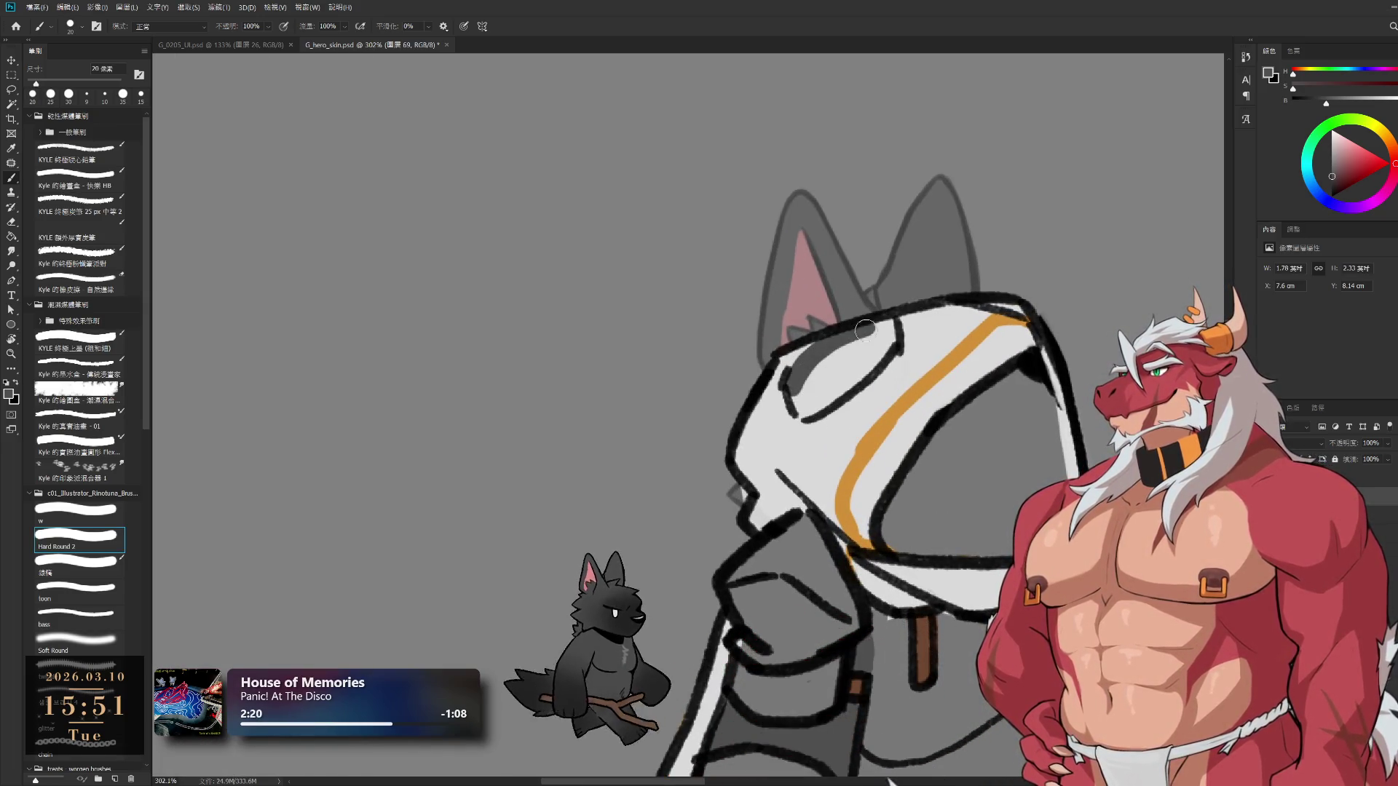
# Paint a dark grey shadow patch on the hood top beside the ear
pyautogui.moveTo(802, 406); pyautogui.dragTo(867, 346)
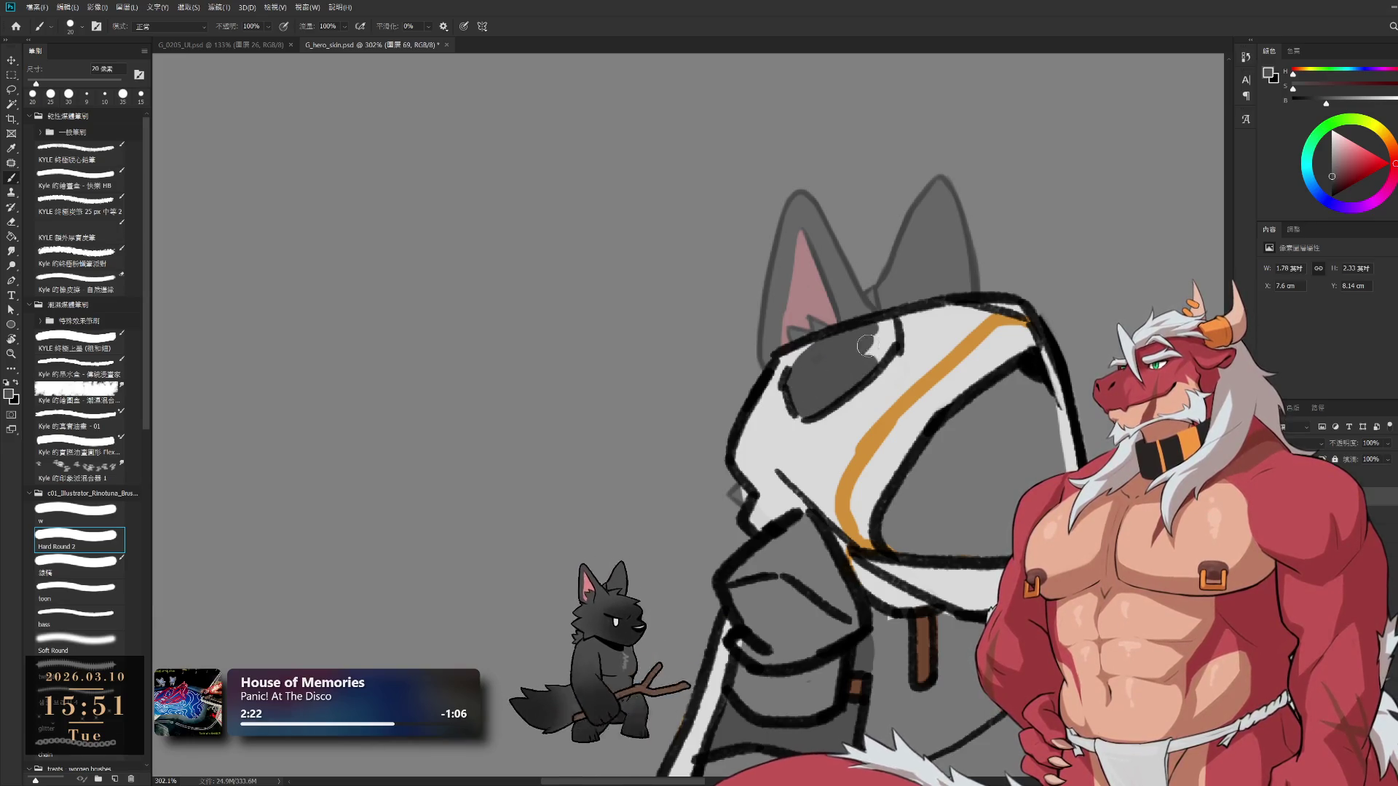
pyautogui.scroll(-4, 855, 383)
pyautogui.scroll(3, 969, 263)
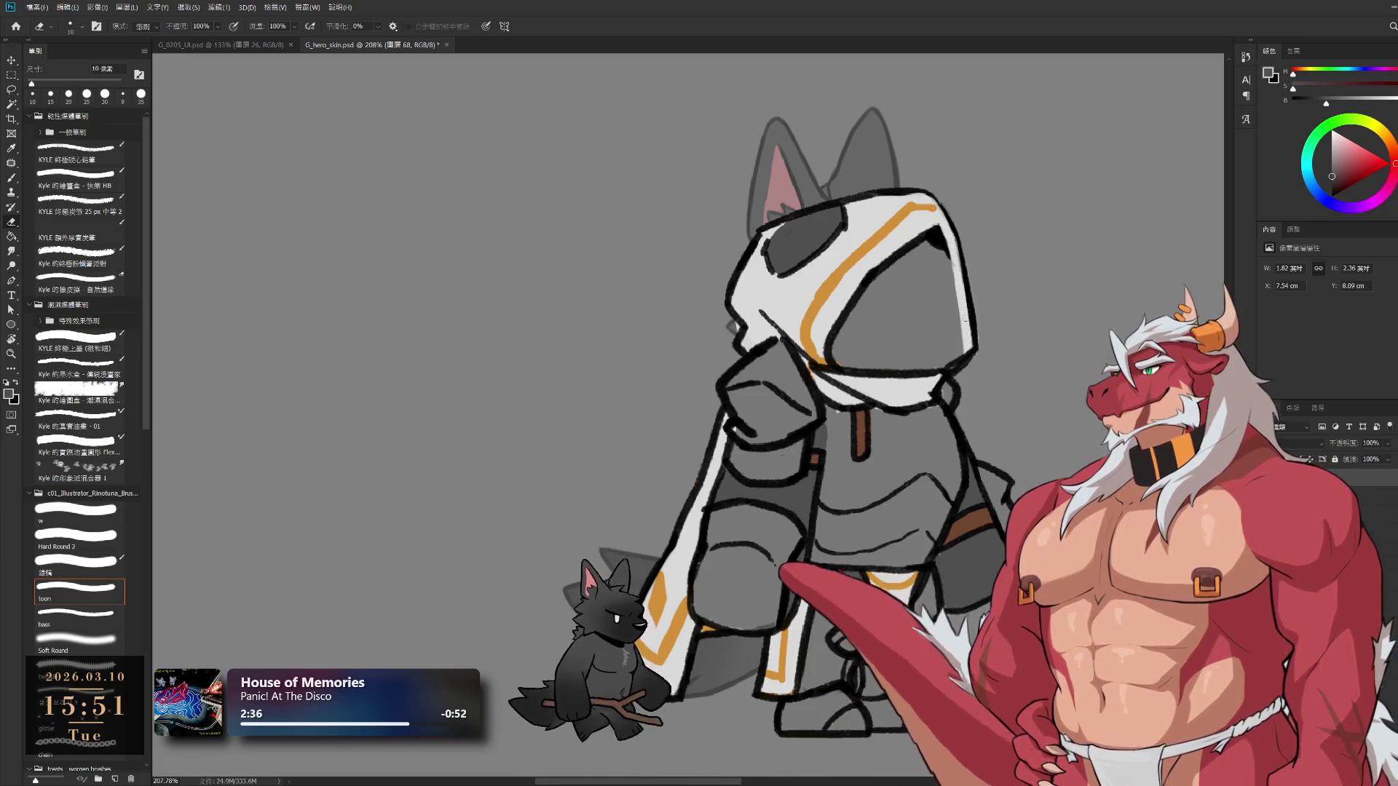
pyautogui.press('b')
pyautogui.scroll(-3, 898, 299)
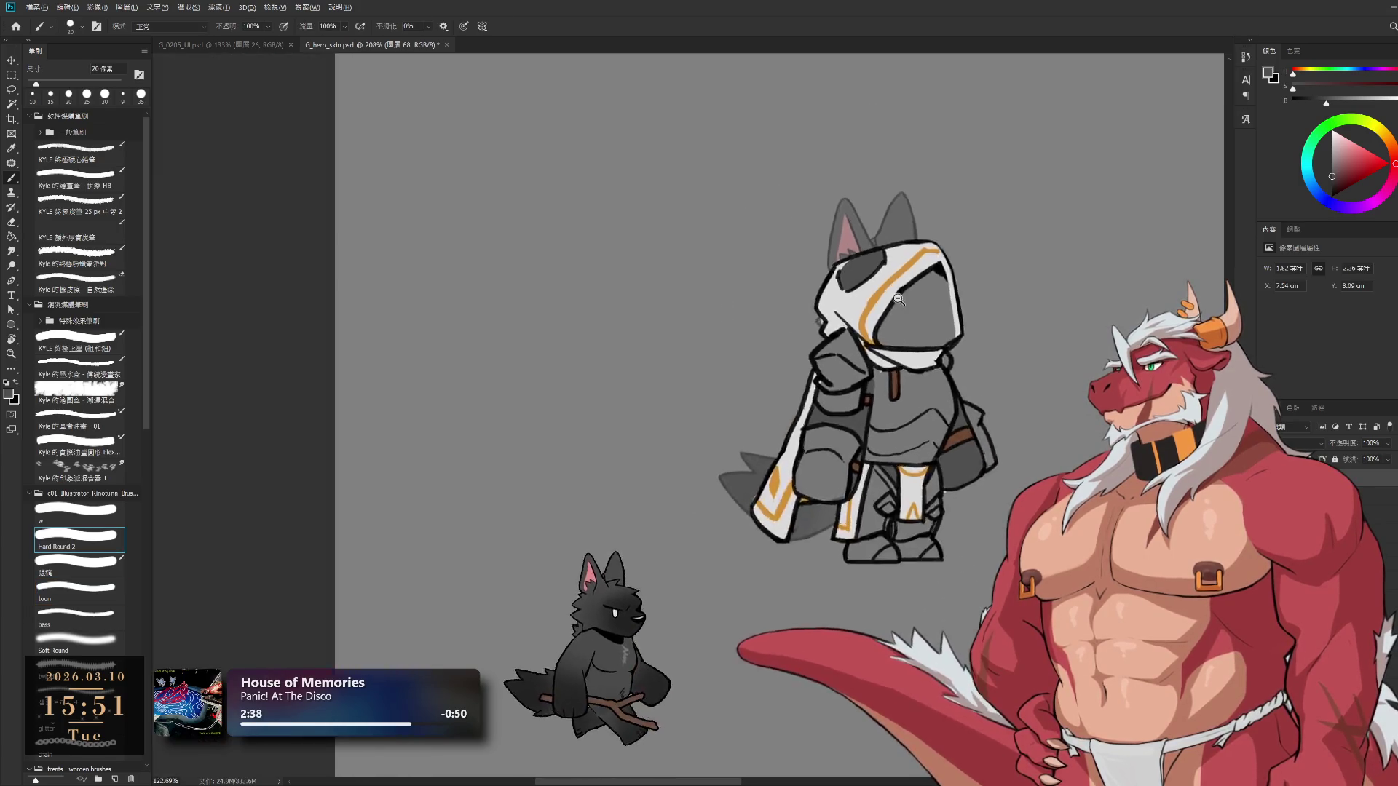
pyautogui.scroll(4, 898, 299)
pyautogui.press(']')
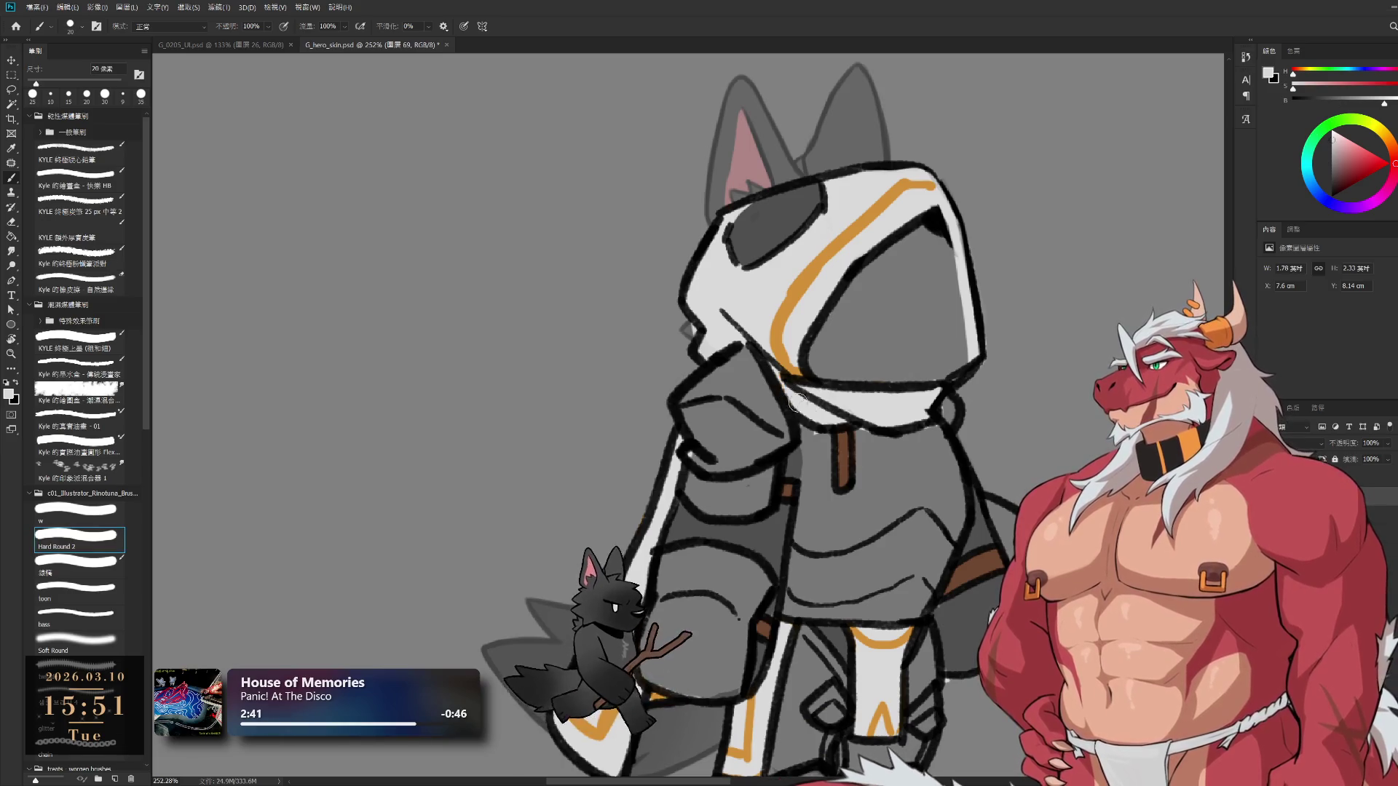
pyautogui.scroll(-6, 773, 371)
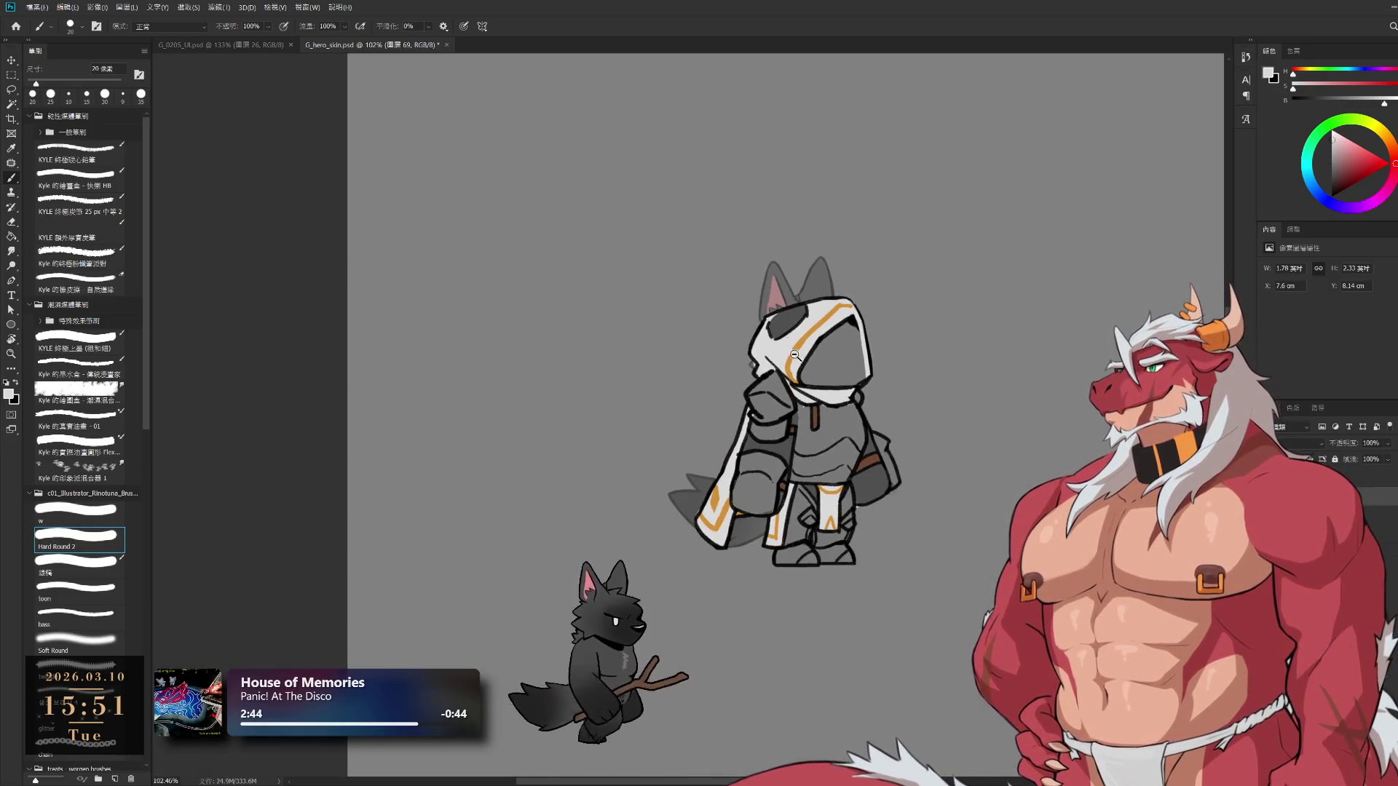